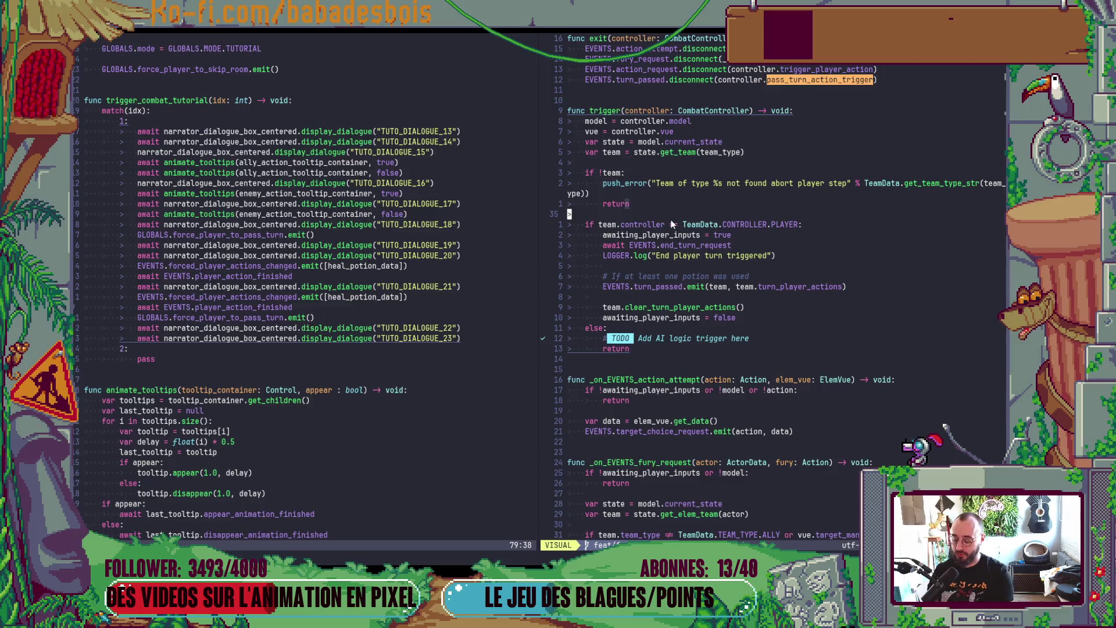
Step: In CombatController.gd, move to the new_turn() call at the end of the new_turn function
{"action": "key", "text": "Escape"}
{"action": "key", "text": "ctrl+o"}
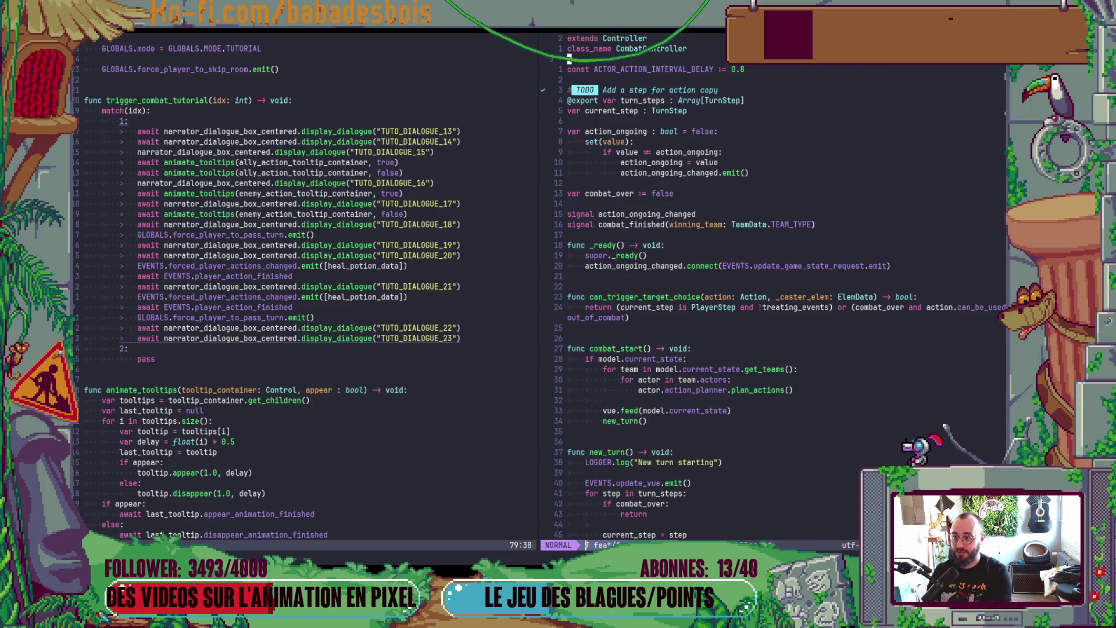
{"action": "key", "text": "2"}
{"action": "key", "text": "4"}
{"action": "key", "text": "j"}
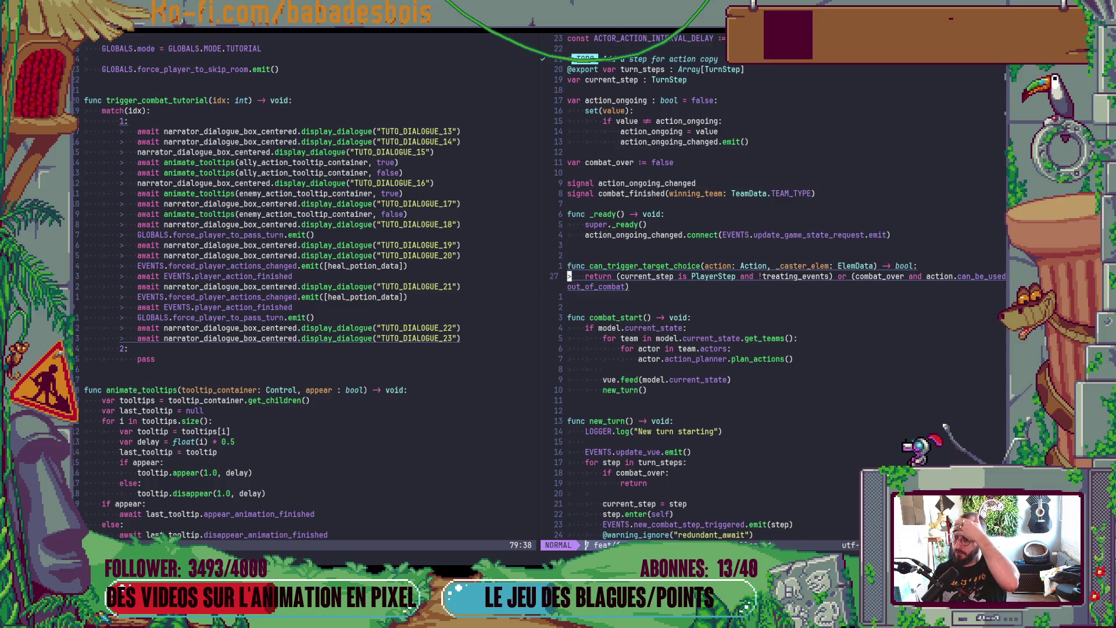
{"action": "key", "text": "2"}
{"action": "key", "text": "2"}
{"action": "key", "text": "j"}
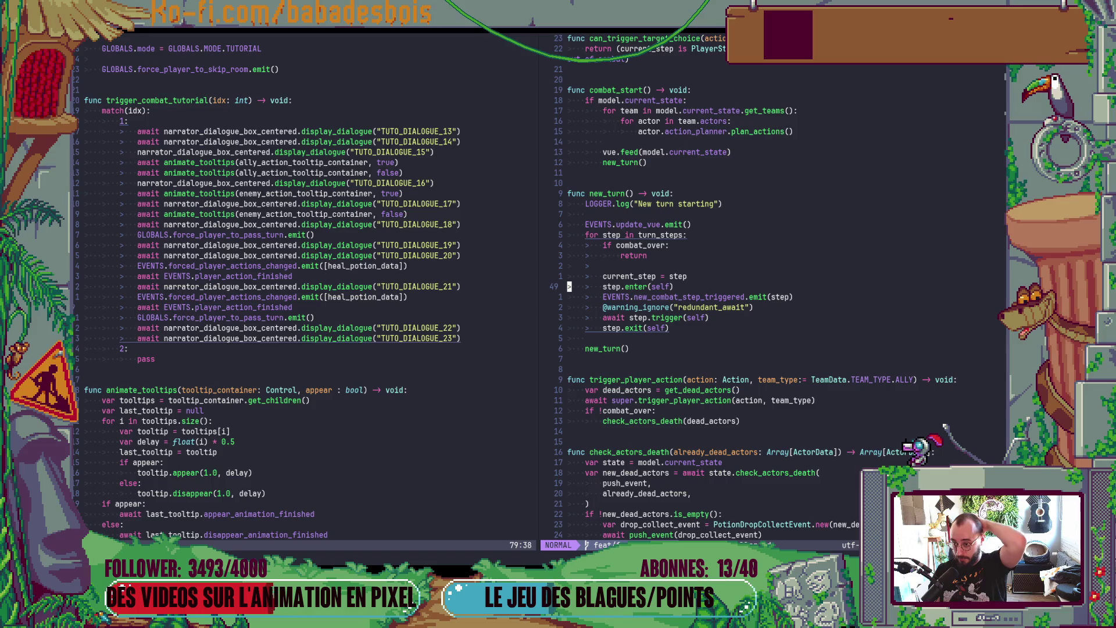
{"action": "key", "text": "4"}
{"action": "key", "text": "k"}
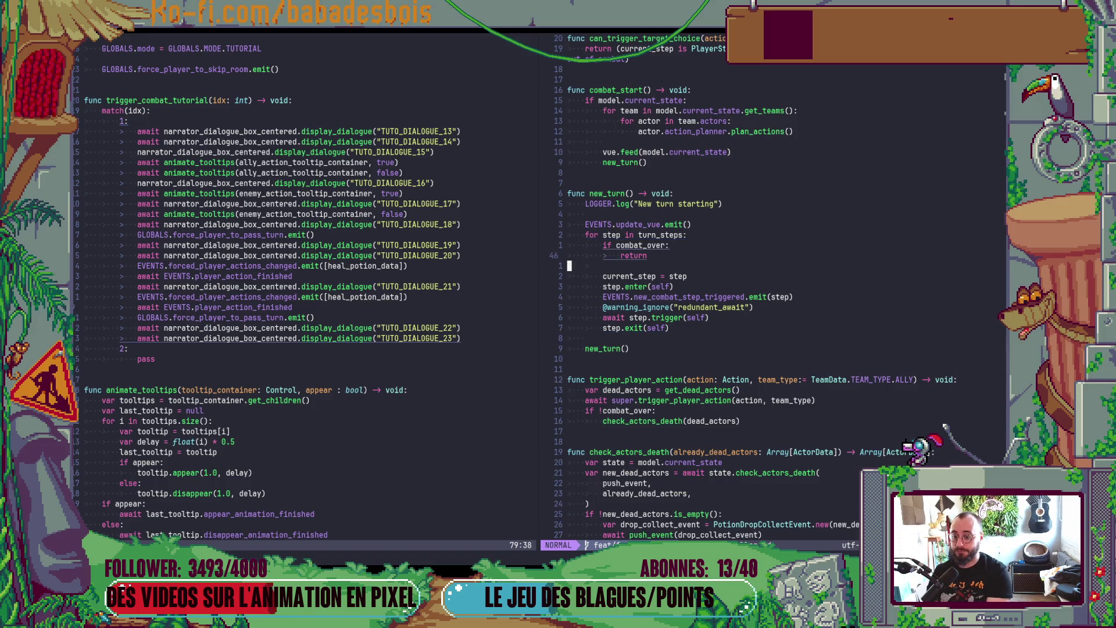
{"action": "key", "text": "j"}
{"action": "key", "text": "j"}
{"action": "key", "text": "j"}
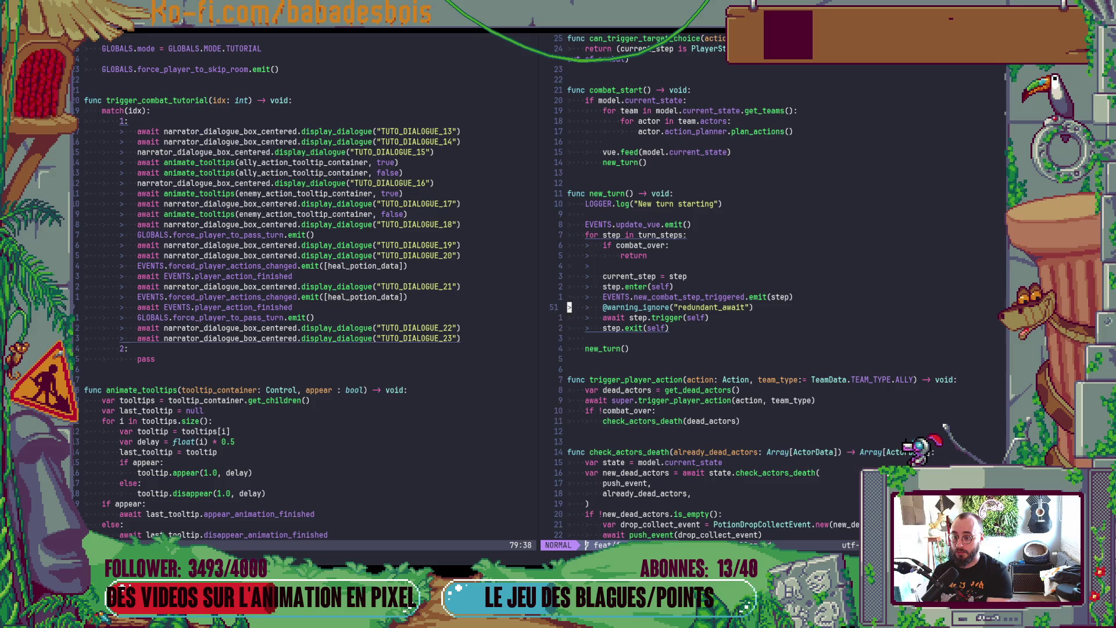
{"action": "key", "text": "j"}
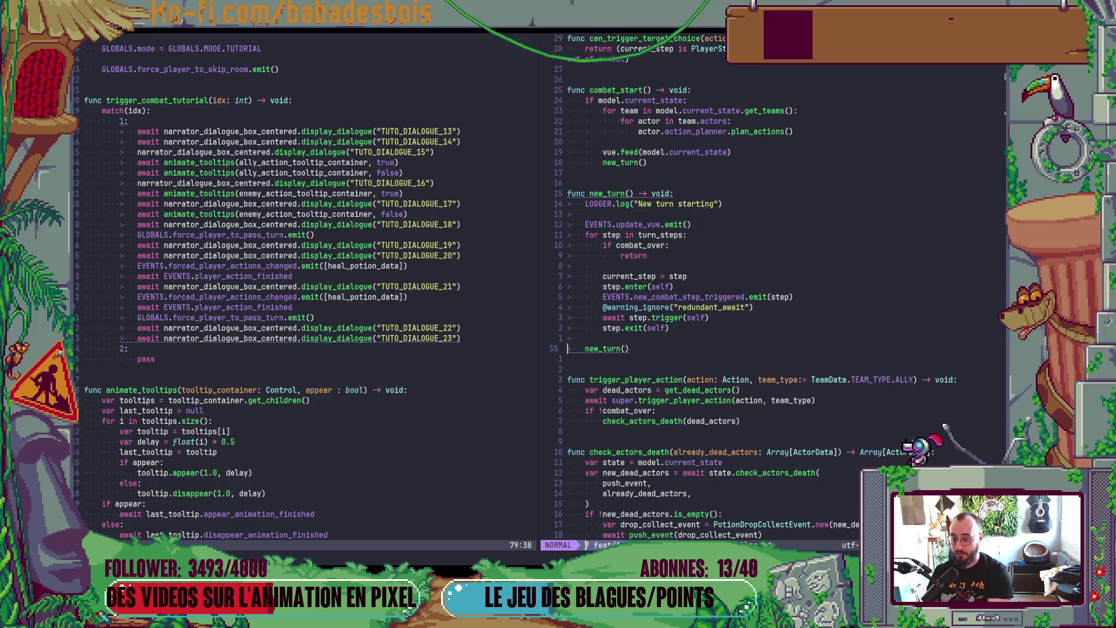
Step: Add EVENTS.new_turn_started.emit() on a new line below the new_turn() call
{"action": "type", "text": "oEVENT"}
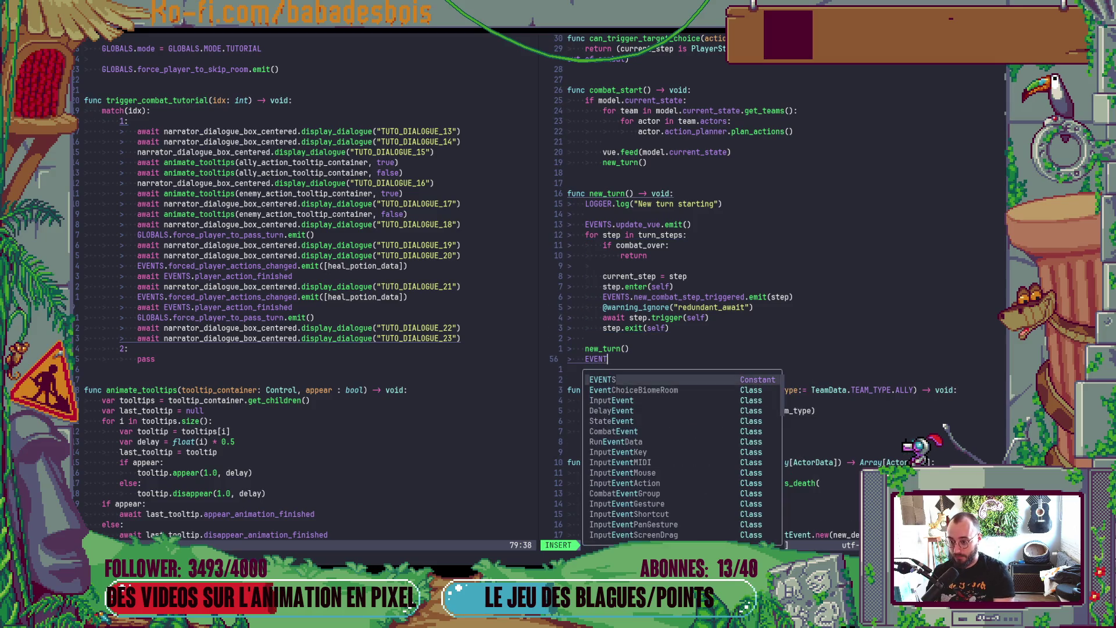
{"action": "type", "text": "S.emit"}
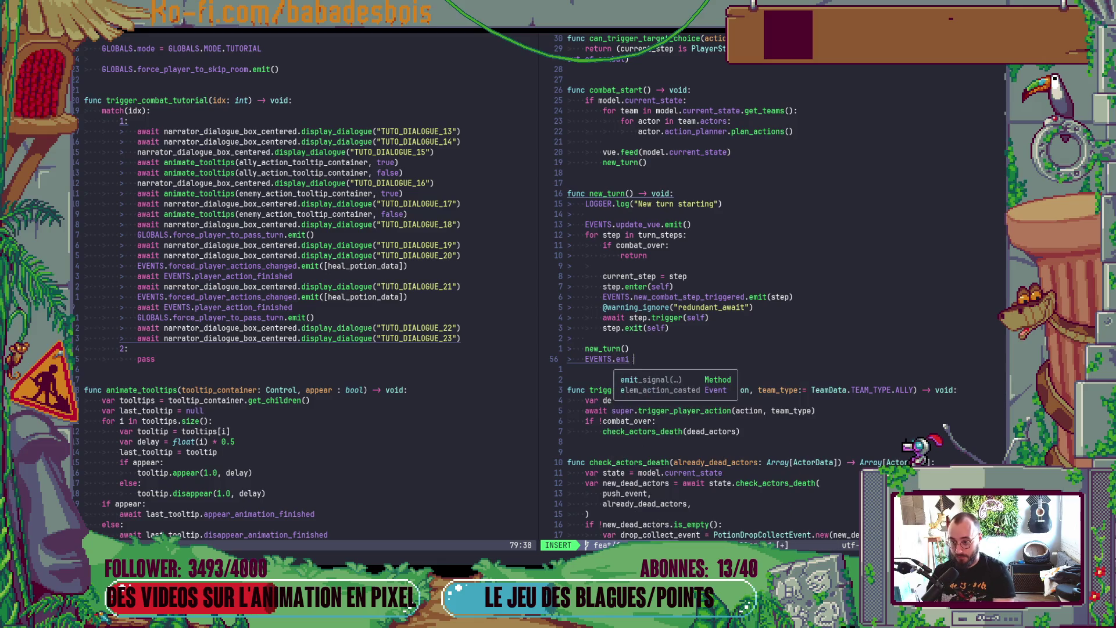
{"action": "key", "text": "BackSpace"}
{"action": "key", "text": "BackSpace"}
{"action": "key", "text": "BackSpace"}
{"action": "type", "text": "new_turn_started()"}
{"action": "key", "text": "Escape"}
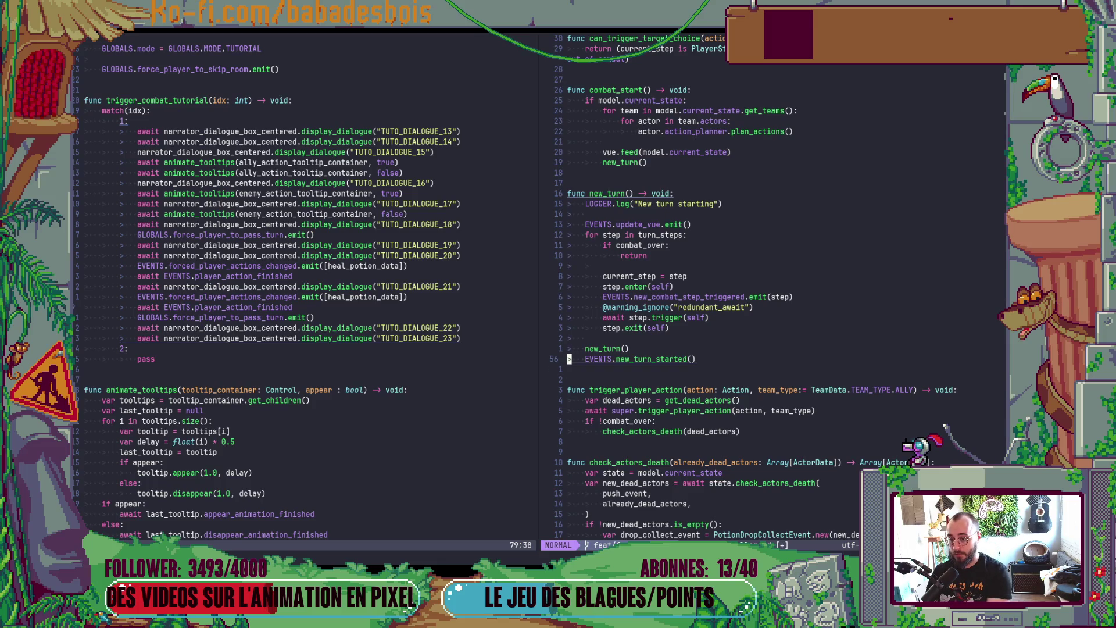
{"action": "type", "text": "f(i."}
{"action": "type", "text": "emit"}
{"action": "key", "text": "Escape"}
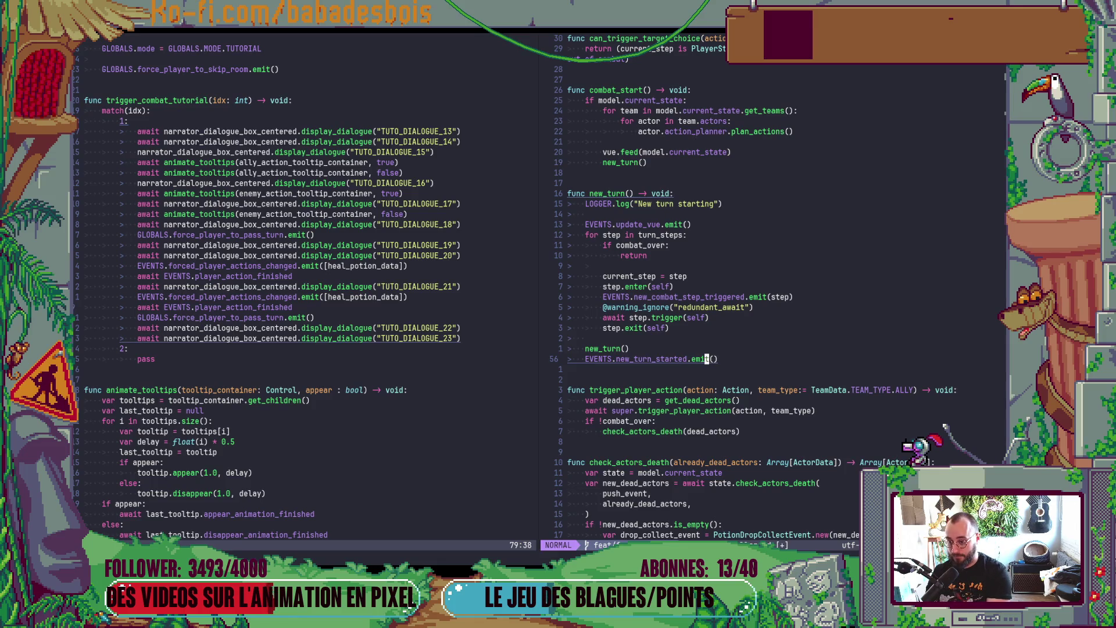
Step: Yank the EVENTS.new_turn_started reference and move to Tutorial.gd's first forced pass-turn line
{"action": "key", "text": "b"}
{"action": "key", "text": "h"}
{"action": "key", "text": "h"}
{"action": "key", "text": "v"}
{"action": "key", "text": "B"}
{"action": "key", "text": "y"}
{"action": "key", "text": "ctrl+w"}
{"action": "key", "text": "h"}
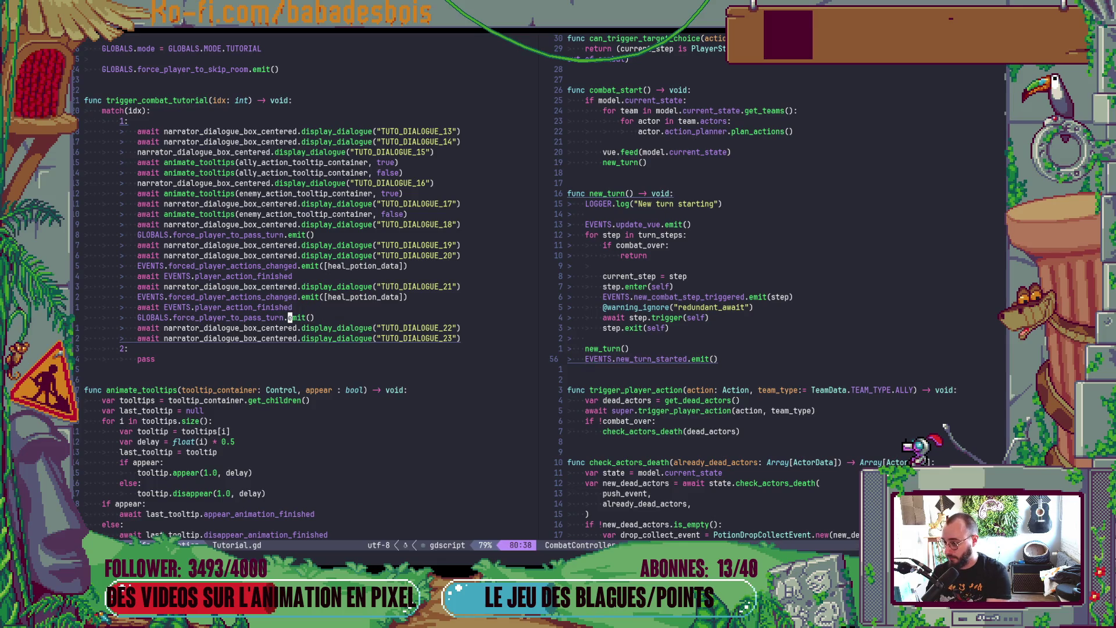
{"action": "key", "text": "k"}
{"action": "key", "text": "k"}
{"action": "key", "text": "k"}
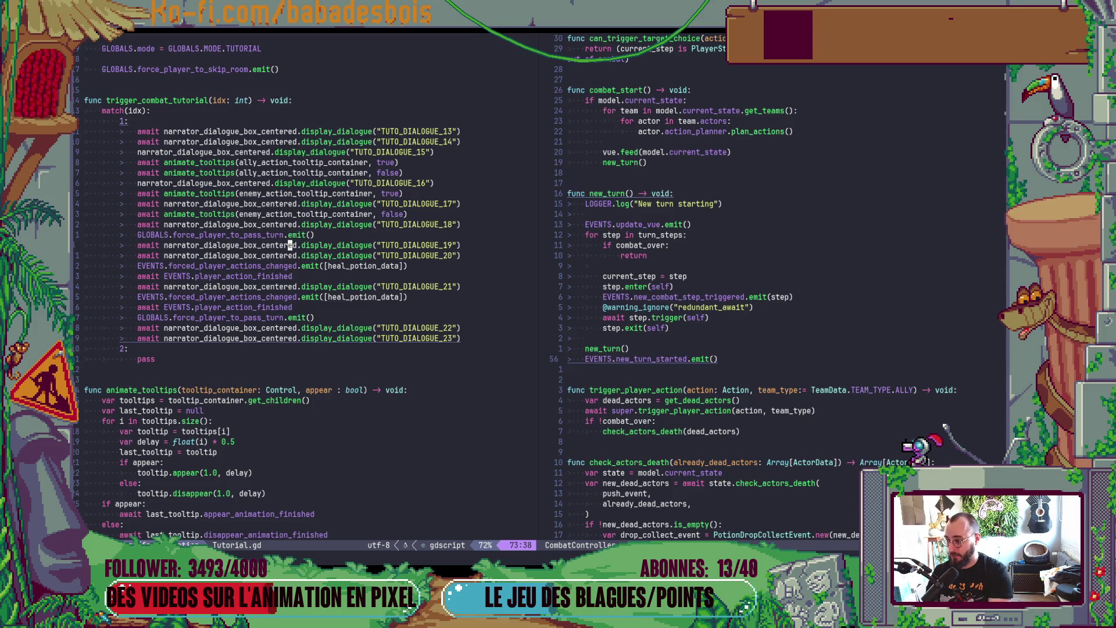
Step: Add 'await EVENTS.new_turn_started' below the first force_player_to_pass_turn.emit() line
{"action": "type", "text": "oawait EVENTS.new_turn_started"}
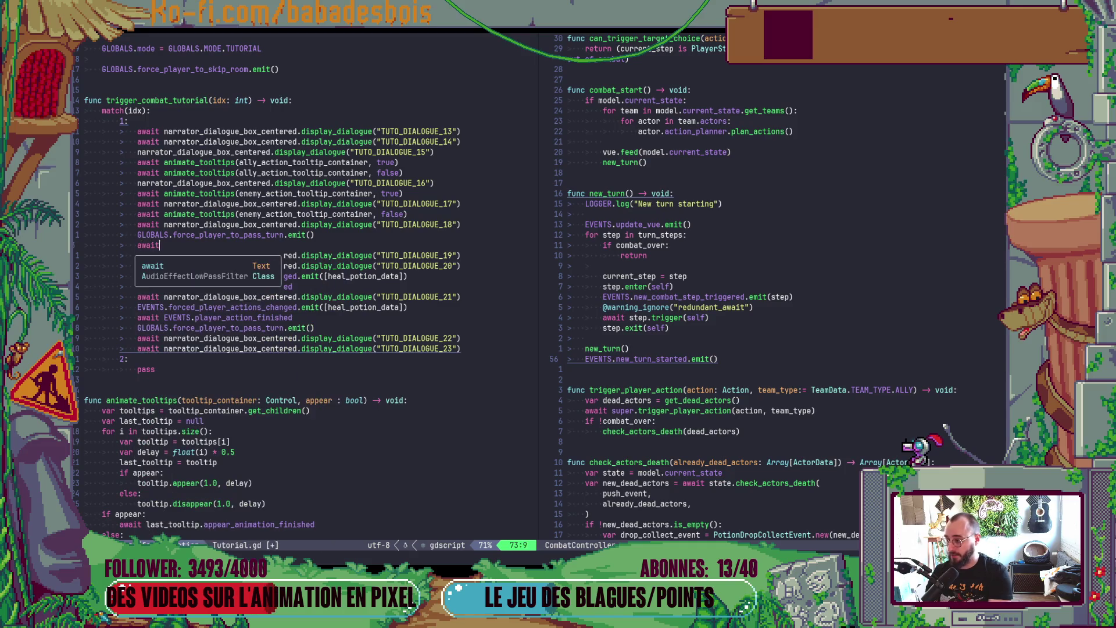
{"action": "key", "text": "Escape"}
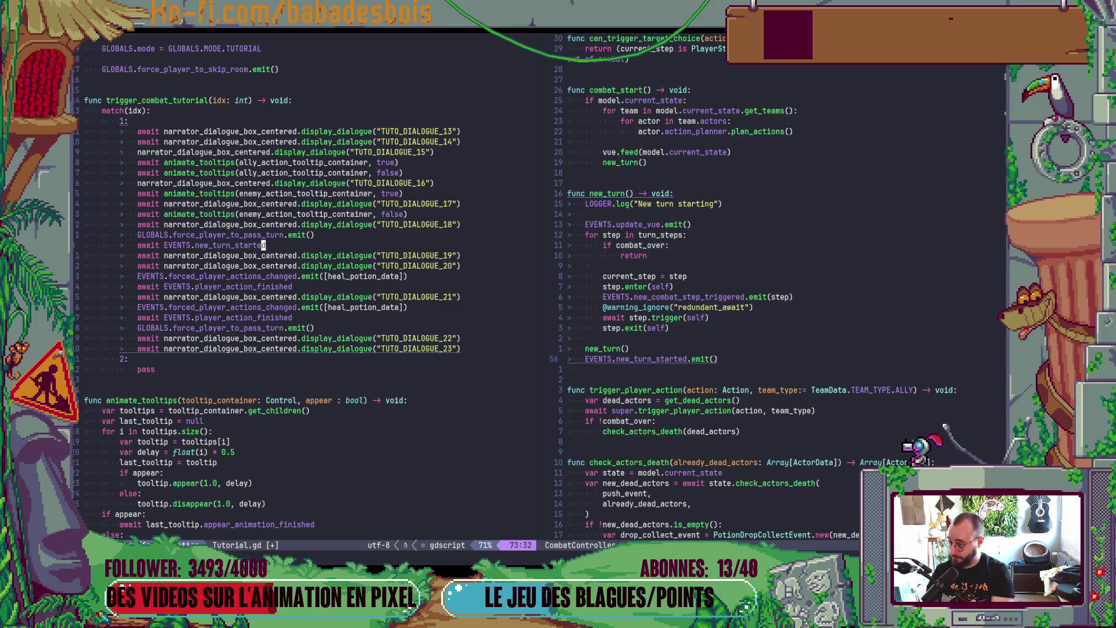
{"action": "key", "text": "ctrl+o"}
{"action": "key", "text": "ctrl+i"}
{"action": "key", "text": "k"}
{"action": "key", "text": "k"}
{"action": "key", "text": "k"}
{"action": "key", "text": "k"}
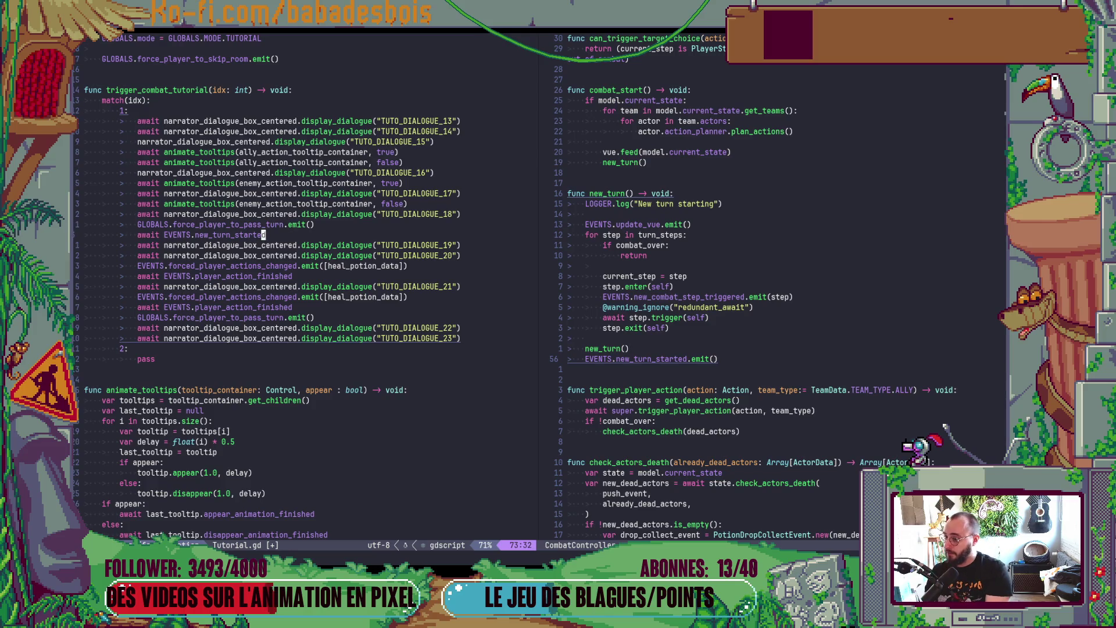
Step: Copy the await line below the second forced pass-turn and save all scripts with :wa
{"action": "key", "text": "y"}
{"action": "key", "text": "y"}
{"action": "key", "text": "j"}
{"action": "key", "text": "j"}
{"action": "key", "text": "j"}
{"action": "type", "text": "p"}
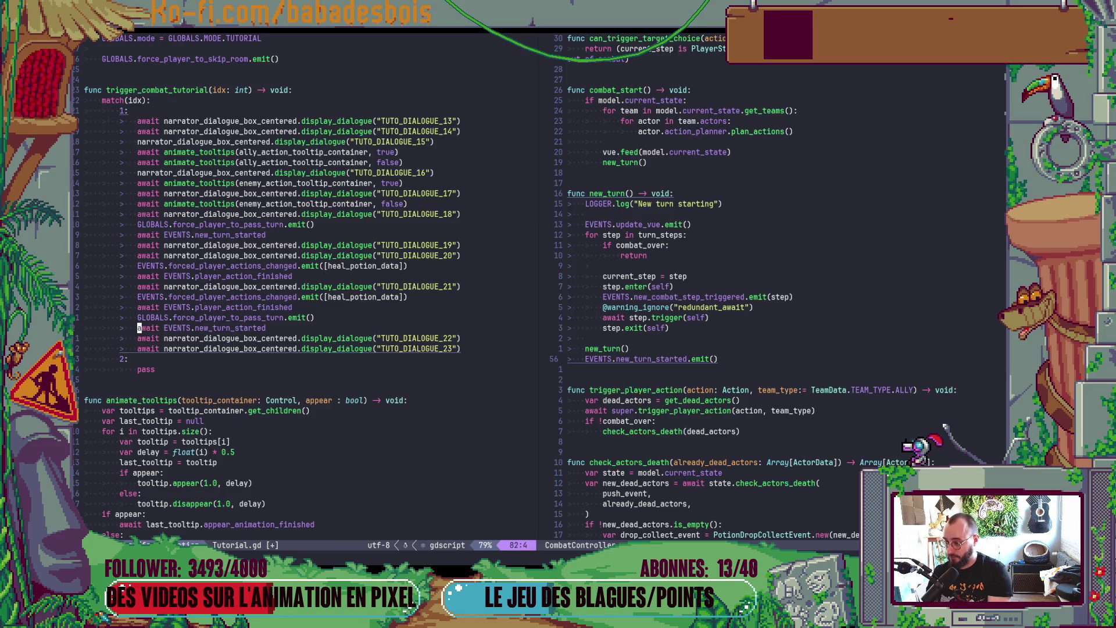
{"action": "type", "text": ":wa"}
{"action": "key", "text": "Return"}
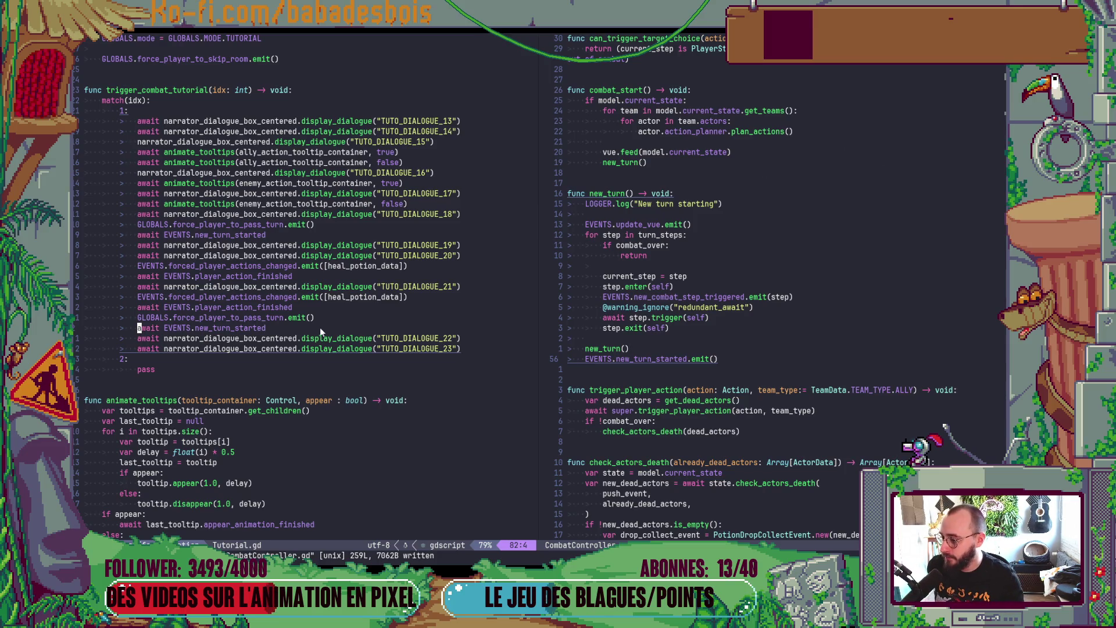
{"action": "scroll", "coordinate": [320, 327], "scroll_direction": "up", "scroll_amount": 4}
{"action": "left_click", "coordinate": [277, 183]}
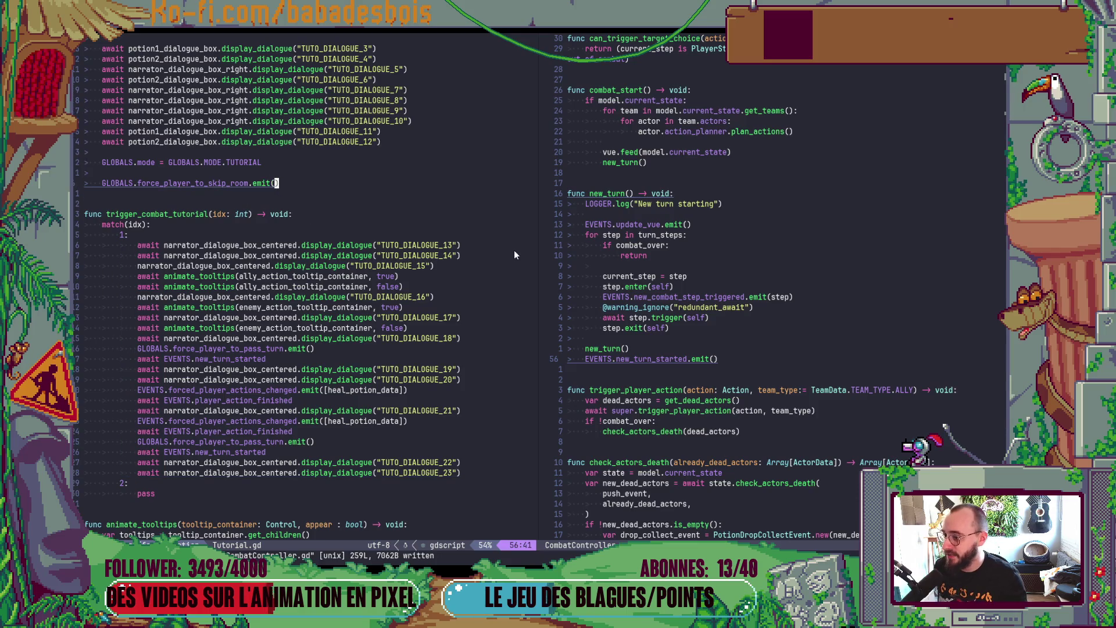
{"action": "left_click", "coordinate": [763, 278]}
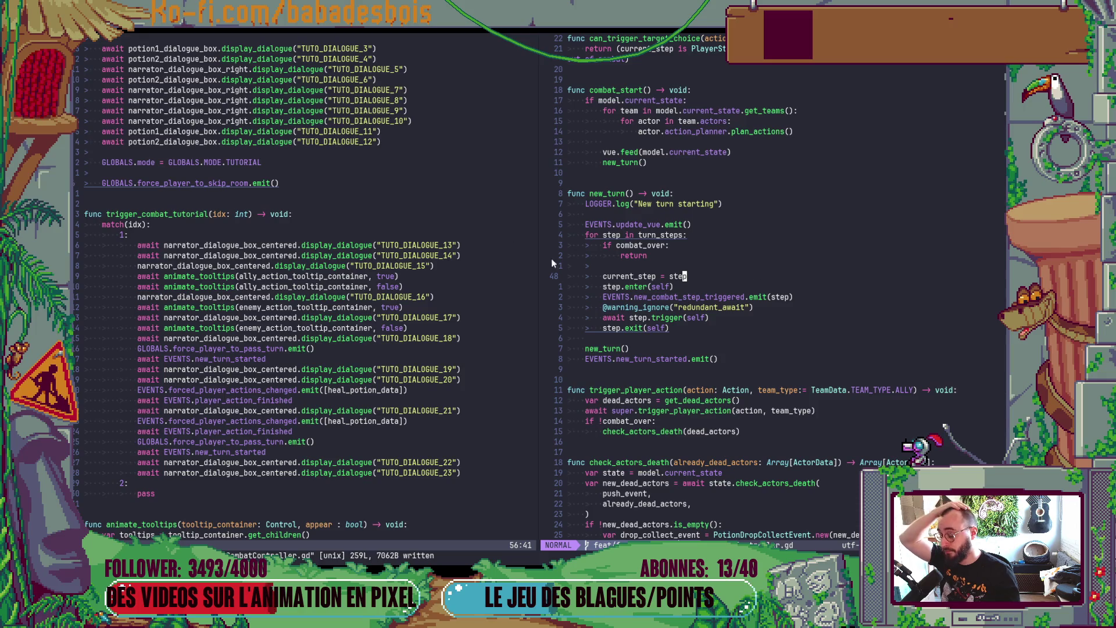
{"action": "left_click", "coordinate": [280, 183]}
{"action": "left_click", "coordinate": [698, 277]}
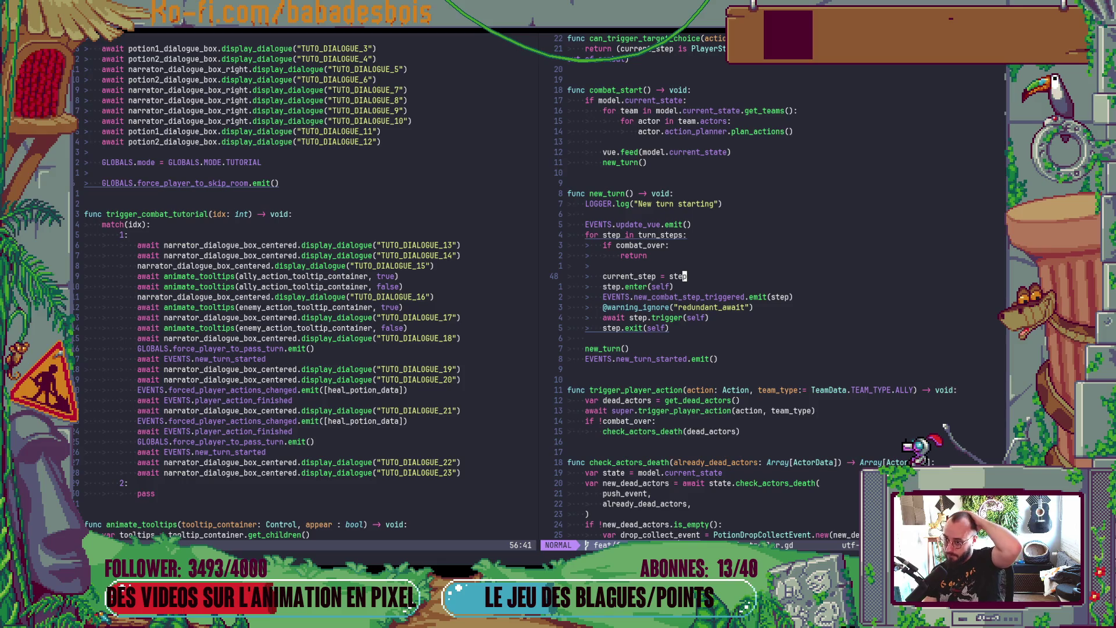
{"action": "key", "text": "space"}
{"action": "key", "text": "f"}
{"action": "key", "text": "f"}
{"action": "type", "text": "S"}
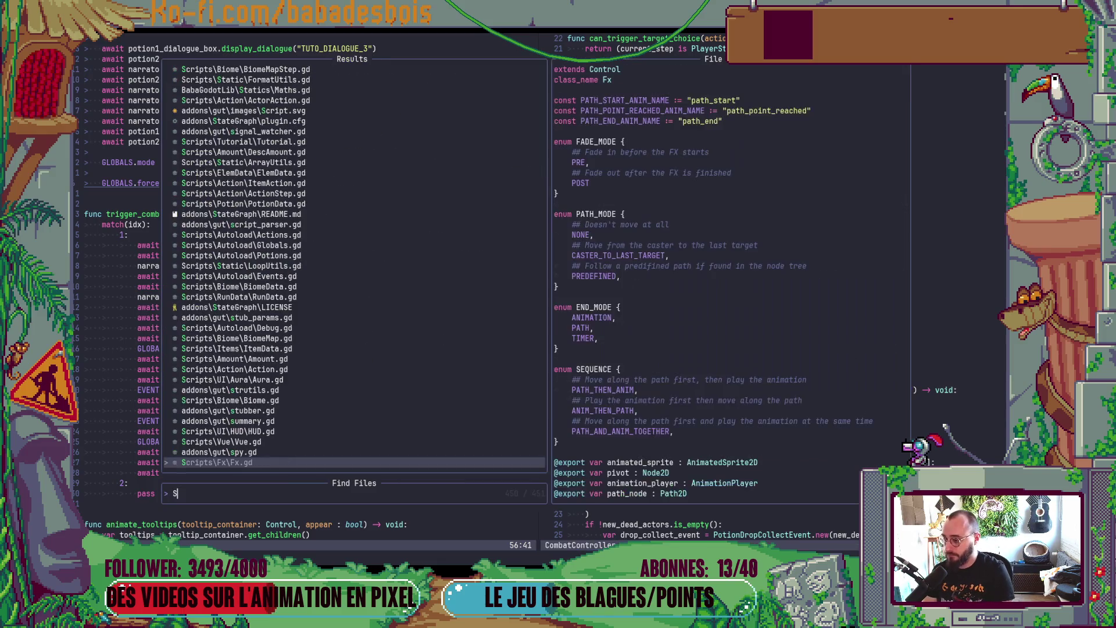
{"action": "type", "text": "kip"}
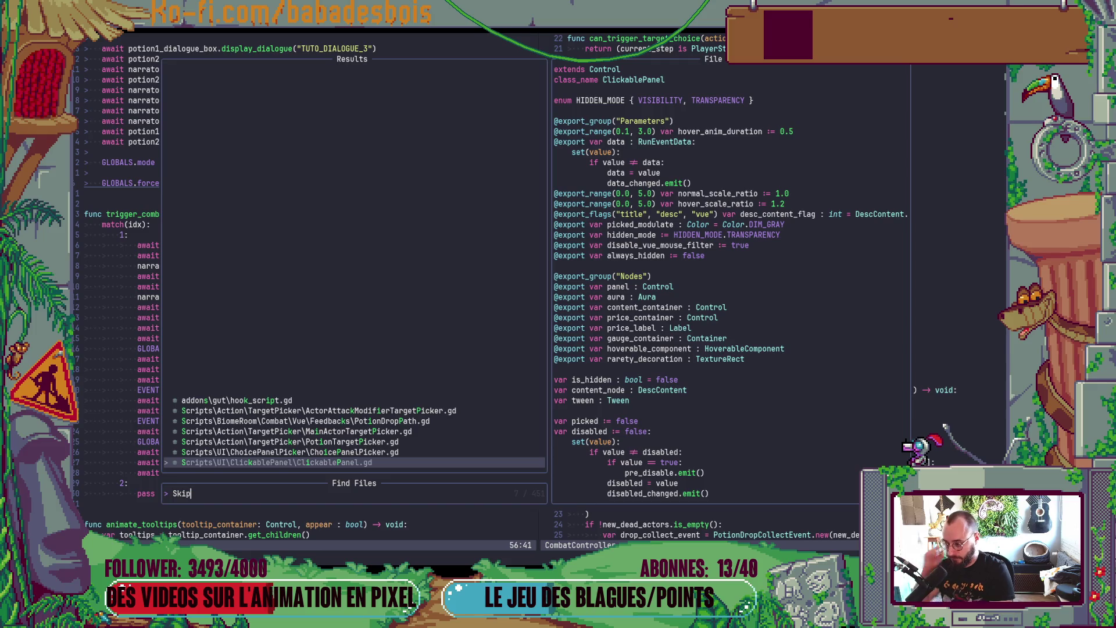
{"action": "key", "text": "BackSpace"}
{"action": "key", "text": "BackSpace"}
{"action": "key", "text": "BackSpace"}
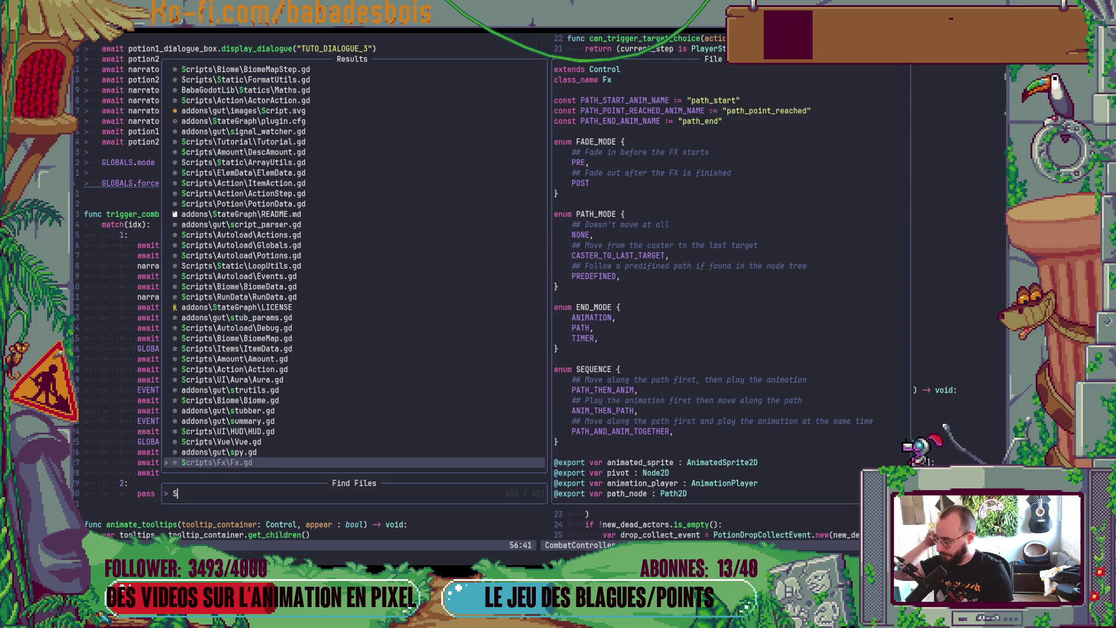
{"action": "key", "text": "BackSpace"}
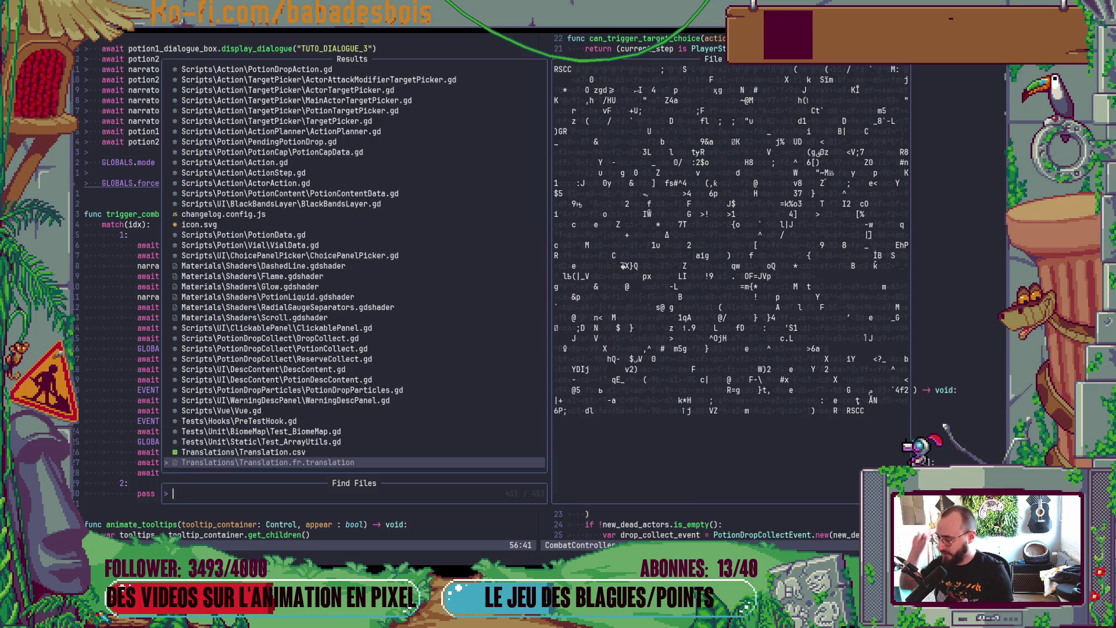
{"action": "key", "text": "Escape"}
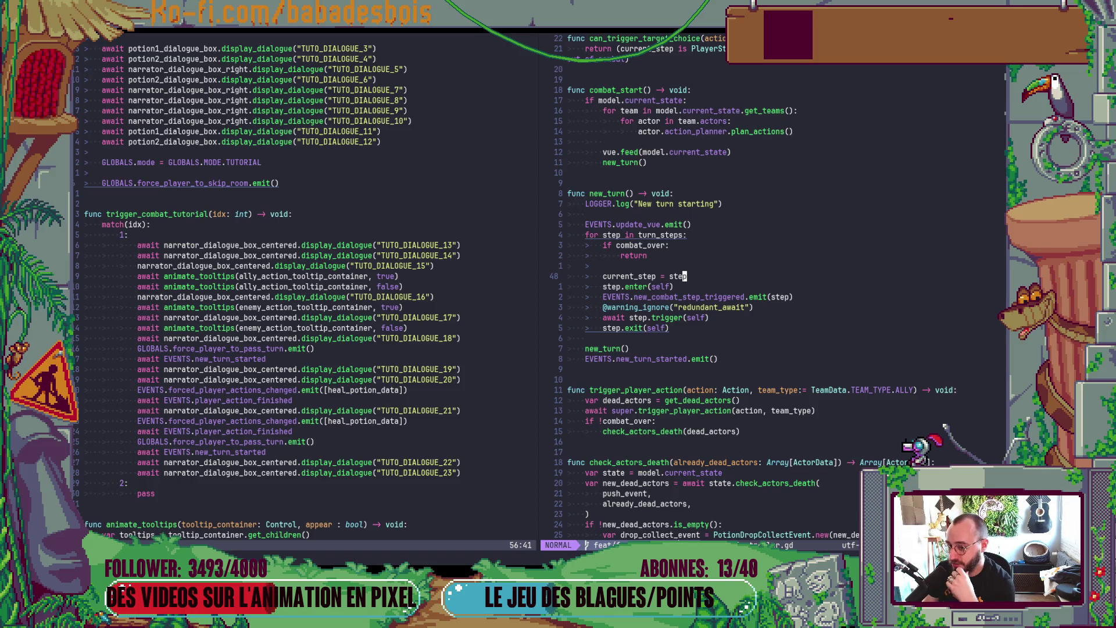
{"action": "key", "text": "space"}
{"action": "type", "text": "fBiomeR"}
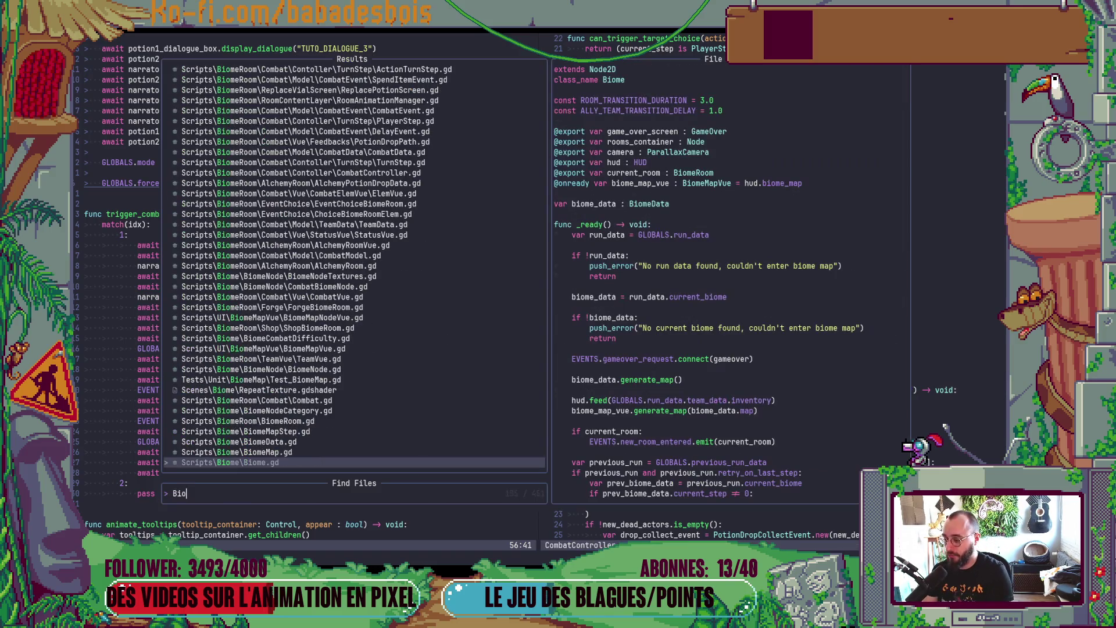
{"action": "key", "text": "Return"}
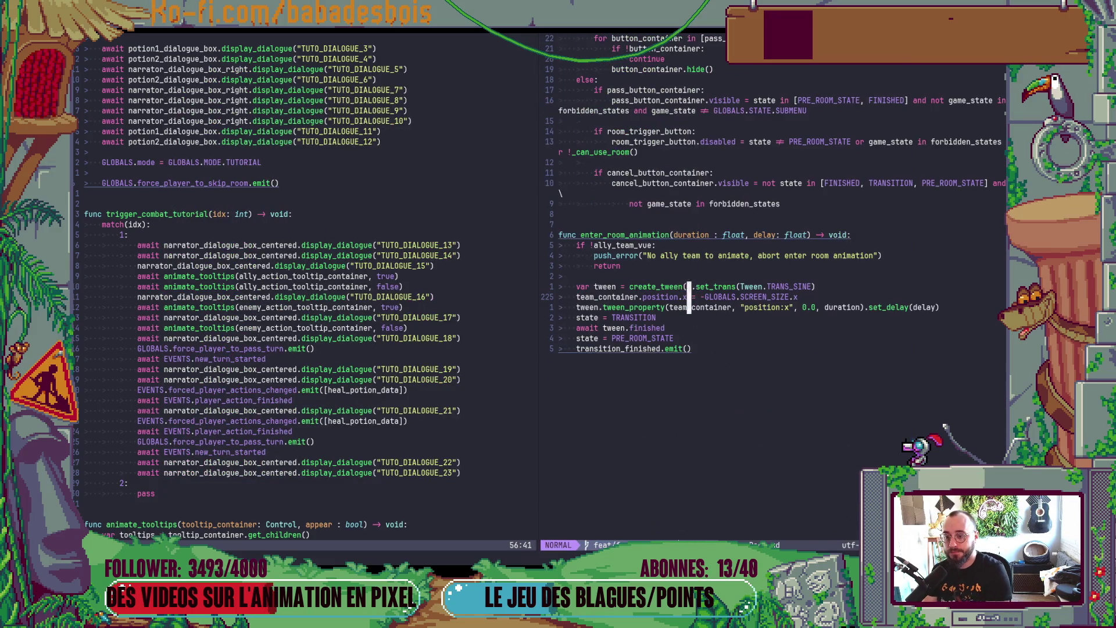
{"action": "key", "text": "ctrl+u"}
{"action": "key", "text": "ctrl+u"}
{"action": "key", "text": "ctrl+u"}
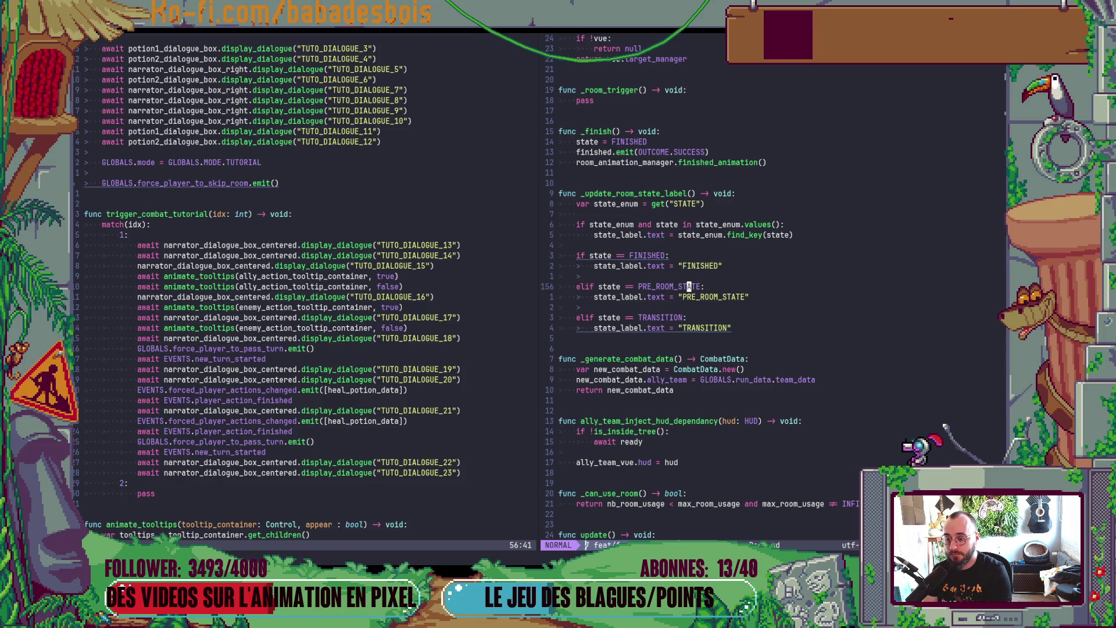
{"action": "key", "text": "ctrl+u"}
{"action": "key", "text": "ctrl+u"}
{"action": "key", "text": "ctrl+u"}
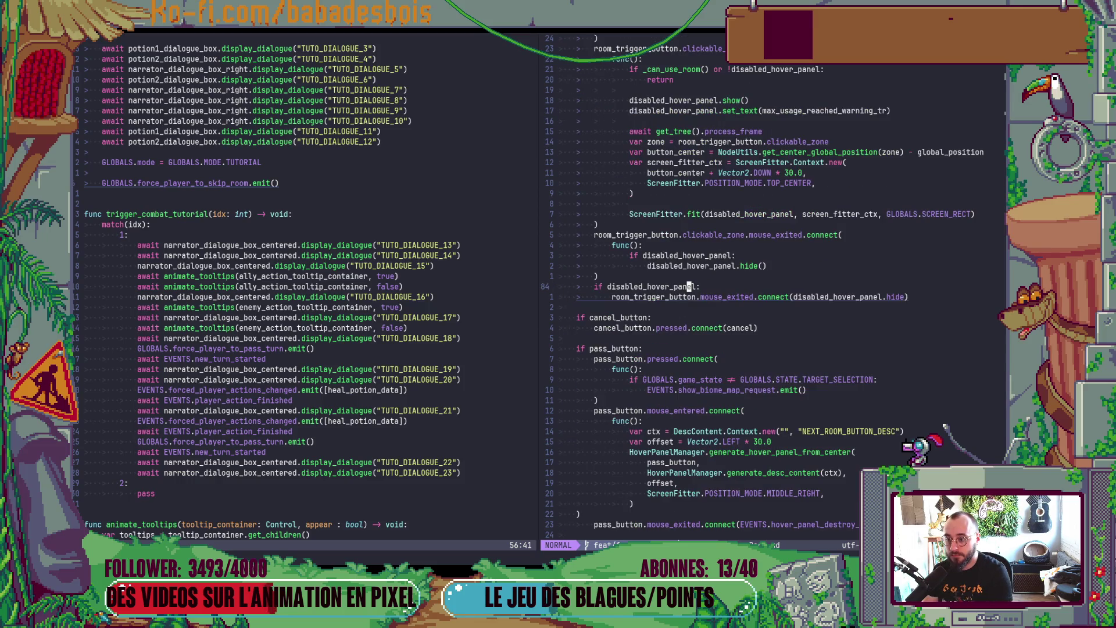
{"action": "scroll", "coordinate": [706, 219], "scroll_direction": "up", "scroll_amount": 2}
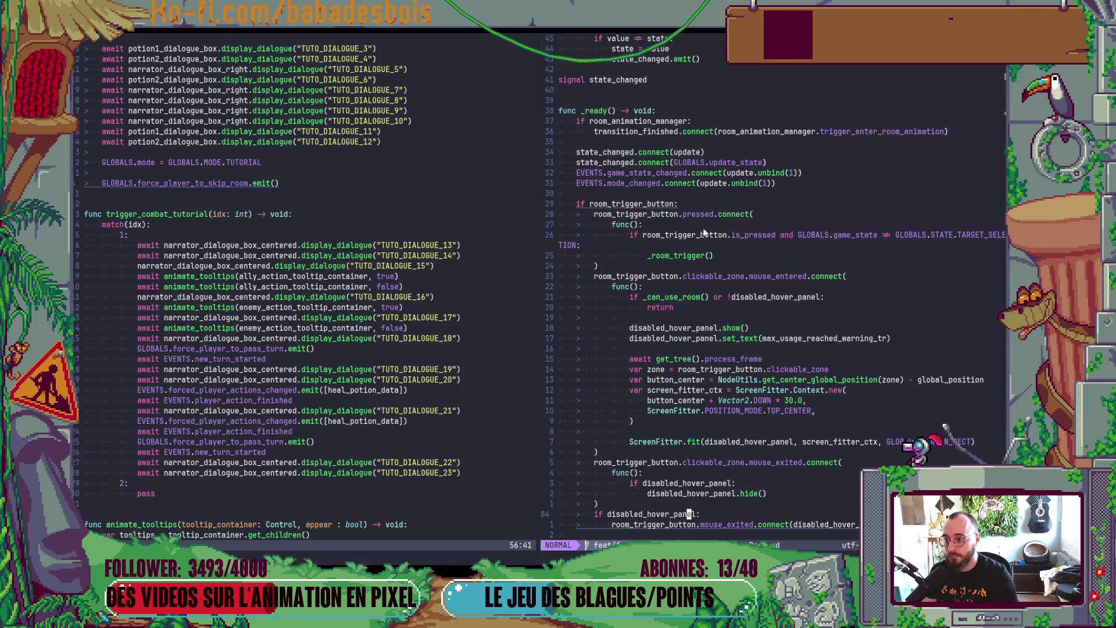
{"action": "scroll", "coordinate": [701, 229], "scroll_direction": "down", "scroll_amount": 5}
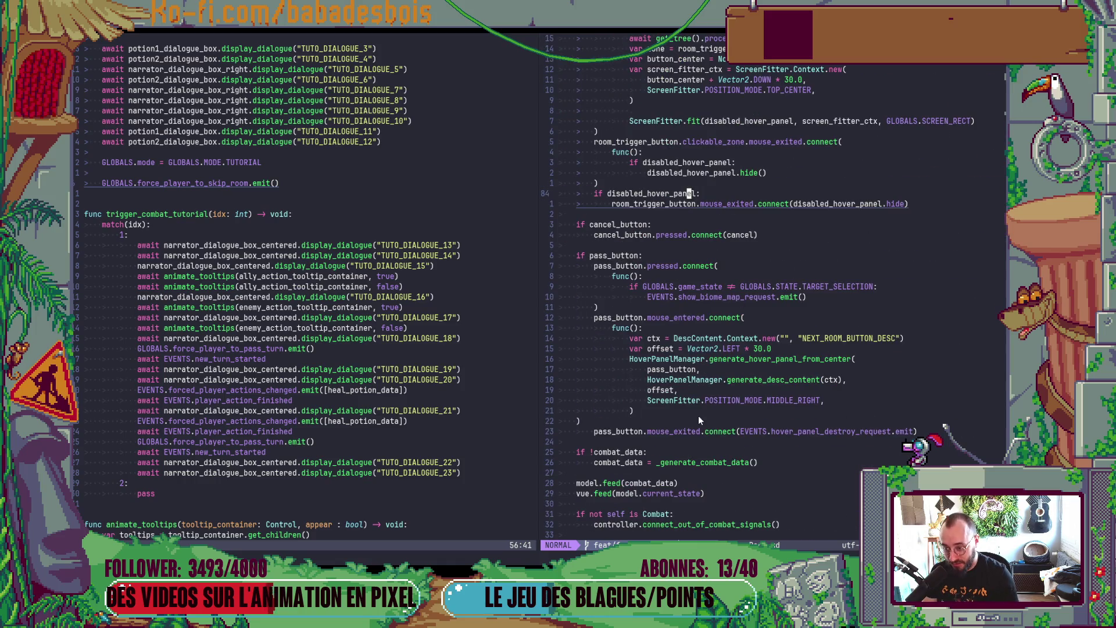
{"action": "left_click", "coordinate": [737, 297]}
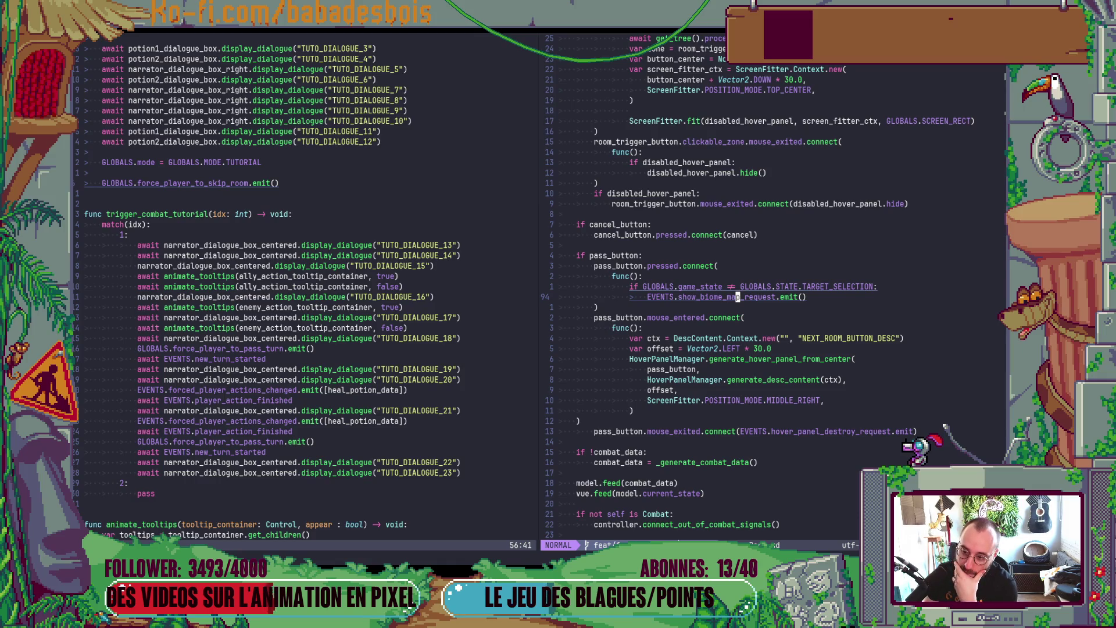
Step: Open Biome.gd by fuzzy-finding 'biome', dismissing the swap-file warning
{"action": "key", "text": "space"}
{"action": "key", "text": "f"}
{"action": "key", "text": "f"}
{"action": "type", "text": "biome"}
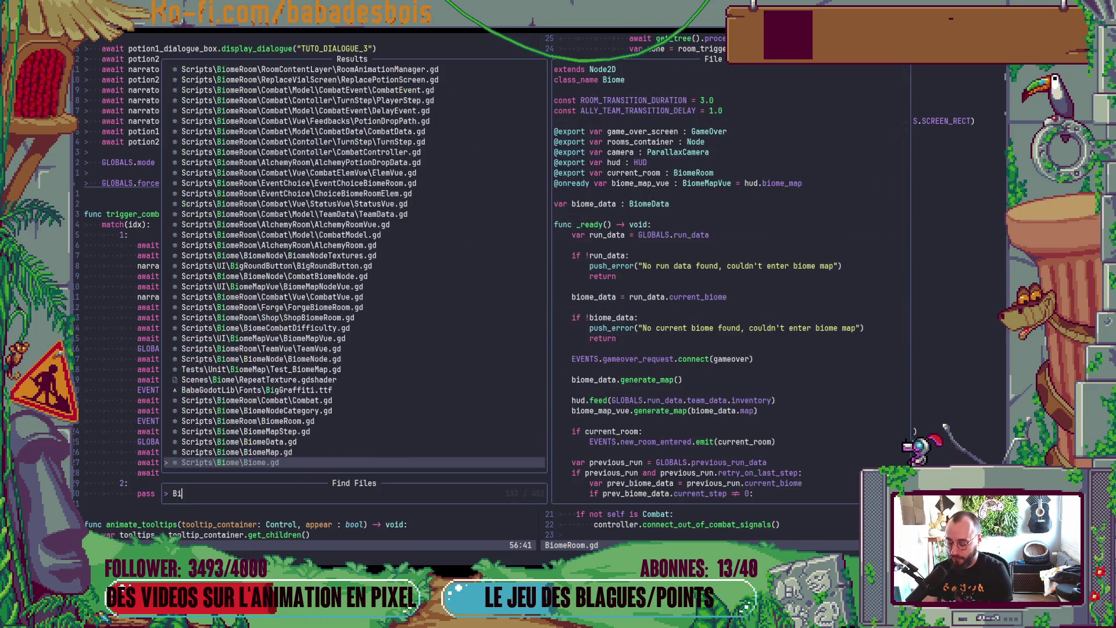
{"action": "key", "text": "Return"}
{"action": "key", "text": "e"}
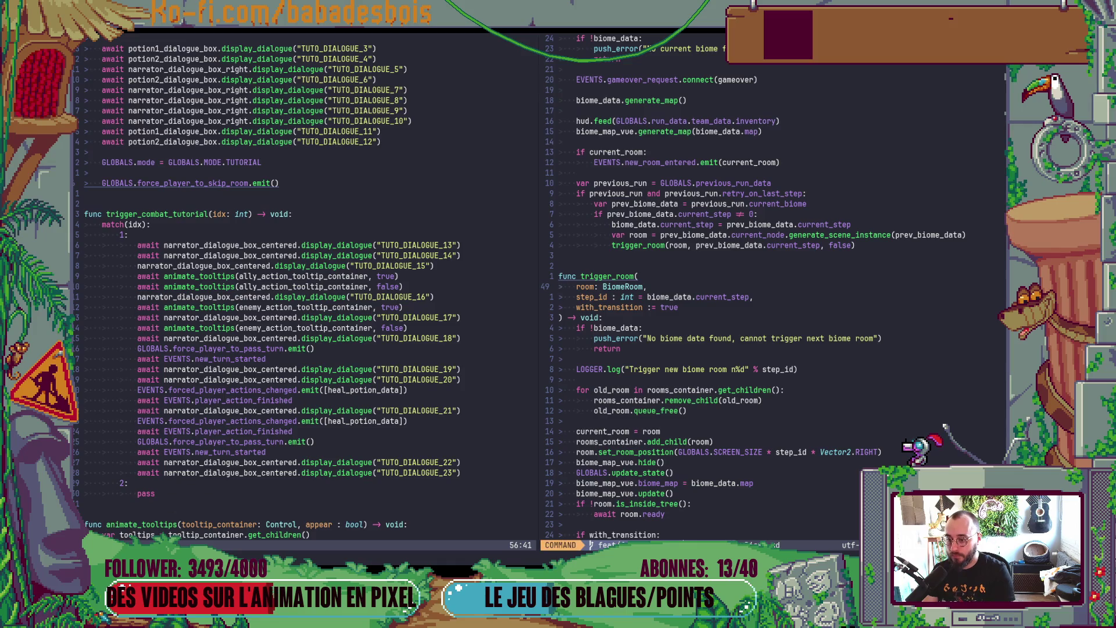
{"action": "scroll", "coordinate": [786, 295], "scroll_direction": "up", "scroll_amount": 4}
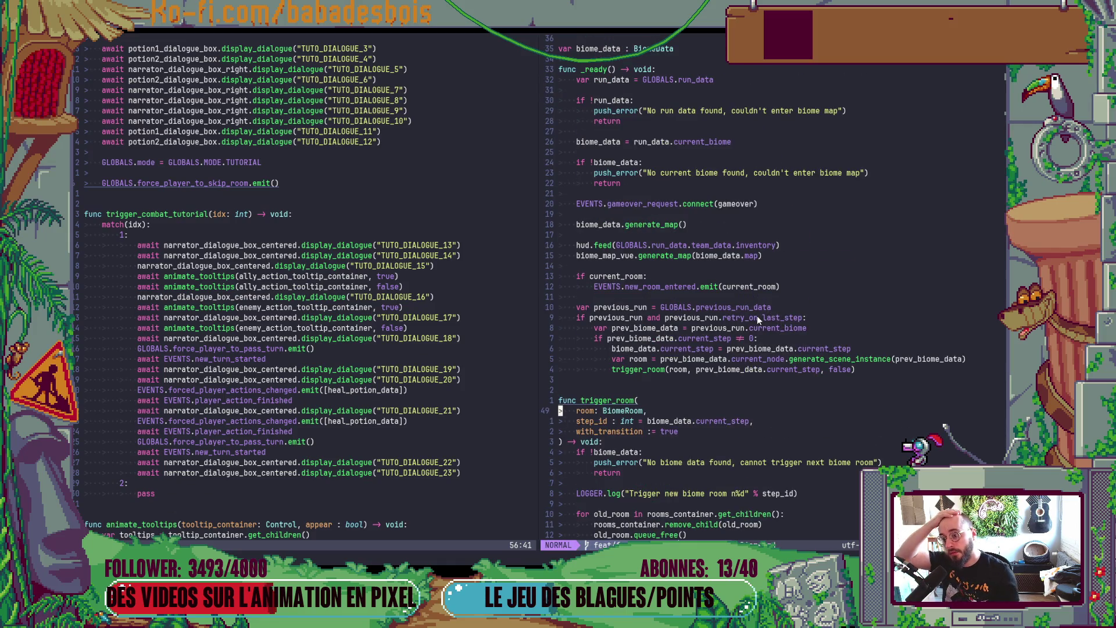
{"action": "scroll", "coordinate": [757, 315], "scroll_direction": "down", "scroll_amount": 9}
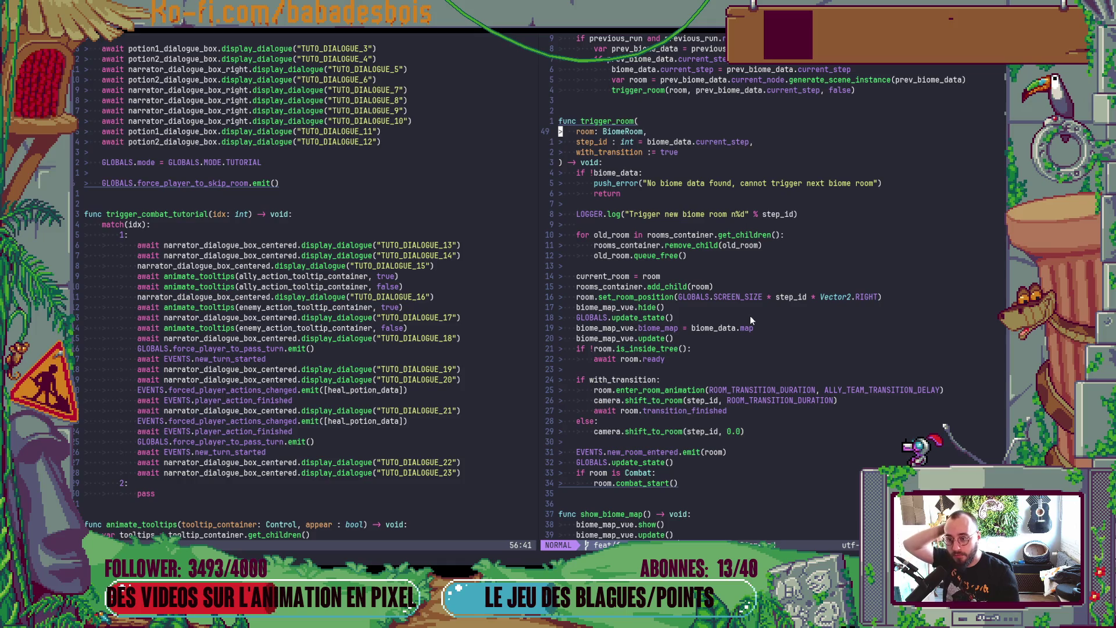
{"action": "scroll", "coordinate": [747, 317], "scroll_direction": "down", "scroll_amount": 2}
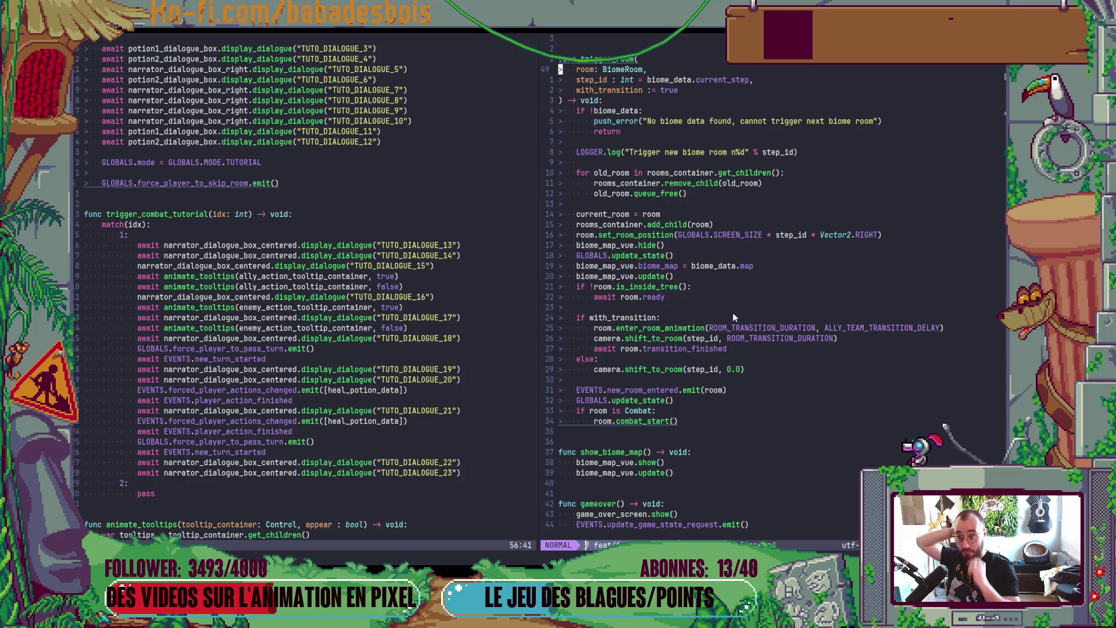
Step: Add GLOBALS.enter_new_room.emit() above GLOBALS.update_state() in trigger_room
{"action": "left_click", "coordinate": [698, 256]}
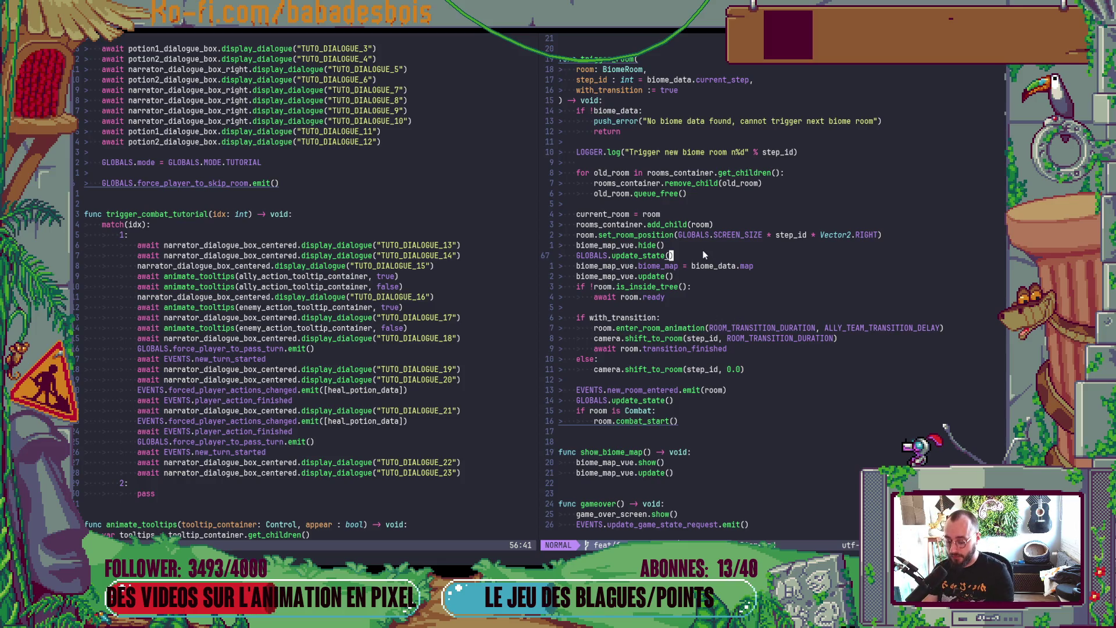
{"action": "type", "text": "OGLOBA"}
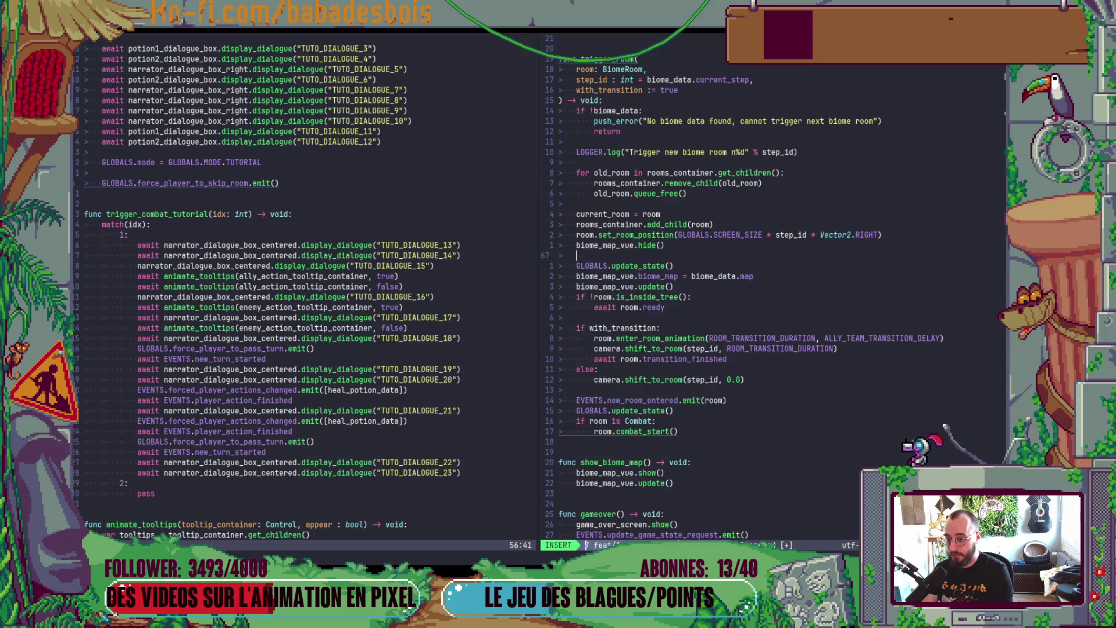
{"action": "type", "text": "LS."}
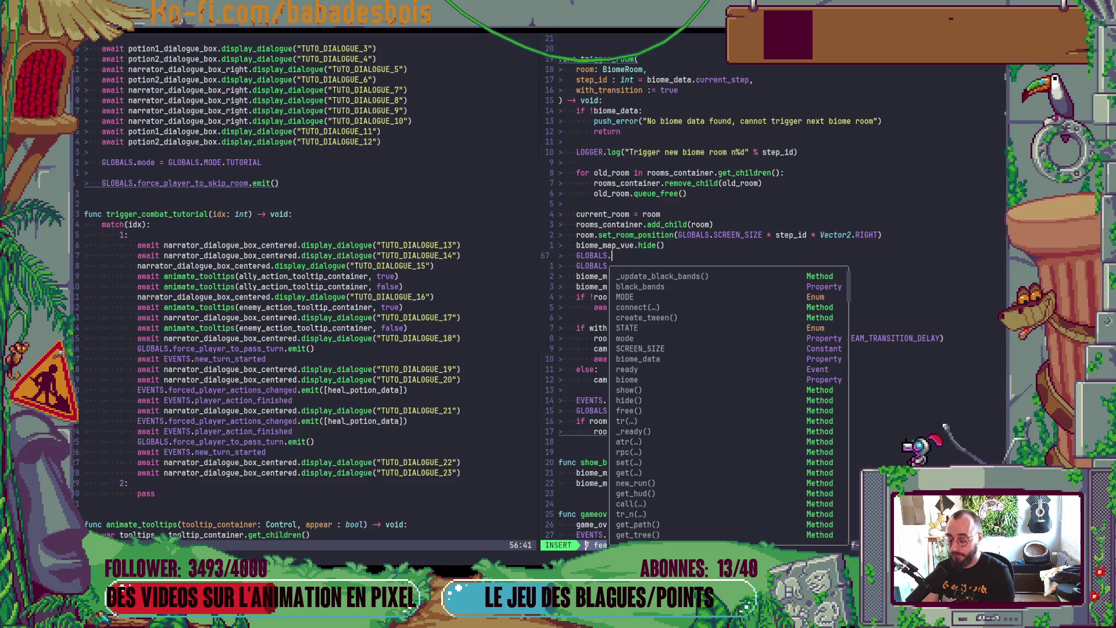
{"action": "type", "text": "enter"}
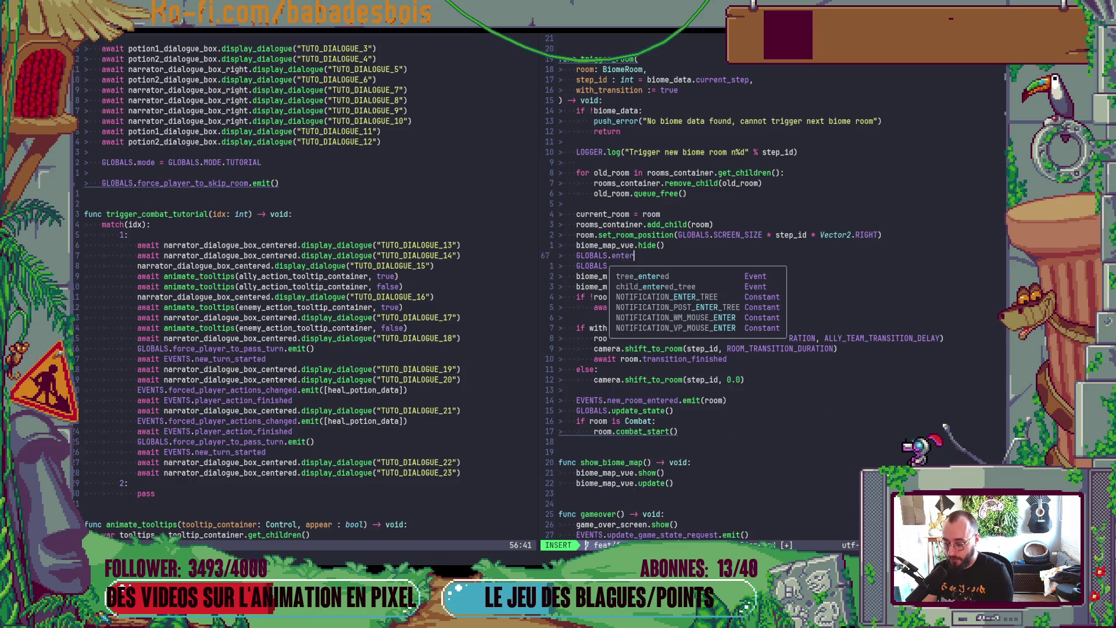
{"action": "type", "text": "_new_room"}
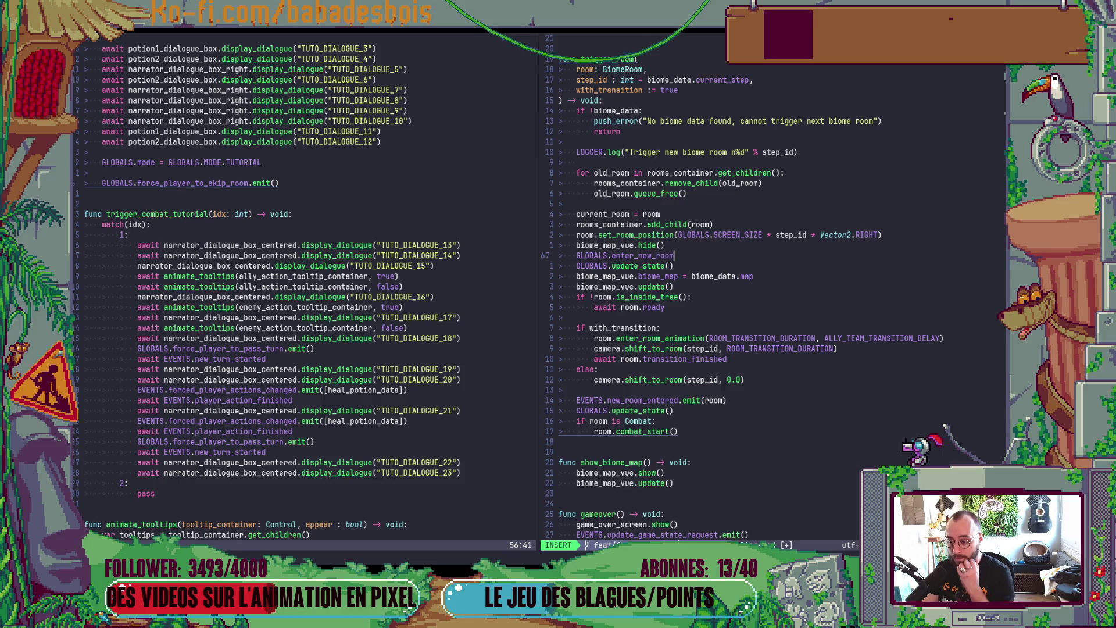
{"action": "type", "text": ".e"}
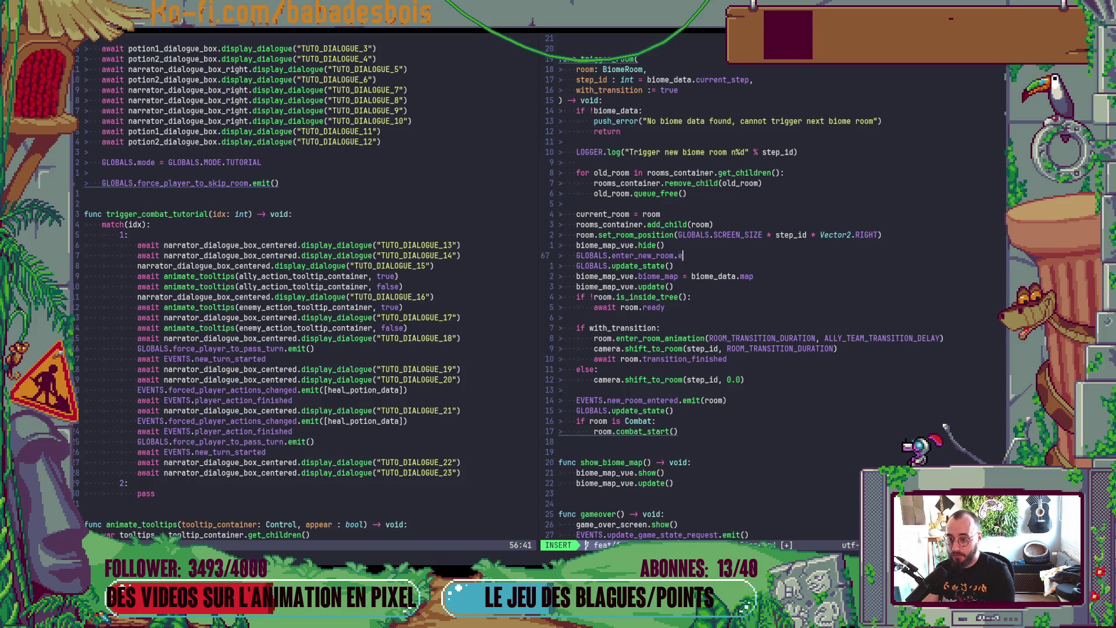
{"action": "type", "text": "mit()"}
{"action": "key", "text": "Escape"}
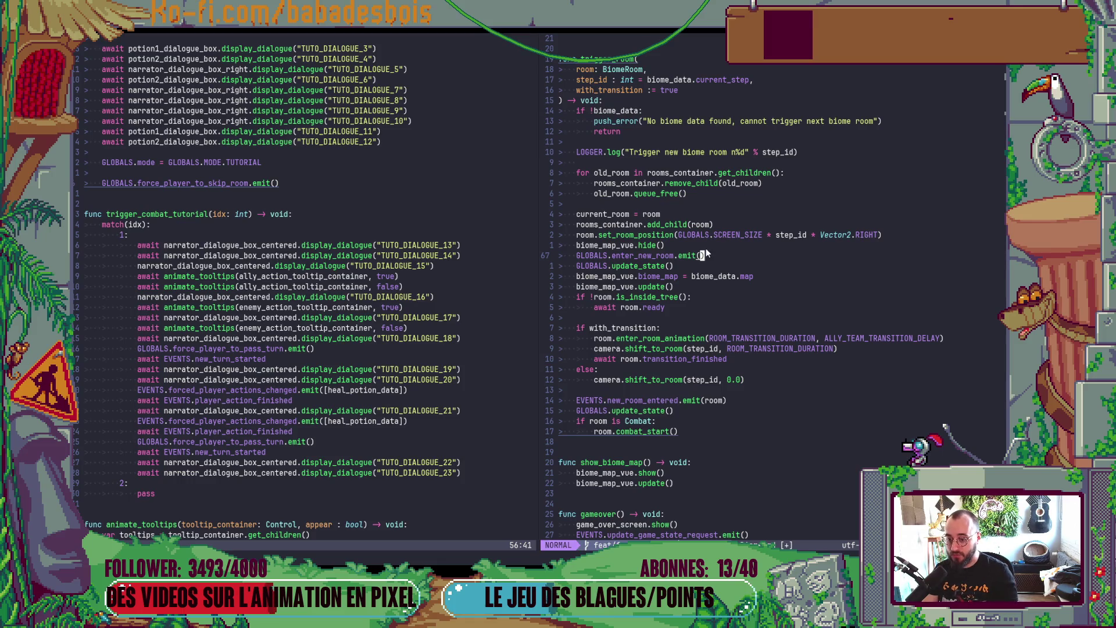
{"action": "left_click", "coordinate": [672, 400]}
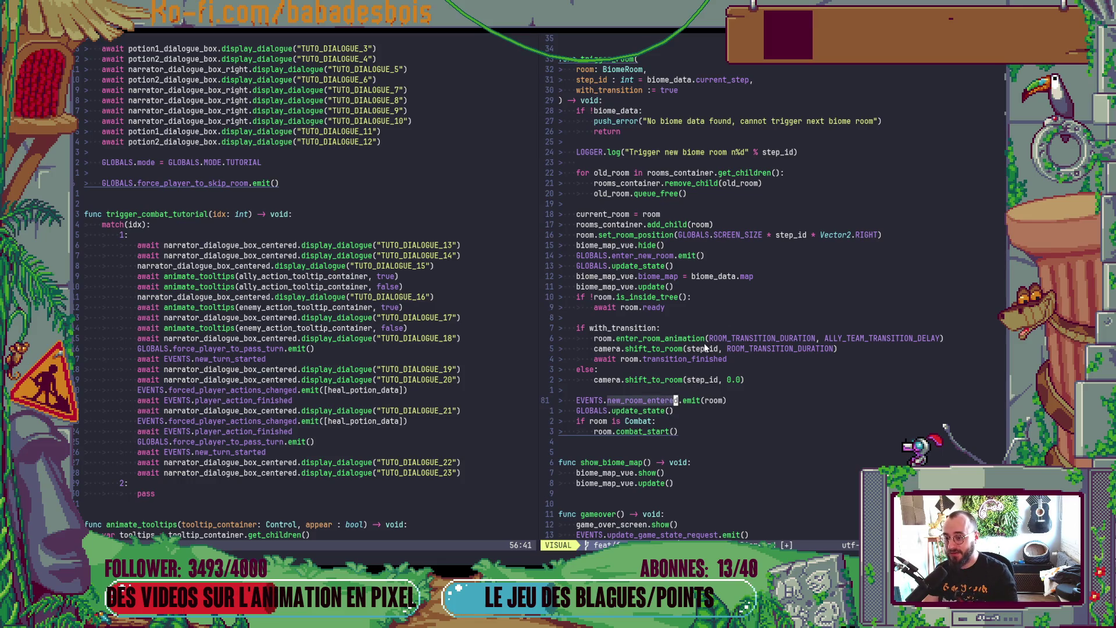
{"action": "left_click_drag", "start_coordinate": [123, 235], "coordinate": [165, 430]}
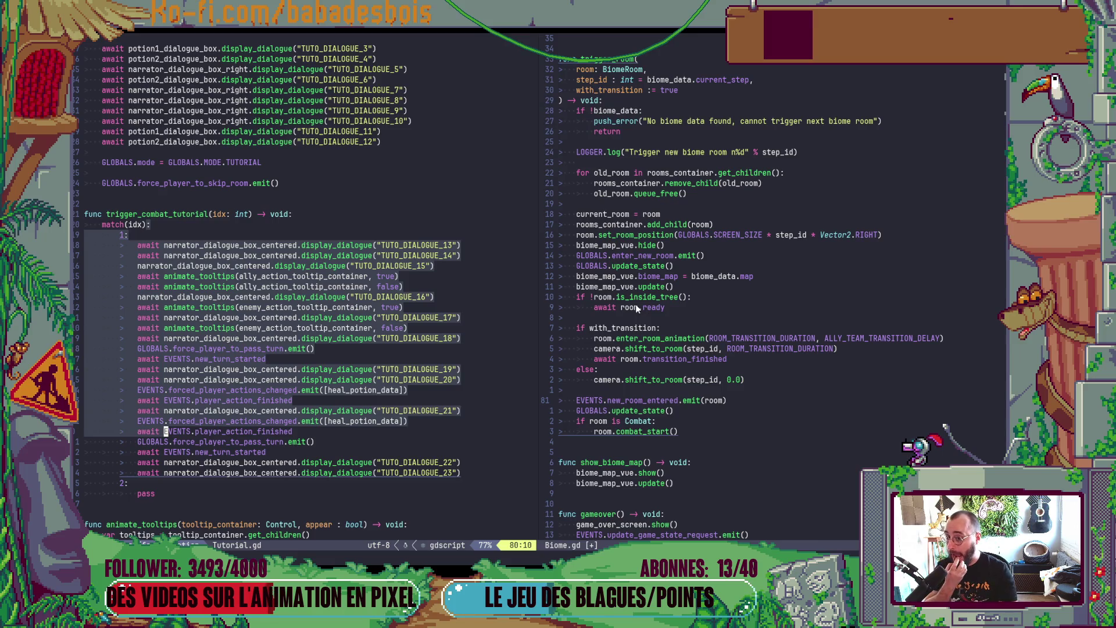
{"action": "left_click", "coordinate": [588, 256]}
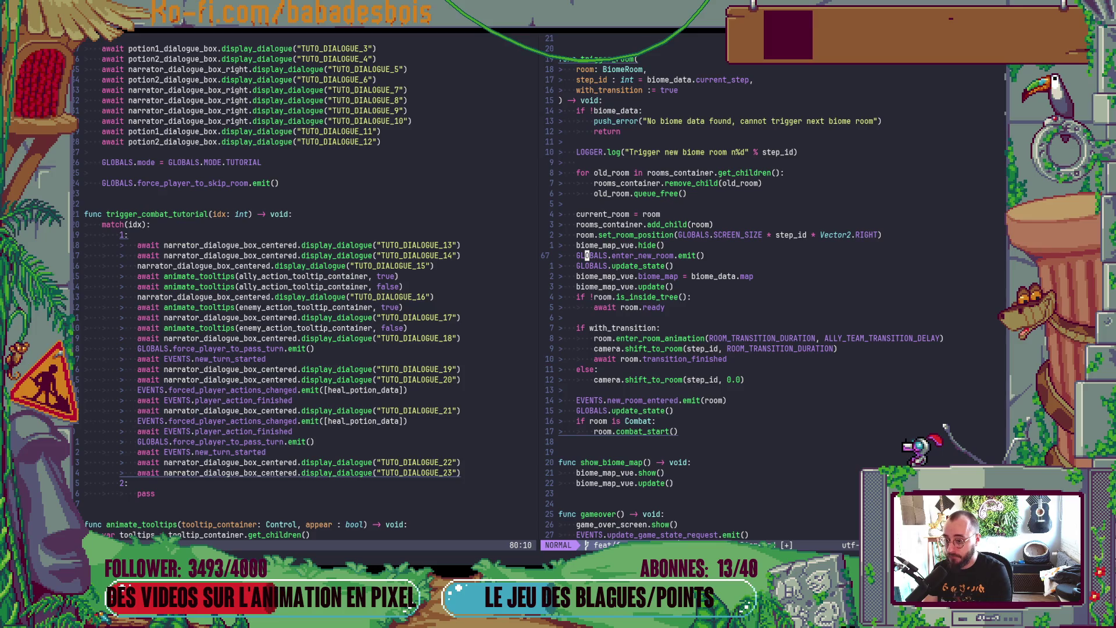
Step: Save Biome.gd and change GLOBALS to EVENTS on the new emit line
{"action": "key", "text": "l"}
{"action": "key", "text": "l"}
{"action": "key", "text": "l"}
{"action": "type", "text": ":w"}
{"action": "key", "text": "Return"}
{"action": "key", "text": "h"}
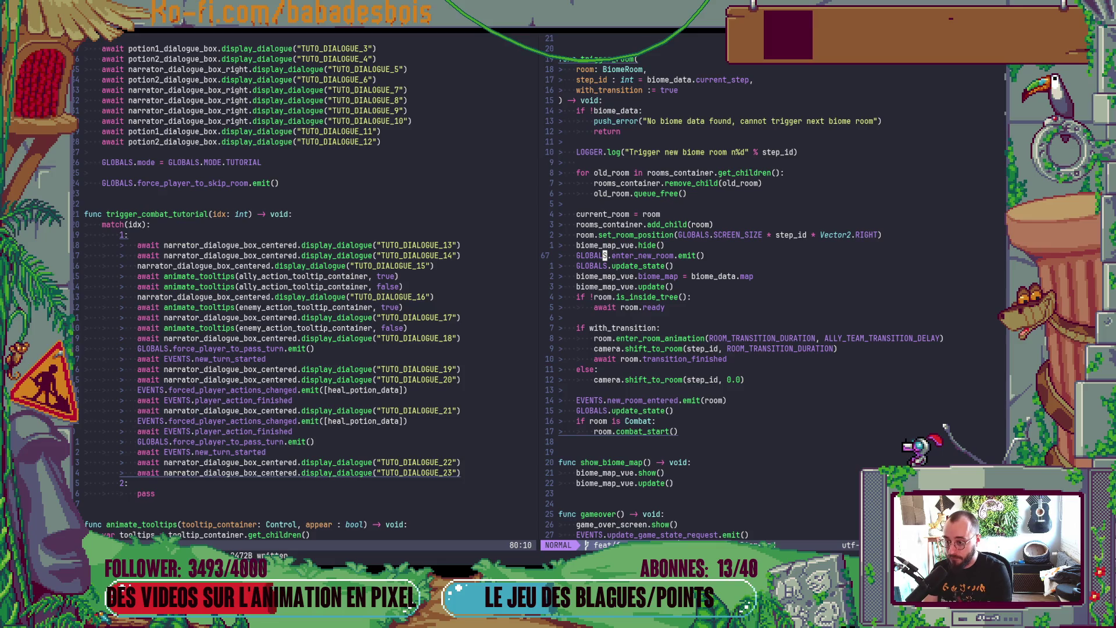
{"action": "type", "text": "bcw"}
{"action": "type", "text": "EVENTG"}
{"action": "type", "text": "S"}
{"action": "key", "text": "Escape"}
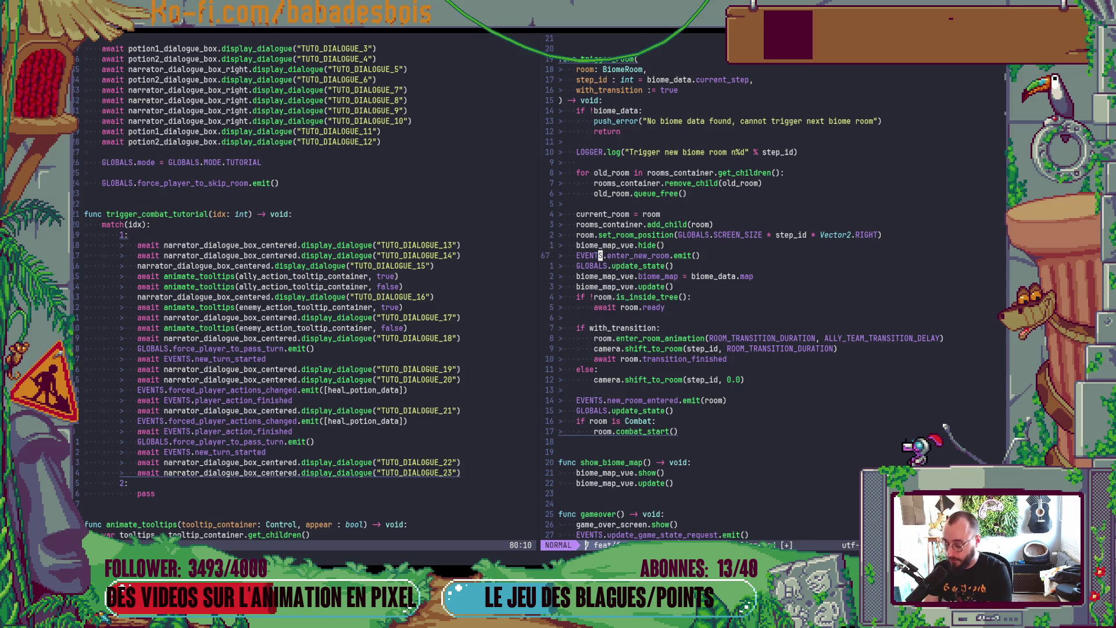
Step: Add 'signal enter_new_room()' after update_game_state_request in Events.gd, save, and jump back
{"action": "key", "text": "g"}
{"action": "key", "text": "d"}
{"action": "key", "text": "j"}
{"action": "key", "text": "j"}
{"action": "key", "text": "j"}
{"action": "key", "text": "j"}
{"action": "key", "text": "j"}
{"action": "key", "text": "j"}
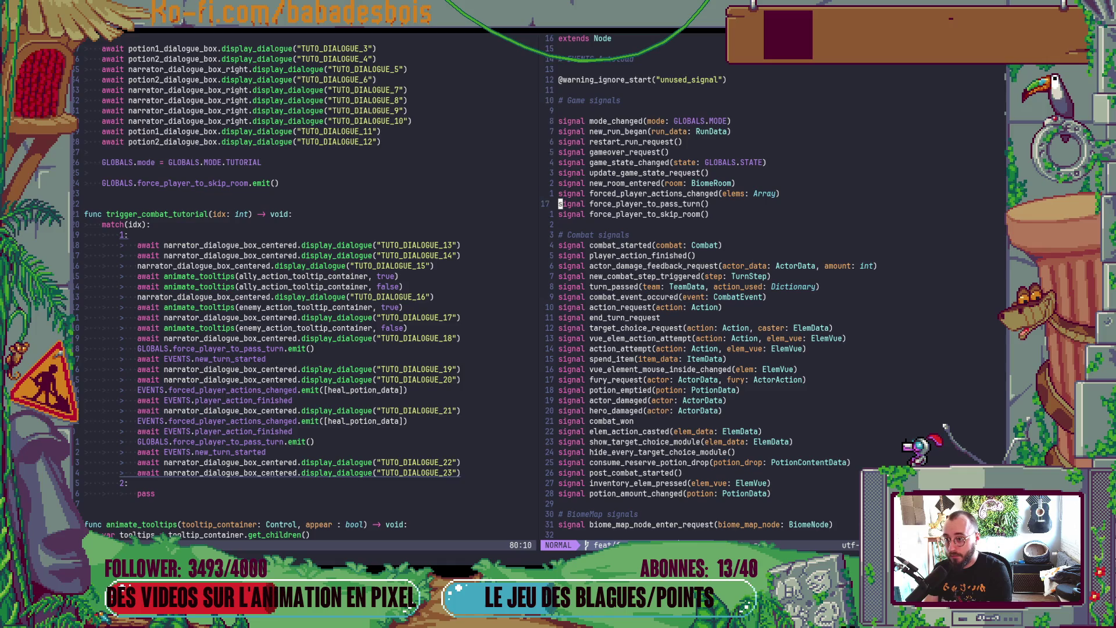
{"action": "key", "text": "p"}
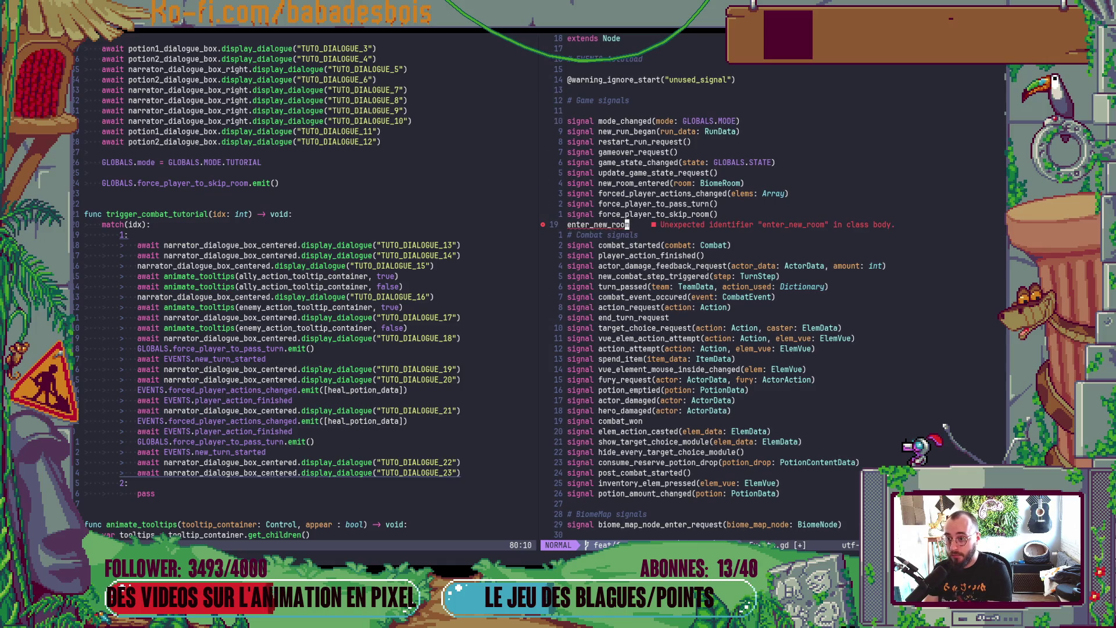
{"action": "key", "text": "alt+k"}
{"action": "key", "text": "alt+k"}
{"action": "key", "text": "alt+k"}
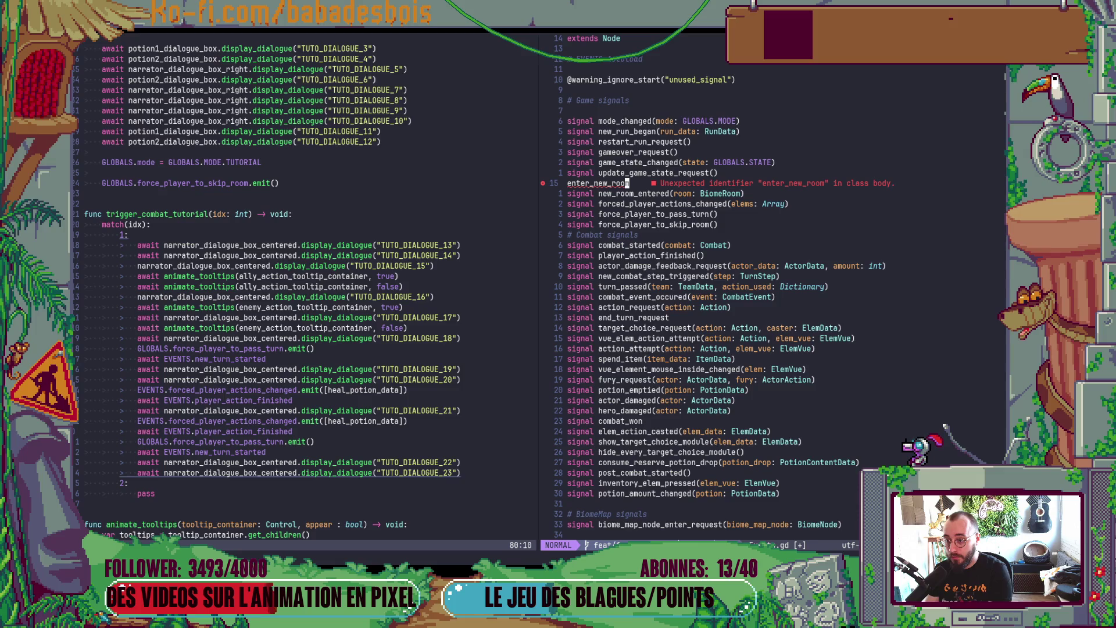
{"action": "type", "text": "Isignal"}
{"action": "key", "text": "End"}
{"action": "key", "text": "Escape"}
{"action": "type", "text": ":w"}
{"action": "key", "text": "Return"}
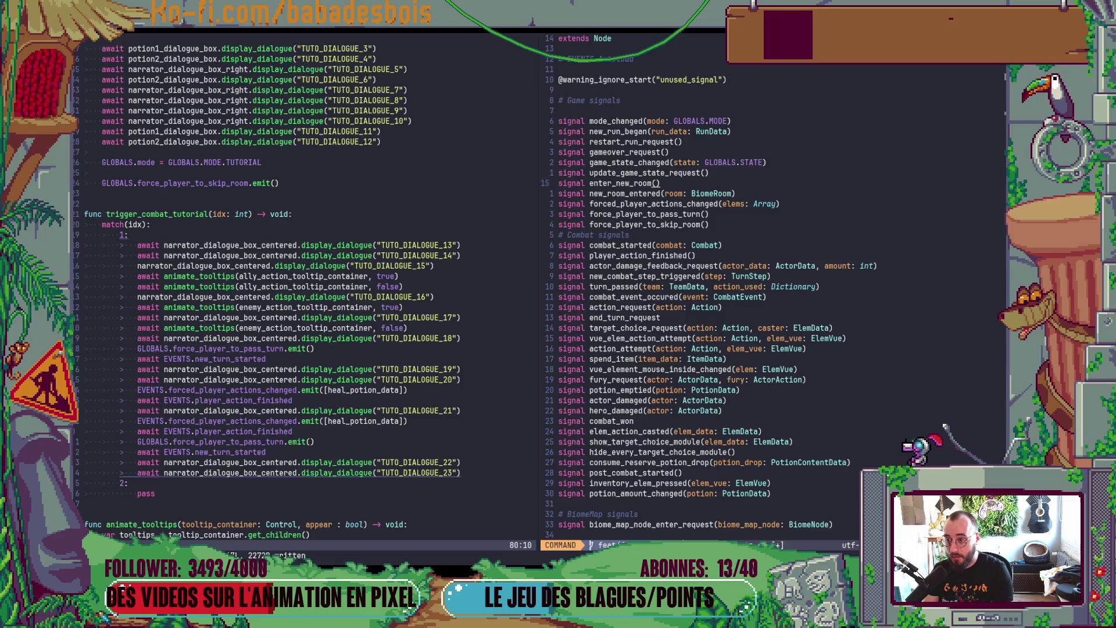
{"action": "key", "text": "ctrl+o"}
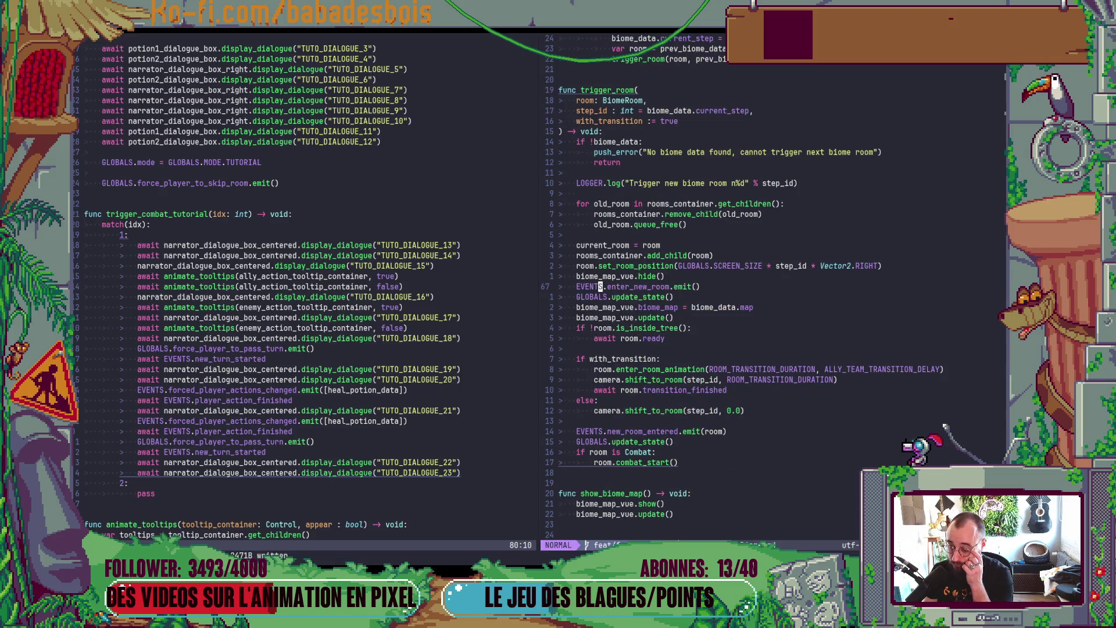
Step: Return to Tutorial.gd and go to the force_player_to_skip_room emit line
{"action": "key", "text": "ctrl+w"}
{"action": "key", "text": "h"}
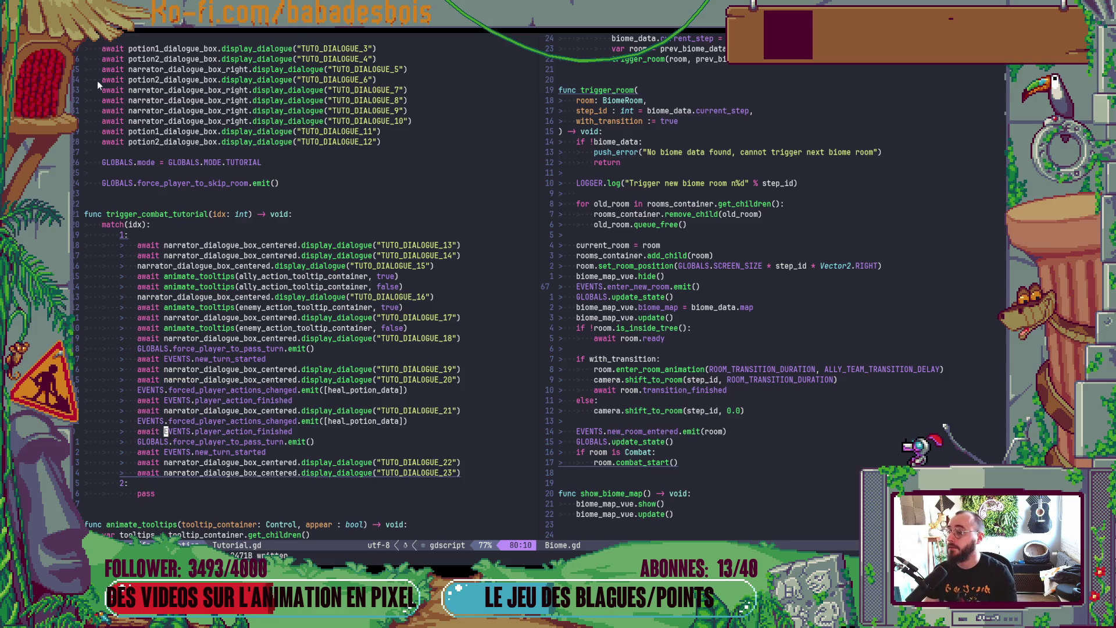
{"action": "left_click", "coordinate": [287, 183]}
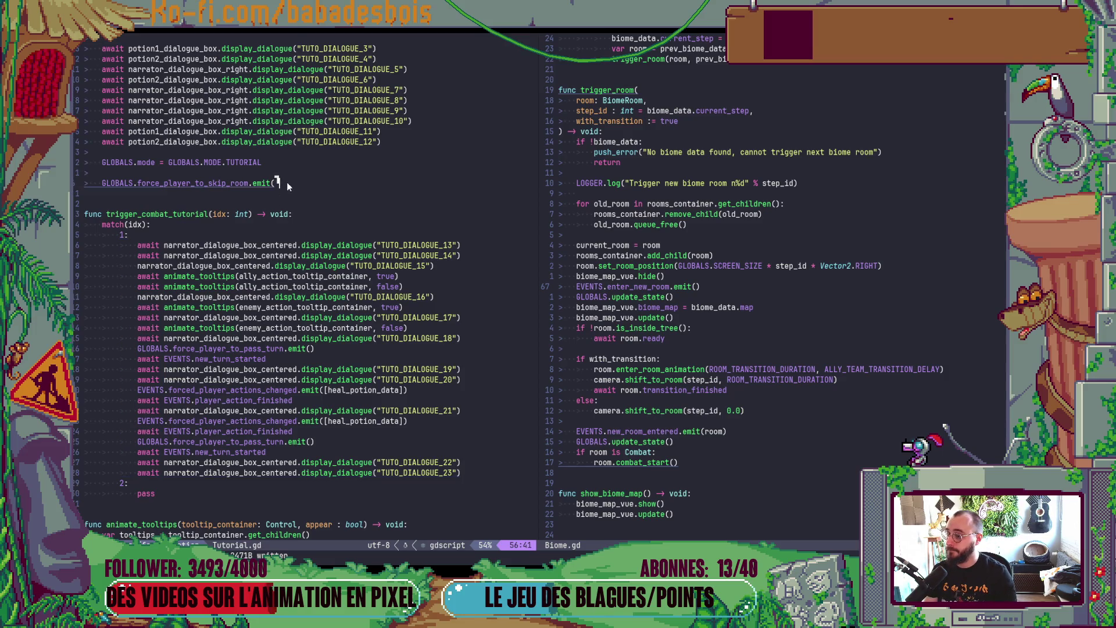
{"action": "key", "text": "g"}
{"action": "key", "text": "e"}
{"action": "key", "text": "g"}
{"action": "key", "text": "e"}
{"action": "key", "text": "g"}
{"action": "key", "text": "e"}
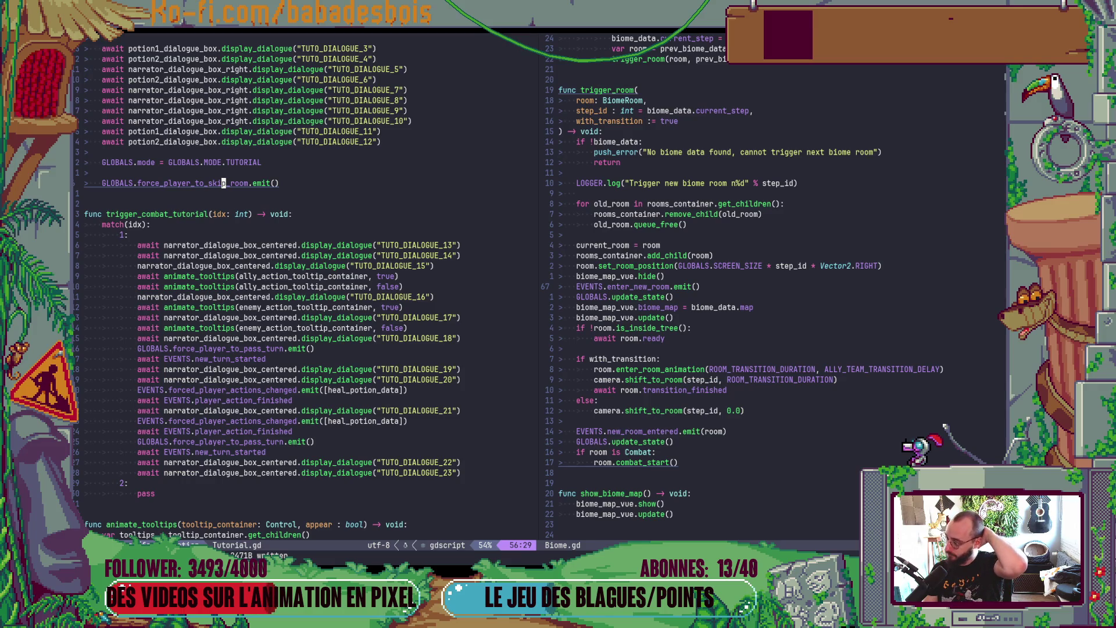
{"action": "key", "text": "i"}
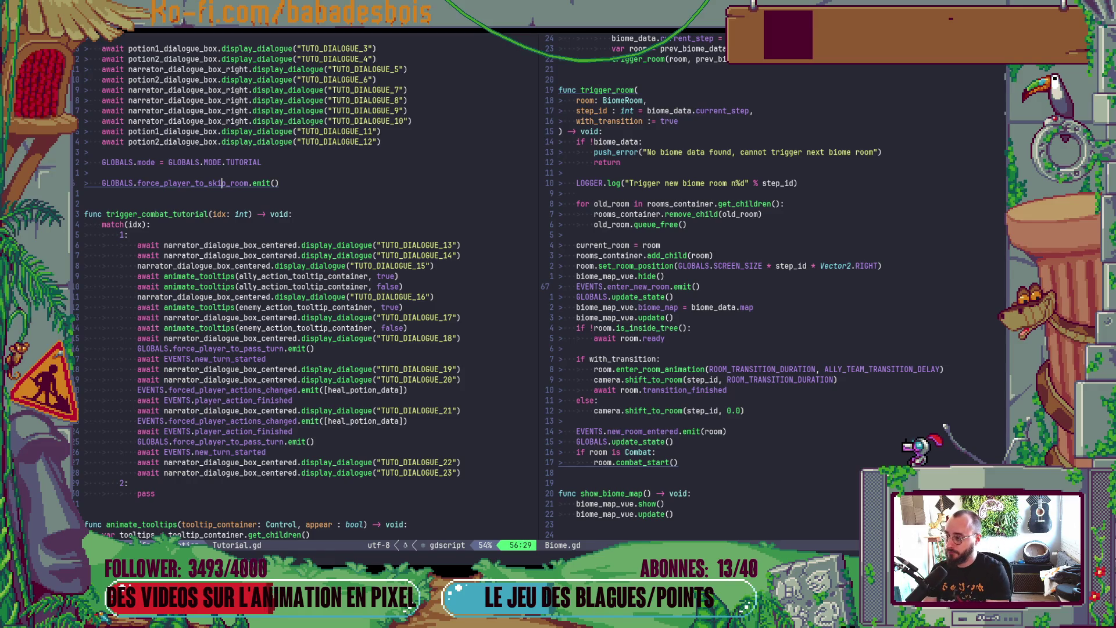
{"action": "key", "text": "Escape"}
Step: Add 'await EVENTS.enter_new_room' on a new line below the skip-room emit
{"action": "type", "text": "oGL"}
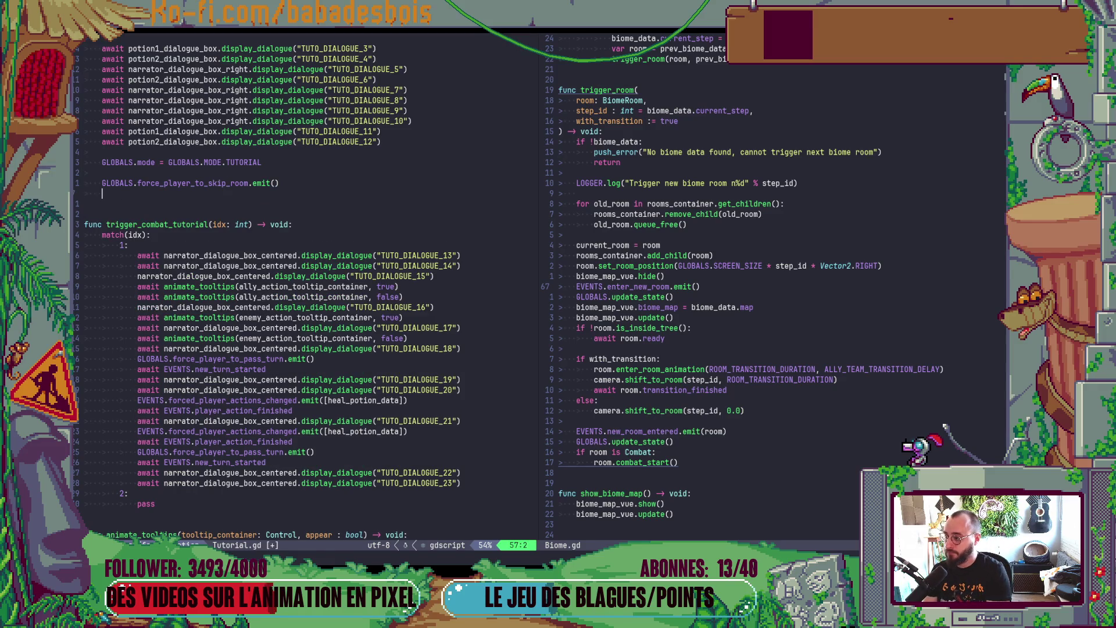
{"action": "key", "text": "BackSpace"}
{"action": "key", "text": "BackSpace"}
{"action": "type", "text": "a"}
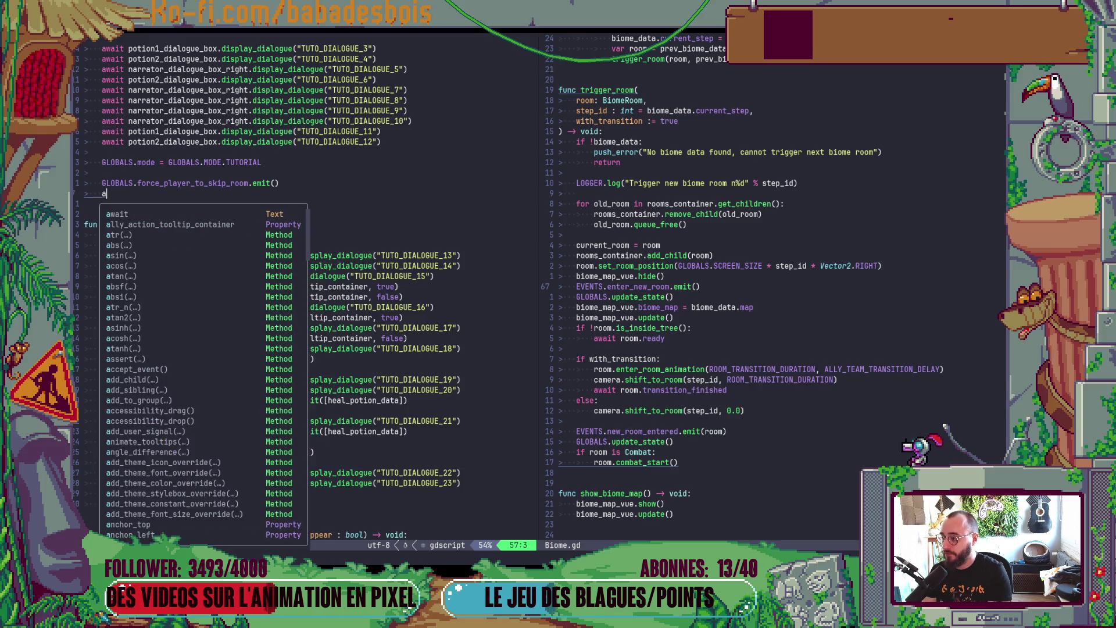
{"action": "type", "text": "wait EVENTS.em"}
{"action": "key", "text": "Down"}
{"action": "key", "text": "Down"}
{"action": "key", "text": "Down"}
{"action": "key", "text": "Return"}
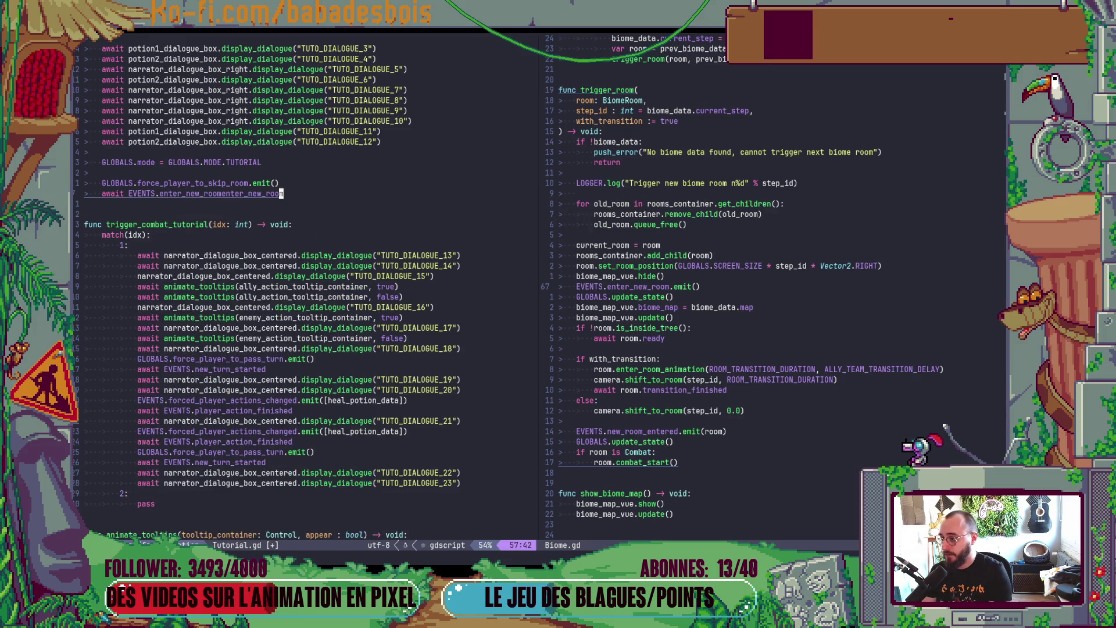
{"action": "key", "text": "BackSpace"}
{"action": "key", "text": "BackSpace"}
{"action": "key", "text": "BackSpace"}
{"action": "key", "text": "Return"}
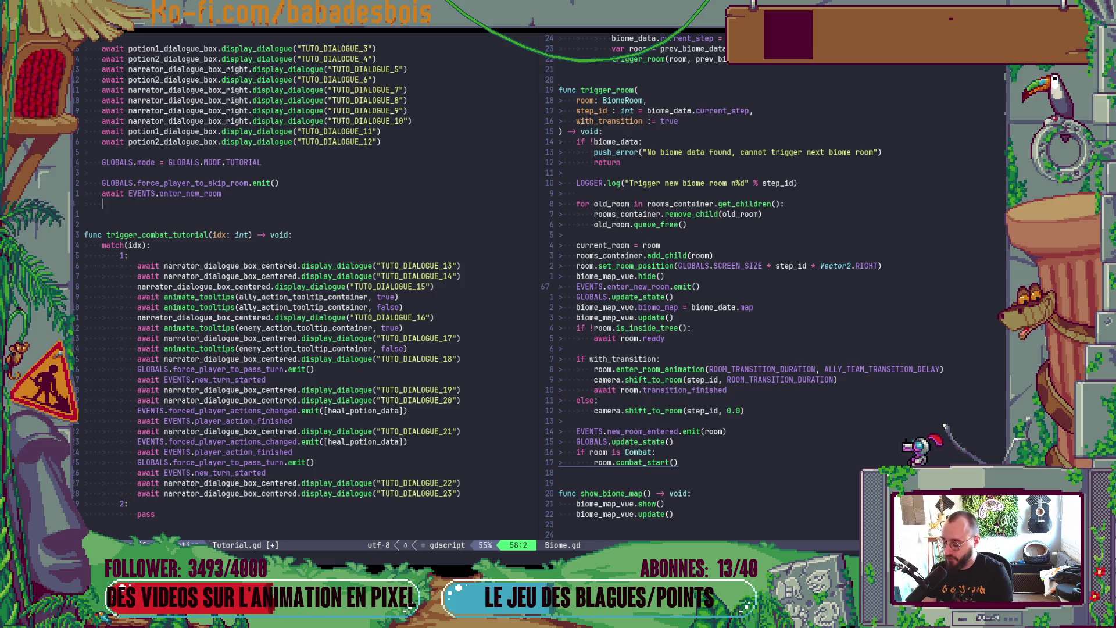
Step: Replace the unfinished GLOBALS line with a copy of the forced_player_actions_changed.emit line
{"action": "key", "text": "ctrl+space"}
{"action": "key", "text": "ctrl+e"}
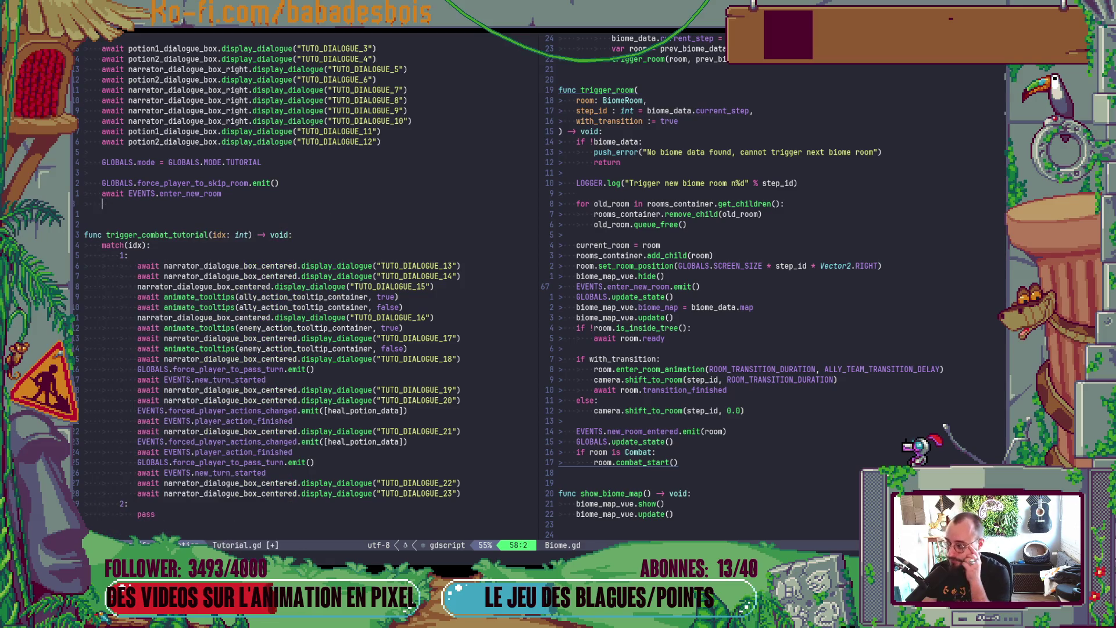
{"action": "type", "text": "GLOBALS."}
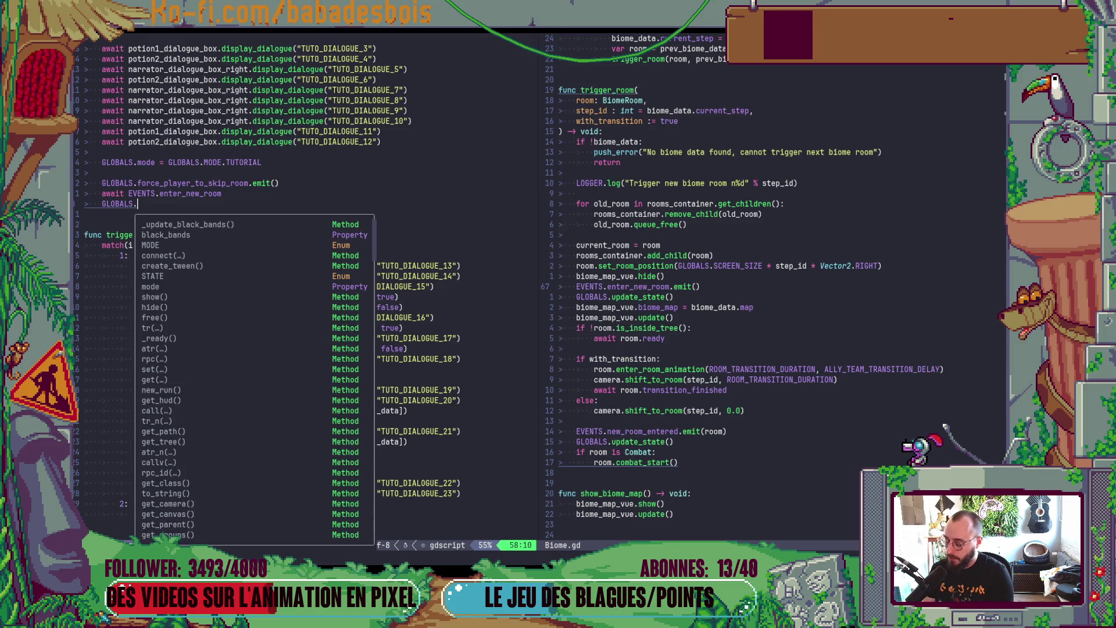
{"action": "key", "text": "Escape"}
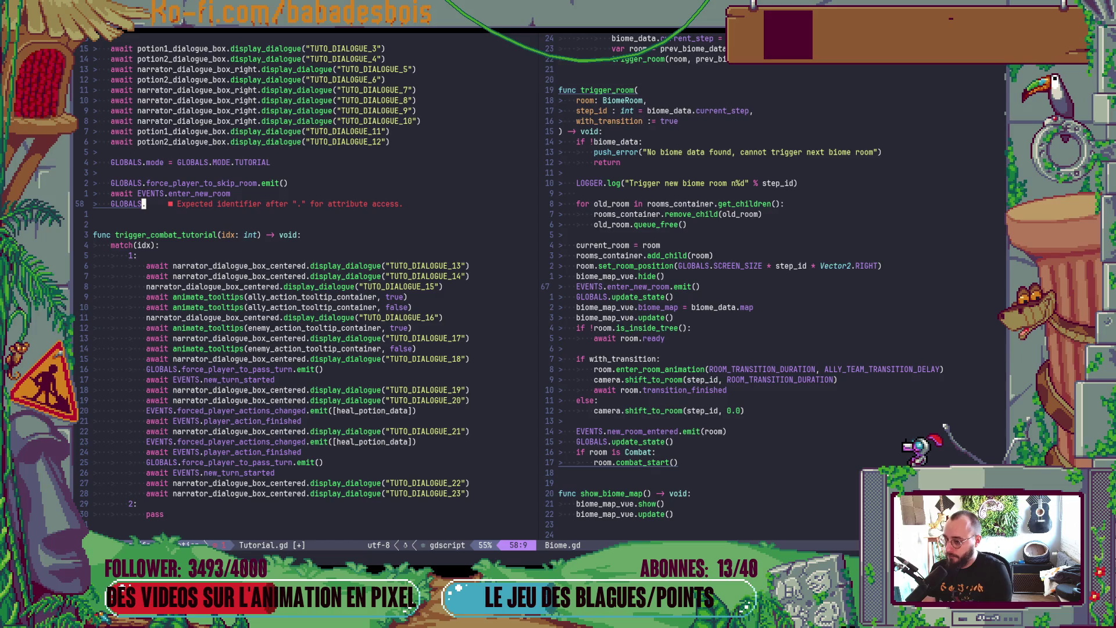
{"action": "key", "text": "j"}
{"action": "key", "text": "j"}
{"action": "key", "text": "j"}
{"action": "key", "text": "V"}
{"action": "key", "text": "Escape"}
{"action": "key", "text": "j"}
{"action": "key", "text": "j"}
{"action": "key", "text": "j"}
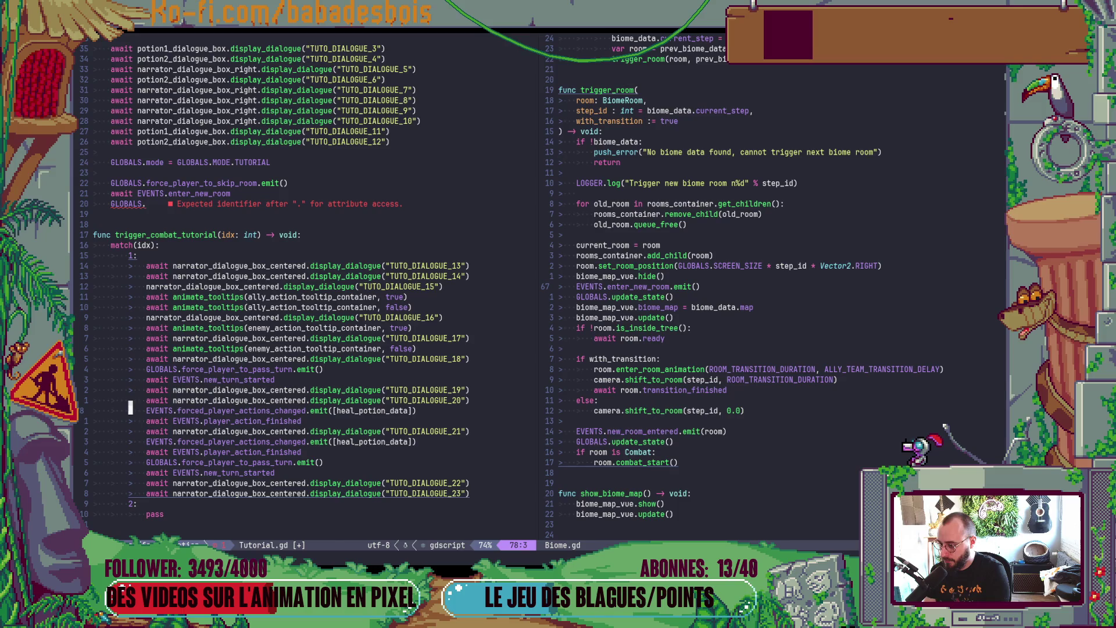
{"action": "key", "text": "k"}
{"action": "key", "text": "k"}
{"action": "key", "text": "k"}
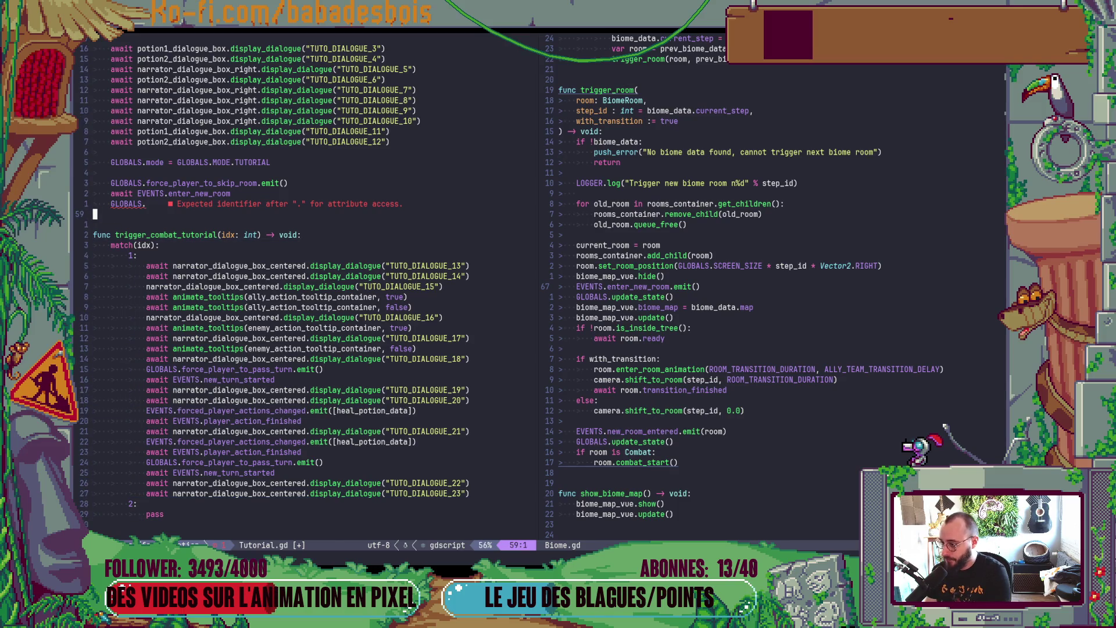
{"action": "key", "text": "V"}
{"action": "key", "text": "p"}
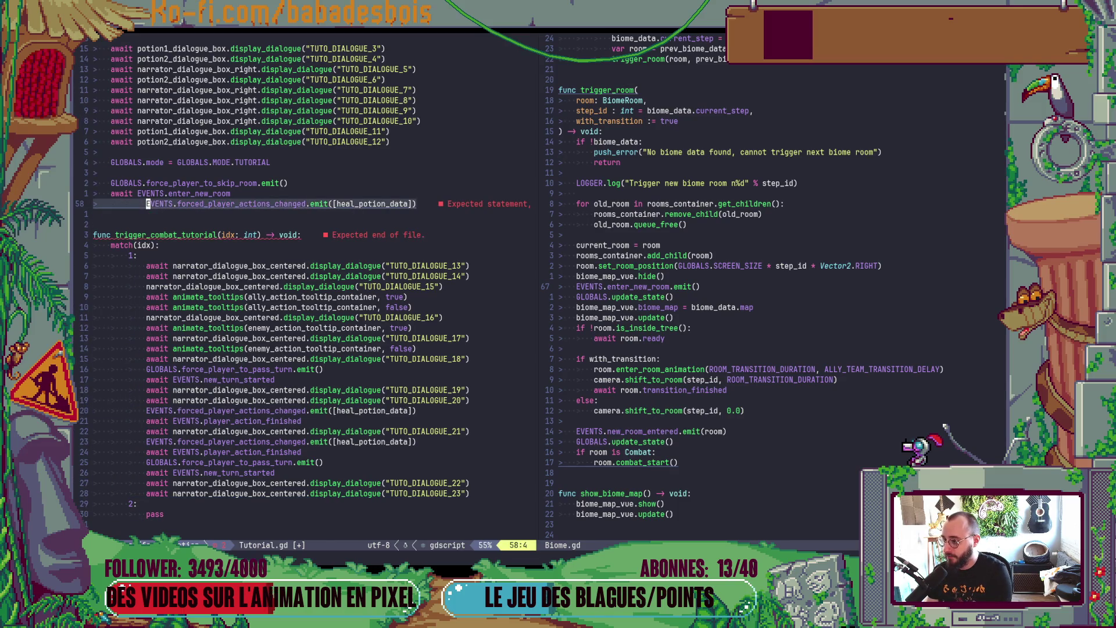
{"action": "key", "text": "less"}
{"action": "key", "text": "less"}
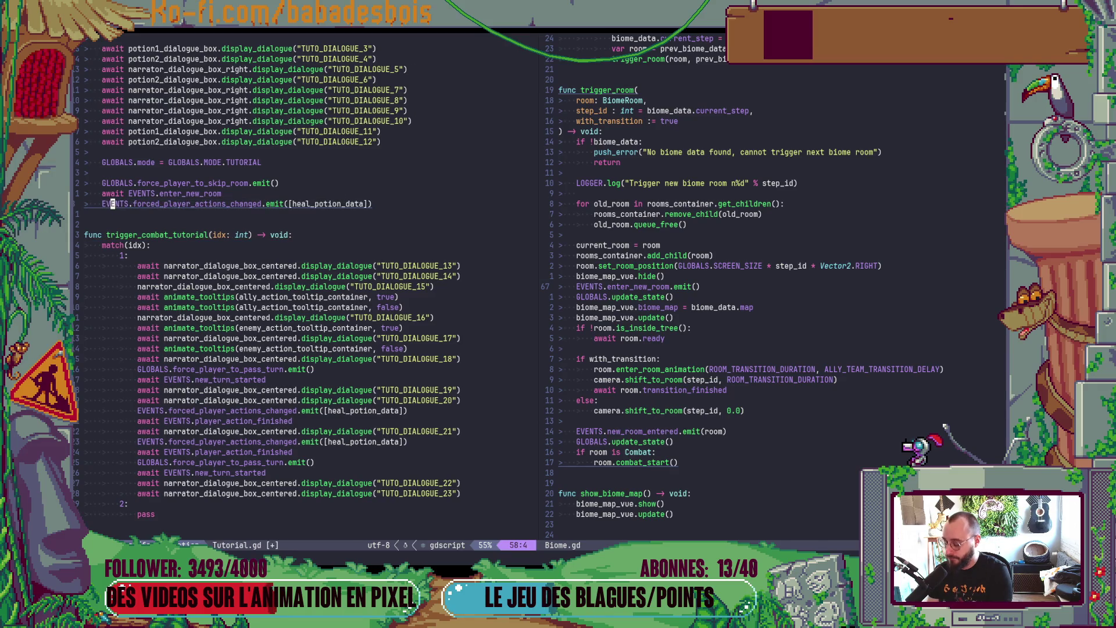
Step: Empty the emitted list by removing heal_potion_data, then save Tutorial.gd
{"action": "key", "text": "d"}
{"action": "key", "text": "i"}
{"action": "key", "text": "bracketleft"}
{"action": "type", "text": ":w"}
{"action": "key", "text": "Return"}
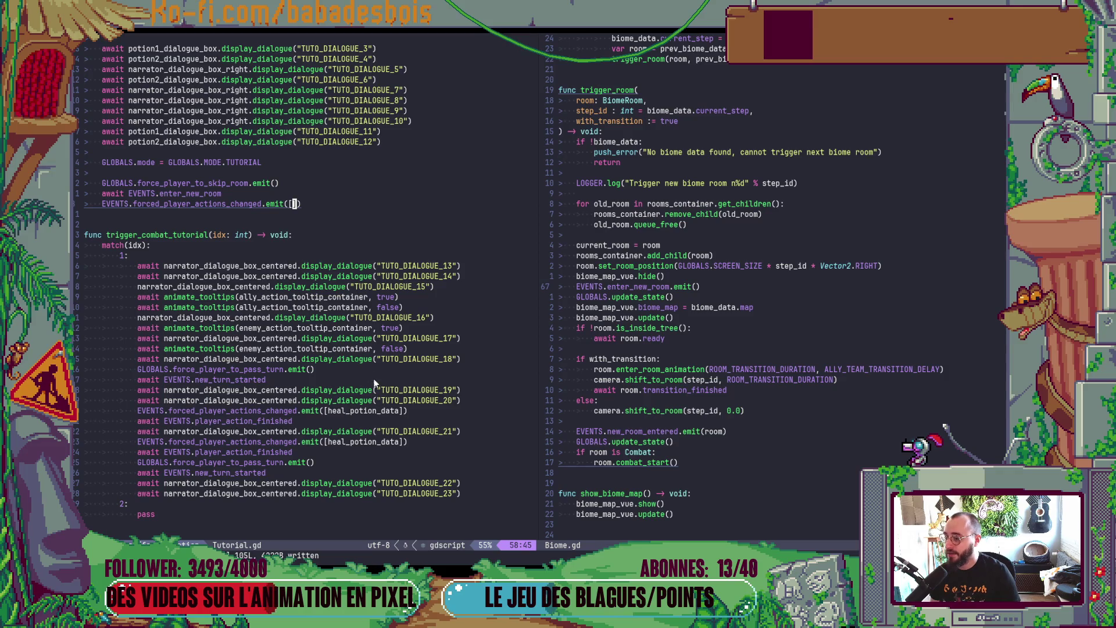
Step: Open Vue.gd by searching 'vue' in the project file finder
{"action": "left_click", "coordinate": [322, 195]}
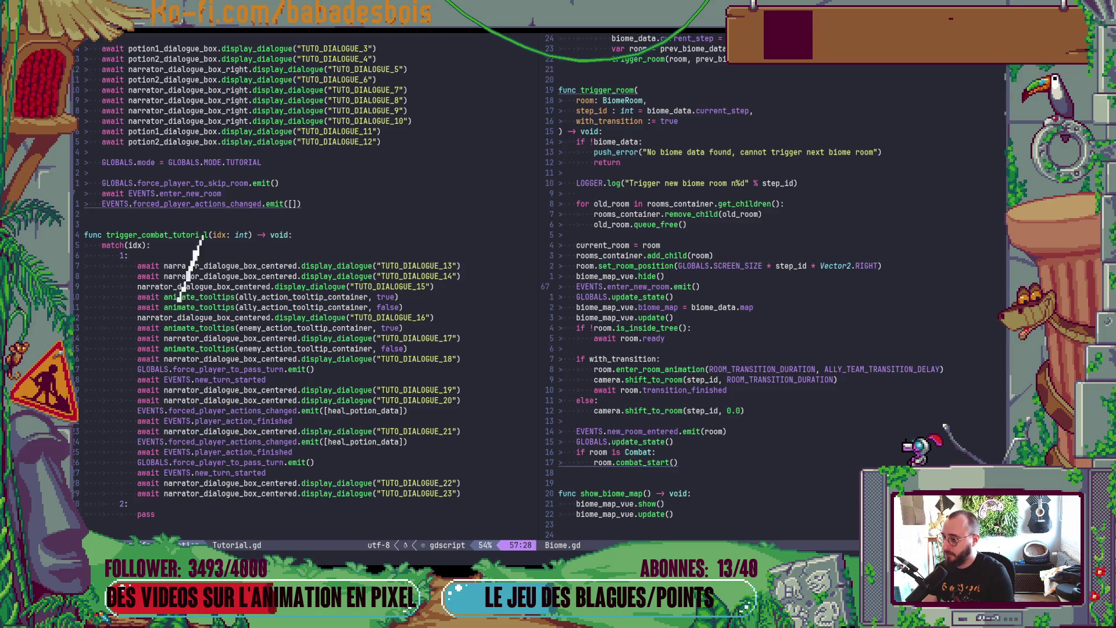
{"action": "left_click", "coordinate": [600, 286]}
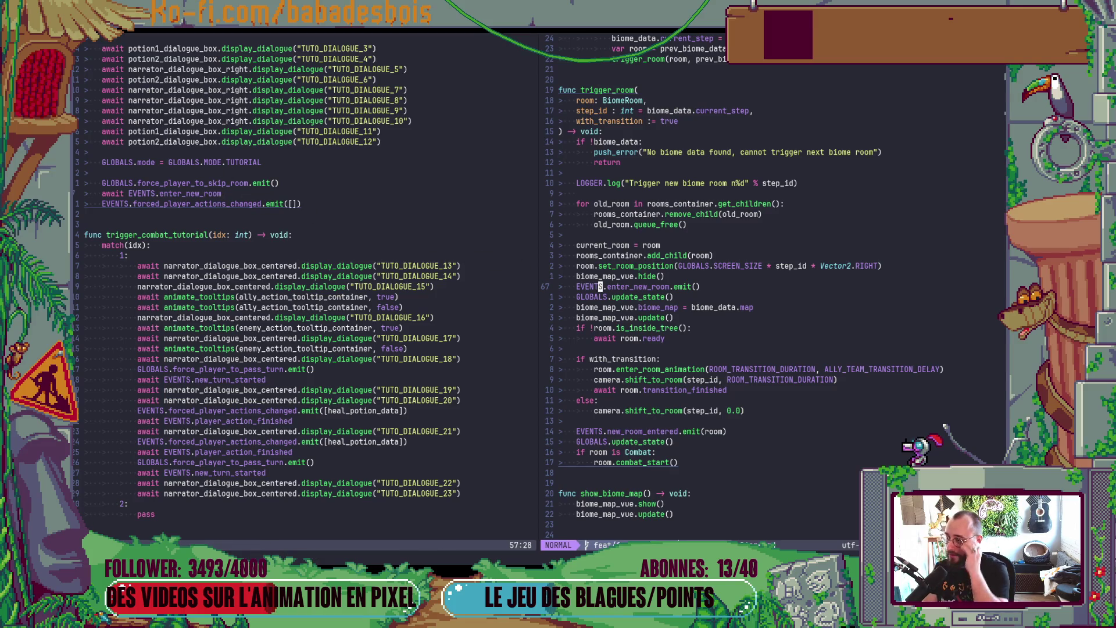
{"action": "key", "text": "space"}
{"action": "key", "text": "f"}
{"action": "key", "text": "f"}
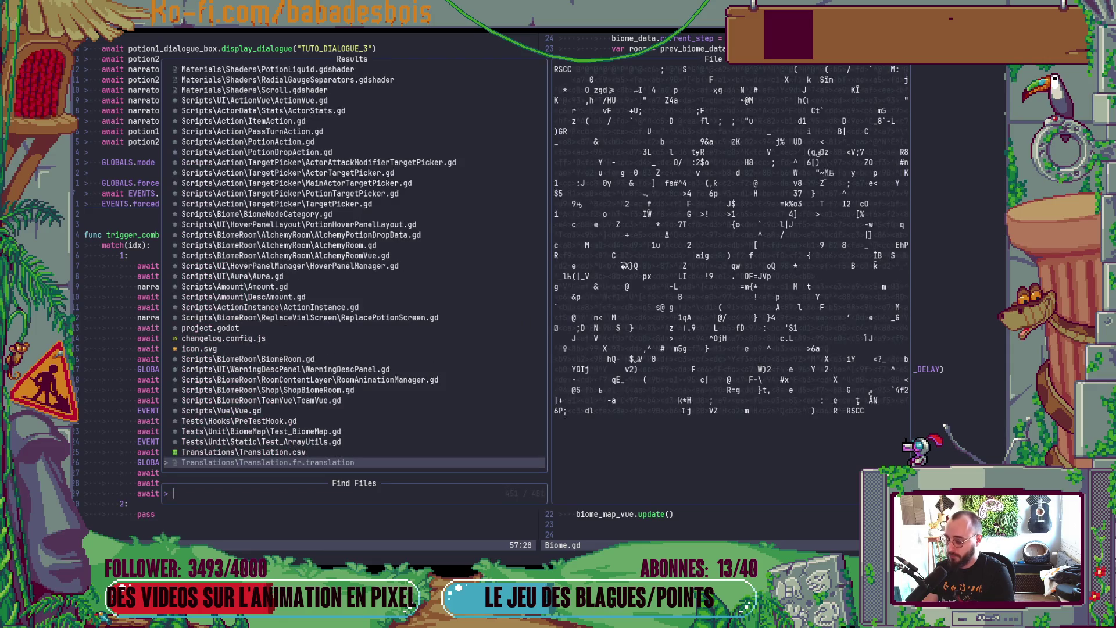
{"action": "type", "text": "vue"}
{"action": "key", "text": "Return"}
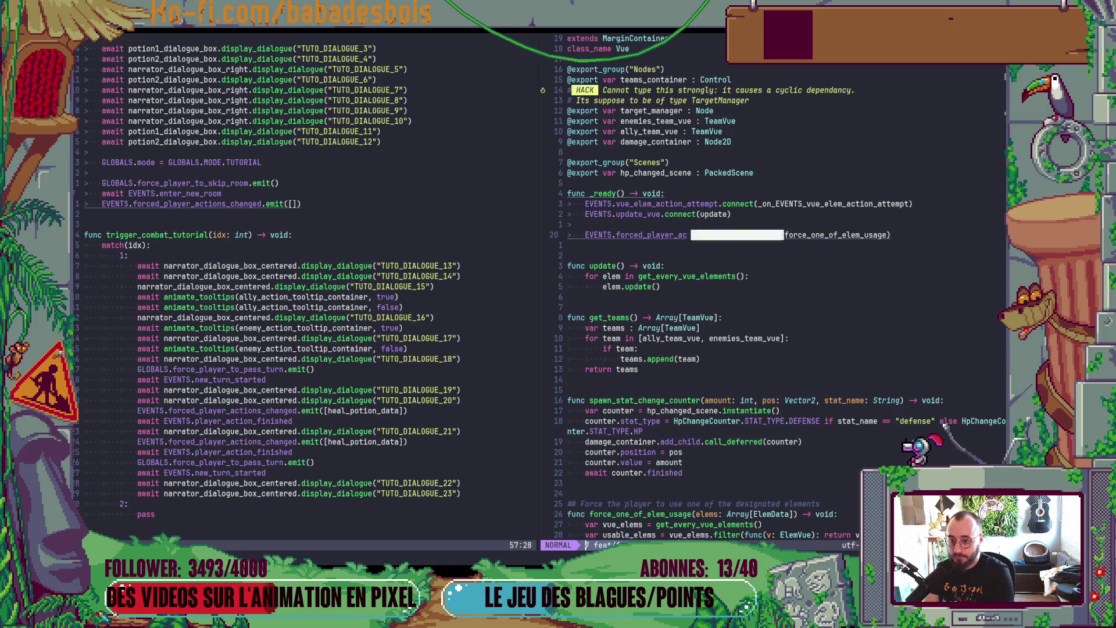
Step: Split the connect call so its argument and closing parenthesis sit on separate lines
{"action": "key", "text": "l"}
{"action": "key", "text": "percent"}
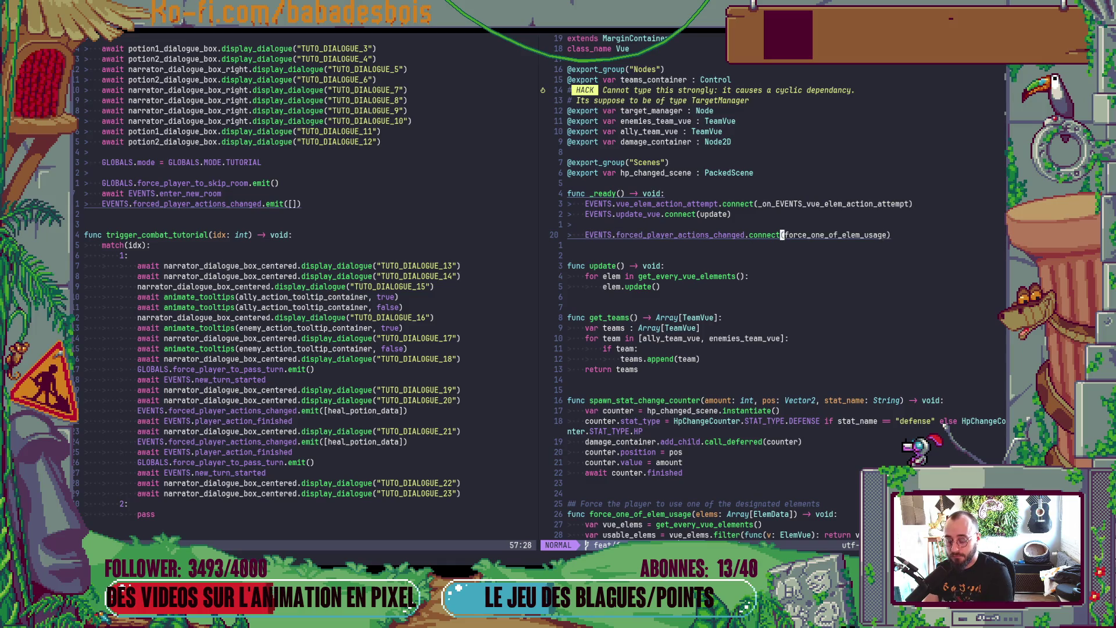
{"action": "key", "text": "a"}
{"action": "key", "text": "Return"}
{"action": "key", "text": "ctrl+Right"}
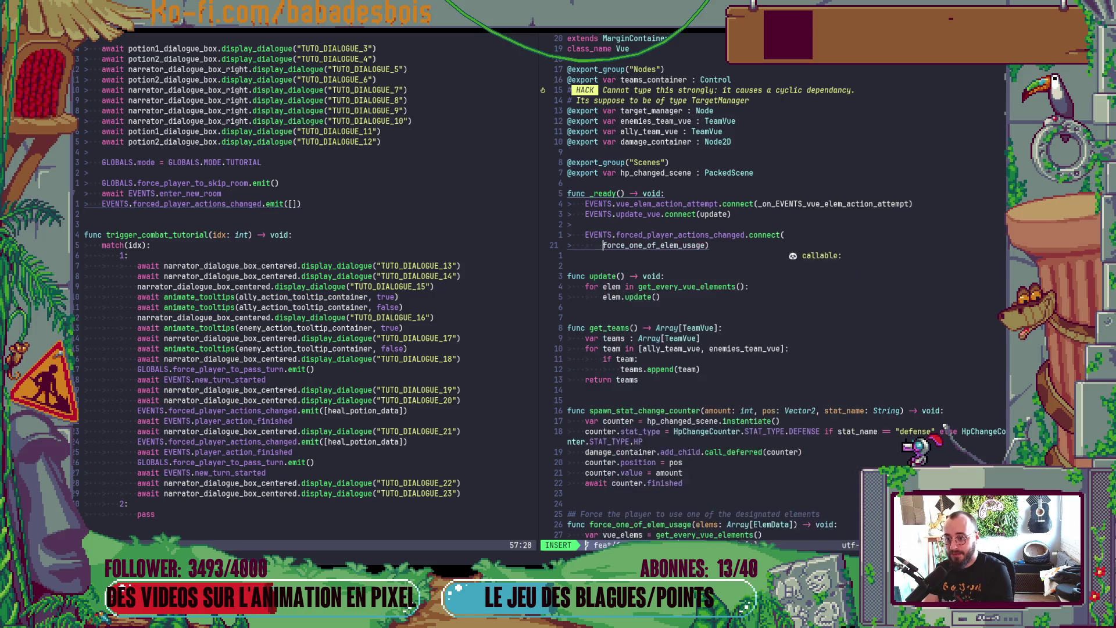
{"action": "key", "text": "Return"}
{"action": "key", "text": "Escape"}
Step: Wrap the force_one_of_elem_usage call in an indented func(): lambda
{"action": "key", "text": "k"}
{"action": "key", "text": "l"}
{"action": "key", "text": "l"}
{"action": "key", "text": "i"}
{"action": "key", "text": "Return"}
{"action": "key", "text": "Up"}
{"action": "type", "text": "func():"}
{"action": "key", "text": "Down"}
{"action": "key", "text": "ctrl+t"}
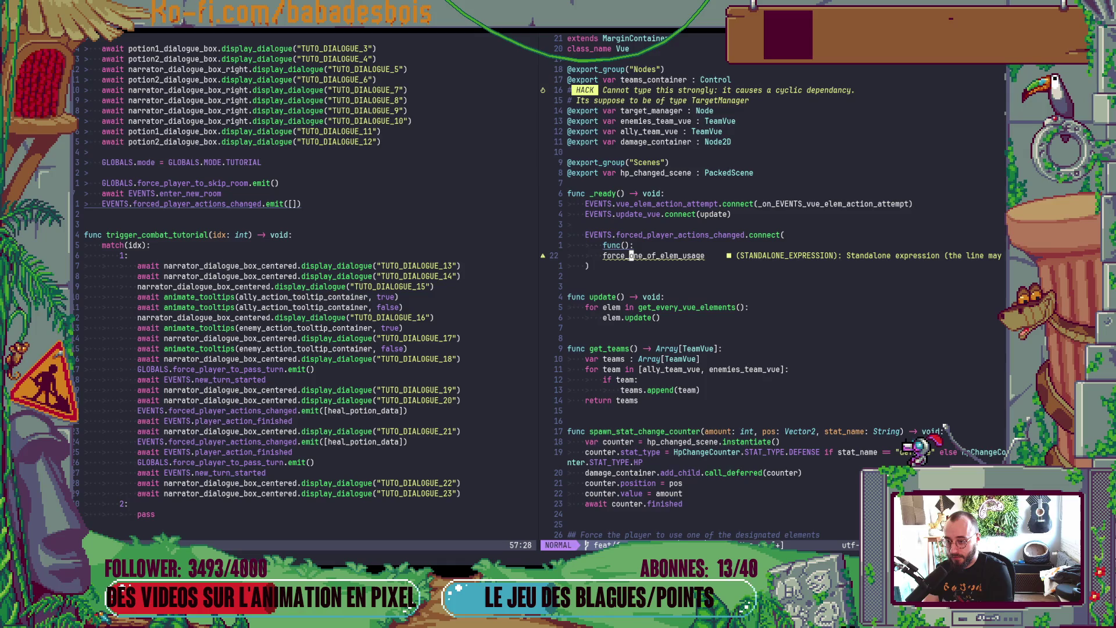
{"action": "key", "text": "Escape"}
{"action": "type", "text": "A()"}
Step: Add the condition 'if GLOBALS.mode == GLOBALS.MODE.TUTORIAL:' above the call
{"action": "key", "text": "Escape"}
{"action": "type", "text": "O"}
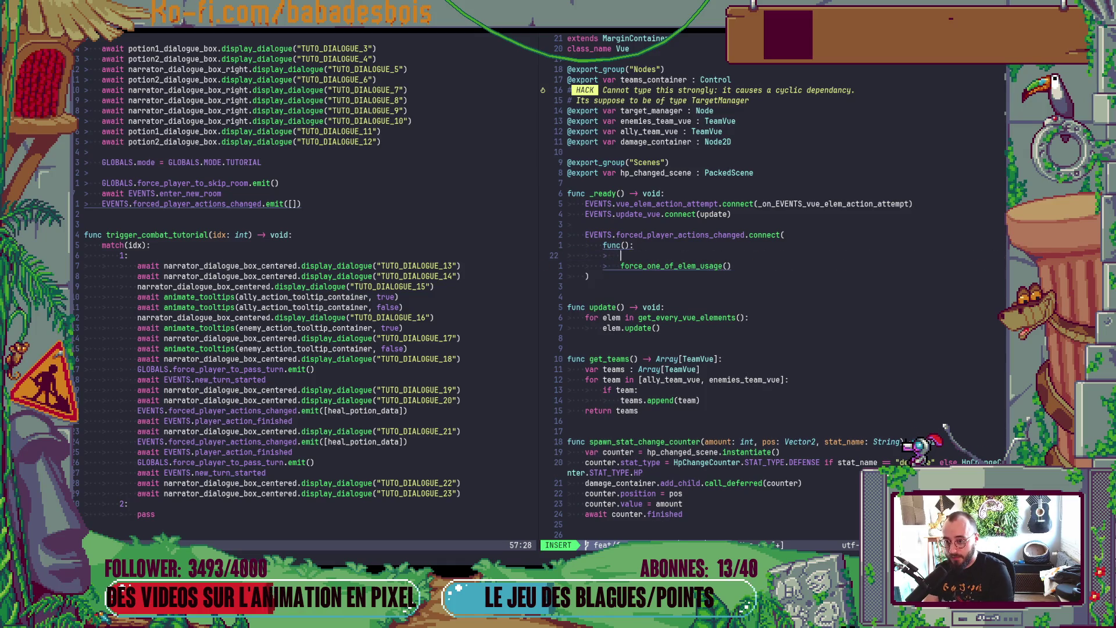
{"action": "type", "text": "if GLOBALS.m"}
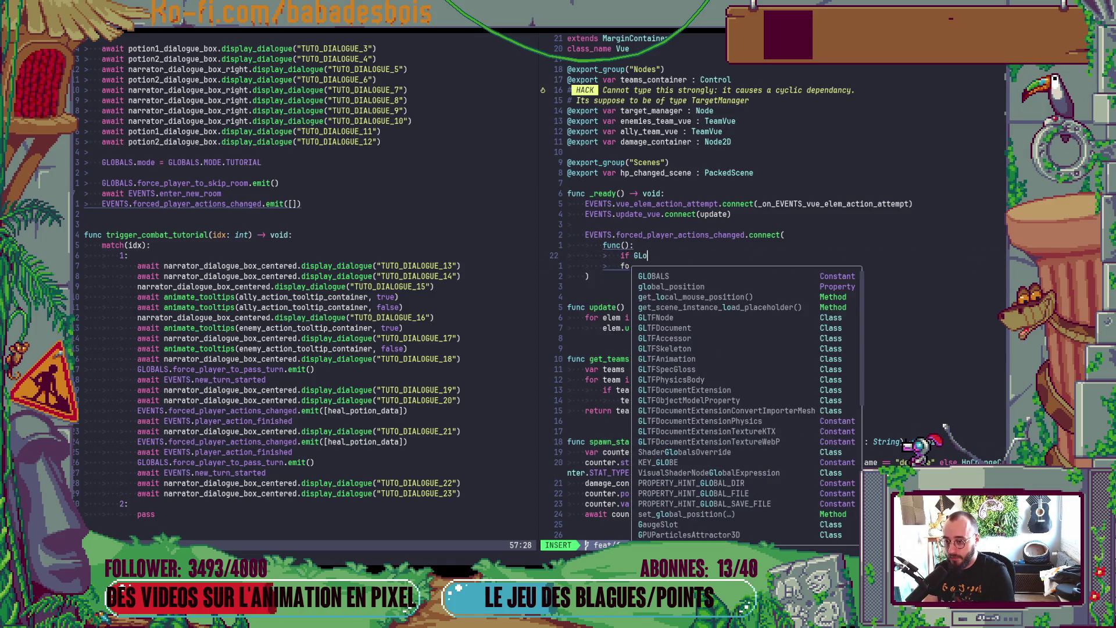
{"action": "type", "text": "ode"}
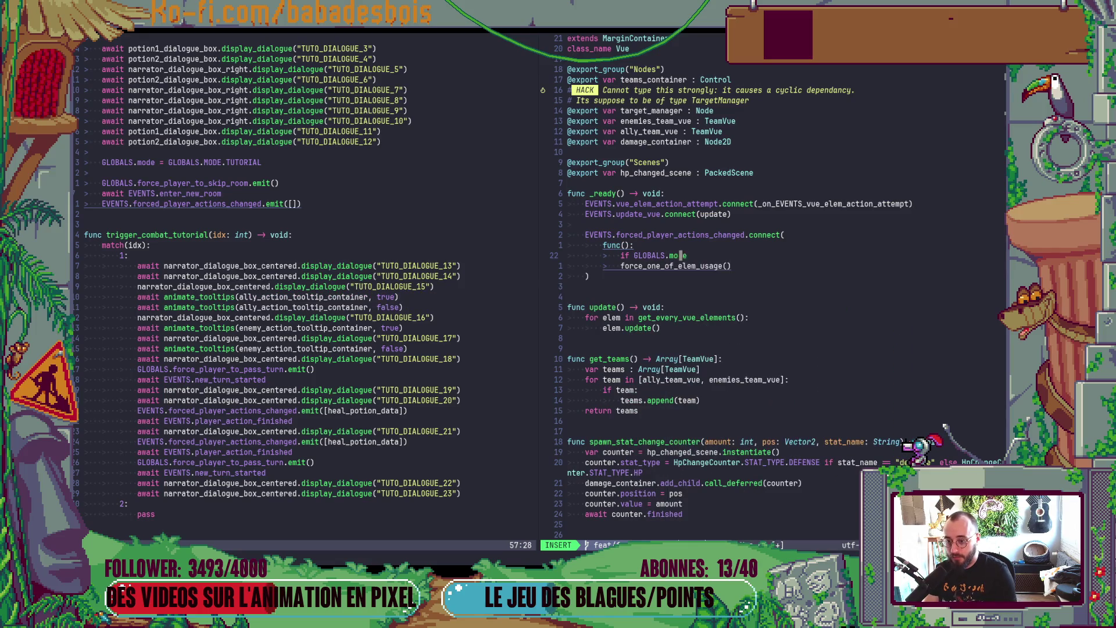
{"action": "type", "text": " == GLOBALS.m"}
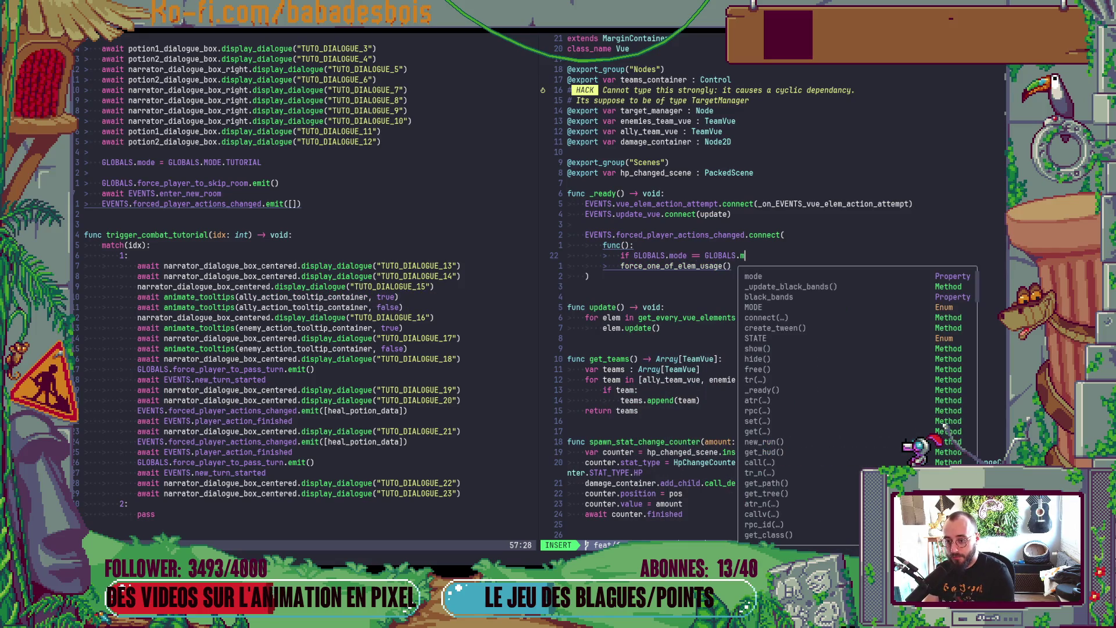
{"action": "key", "text": "BackSpace"}
{"action": "type", "text": "MODE"}
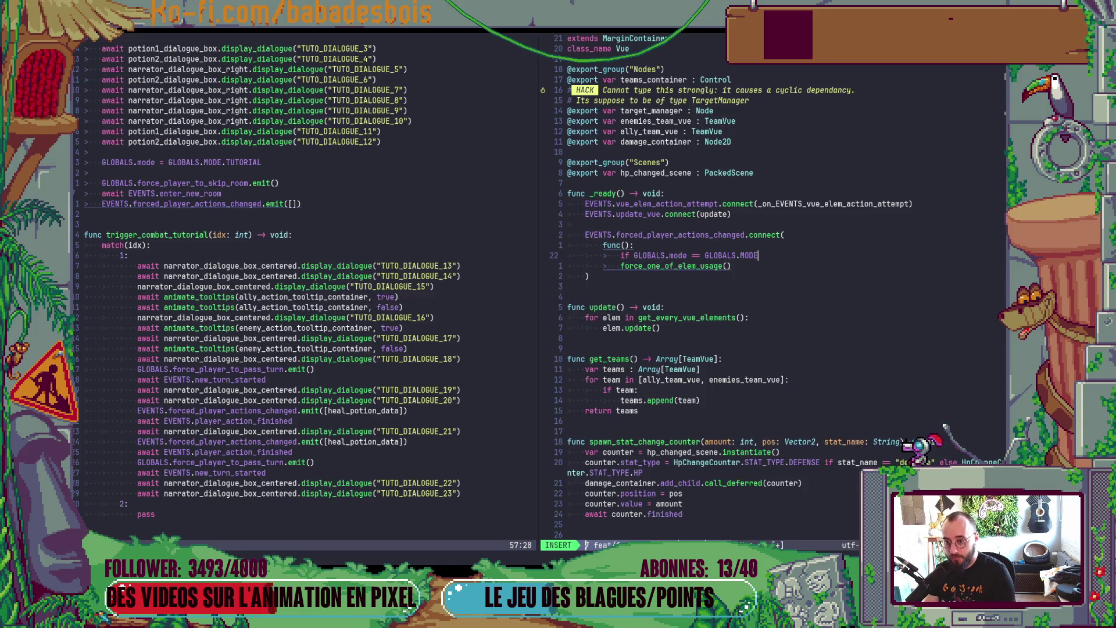
{"action": "type", "text": ".TUTORIAL:"}
{"action": "key", "text": "Escape"}
{"action": "key", "text": "j"}
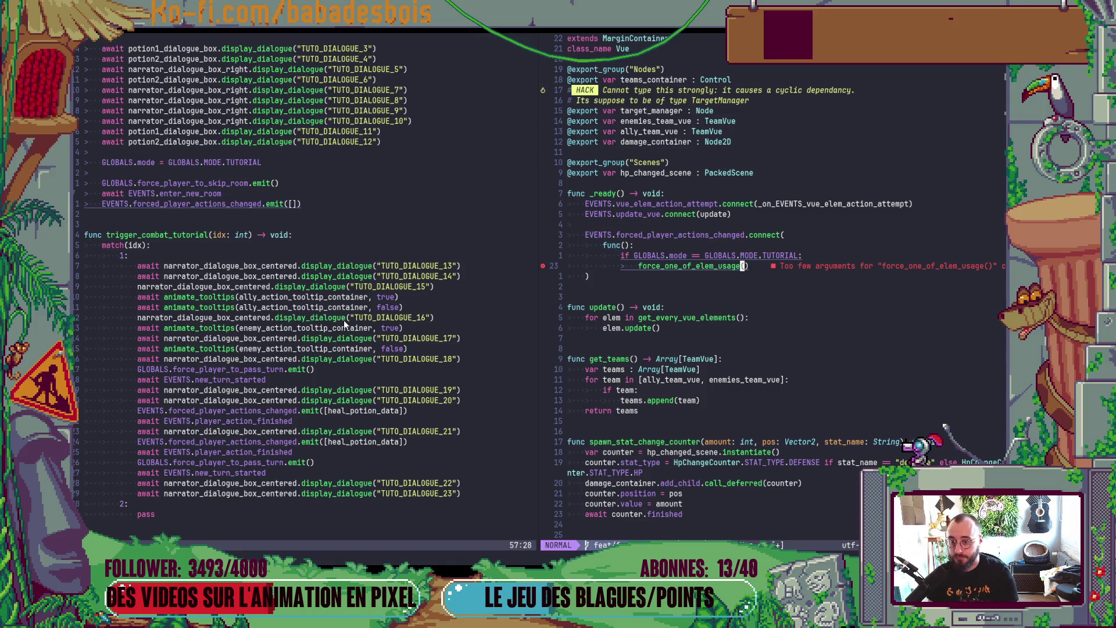
{"action": "scroll", "coordinate": [701, 351], "scroll_direction": "down", "scroll_amount": 3}
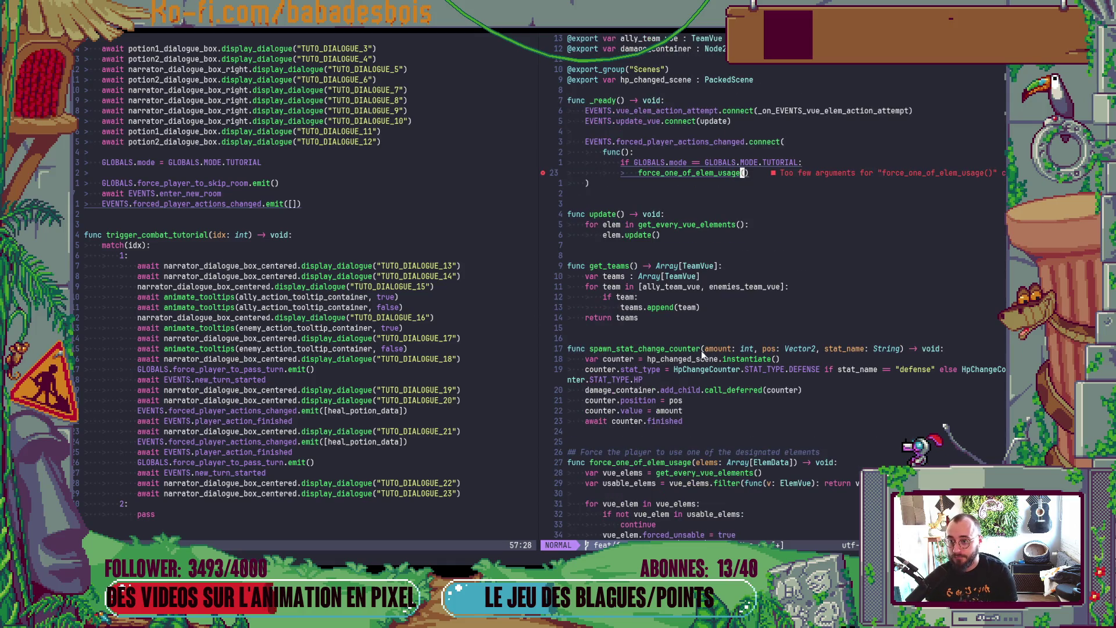
Step: Give the lambda an 'elems: Array' parameter, pass elems to the call, and save Vue.gd
{"action": "left_click", "coordinate": [629, 151]}
{"action": "type", "text": "ic"}
{"action": "key", "text": "BackSpace"}
{"action": "type", "text": "elems: Array"}
{"action": "key", "text": "Escape"}
{"action": "key", "text": "j"}
{"action": "type", "text": "j$ielem"}
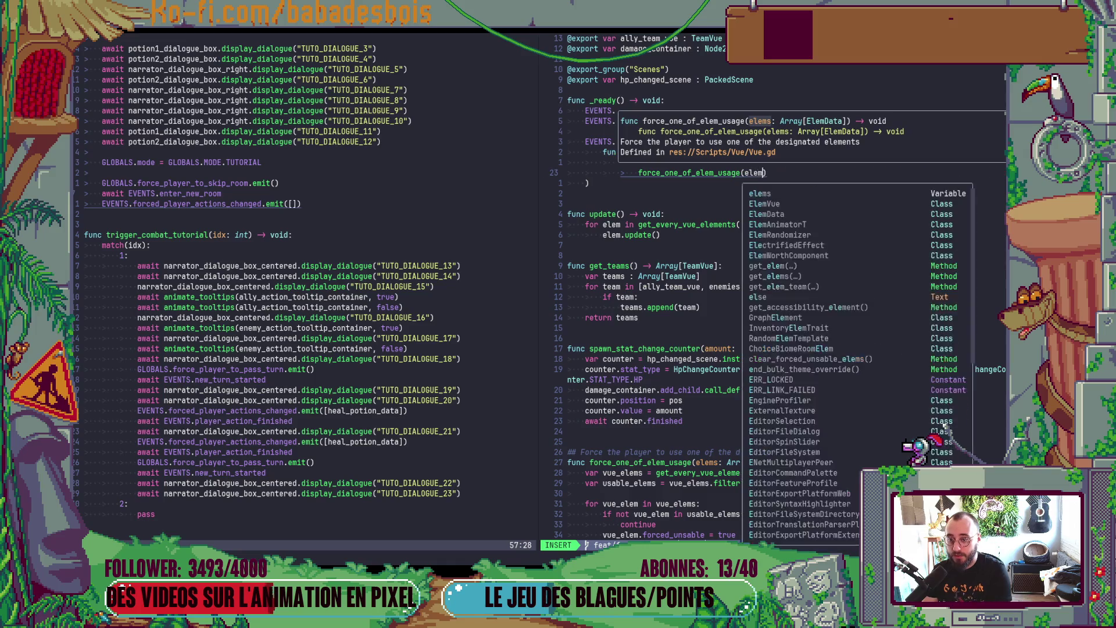
{"action": "type", "text": "s"}
{"action": "key", "text": "Escape"}
{"action": "key", "text": "ctrl+s"}
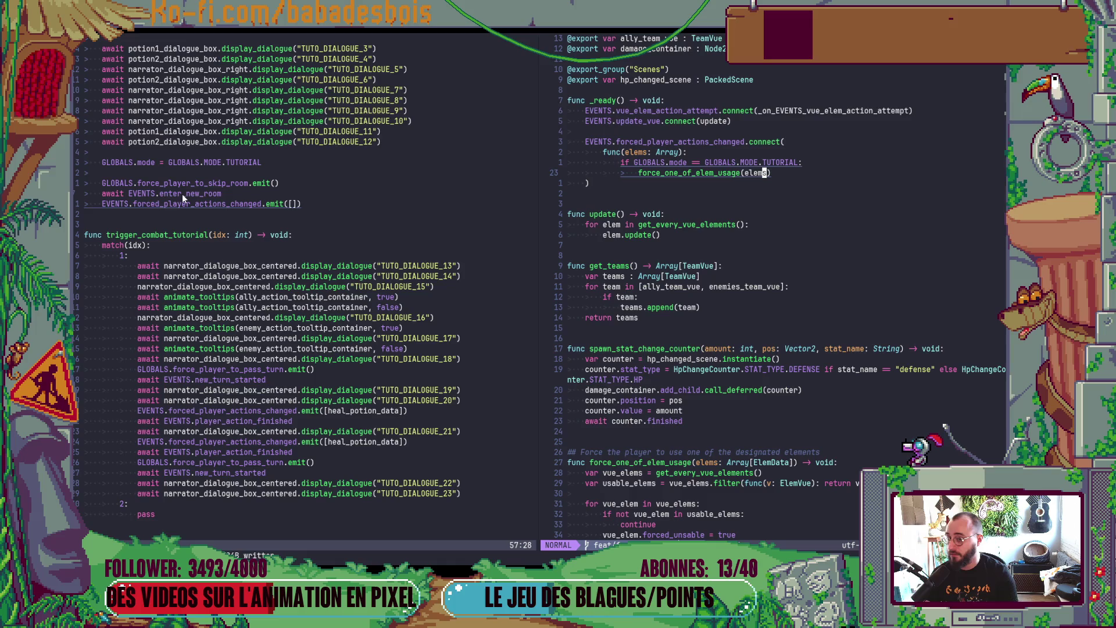
Step: Start an EVENTS line below the connect call, then discard it
{"action": "left_click", "coordinate": [678, 182]}
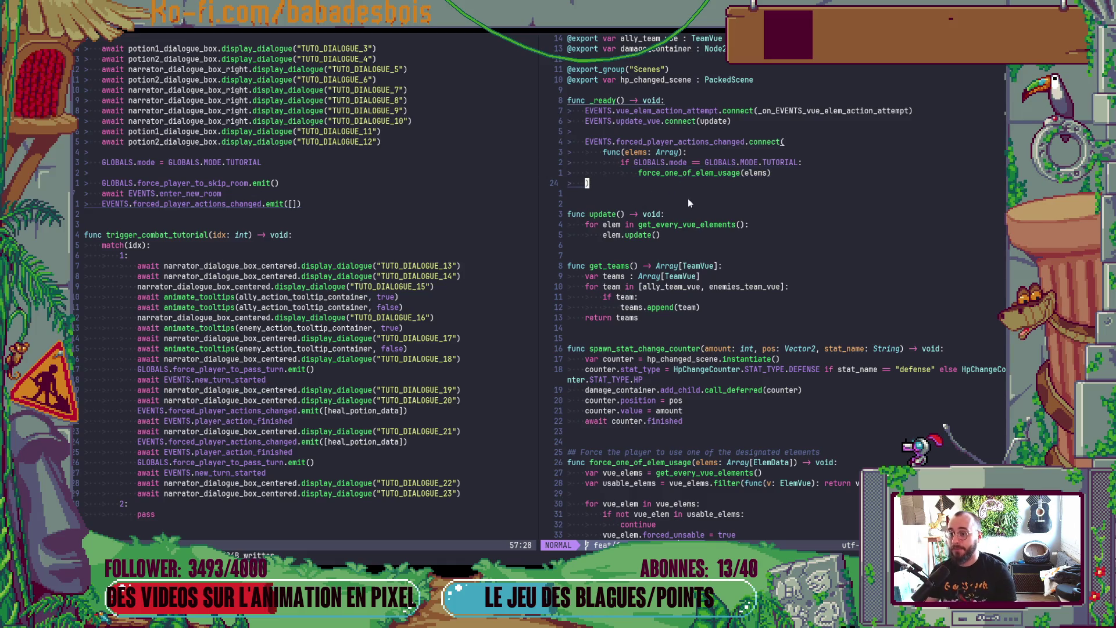
{"action": "key", "text": "o"}
{"action": "key", "text": "Return"}
{"action": "type", "text": "EVEN"}
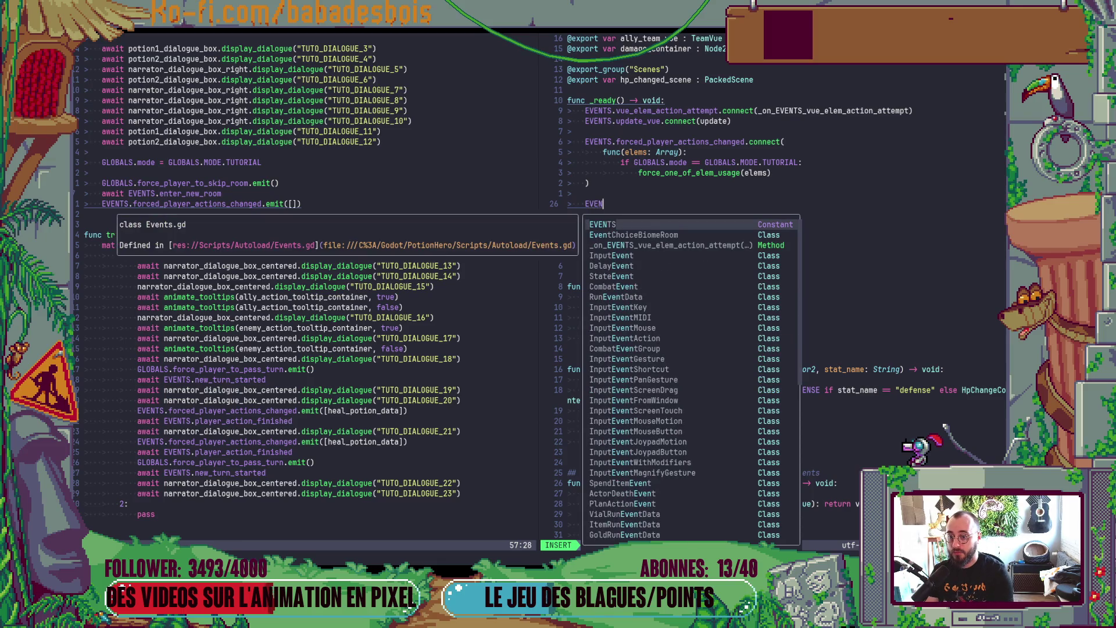
{"action": "key", "text": "Escape"}
{"action": "key", "text": "u"}
Step: Try clearing the lambda's func header line, then undo it
{"action": "key", "text": "k"}
{"action": "key", "text": "k"}
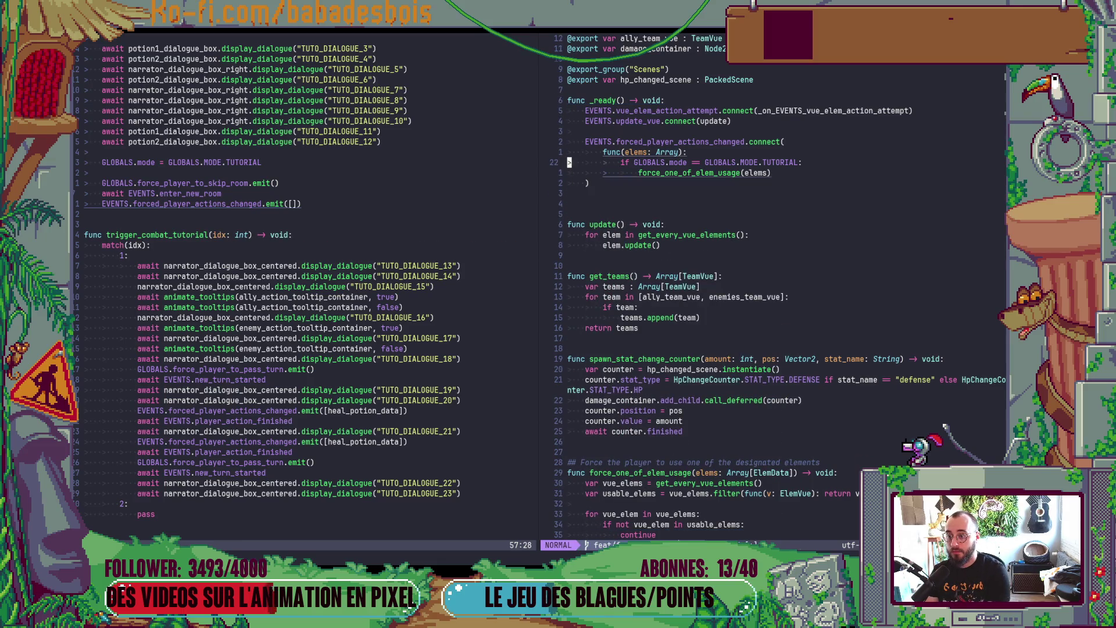
{"action": "key", "text": "shift+v"}
{"action": "key", "text": "j"}
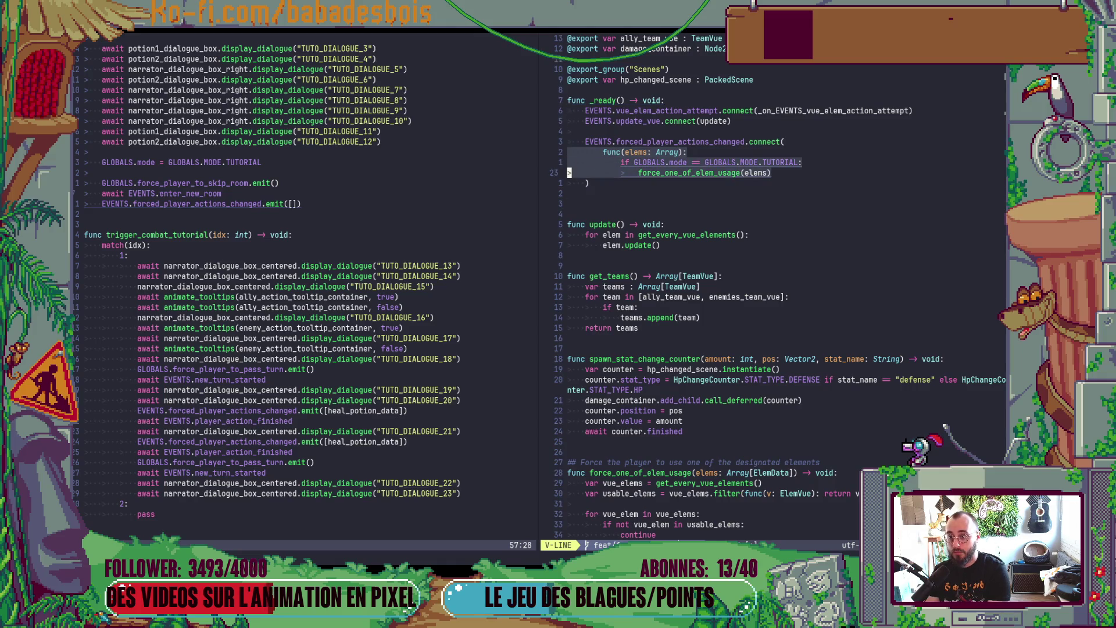
{"action": "key", "text": "Escape"}
{"action": "key", "text": "k"}
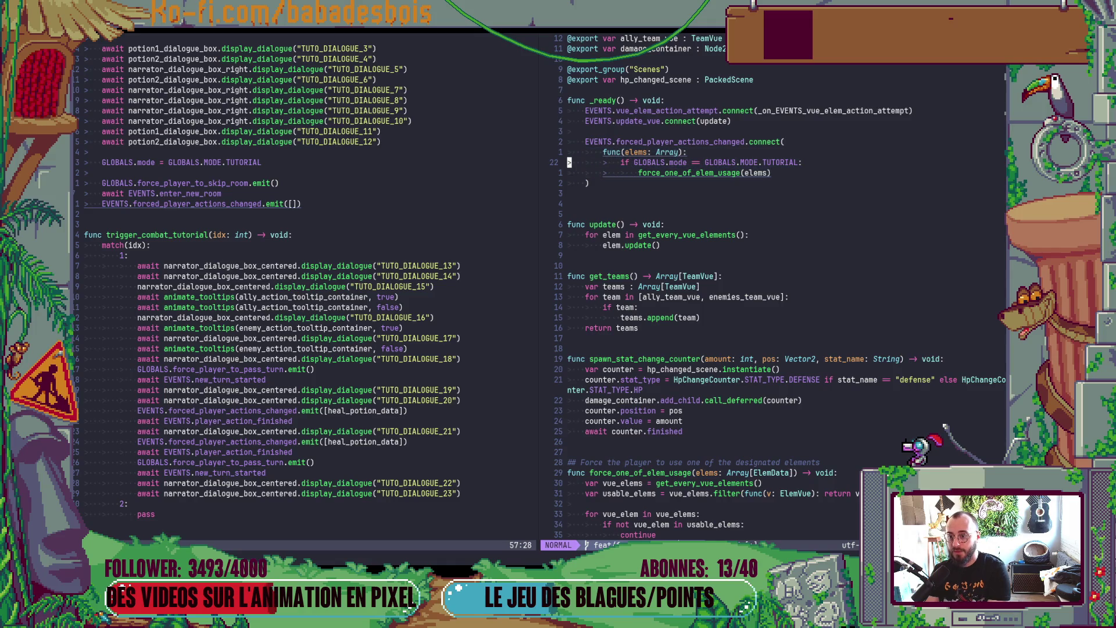
{"action": "key", "text": "k"}
{"action": "key", "text": "shift+d"}
{"action": "key", "text": "j"}
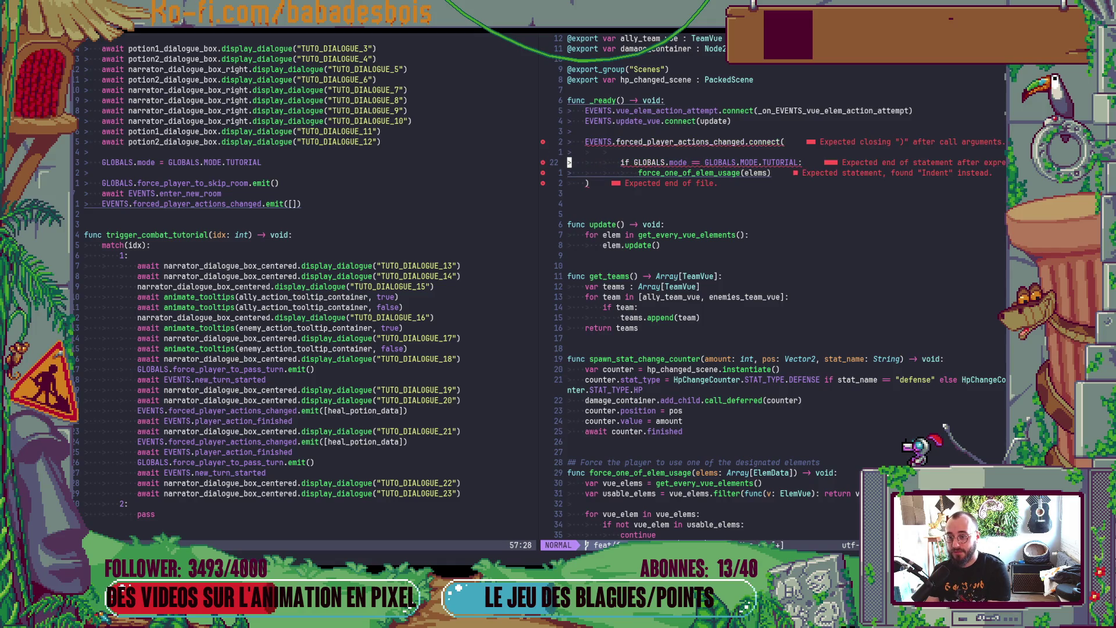
{"action": "key", "text": "u"}
Step: Try deleting the func and if lines and joining the connect block, then undo back
{"action": "key", "text": "shift+v"}
{"action": "key", "text": "j"}
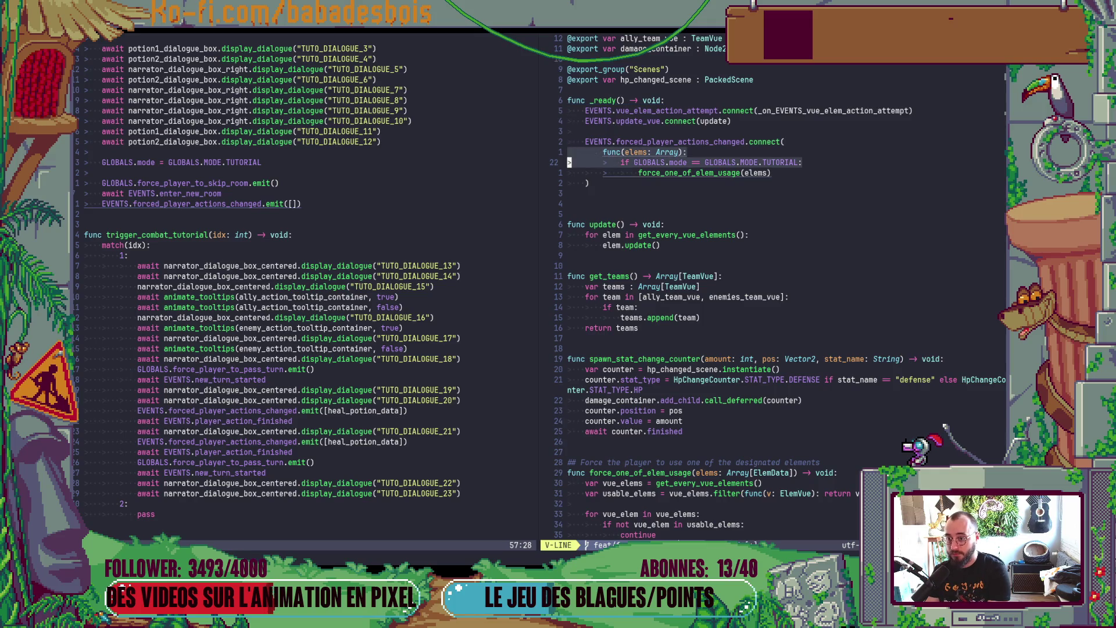
{"action": "key", "text": "d"}
{"action": "key", "text": "k"}
{"action": "key", "text": "shift+v"}
{"action": "key", "text": "j"}
{"action": "key", "text": "j"}
{"action": "key", "text": "shift+j"}
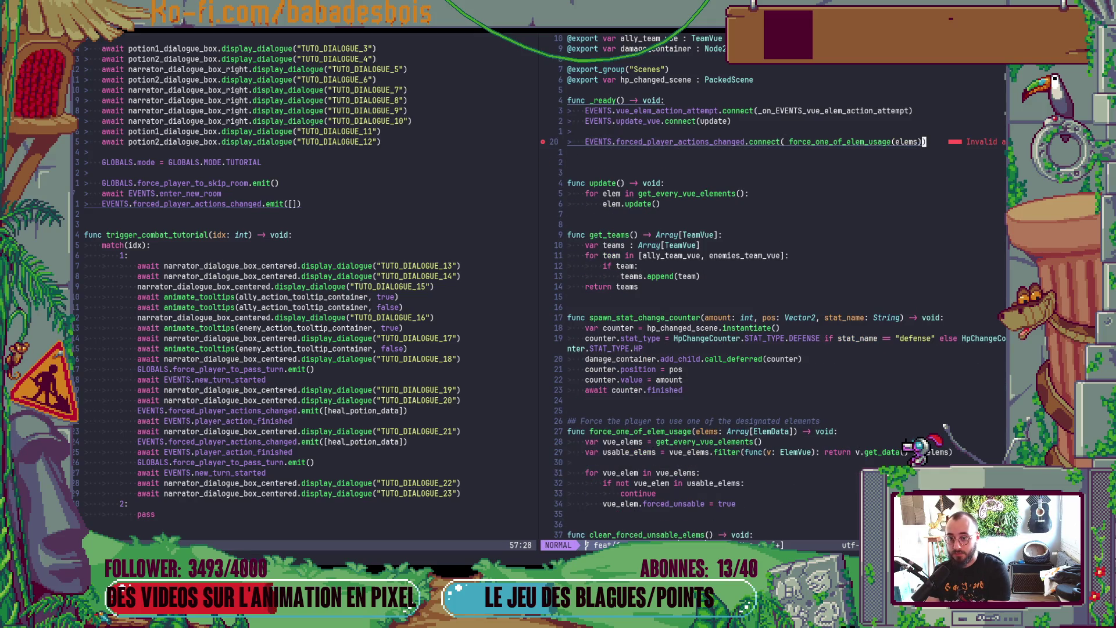
{"action": "key", "text": "h"}
{"action": "key", "text": "u"}
{"action": "key", "text": "u"}
Step: Open blank lines above the signal connection for a new variable
{"action": "key", "text": "k"}
{"action": "key", "text": "shift+o"}
{"action": "key", "text": "Return"}
{"action": "key", "text": "Return"}
{"action": "key", "text": "Up"}
{"action": "key", "text": "BackSpace"}
Step: Declare 'var tuto_force_elem_usage = func' on a properly indented line
{"action": "type", "text": "var"}
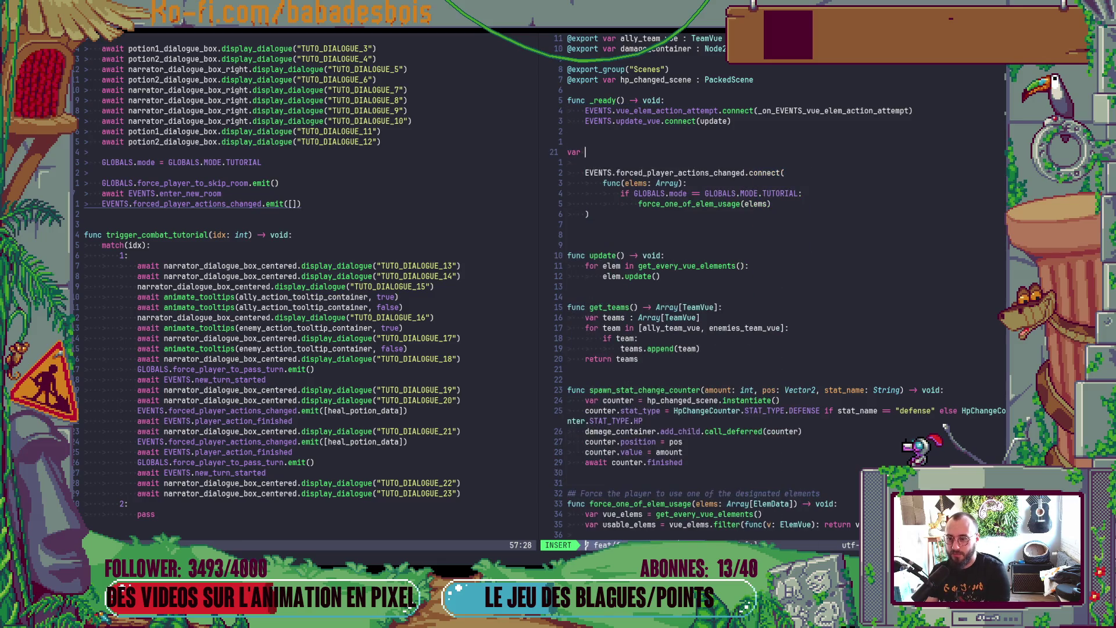
{"action": "key", "text": "BackSpace"}
{"action": "key", "text": "BackSpace"}
{"action": "key", "text": "BackSpace"}
{"action": "key", "text": "Tab"}
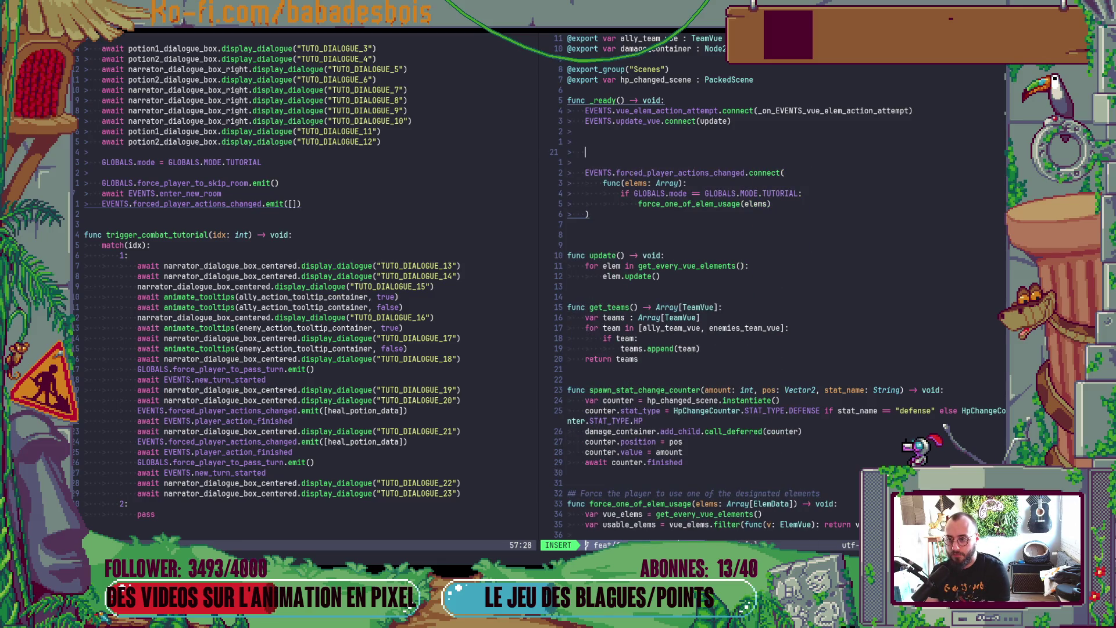
{"action": "type", "text": "var "}
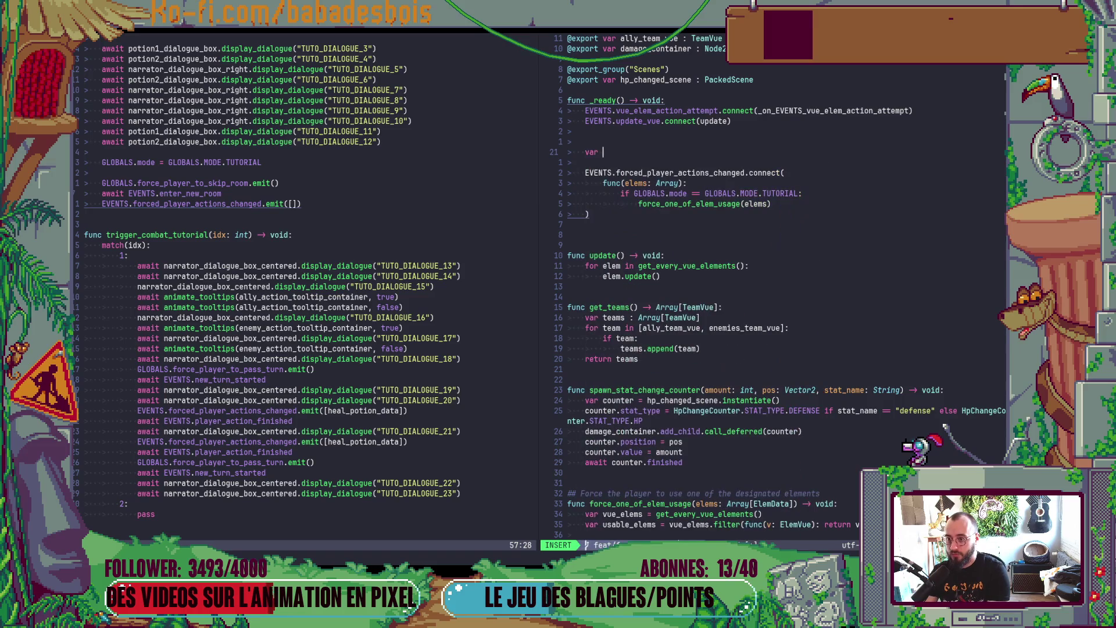
{"action": "type", "text": "tuto_forcv"}
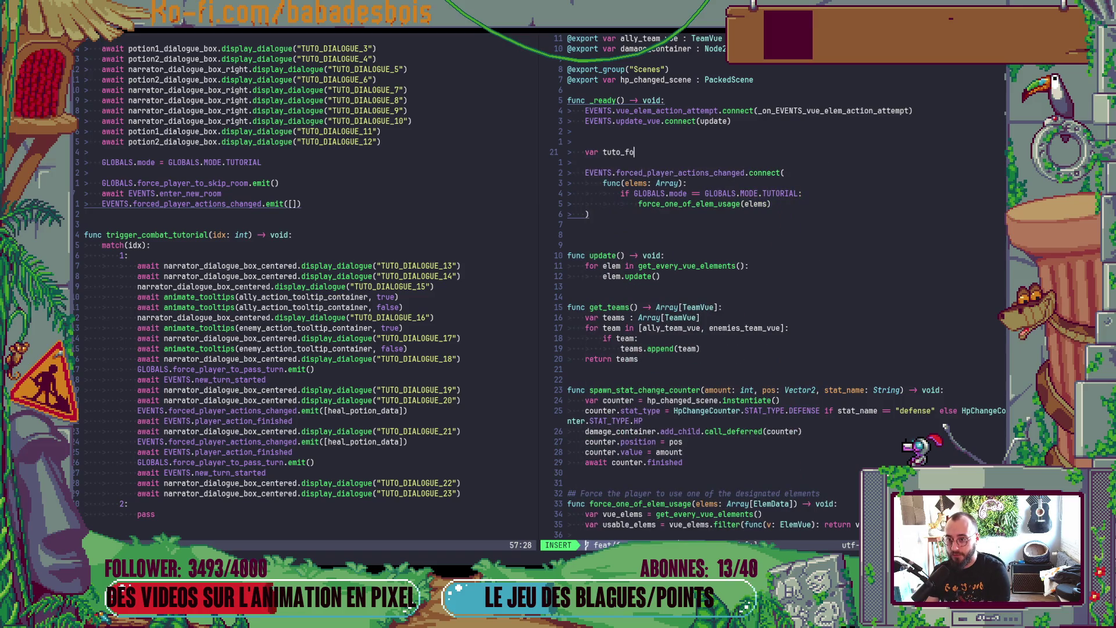
{"action": "key", "text": "BackSpace"}
{"action": "type", "text": "e_"}
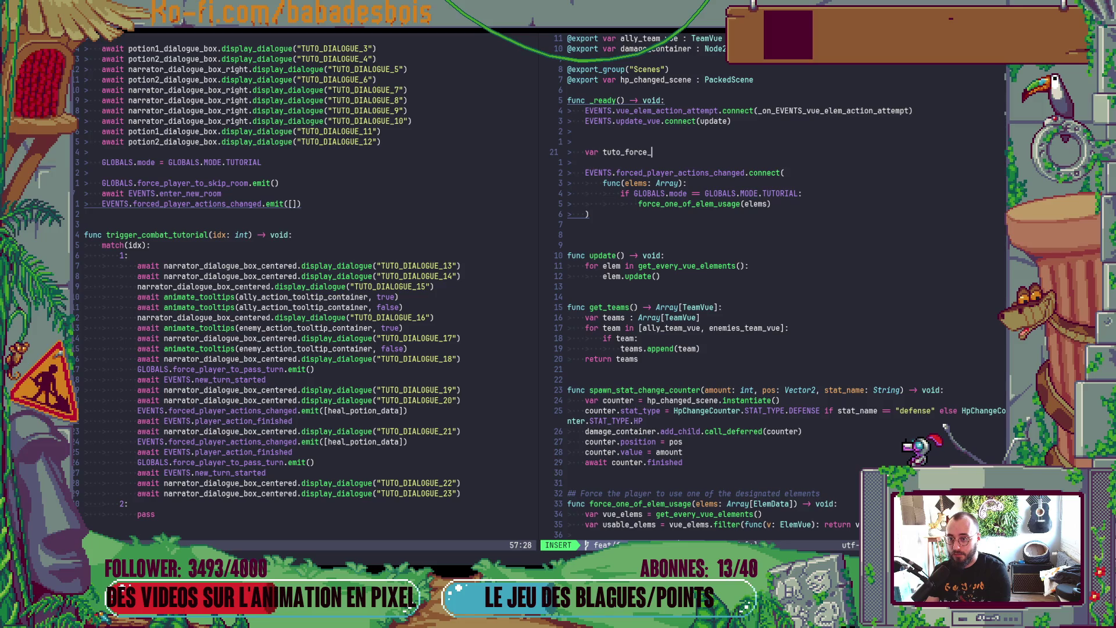
{"action": "type", "text": "elem_usage"}
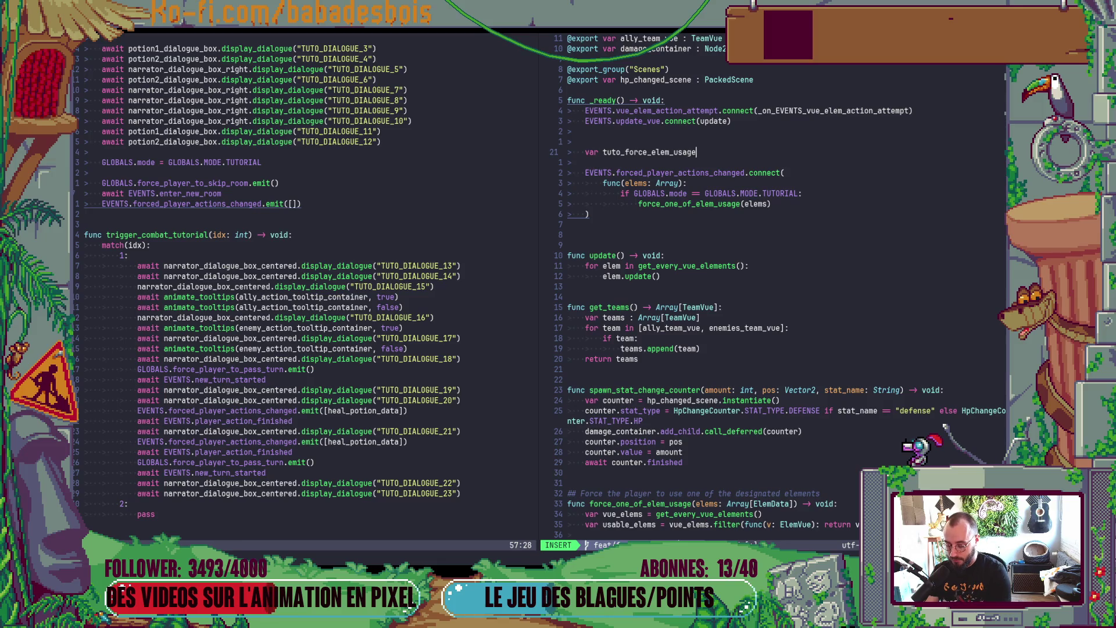
{"action": "key", "text": "BackSpace"}
{"action": "key", "text": "BackSpace"}
{"action": "type", "text": "func"}
{"action": "key", "text": "Escape"}
Step: Copy the existing lambda lines and paste them over the func placeholder
{"action": "key", "text": "a"}
{"action": "key", "text": "Escape"}
{"action": "key", "text": "j"}
{"action": "key", "text": "j"}
{"action": "key", "text": "j"}
{"action": "key", "text": "shift+v"}
{"action": "key", "text": "j"}
{"action": "key", "text": "j"}
{"action": "key", "text": "="}
{"action": "key", "text": "k"}
{"action": "key", "text": "k"}
{"action": "key", "text": "k"}
{"action": "key", "text": "w"}
{"action": "key", "text": "w"}
{"action": "key", "text": "w"}
{"action": "key", "text": "v"}
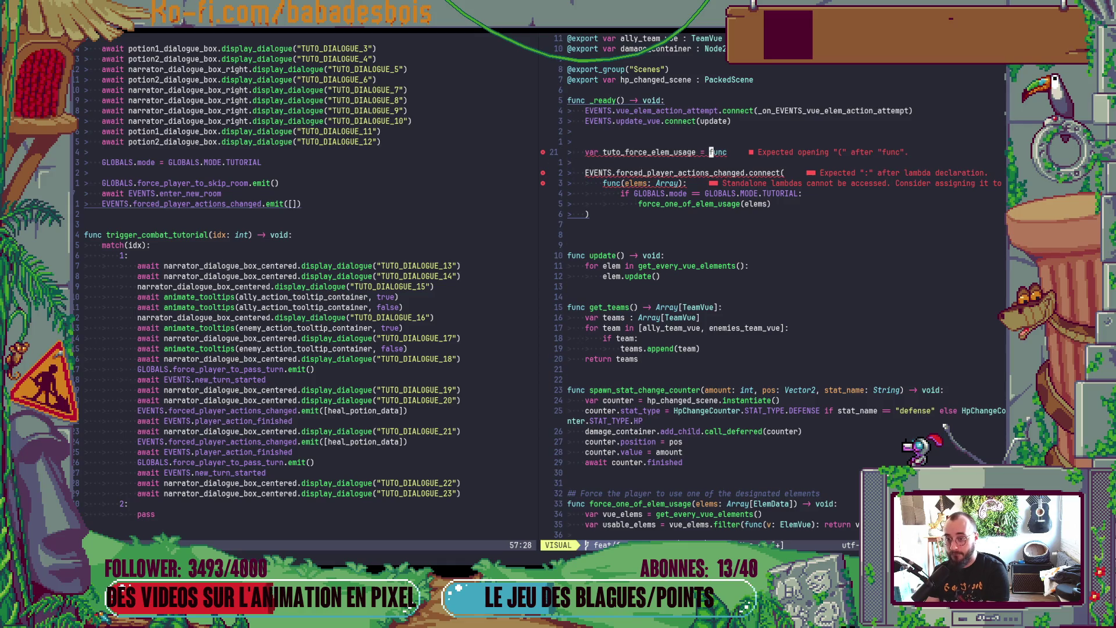
{"action": "key", "text": "p"}
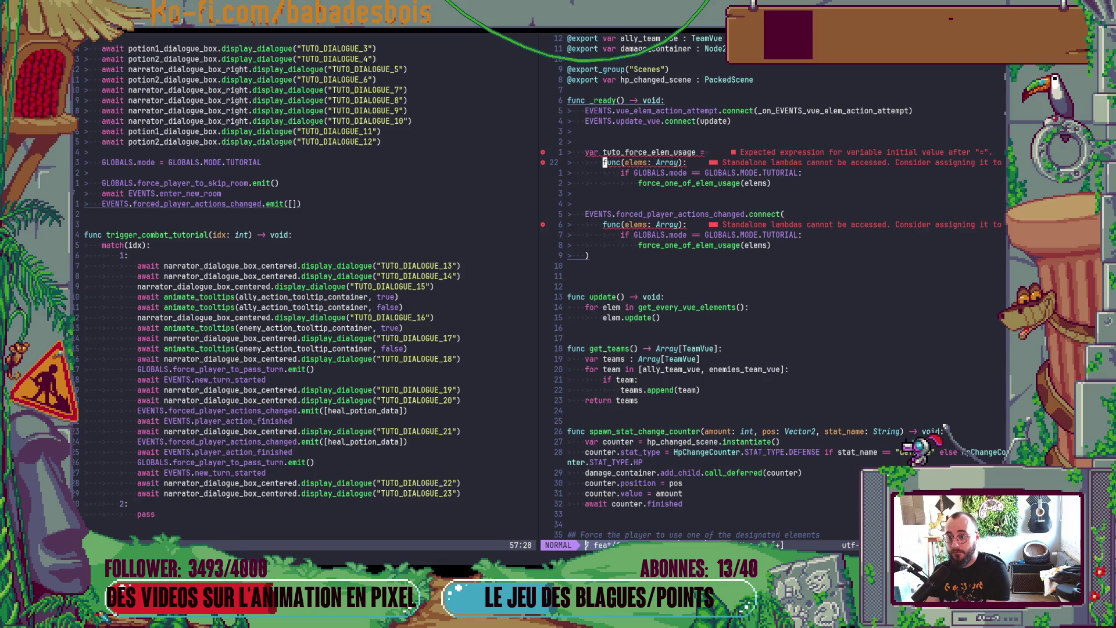
Step: Join the lambda header onto the variable line and dedent its body one level
{"action": "key", "text": "V"}
{"action": "key", "text": "j"}
{"action": "key", "text": "J"}
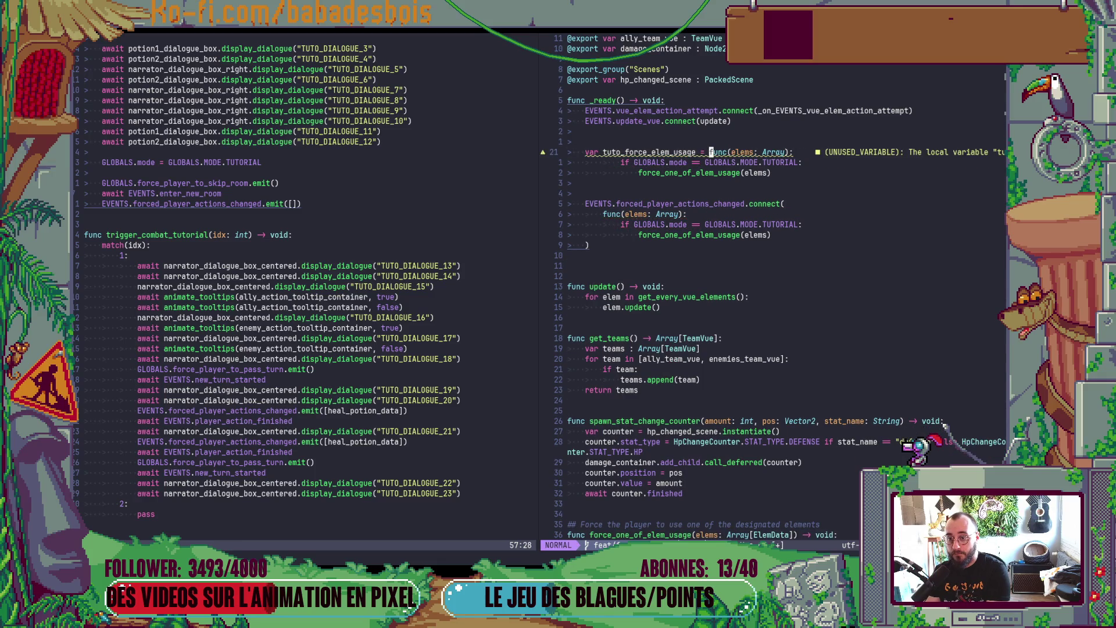
{"action": "key", "text": "j"}
{"action": "key", "text": "V"}
{"action": "key", "text": "j"}
{"action": "key", "text": "<"}
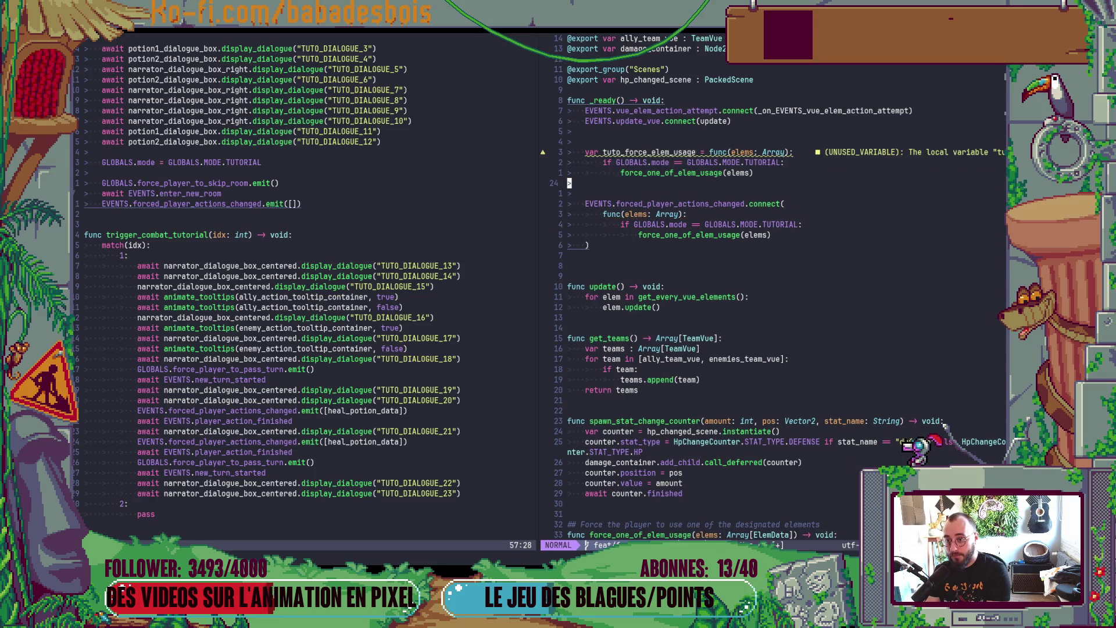
Step: Remove the inline lambda and connect forced_player_actions_changed to tuto_force_elem_usage
{"action": "key", "text": "j"}
{"action": "key", "text": "d"}
{"action": "key", "text": "d"}
{"action": "key", "text": "j"}
{"action": "key", "text": "V"}
{"action": "key", "text": "j"}
{"action": "key", "text": "j"}
{"action": "key", "text": "d"}
{"action": "key", "text": "k"}
{"action": "key", "text": "k"}
{"action": "key", "text": "J"}
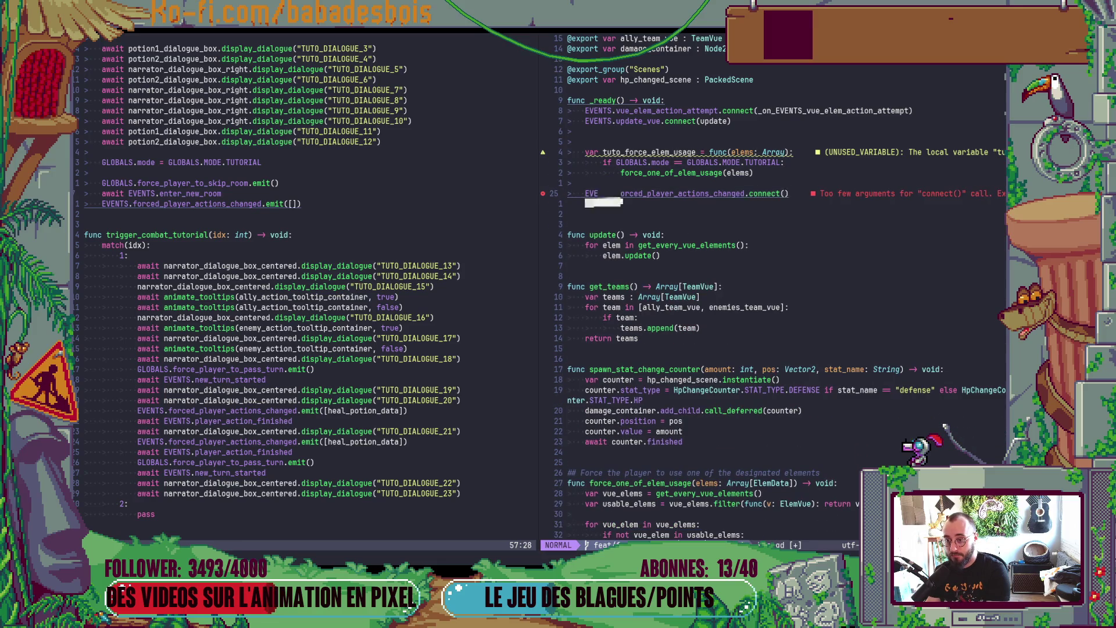
{"action": "type", "text": "ions_changed.connec"}
{"action": "type", "text": "t(tuto_force_elem_usage"}
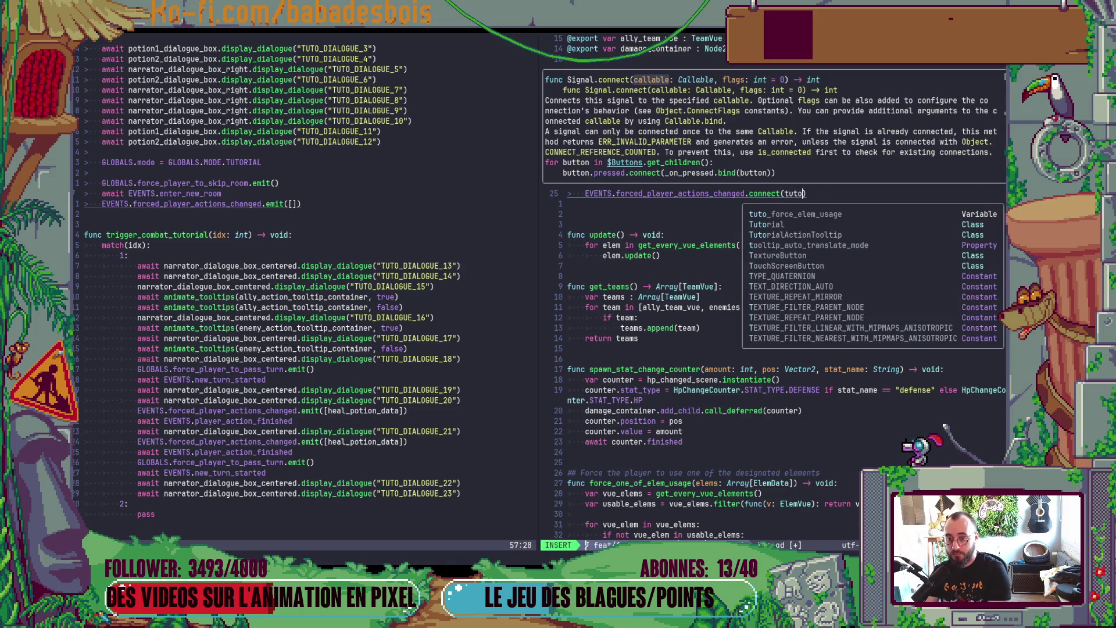
Step: Start a new line with the EVENTS.force_player_to_pass_turn signal
{"action": "key", "text": "Escape"}
{"action": "key", "text": "o"}
{"action": "key", "text": "Return"}
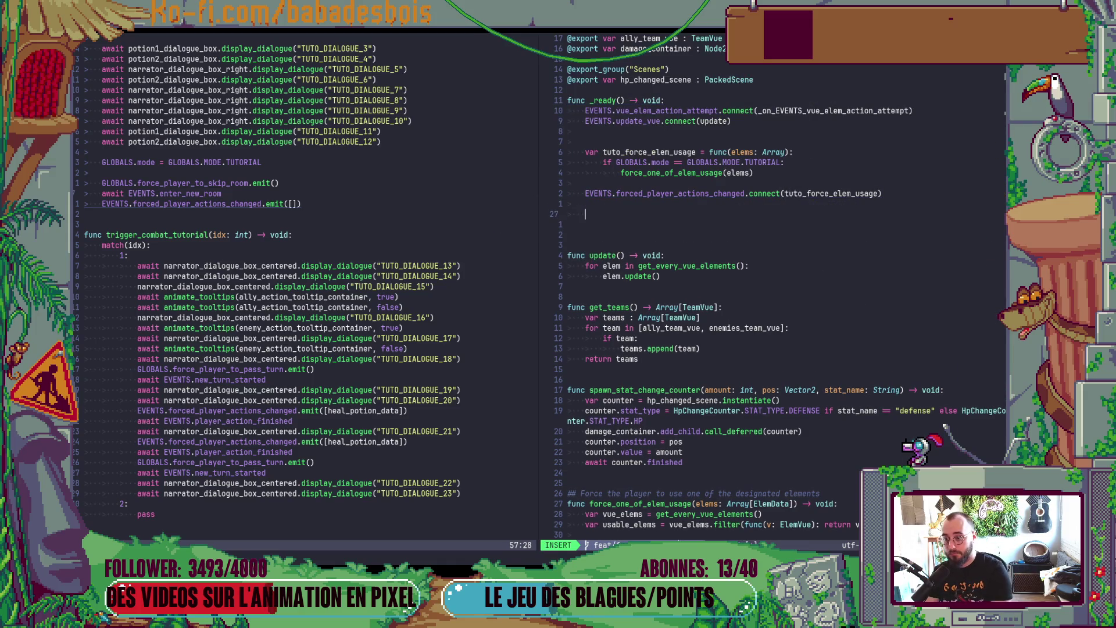
{"action": "key", "text": "BackSpace"}
{"action": "type", "text": "EVENTS."}
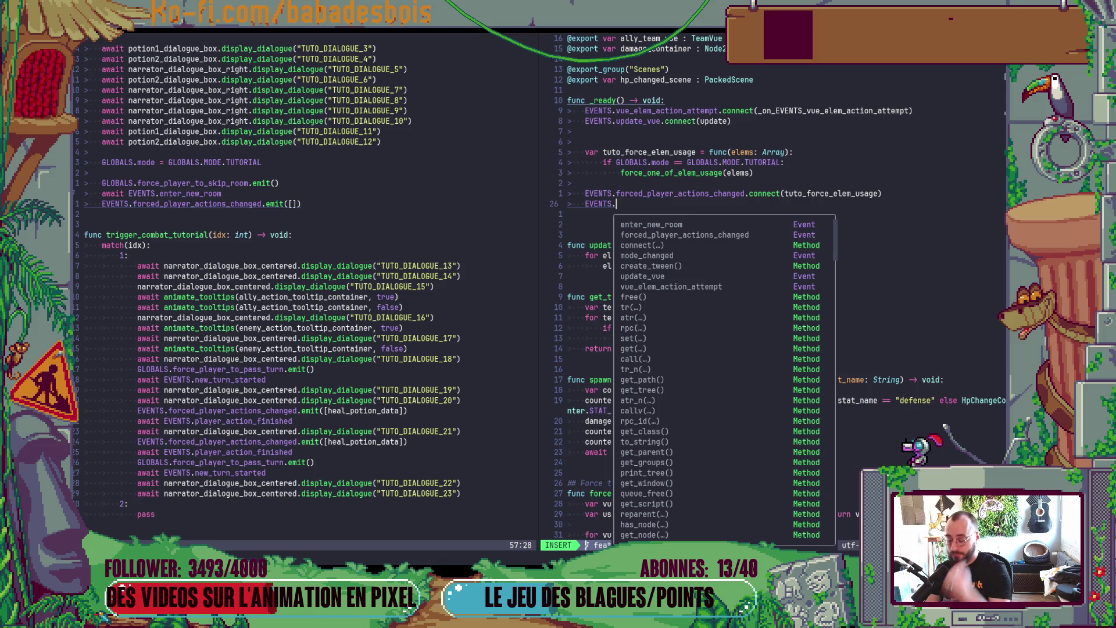
{"action": "type", "text": "fo"}
{"action": "key", "text": "Down"}
{"action": "key", "text": "Down"}
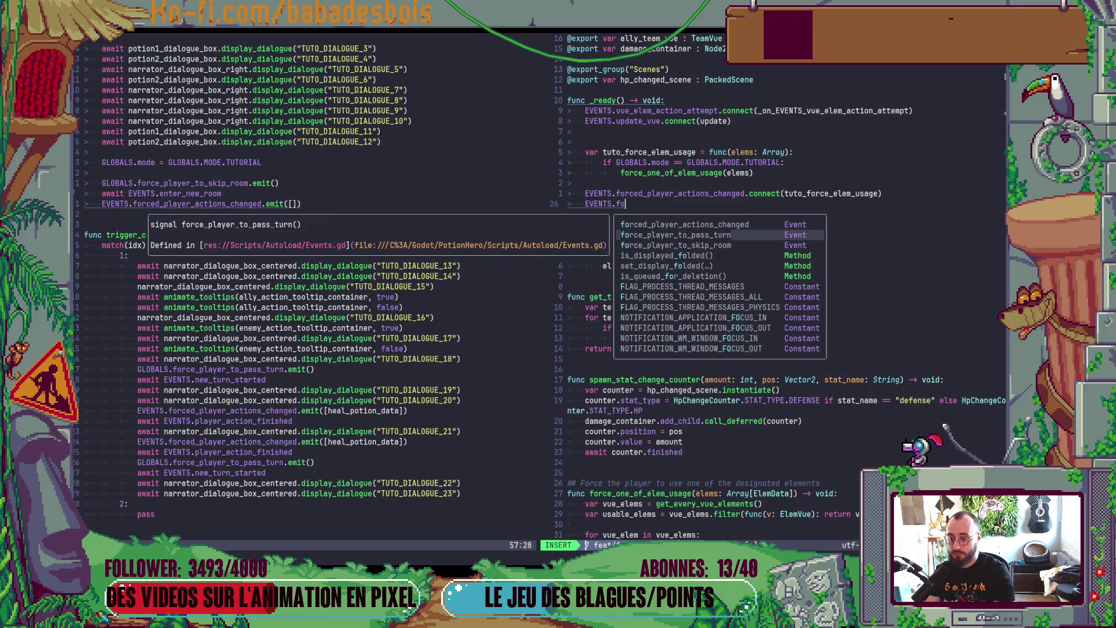
{"action": "key", "text": "Return"}
Step: Connect force_player_to_pass_turn to tuto_force_elem_usage.bind([])
{"action": "type", "text": ".co"}
{"action": "key", "text": "Return"}
{"action": "type", "text": "("}
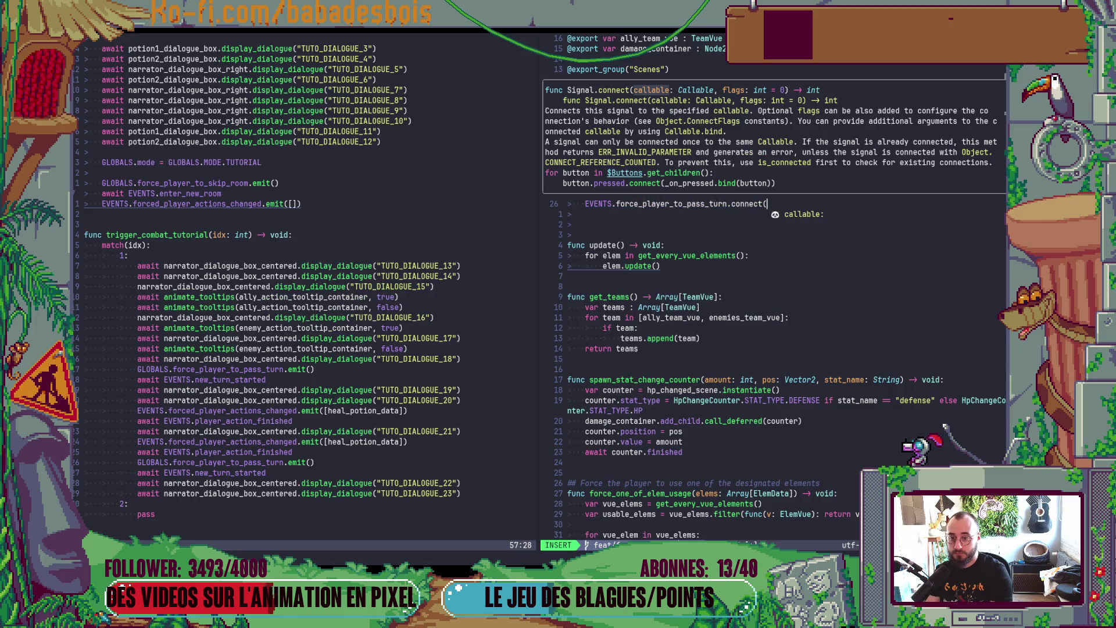
{"action": "type", "text": "tut"}
{"action": "key", "text": "Return"}
{"action": "type", "text": ")"}
{"action": "key", "text": "Escape"}
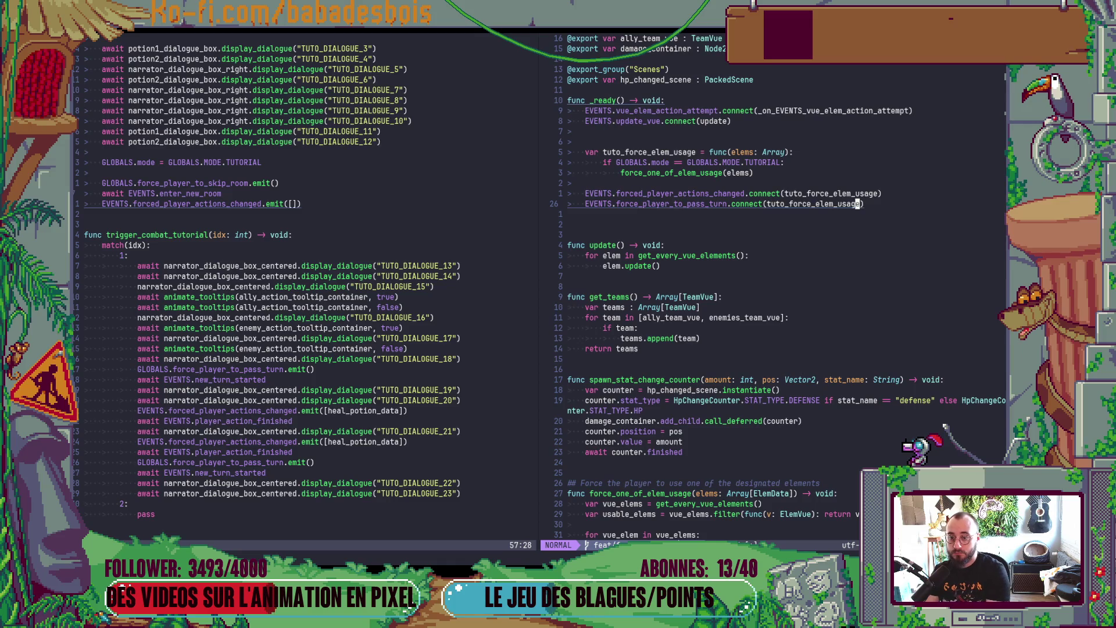
{"action": "type", "text": "age.bind("}
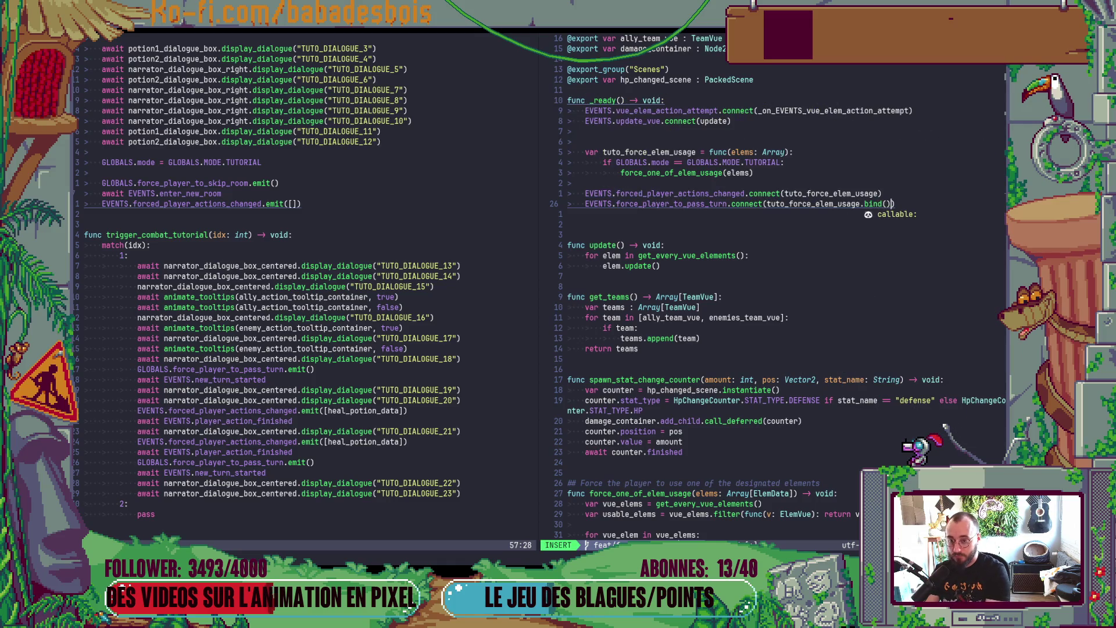
{"action": "type", "text": "[]"}
Step: Duplicate that line for force_player_to_skip_room and save the script with :w
{"action": "key", "text": "Escape"}
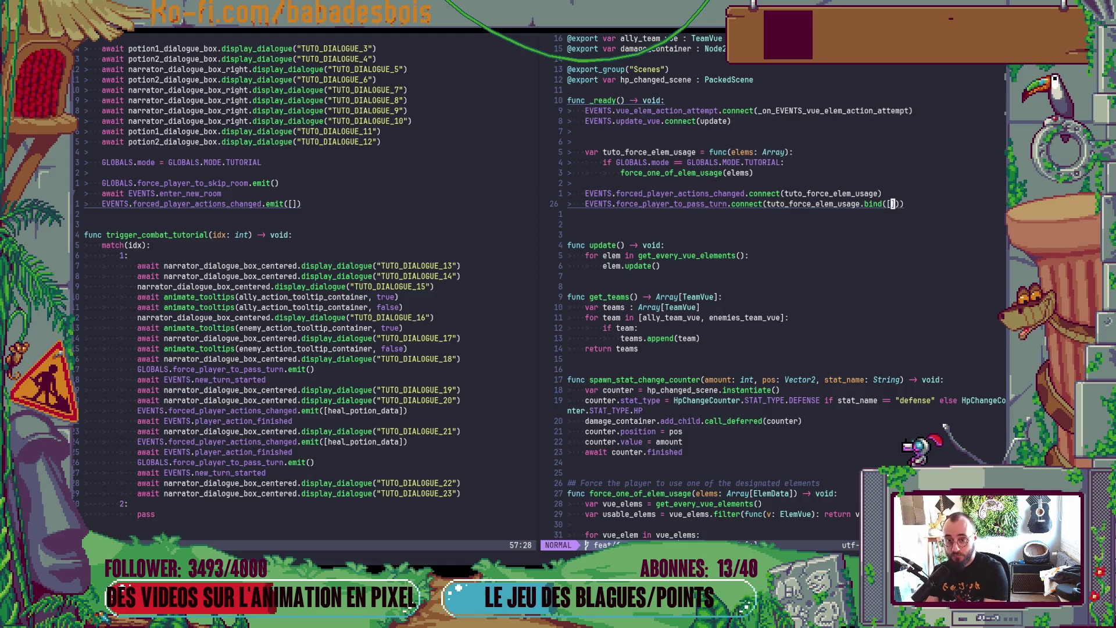
{"action": "key", "text": "y"}
{"action": "key", "text": "y"}
{"action": "key", "text": "p"}
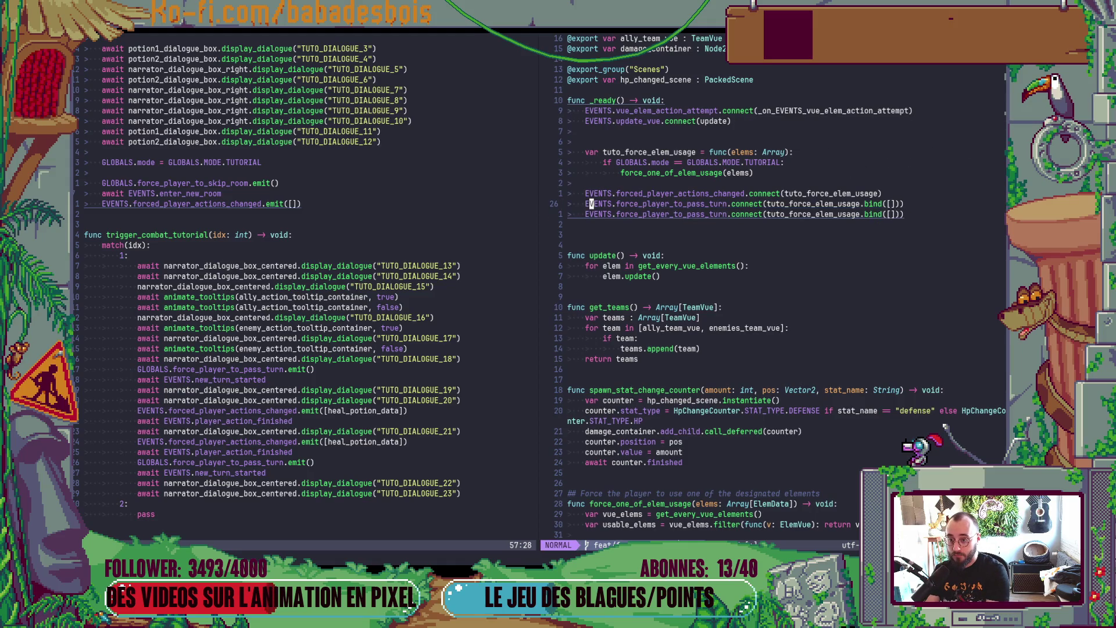
{"action": "type", "text": "ftj"}
{"action": "type", "text": "ct._skip_room"}
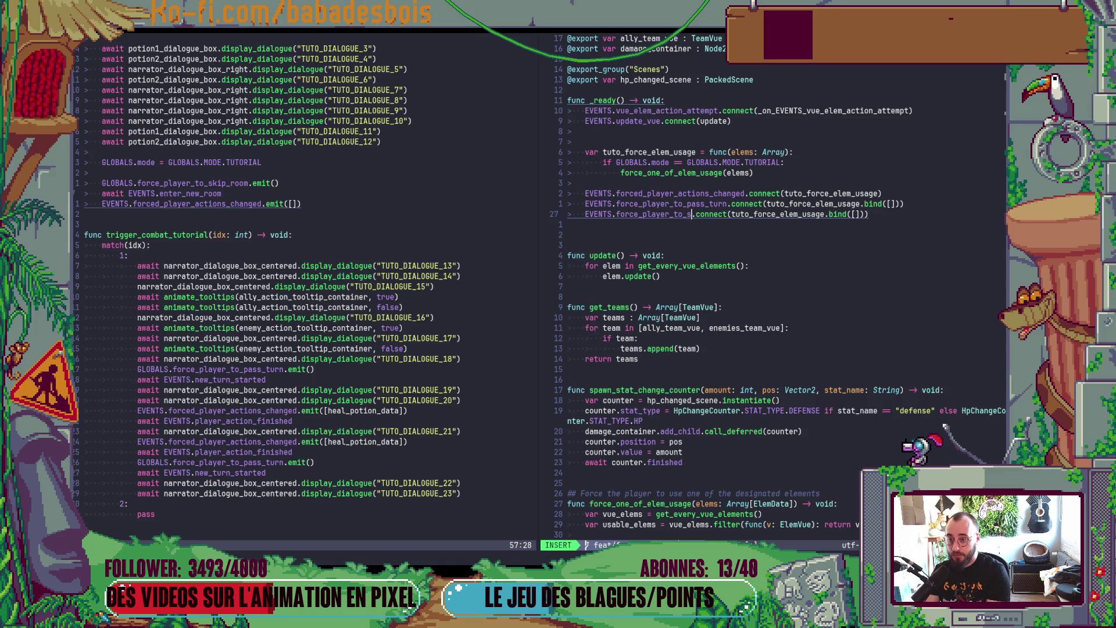
{"action": "key", "text": "Escape"}
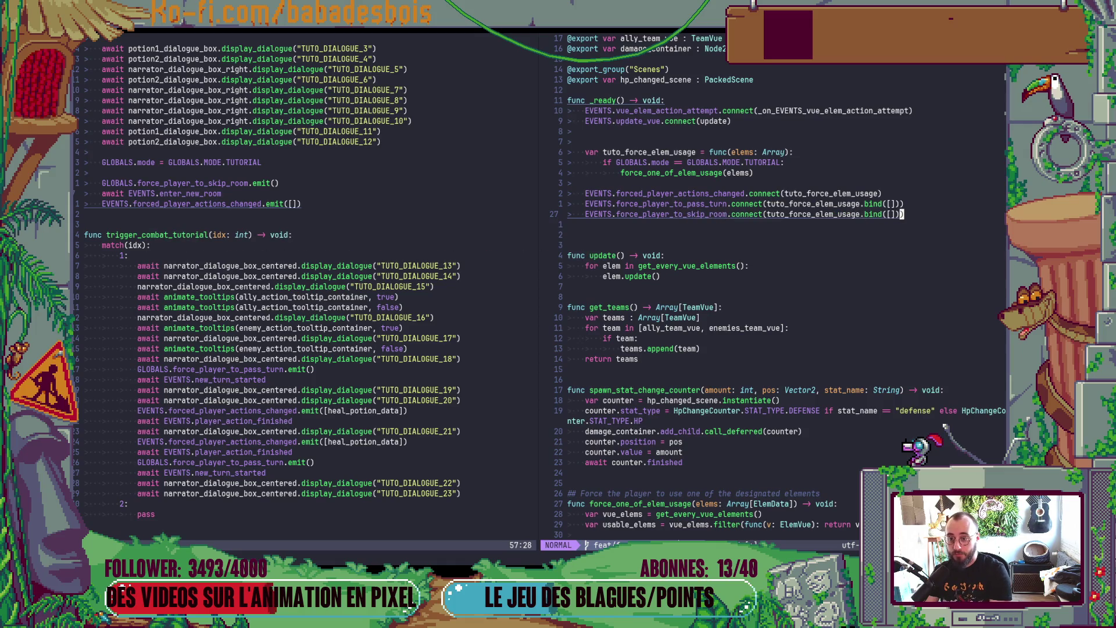
{"action": "type", "text": ":w"}
{"action": "key", "text": "Return"}
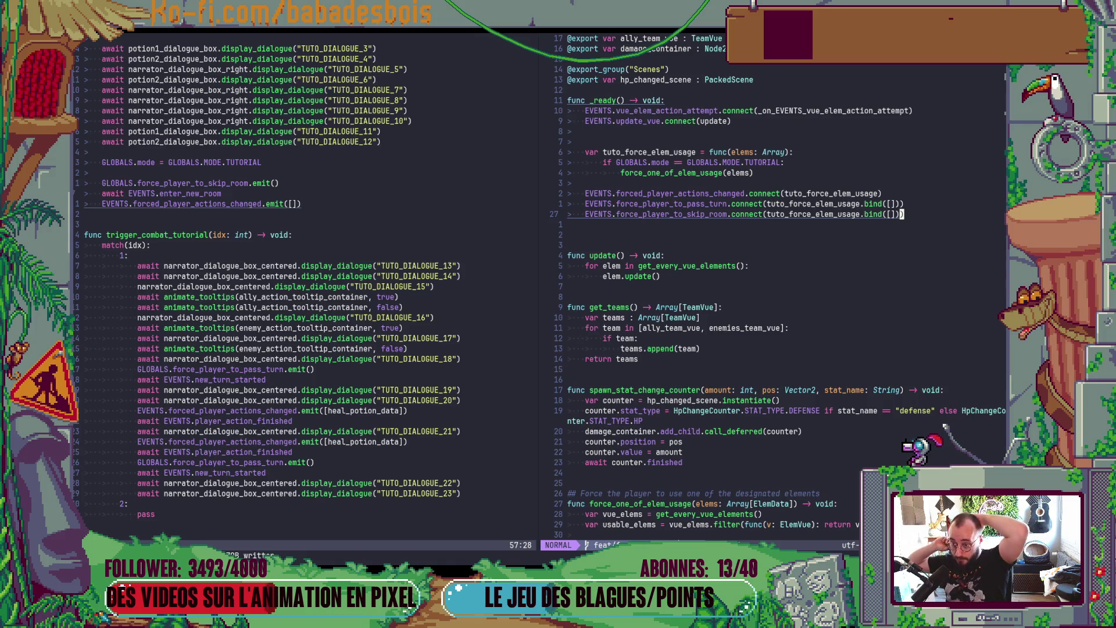
Step: Remove the extra blank line and run the game in Godot with F5
{"action": "key", "text": "o"}
{"action": "key", "text": "Escape"}
{"action": "key", "text": "d"}
{"action": "key", "text": "d"}
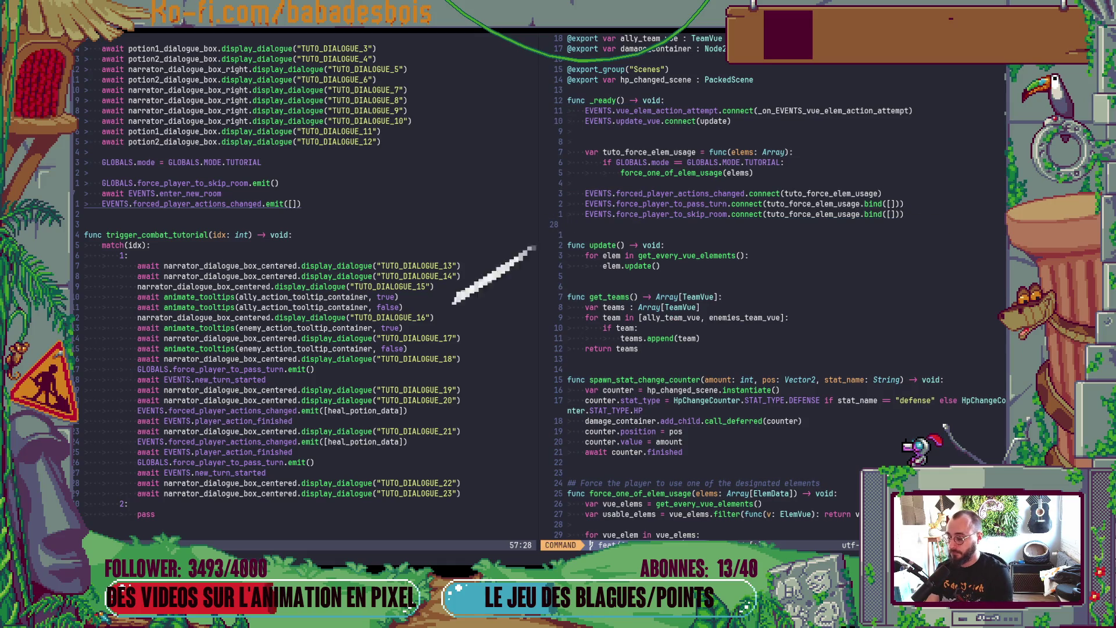
{"action": "key", "text": "alt+Tab"}
{"action": "key", "text": "F5"}
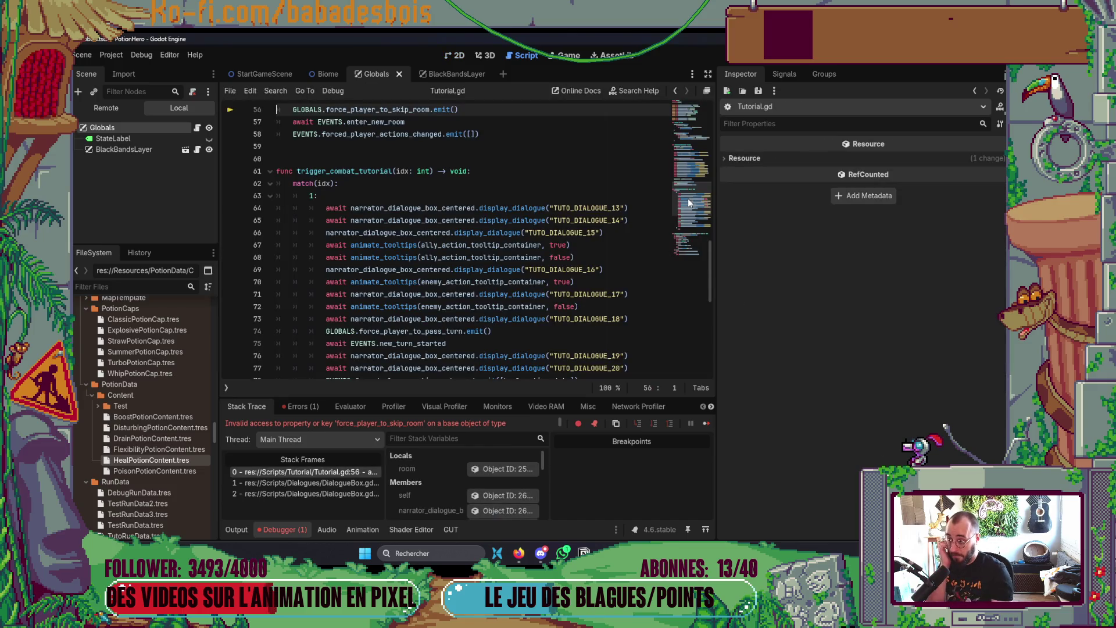
Step: Replace GLOBALS with EVENTS on Tutorial.gd line 56 and rerun the game with F5
{"action": "scroll", "coordinate": [432, 233], "scroll_direction": "up", "scroll_amount": 2}
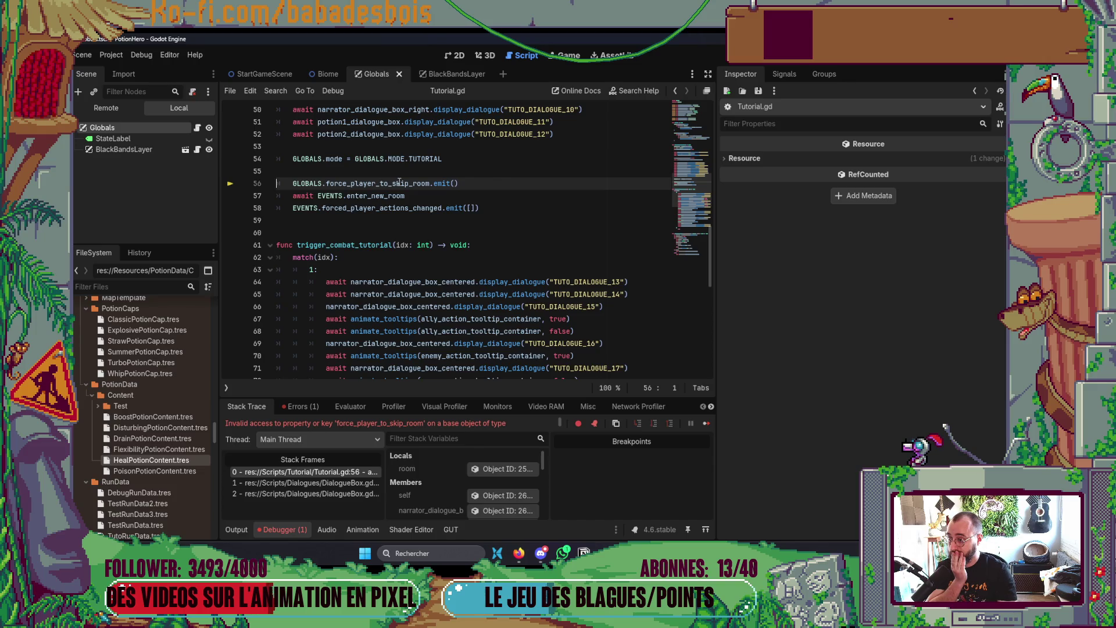
{"action": "key", "text": "ctrl+shift+Left"}
{"action": "type", "text": "EVENTS"}
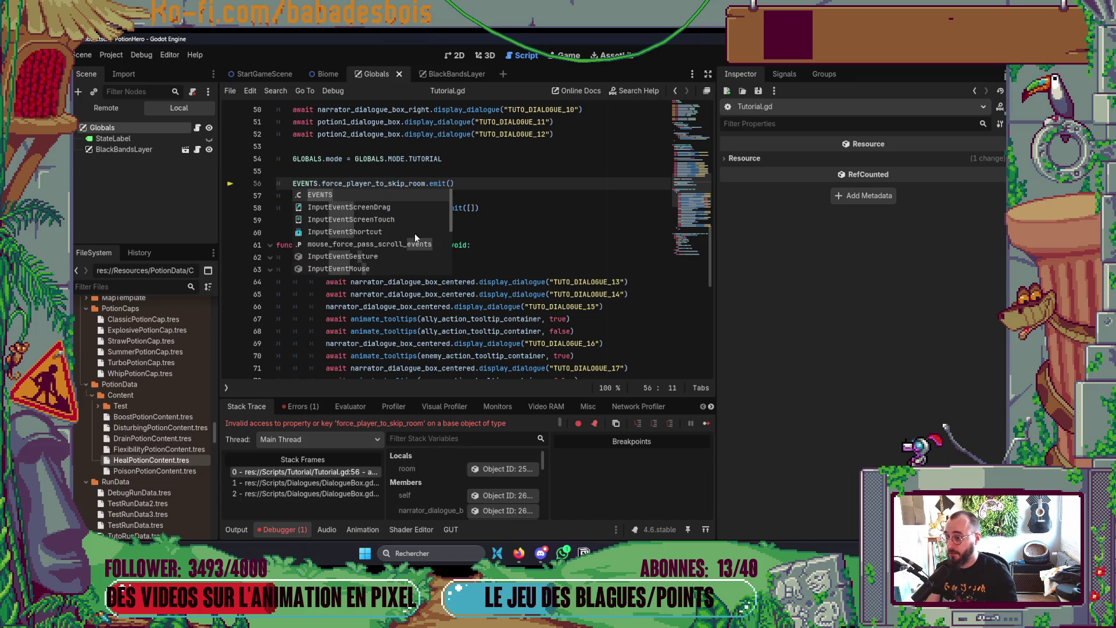
{"action": "key", "text": "Escape"}
{"action": "key", "text": "F5"}
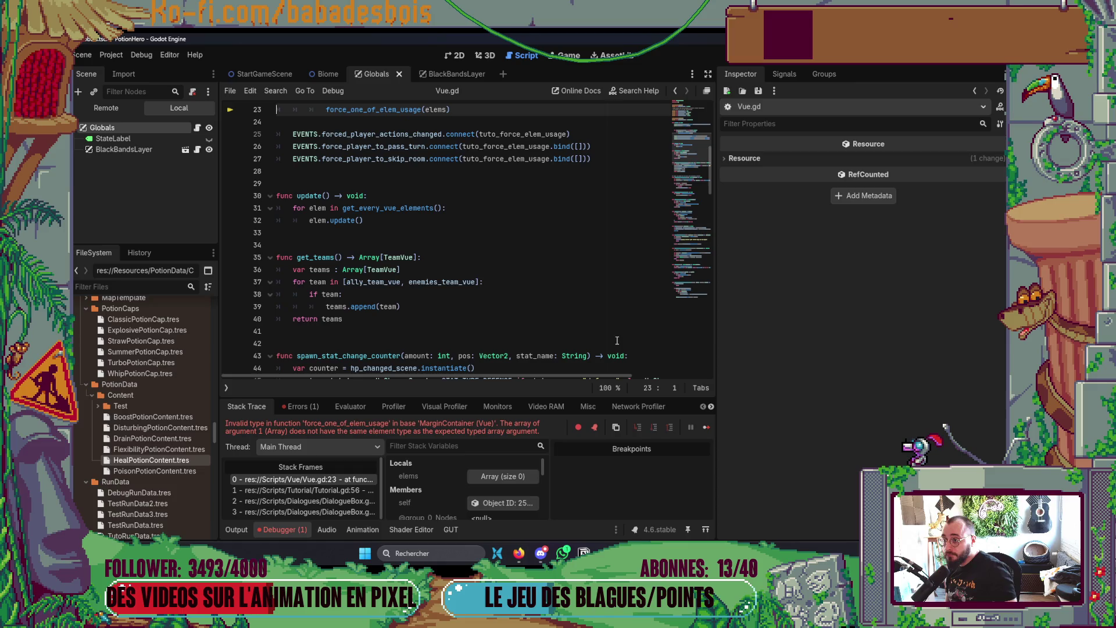
Step: In the tutorial branch, declare 'var elements : Array[ElemData] = []' to replace the clashing elems name
{"action": "scroll", "coordinate": [490, 331], "scroll_direction": "up", "scroll_amount": 2}
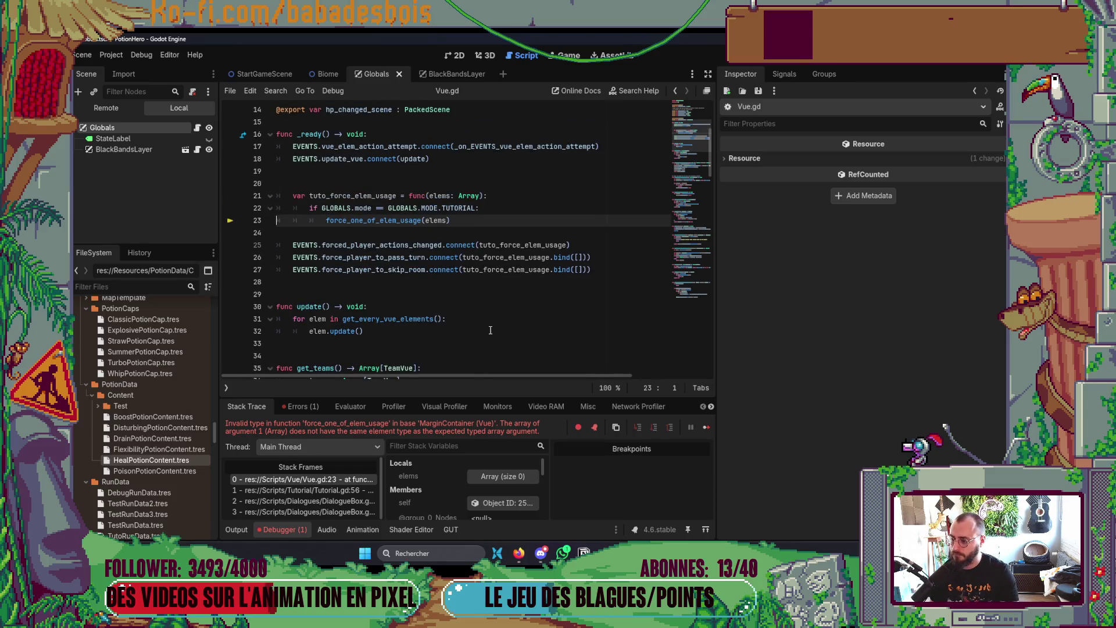
{"action": "scroll", "coordinate": [490, 330], "scroll_direction": "up", "scroll_amount": 1}
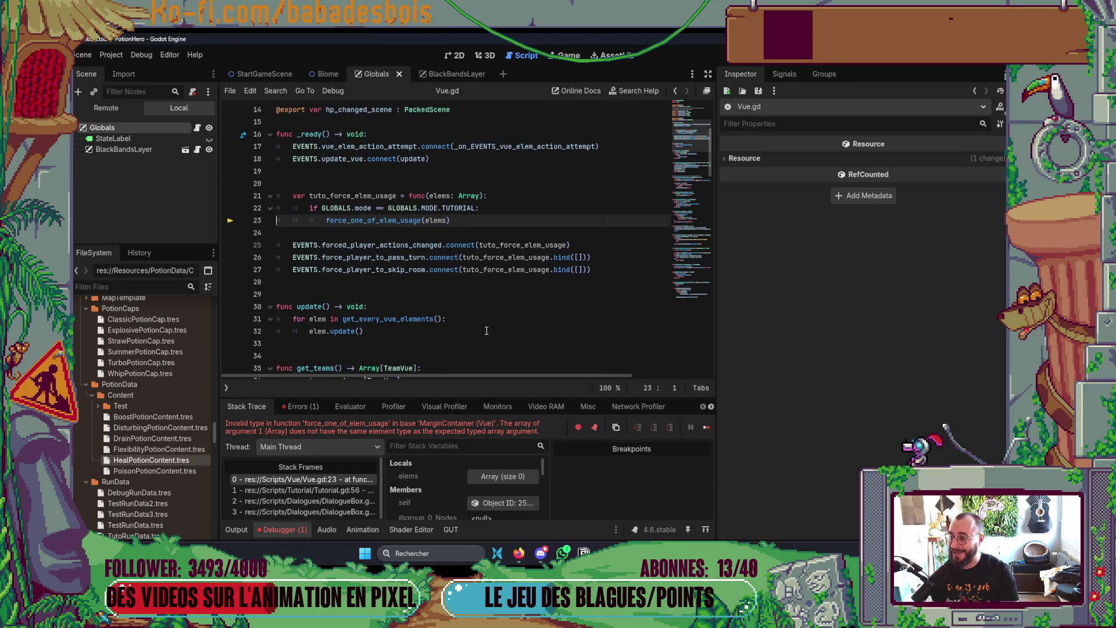
{"action": "left_click", "coordinate": [479, 208]}
{"action": "key", "text": "Return"}
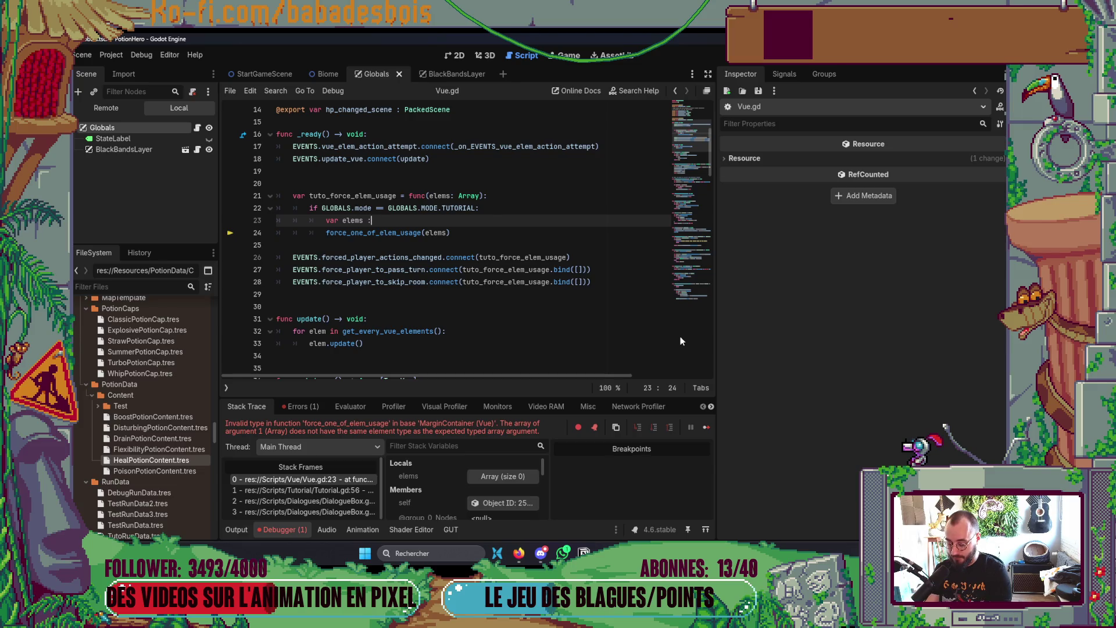
{"action": "type", "text": "Array"}
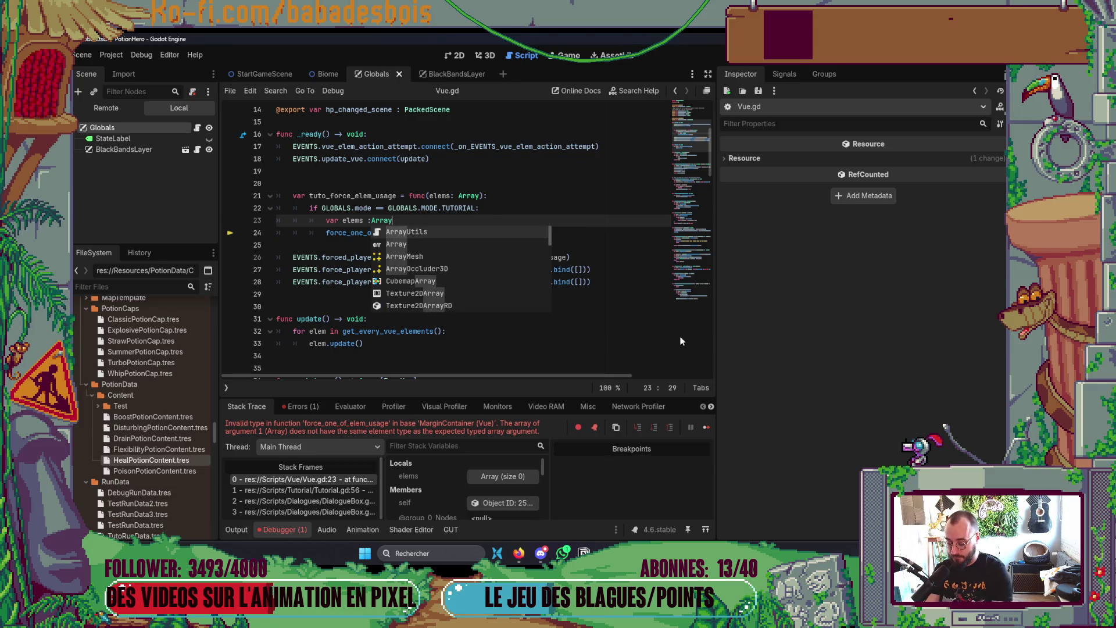
{"action": "type", "text": "[ElemData"}
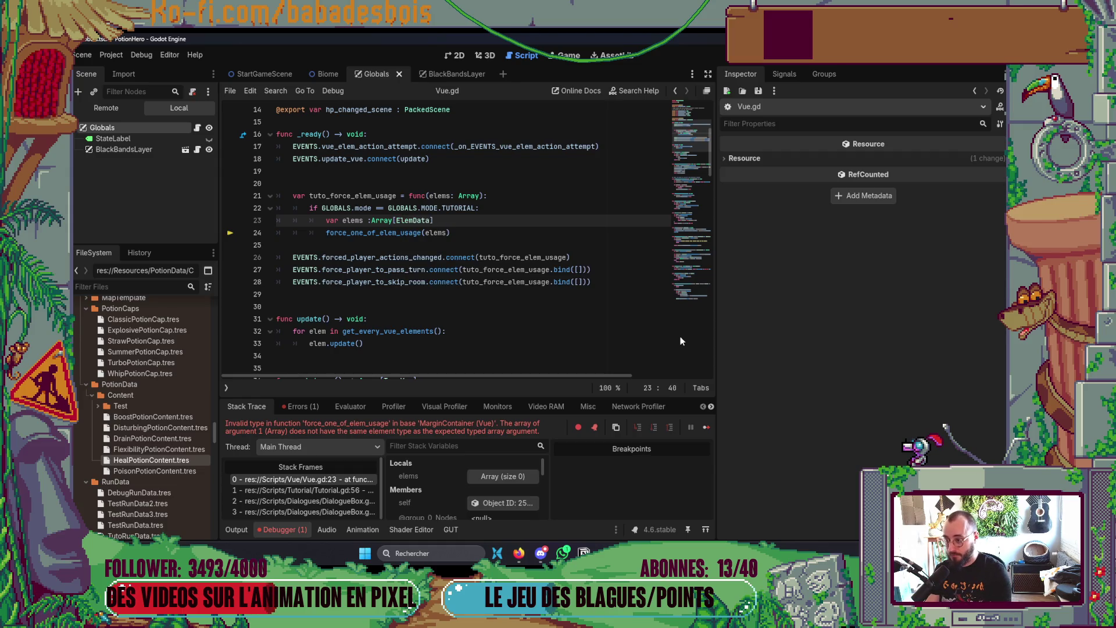
{"action": "key", "text": "Left"}
{"action": "key", "text": "Left"}
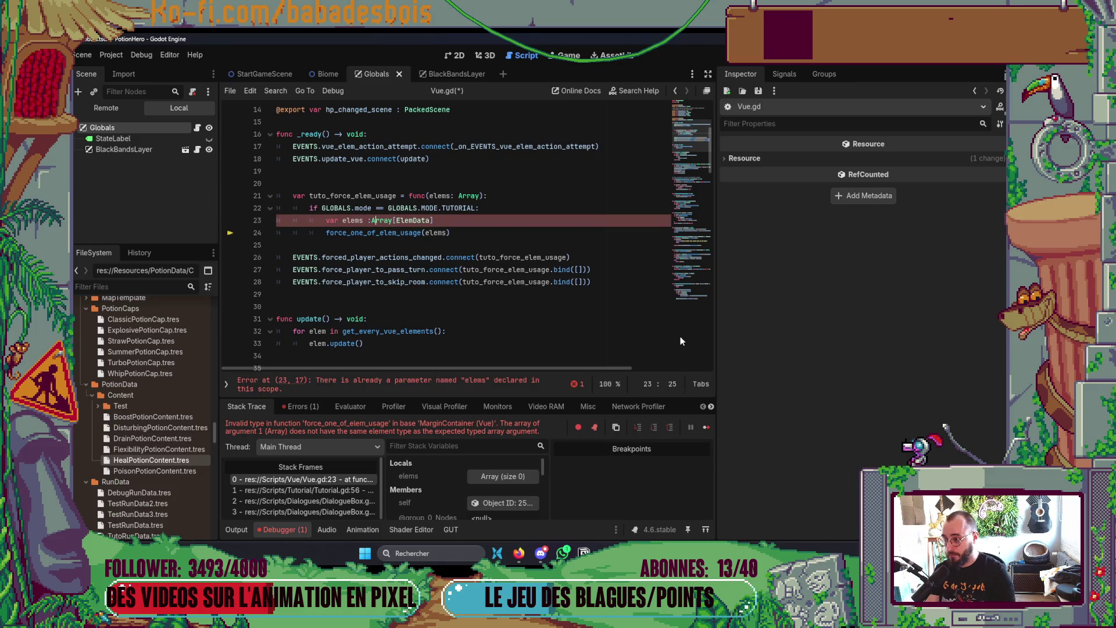
{"action": "key", "text": "End"}
{"action": "key", "text": "Up"}
{"action": "key", "text": "Up"}
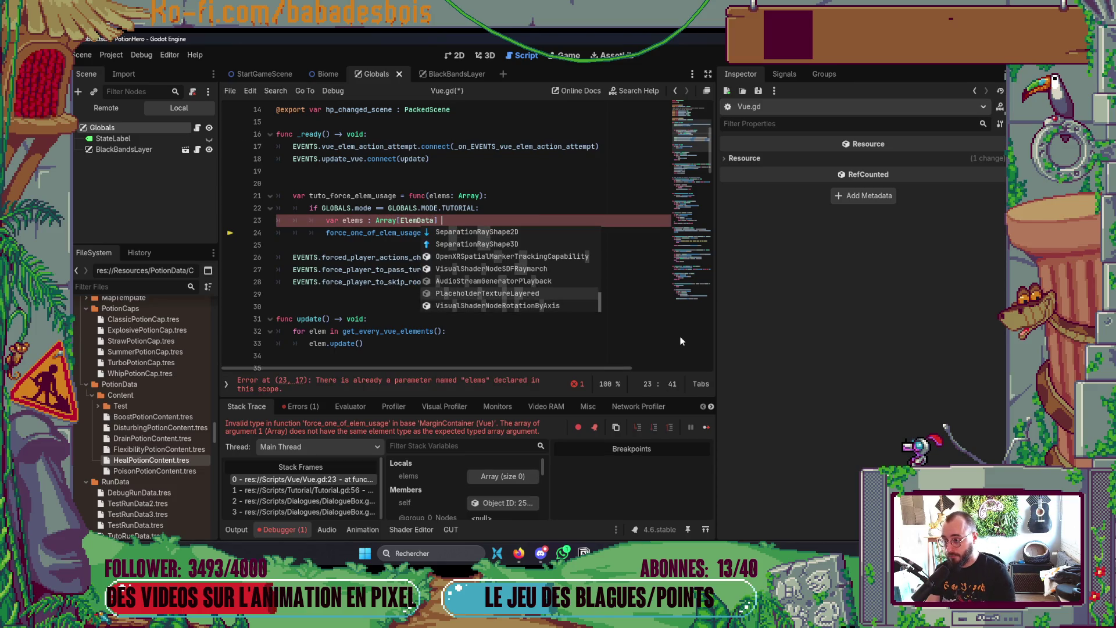
{"action": "left_click", "coordinate": [368, 221]}
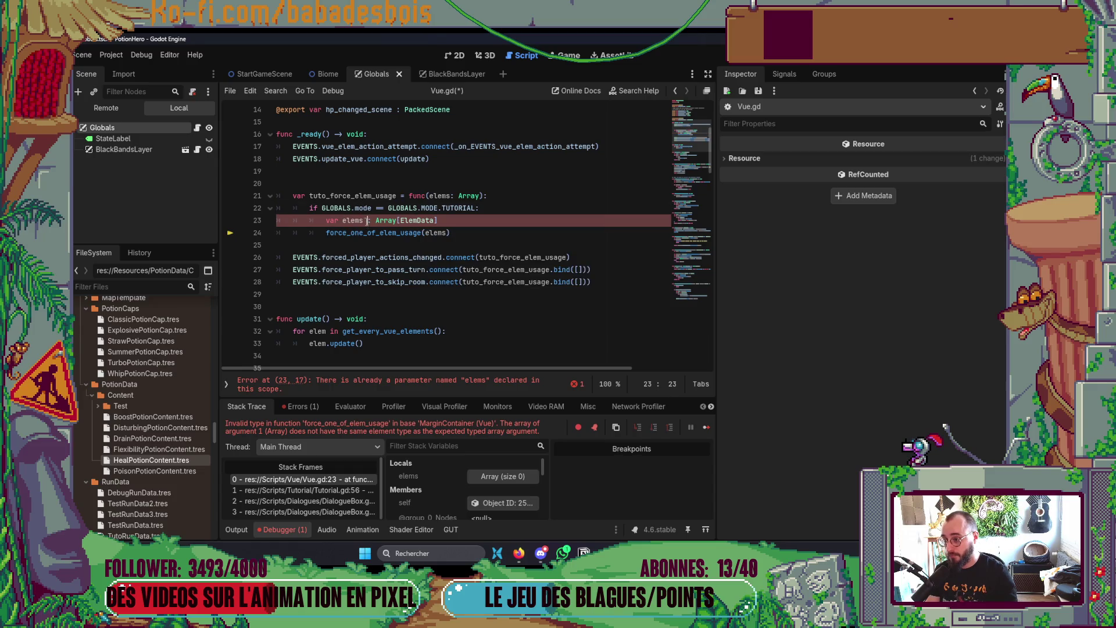
{"action": "key", "text": "BackSpace"}
{"action": "key", "text": "BackSpace"}
{"action": "key", "text": "BackSpace"}
{"action": "key", "text": "ctrl+Right"}
{"action": "key", "text": "ctrl+Right"}
{"action": "key", "text": "ctrl+Right"}
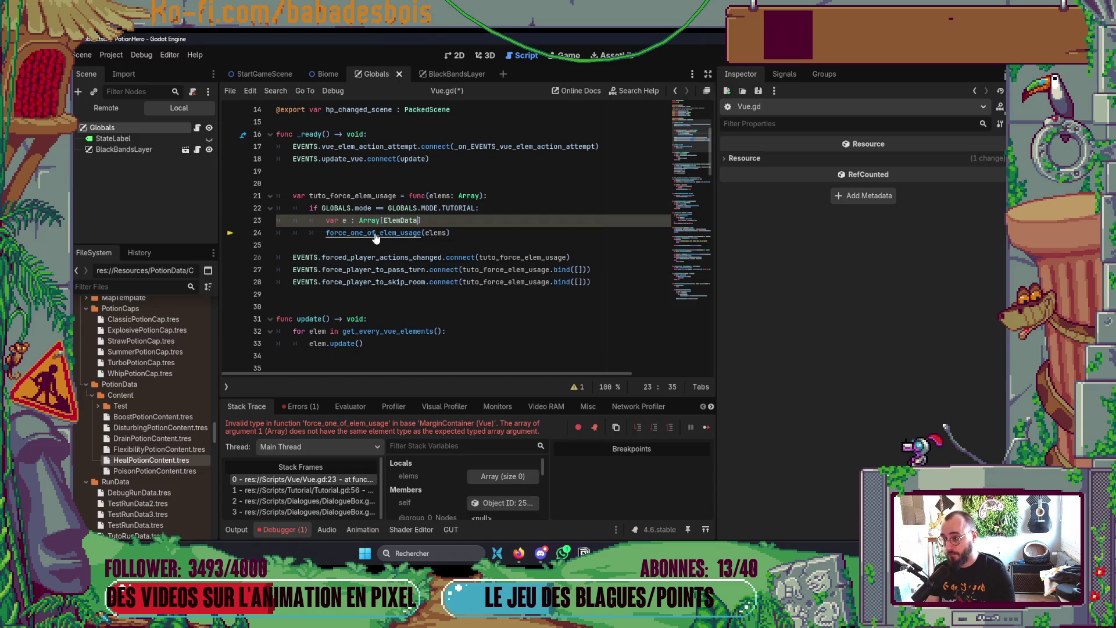
{"action": "type", "text": "lements"}
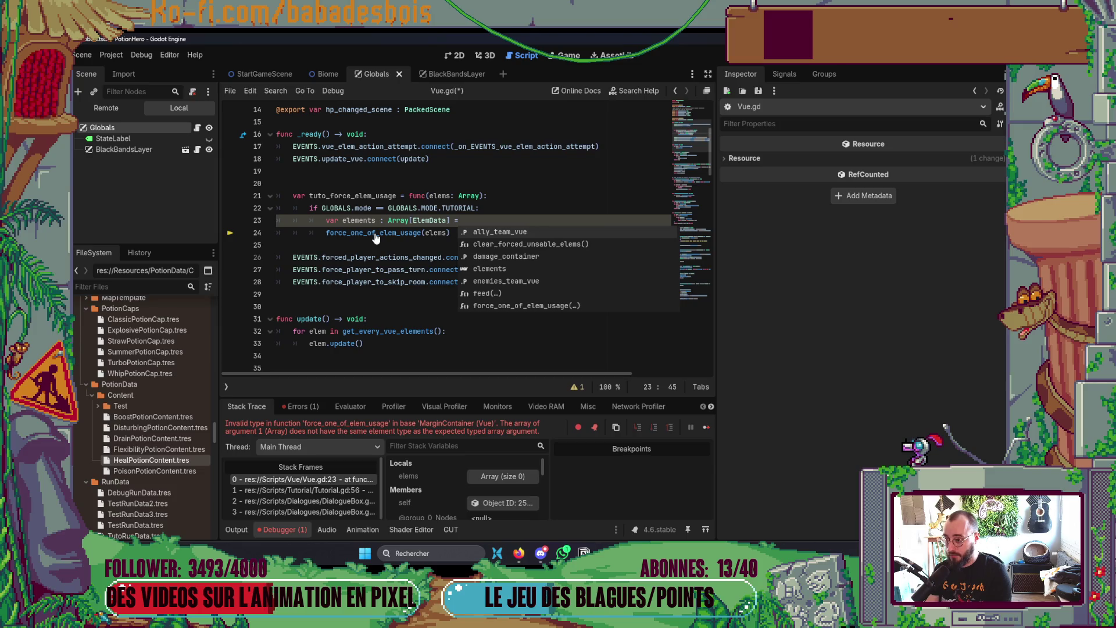
{"action": "type", "text": " []"}
Step: Add 'elements.assign(elems)', pass elements to force_one_of_elem_usage, and save Vue.gd
{"action": "key", "text": "Return"}
{"action": "type", "text": "el"}
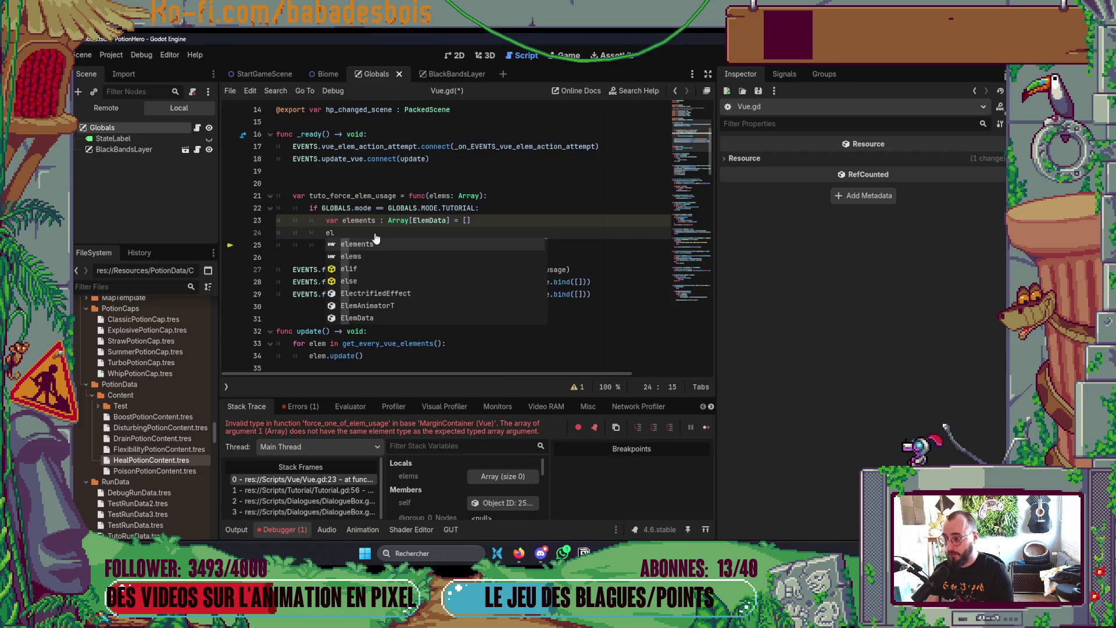
{"action": "key", "text": "Return"}
{"action": "type", "text": ".ass"}
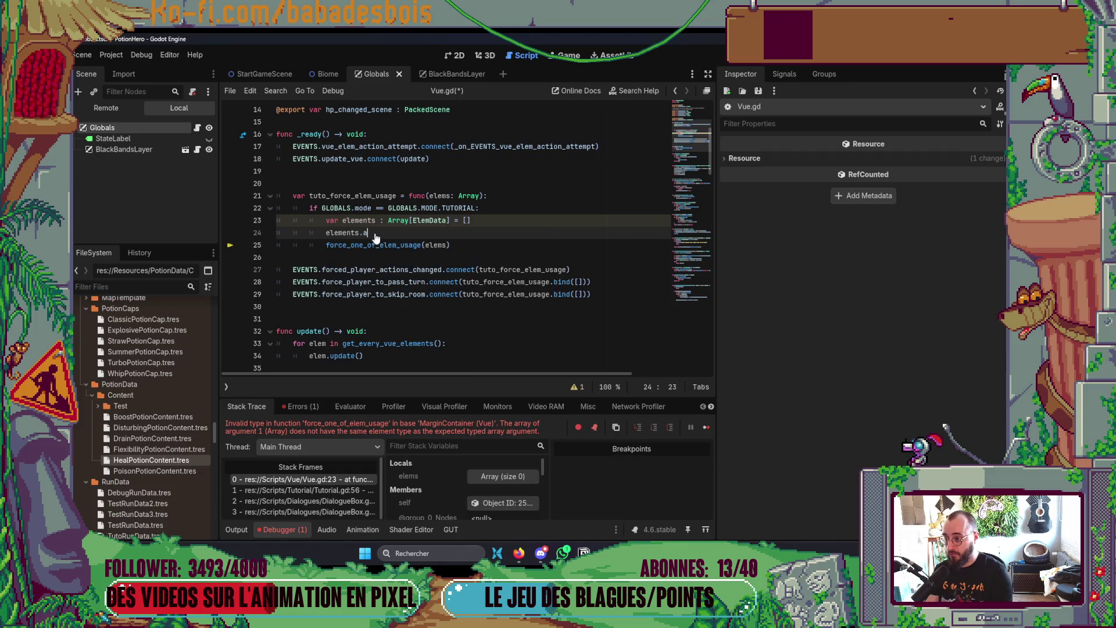
{"action": "type", "text": "ign()"}
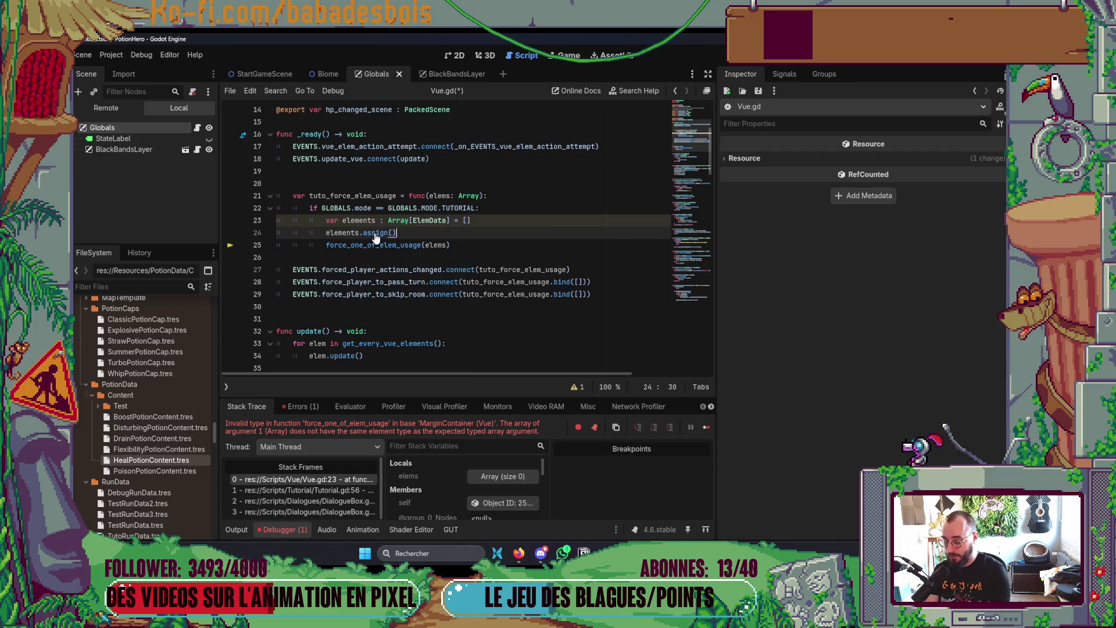
{"action": "type", "text": "elems"}
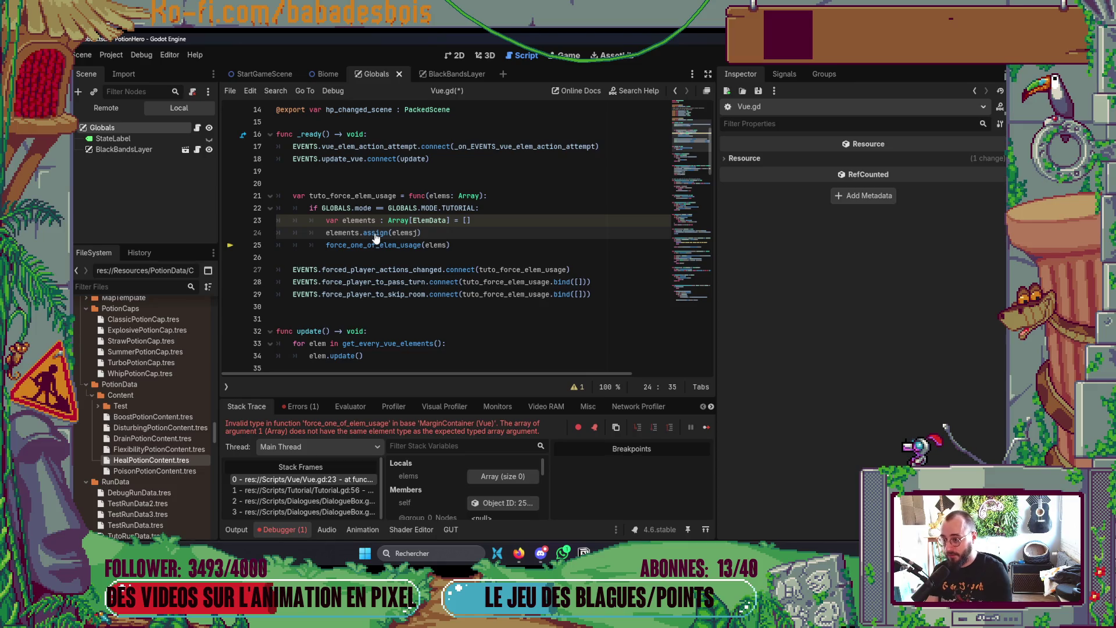
{"action": "key", "text": "Down"}
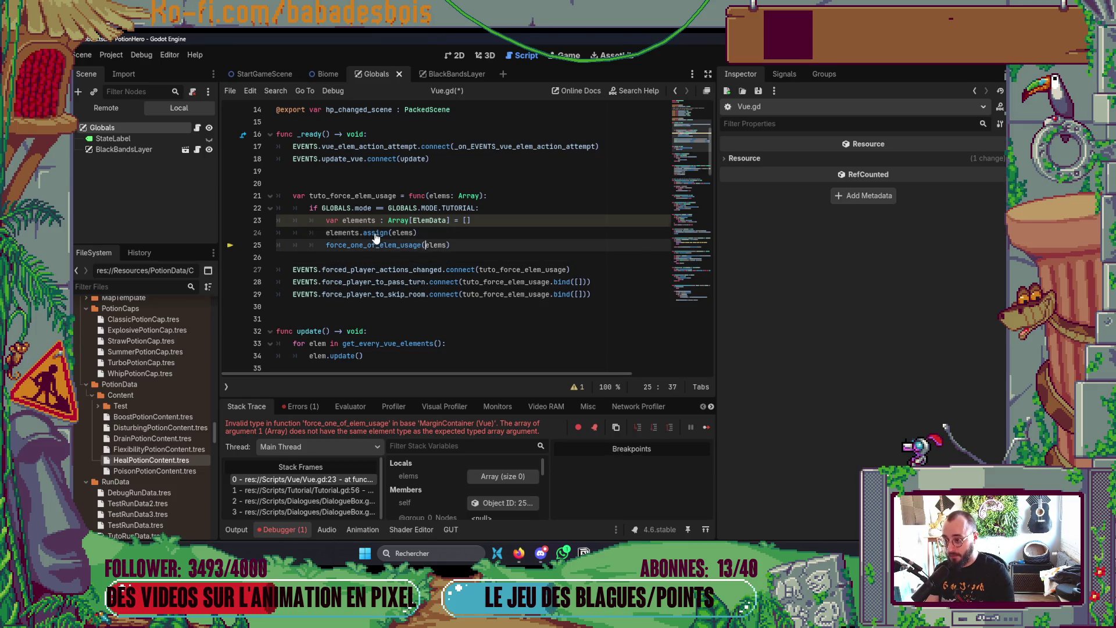
{"action": "key", "text": "Right"}
{"action": "key", "text": "Right"}
{"action": "key", "text": "Right"}
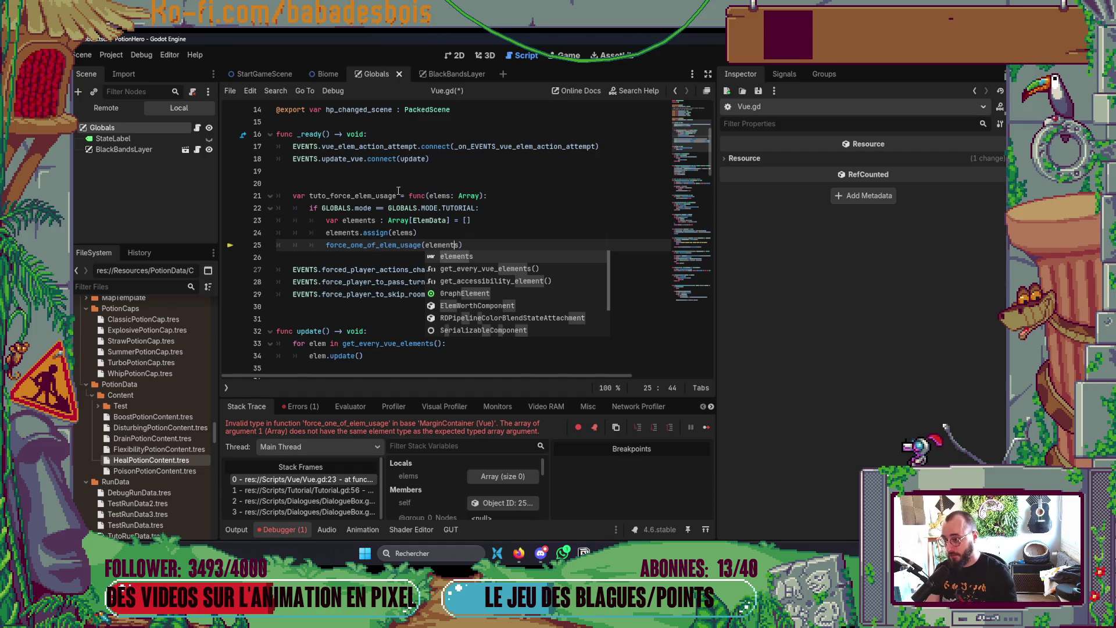
{"action": "key", "text": "ctrl+s"}
Step: Remove the extra blank line above the function and relaunch the game with F5
{"action": "left_click", "coordinate": [399, 185]}
{"action": "key", "text": "BackSpace"}
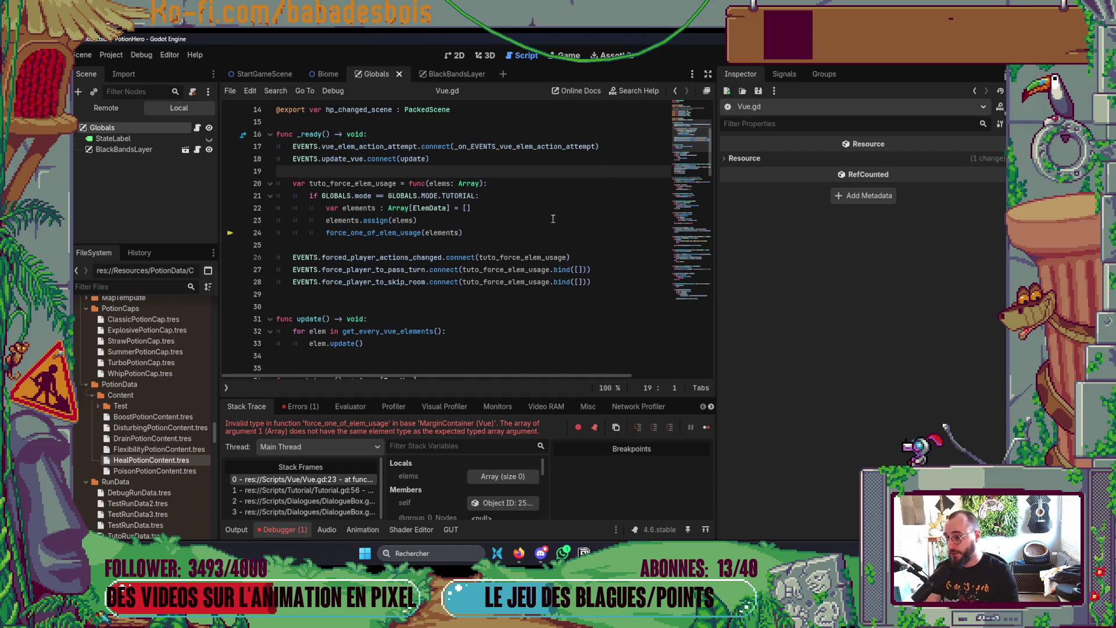
{"action": "key", "text": "F5"}
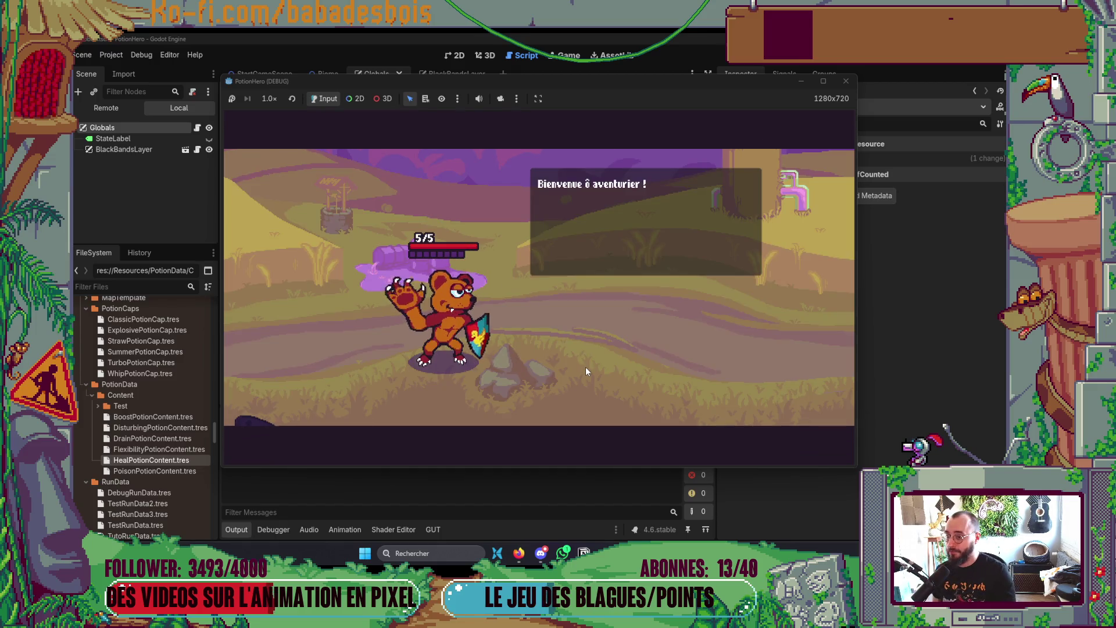
Step: Advance through the tutorial's welcome message and opening dialogue boxes in the debug game
{"action": "left_click", "coordinate": [585, 368]}
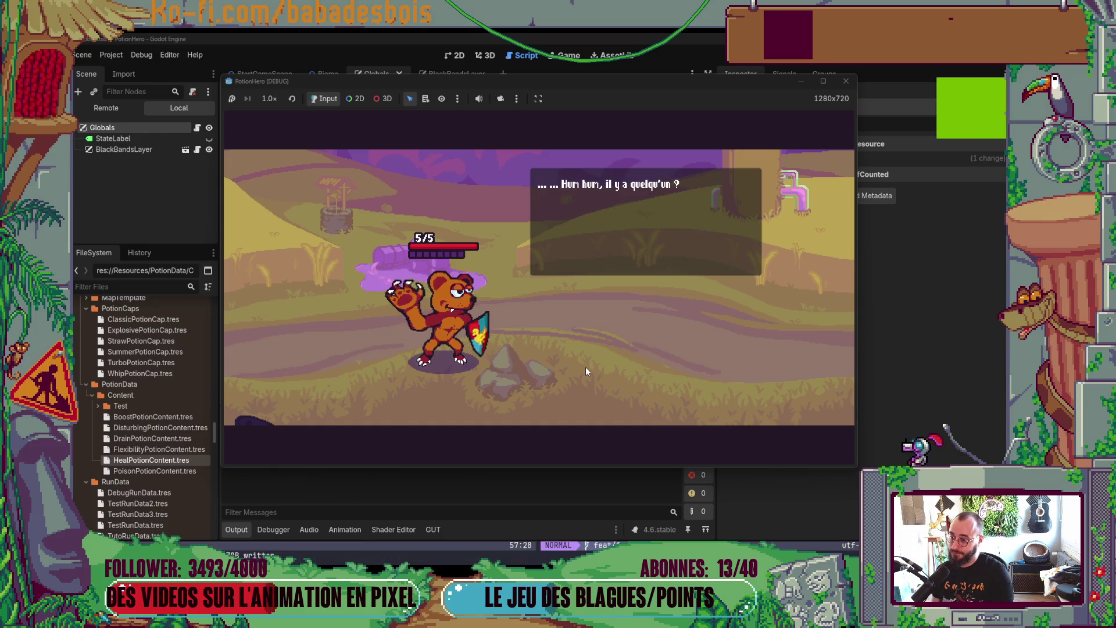
{"action": "left_click", "coordinate": [585, 367]}
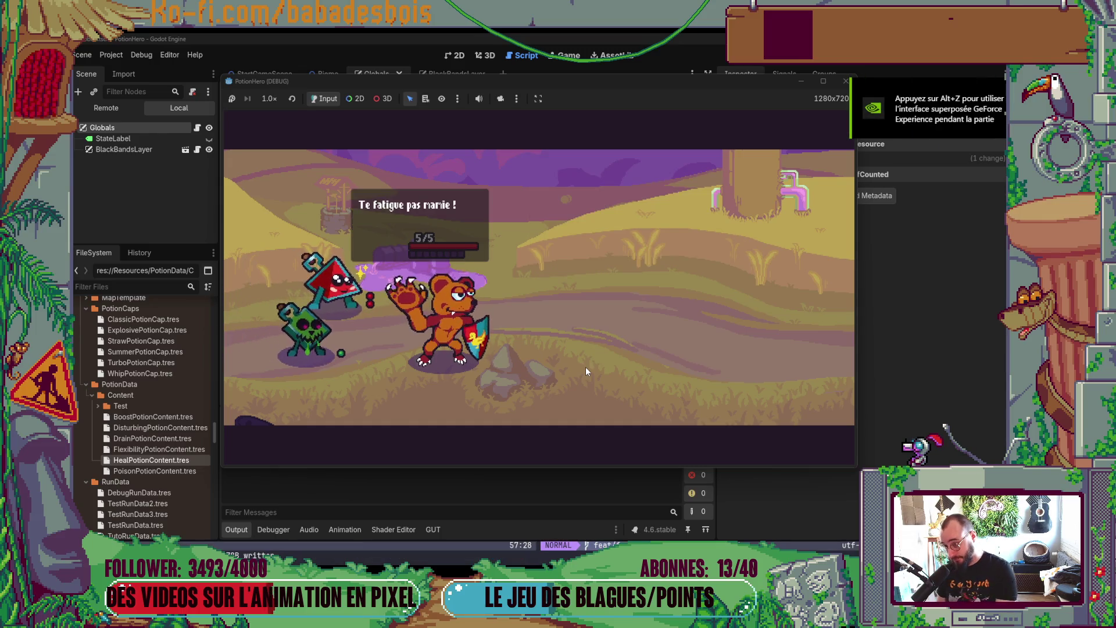
{"action": "left_click", "coordinate": [585, 367]}
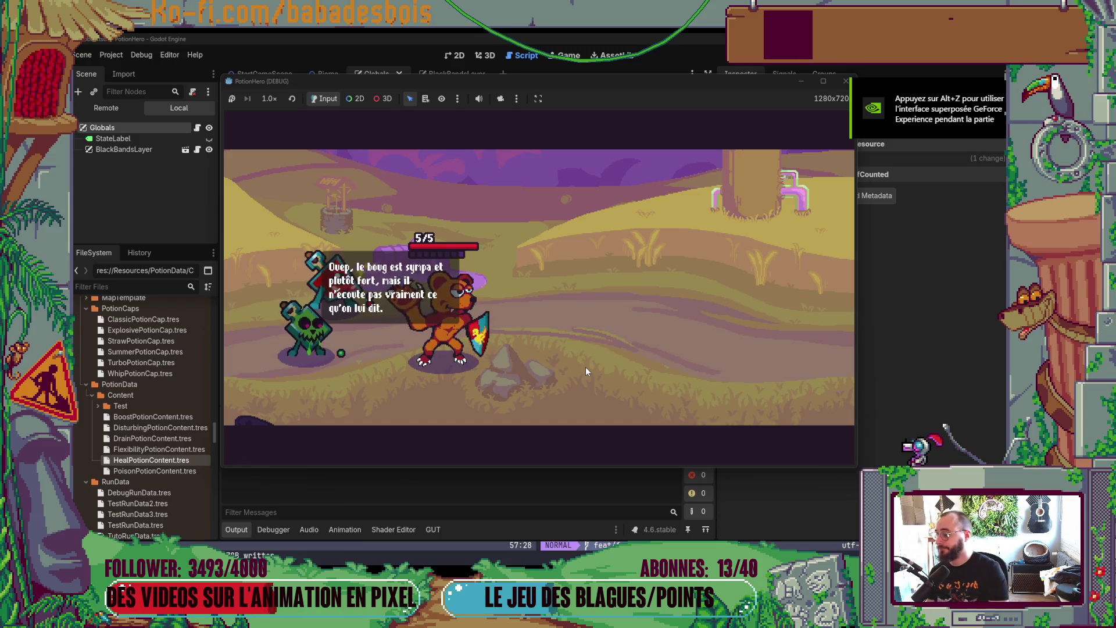
{"action": "left_click", "coordinate": [585, 368]}
{"action": "left_click", "coordinate": [585, 367]}
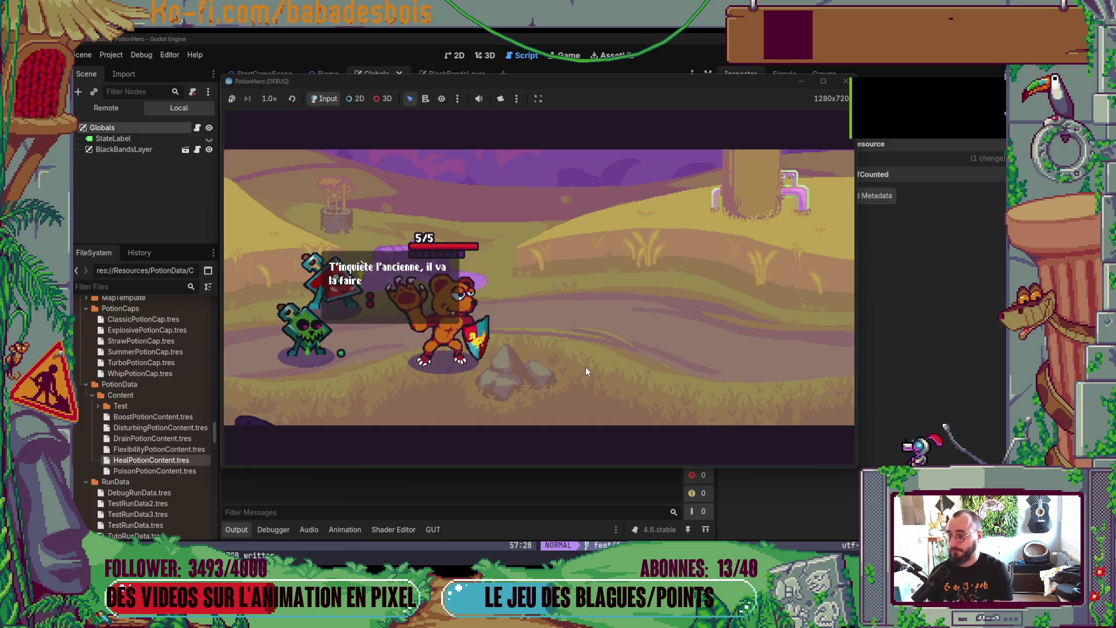
{"action": "left_click", "coordinate": [584, 367]}
{"action": "left_click", "coordinate": [585, 367]}
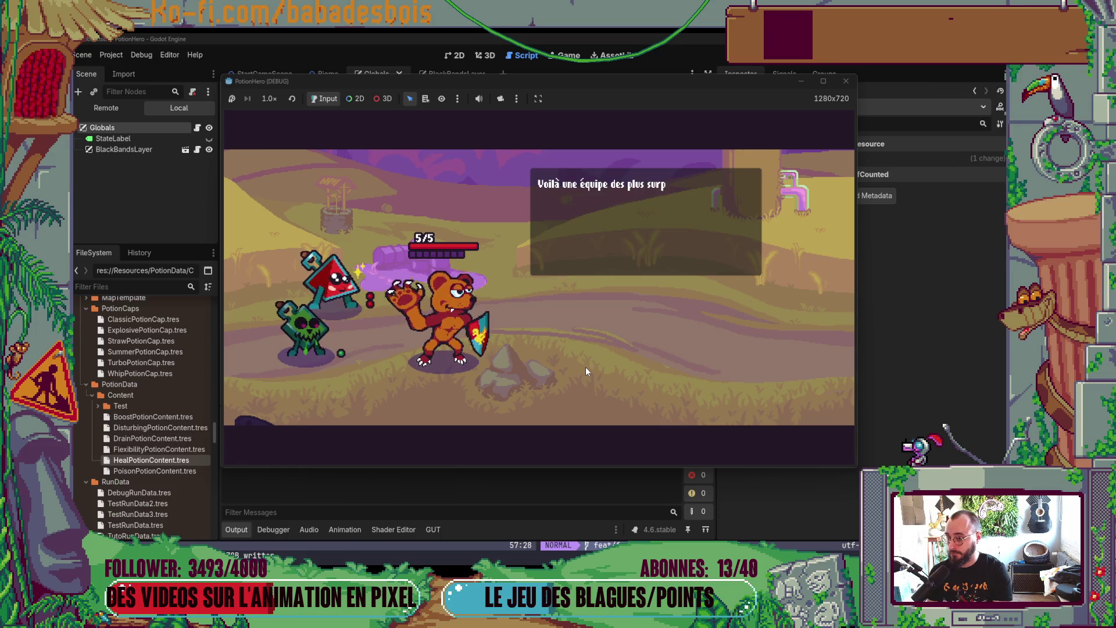
{"action": "left_click", "coordinate": [585, 368]}
{"action": "left_click", "coordinate": [585, 367]}
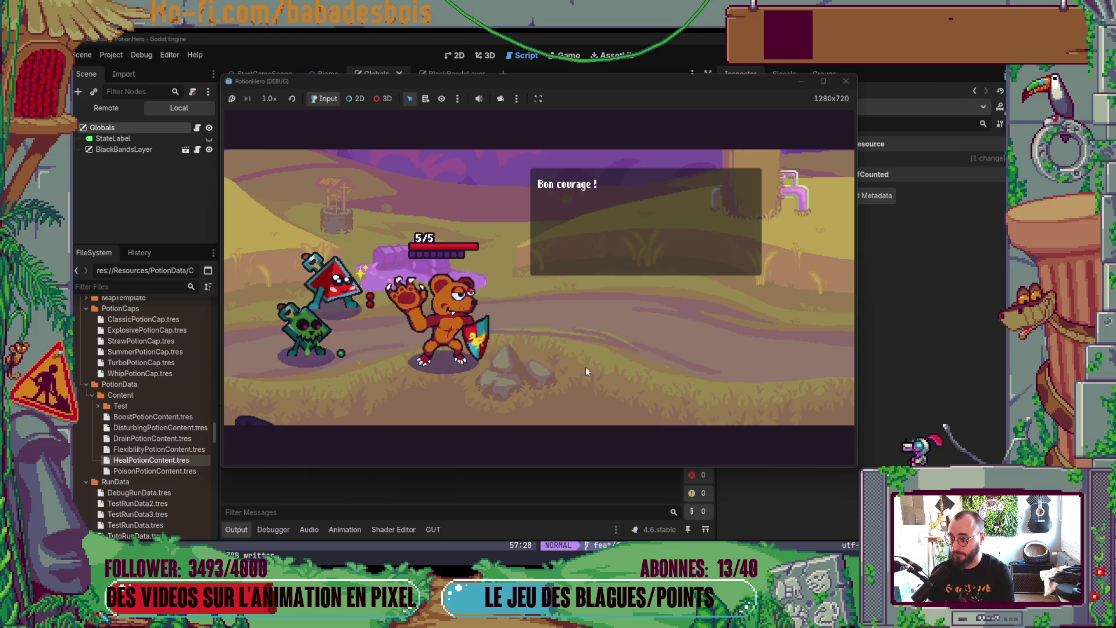
{"action": "left_click", "coordinate": [585, 368]}
{"action": "left_click", "coordinate": [585, 368]}
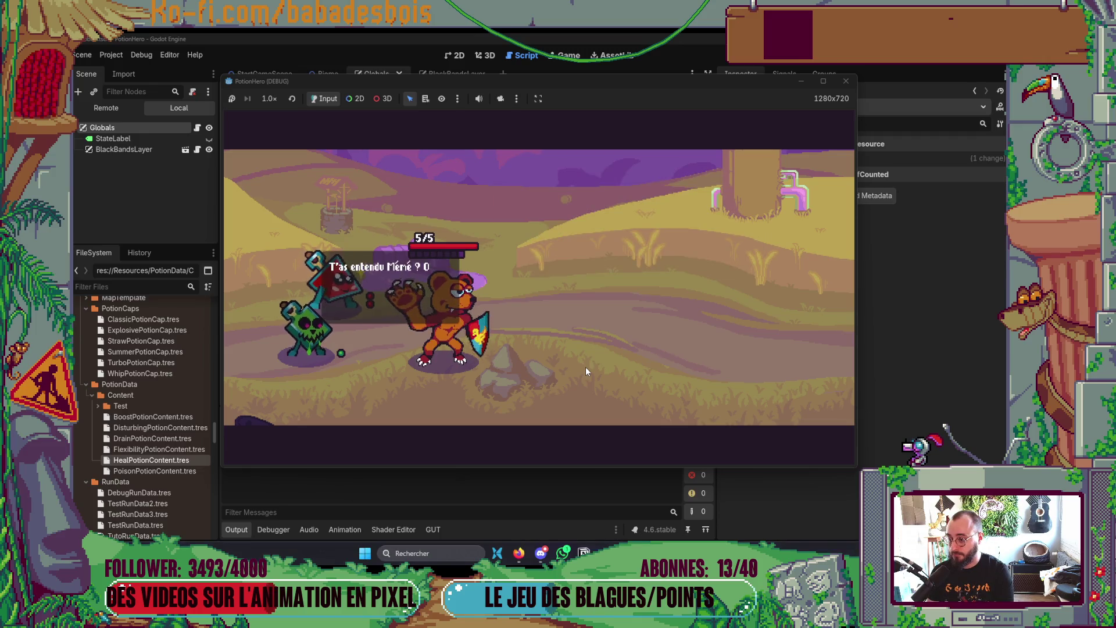
Step: Finish the dialogue to reach gameplay, then close the game and collapse the Output panel
{"action": "left_click", "coordinate": [585, 367]}
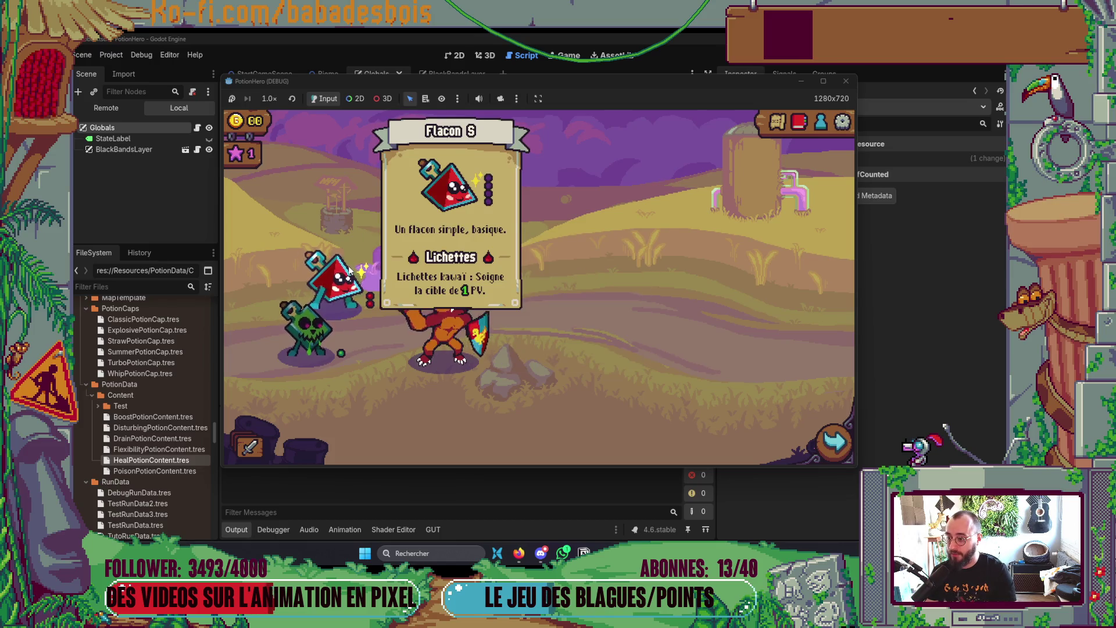
{"action": "left_click", "coordinate": [846, 81]}
{"action": "left_click", "coordinate": [230, 534]}
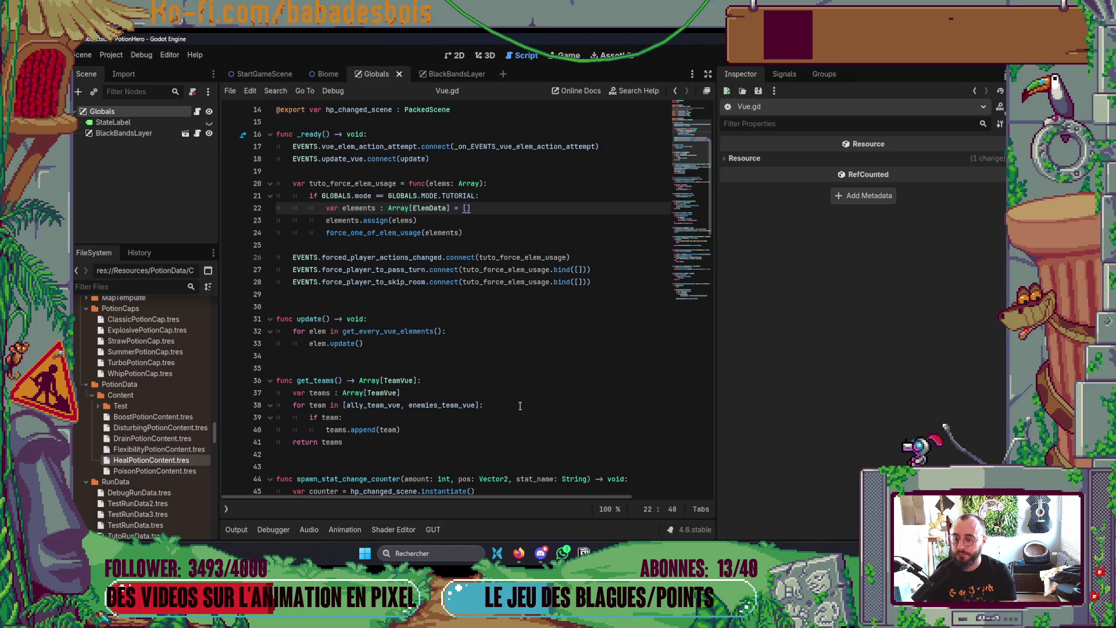
Step: Widen the script editor and briefly check the chat app before returning to Godot
{"action": "left_click_drag", "start_coordinate": [717, 334], "coordinate": [907, 334]}
{"action": "scroll", "coordinate": [552, 395], "scroll_direction": "down", "scroll_amount": 6}
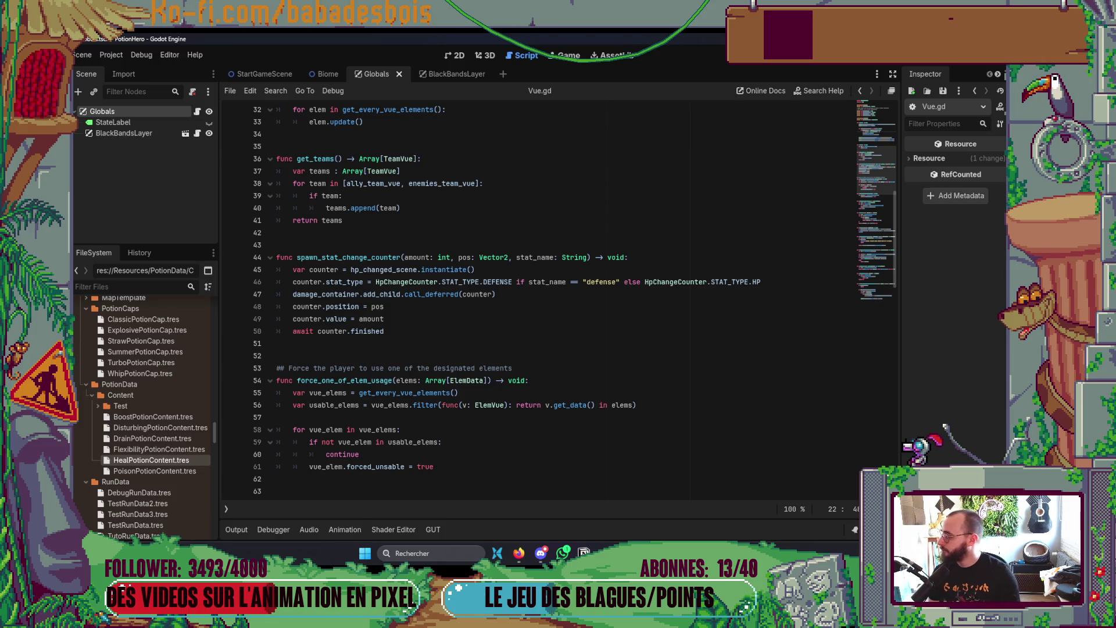
{"action": "left_click", "coordinate": [541, 553]}
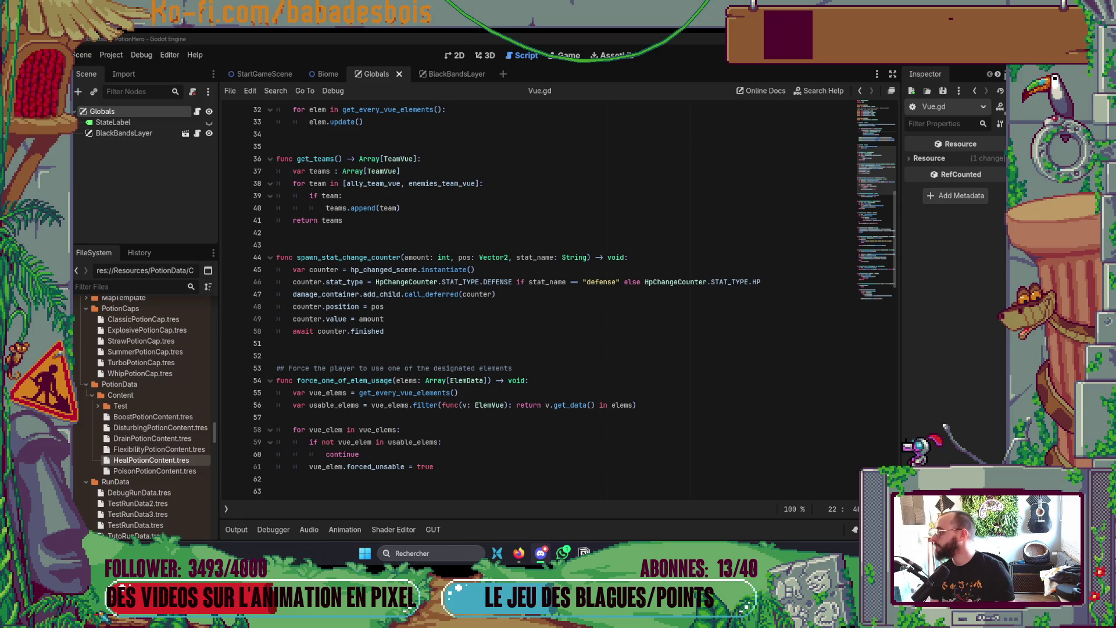
{"action": "key", "text": "alt+Tab"}
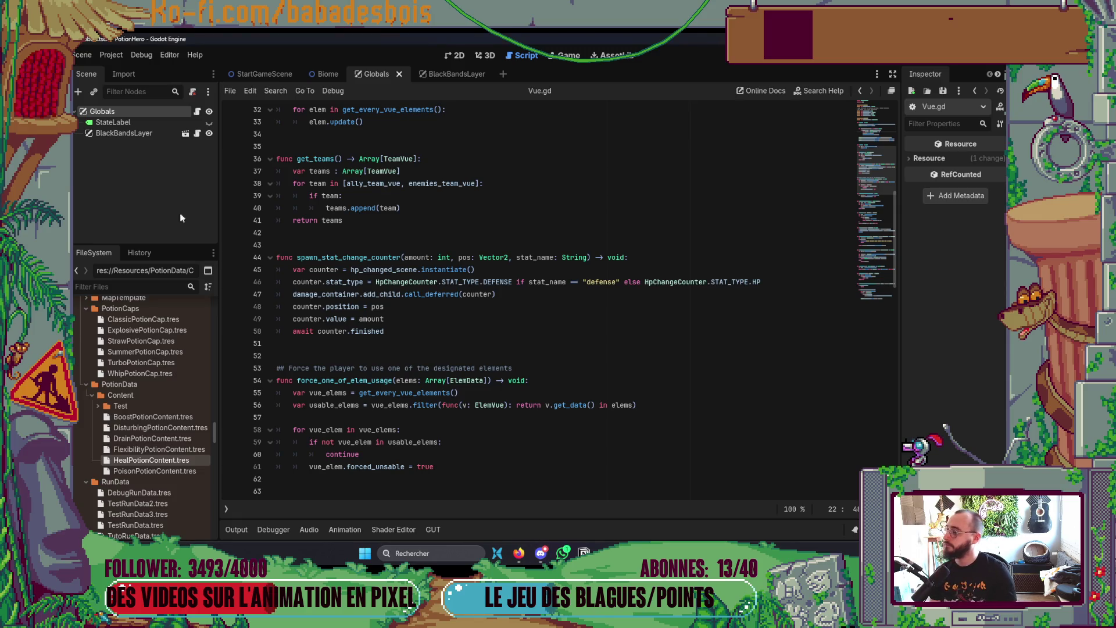
{"action": "mouse_move", "coordinate": [585, 406]}
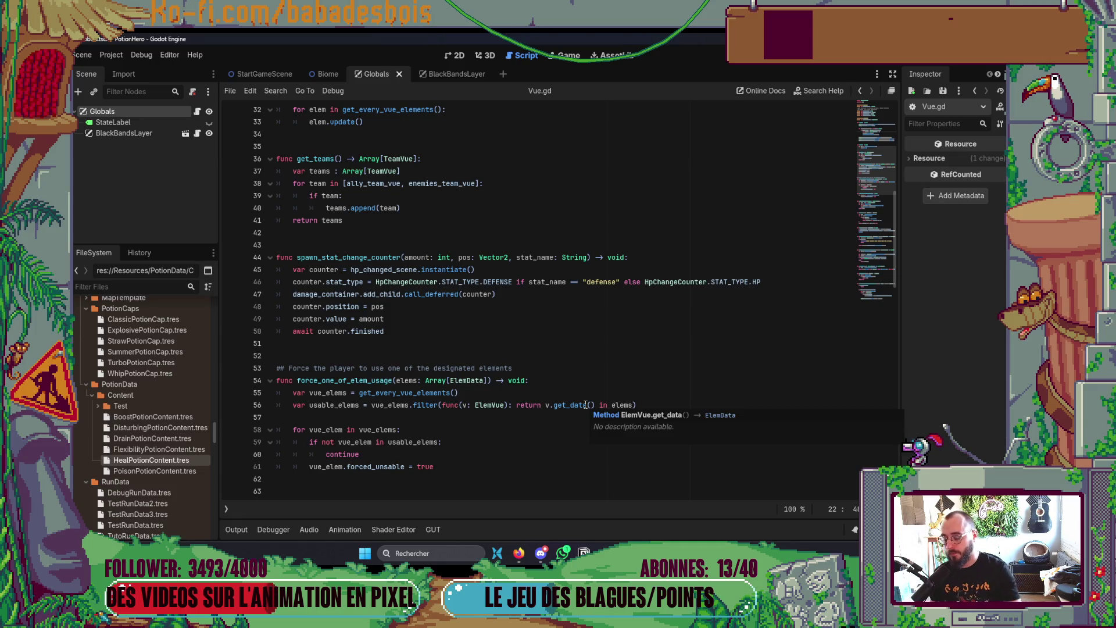
Step: Review force_one_of_elem_usage and the _ready setup in Vue.gd, then run the project with F5
{"action": "scroll", "coordinate": [692, 360], "scroll_direction": "up", "scroll_amount": 4}
{"action": "scroll", "coordinate": [692, 361], "scroll_direction": "down", "scroll_amount": 4}
{"action": "scroll", "coordinate": [691, 357], "scroll_direction": "up", "scroll_amount": 2}
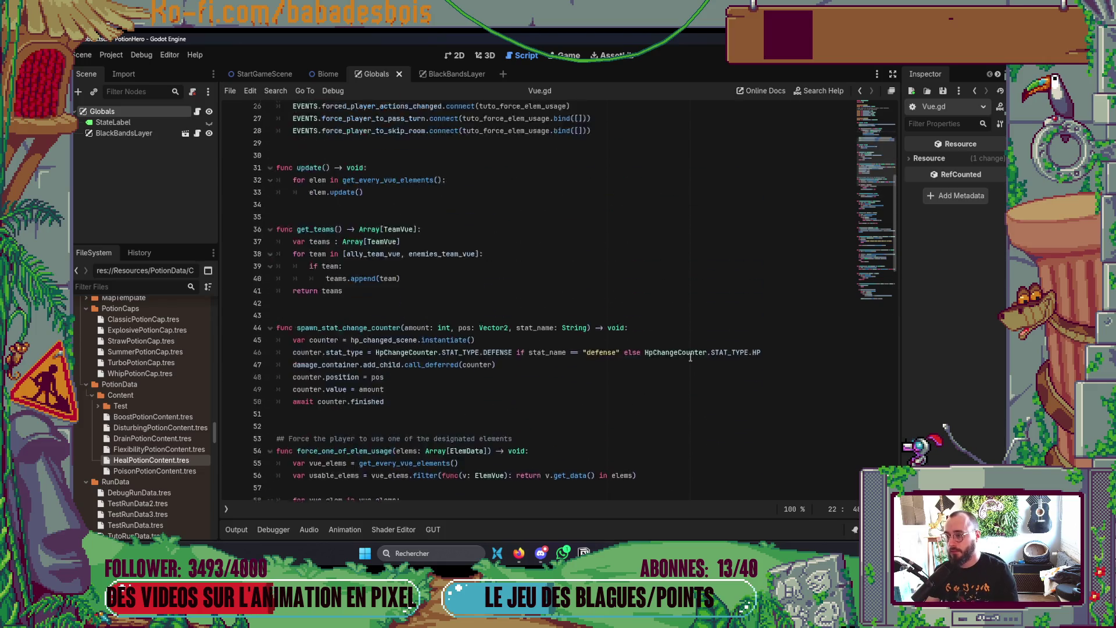
{"action": "scroll", "coordinate": [691, 357], "scroll_direction": "up", "scroll_amount": 2}
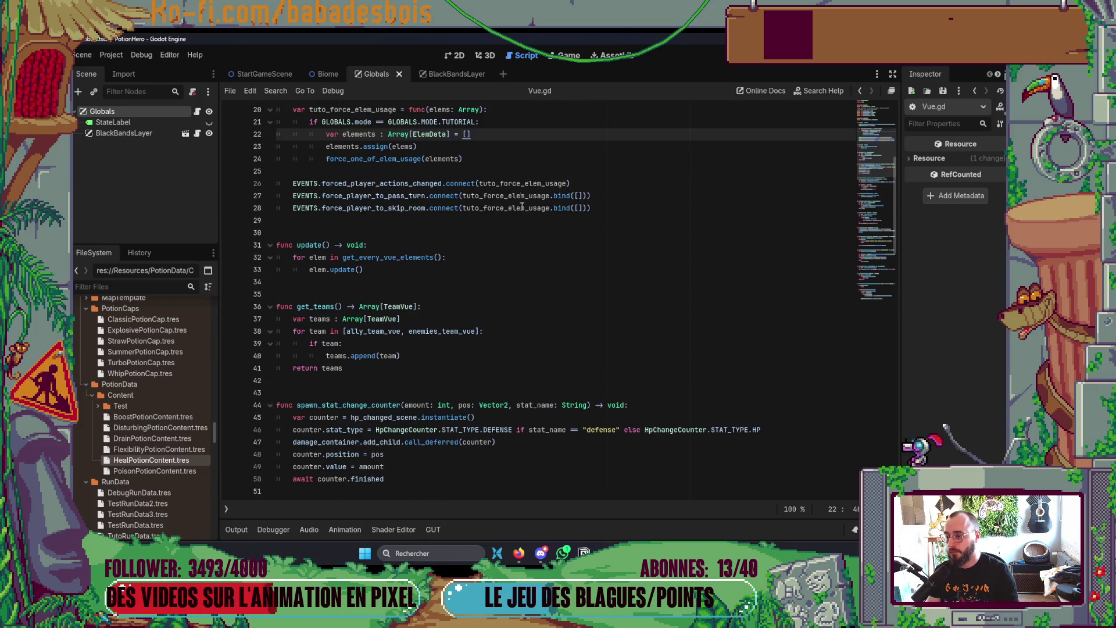
{"action": "scroll", "coordinate": [321, 442], "scroll_direction": "down", "scroll_amount": 4}
{"action": "scroll", "coordinate": [317, 430], "scroll_direction": "down", "scroll_amount": 3}
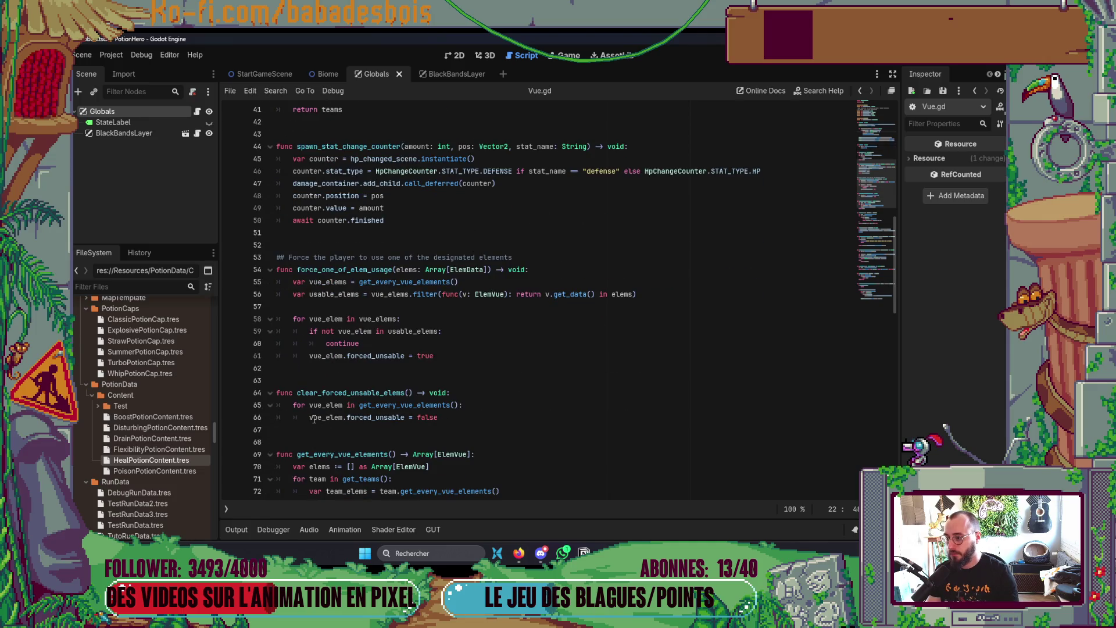
{"action": "scroll", "coordinate": [314, 407], "scroll_direction": "up", "scroll_amount": 8}
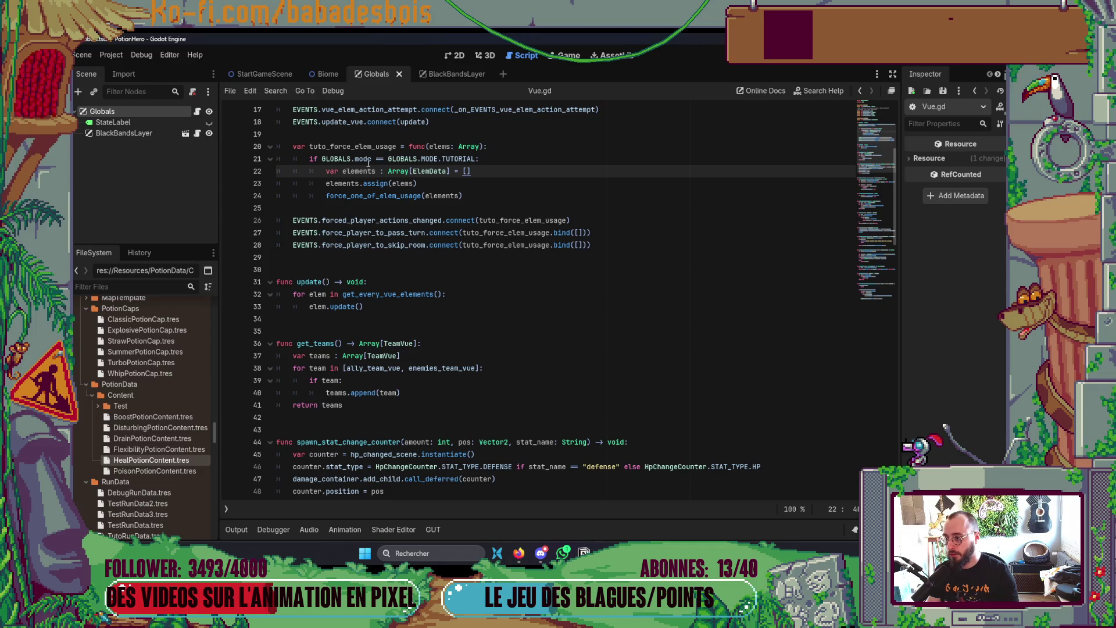
{"action": "scroll", "coordinate": [369, 192], "scroll_direction": "down", "scroll_amount": 8}
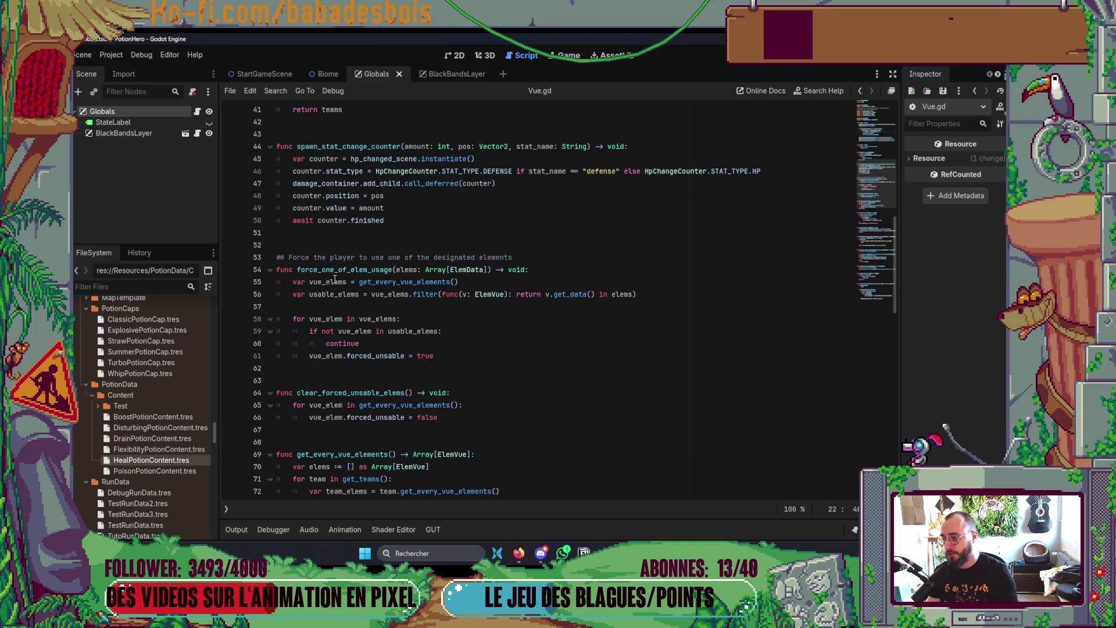
{"action": "scroll", "coordinate": [302, 264], "scroll_direction": "up", "scroll_amount": 10}
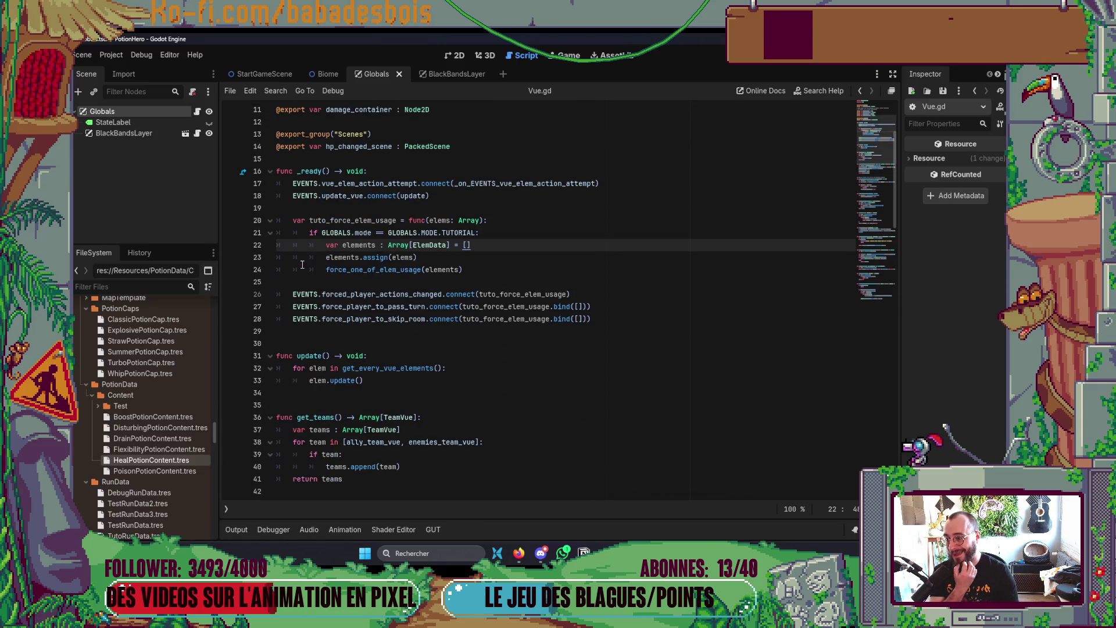
{"action": "key", "text": "F5"}
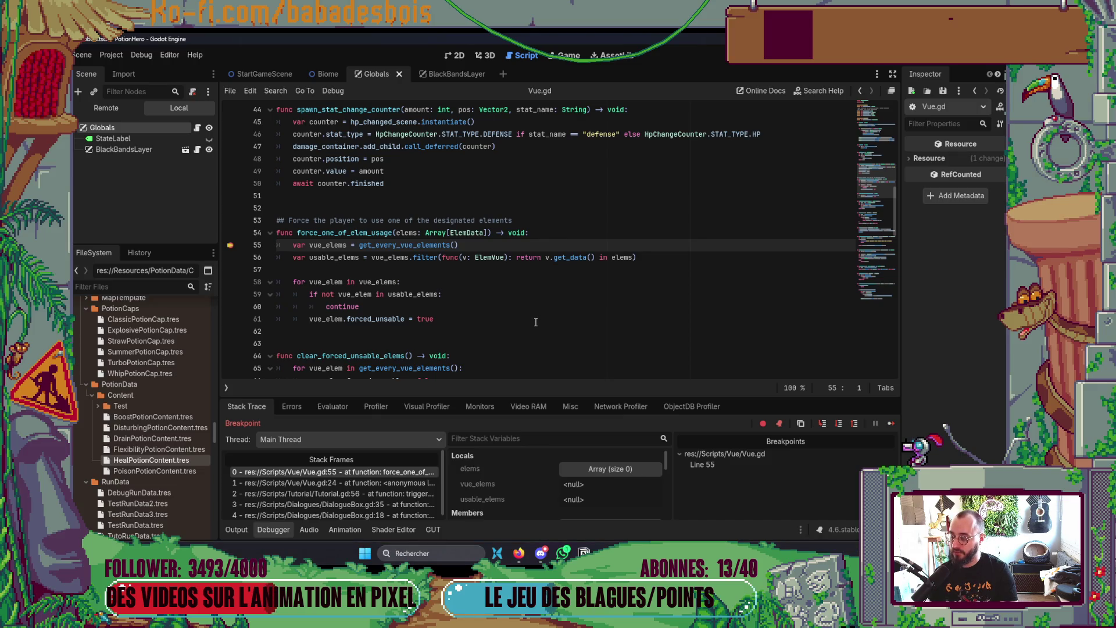
Step: Remove the line 55 breakpoint and step over the usable_elems filter into the vue_elems loop
{"action": "left_click", "coordinate": [230, 246]}
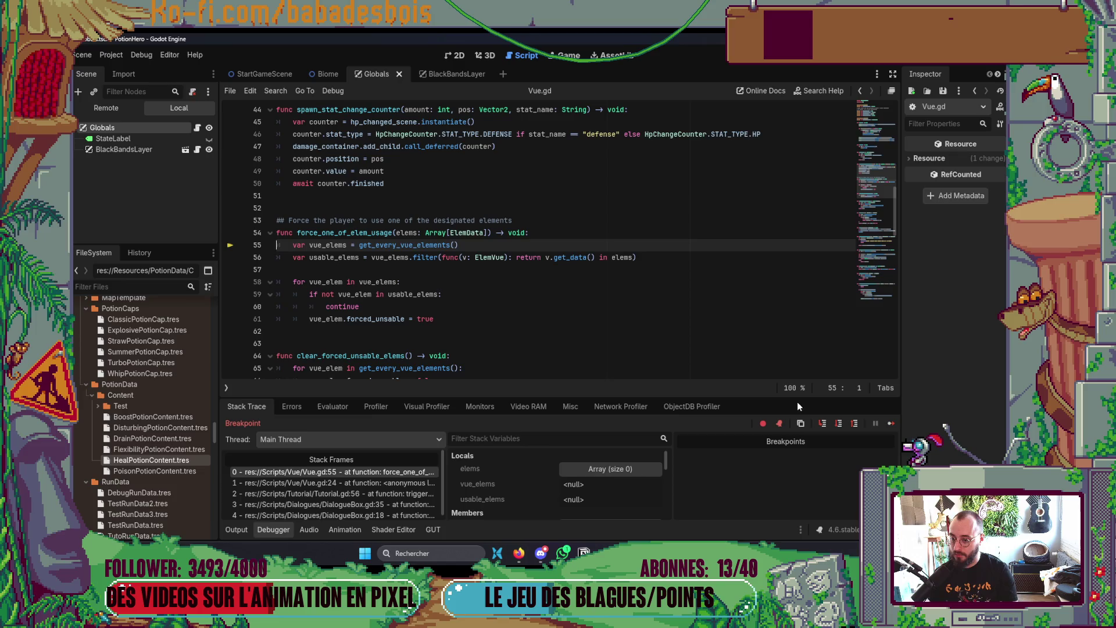
{"action": "left_click", "coordinate": [841, 425]}
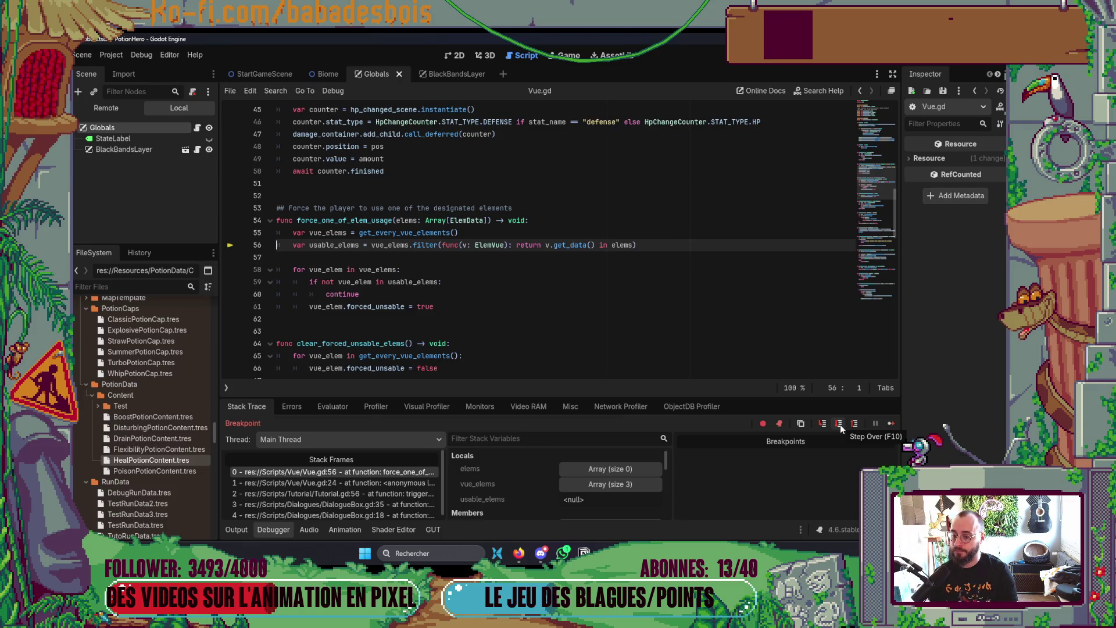
{"action": "left_click", "coordinate": [839, 425]}
{"action": "left_click", "coordinate": [840, 423]}
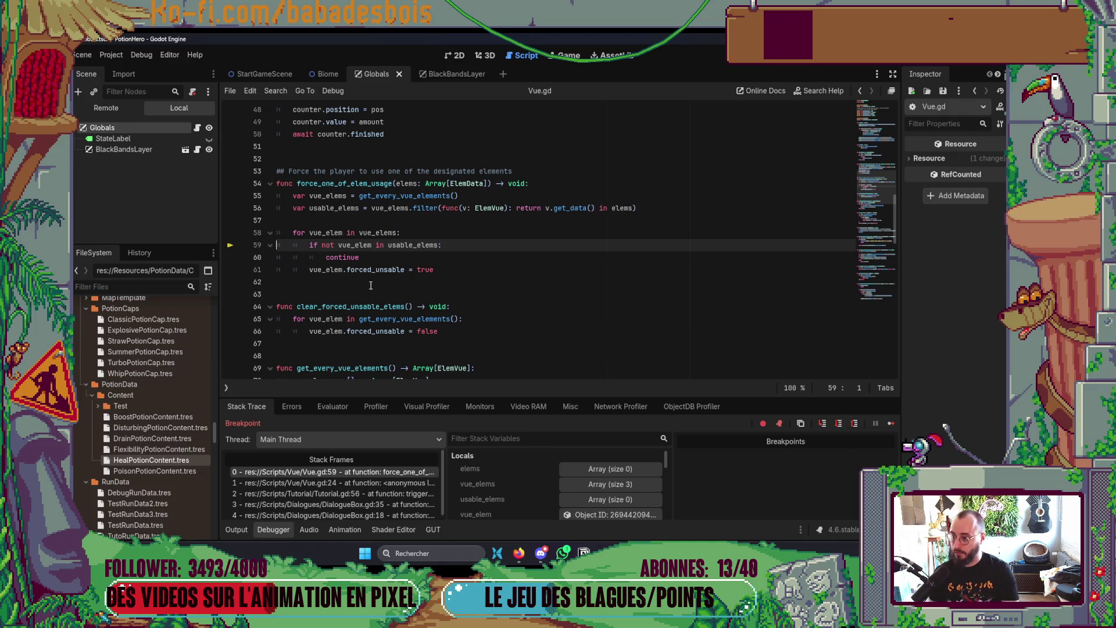
Step: Move 'forced_unsable = true' above continue, indent it under the if, select continue, and rerun
{"action": "left_click_drag", "start_coordinate": [468, 269], "coordinate": [277, 269]}
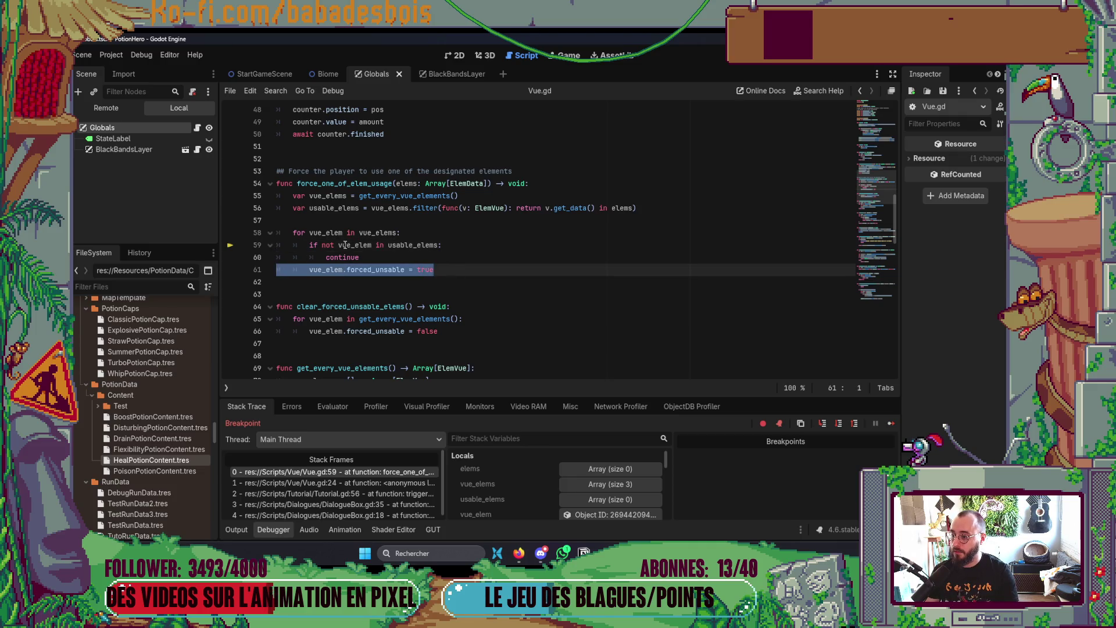
{"action": "key", "text": "alt+Up"}
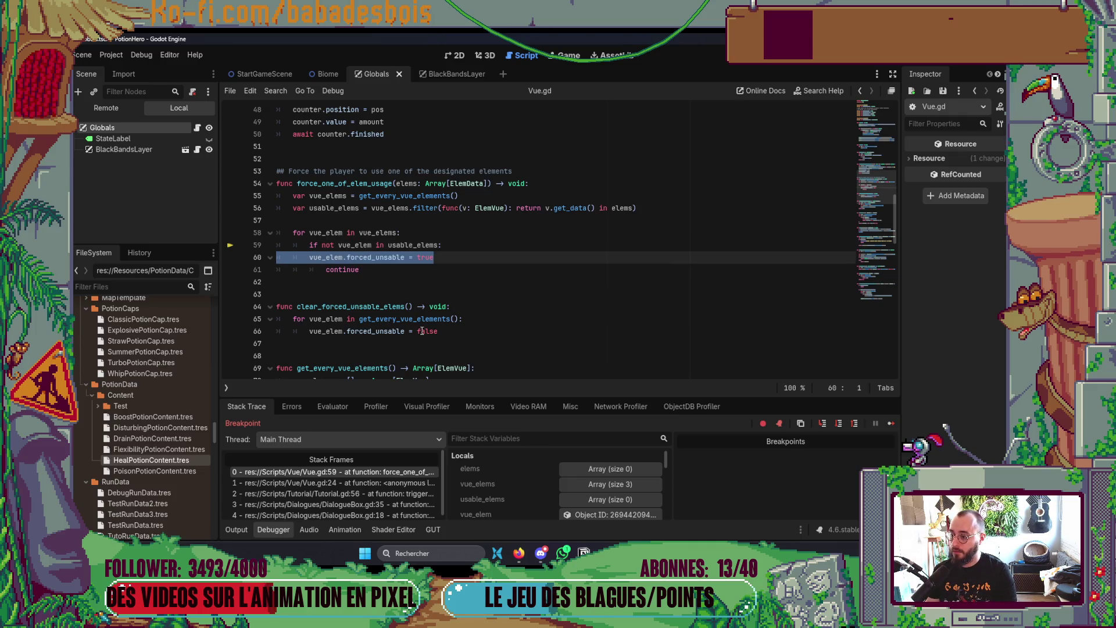
{"action": "key", "text": "Tab"}
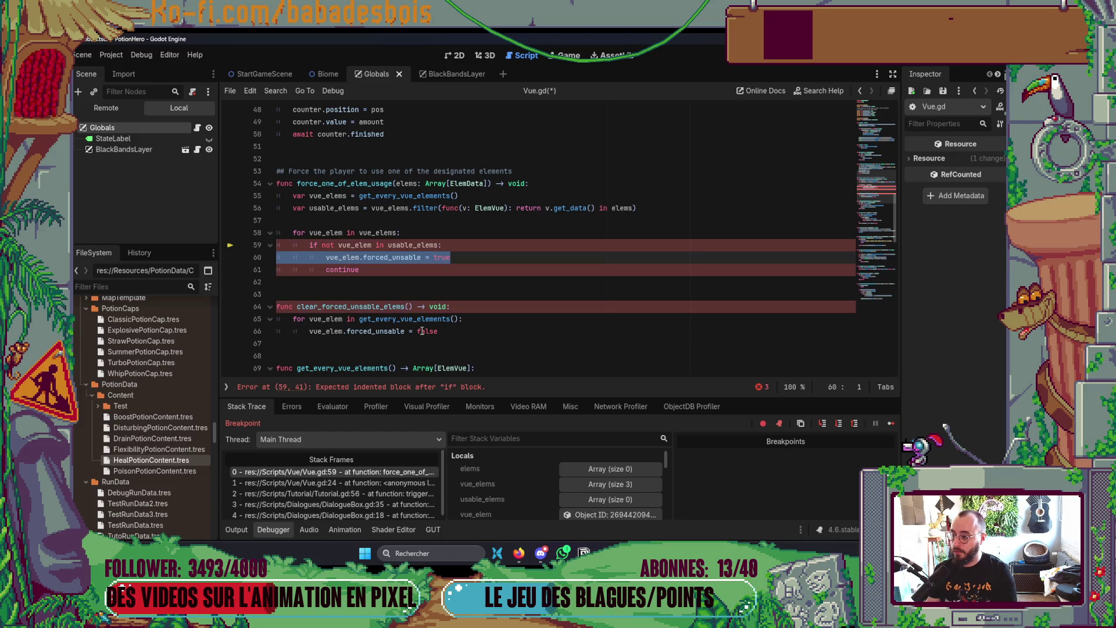
{"action": "key", "text": "Down"}
{"action": "key", "text": "shift+End"}
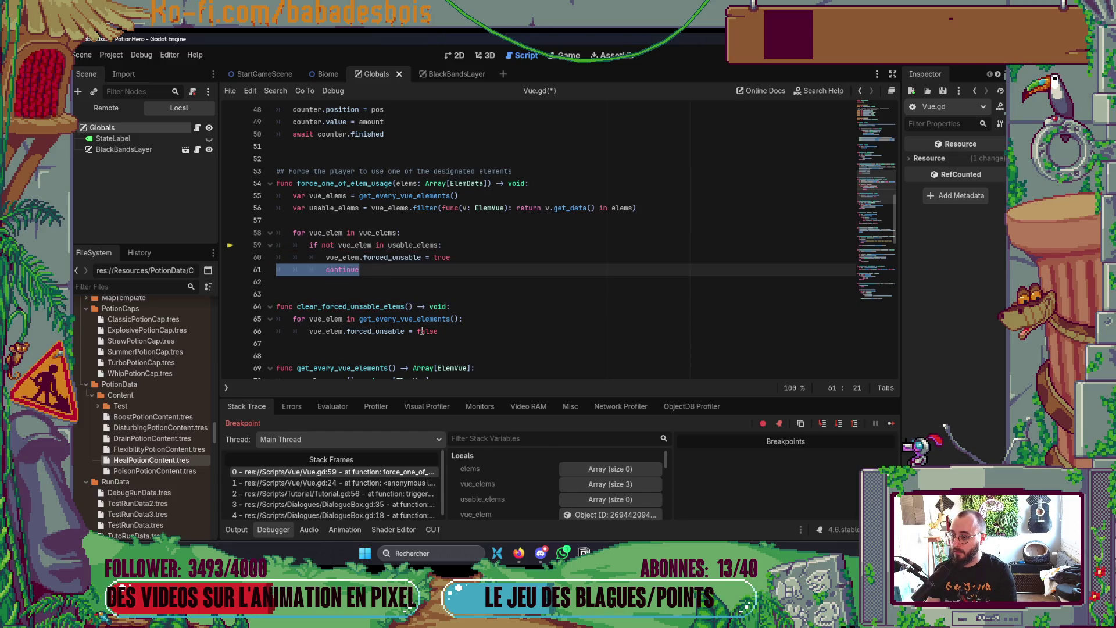
{"action": "key", "text": "F5"}
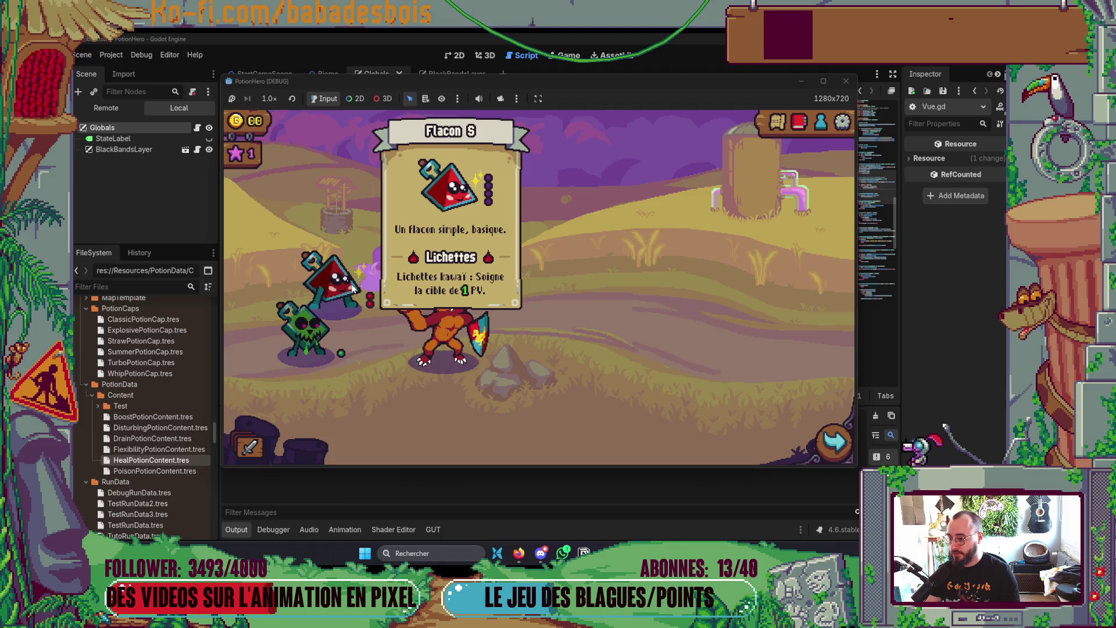
Step: Close the debug game window and bring the Godot editor back to Vue.gd
{"action": "left_click", "coordinate": [847, 83]}
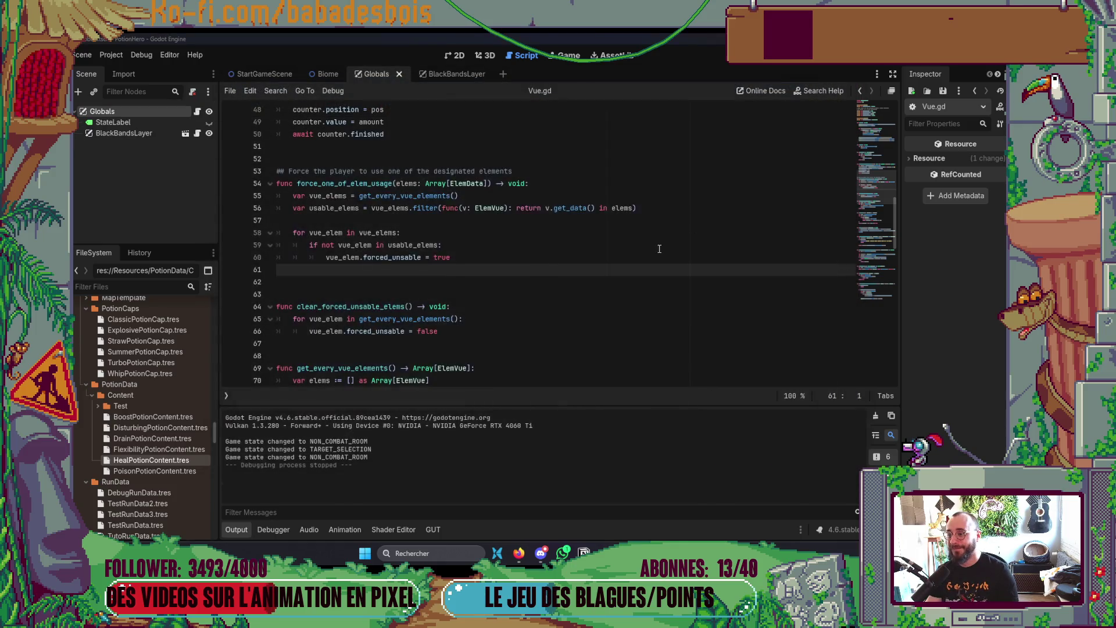
{"action": "key", "text": "alt+Tab"}
{"action": "key", "text": "Tab"}
{"action": "left_click", "coordinate": [247, 252]}
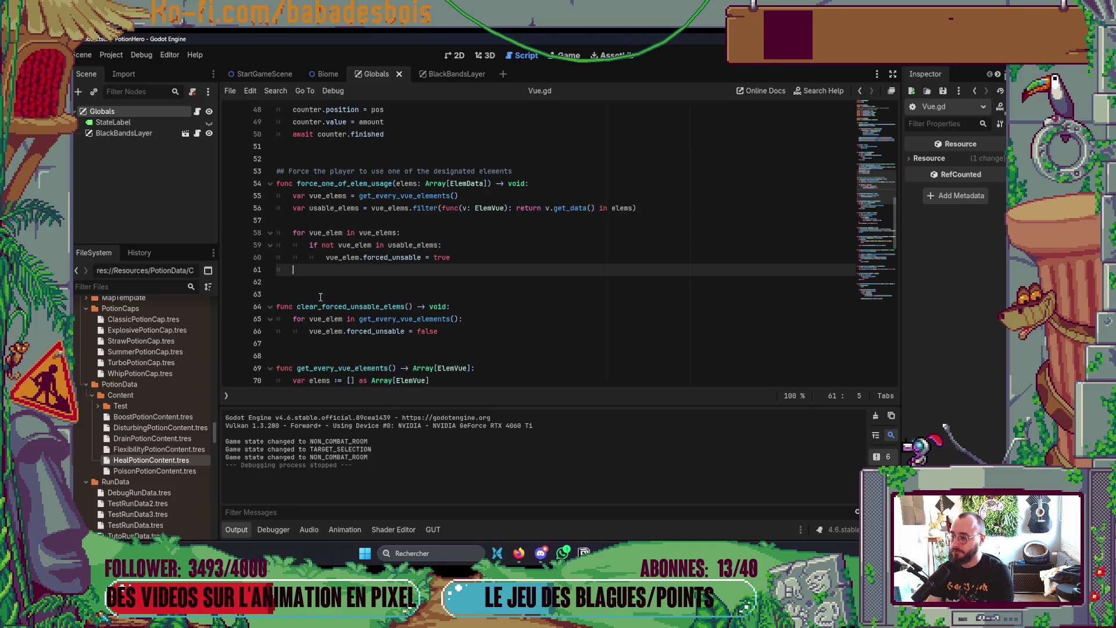
Step: Add 'EVENTS.update_vue.emit()' on a new line 62 using autocompletion
{"action": "key", "text": "Return"}
{"action": "type", "text": "EVENTS.em"}
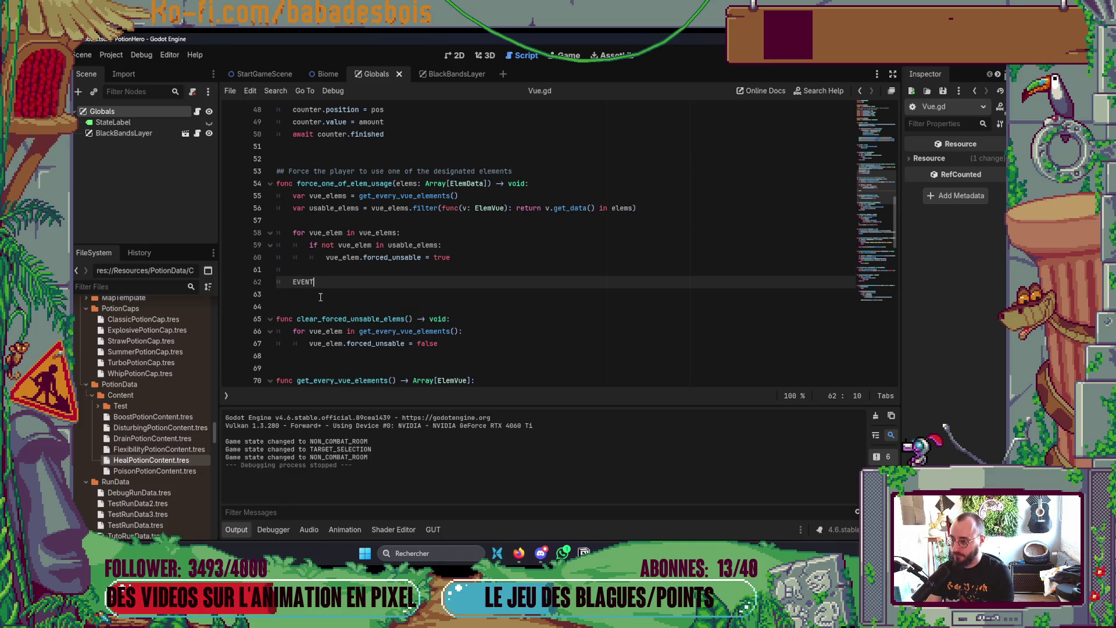
{"action": "key", "text": "Return"}
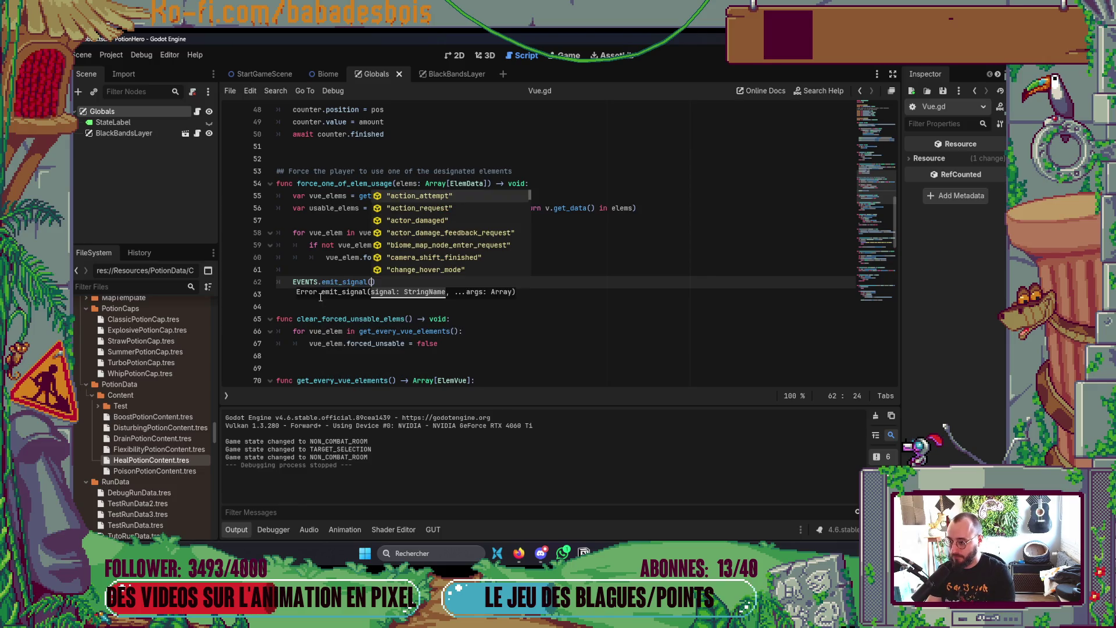
{"action": "key", "text": "Escape"}
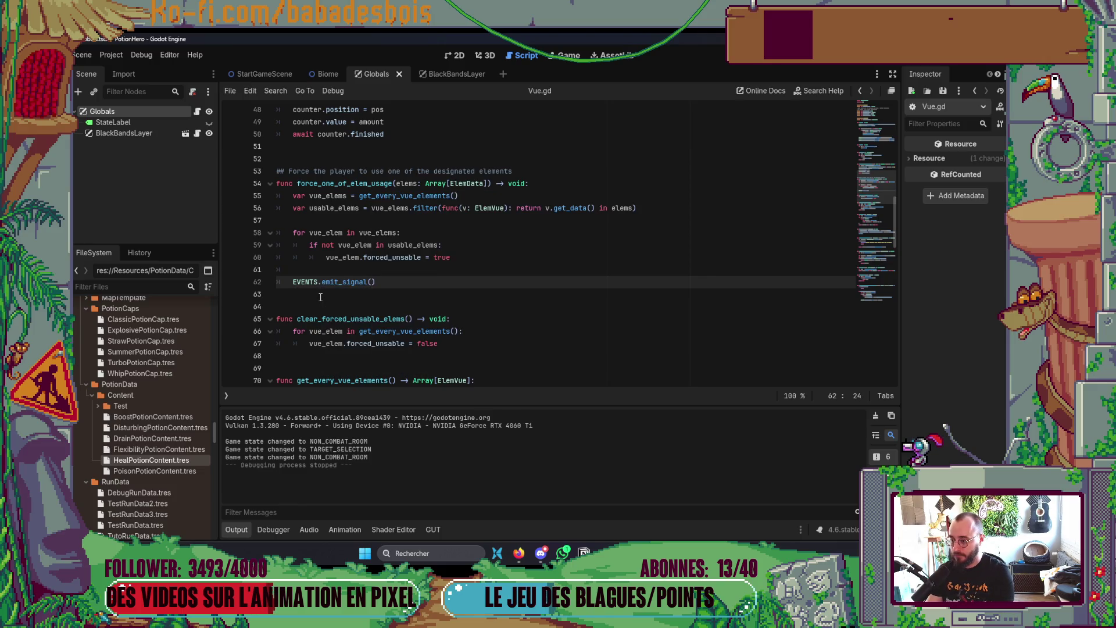
{"action": "key", "text": "BackSpace"}
{"action": "key", "text": "BackSpace"}
{"action": "key", "text": "ctrl+w"}
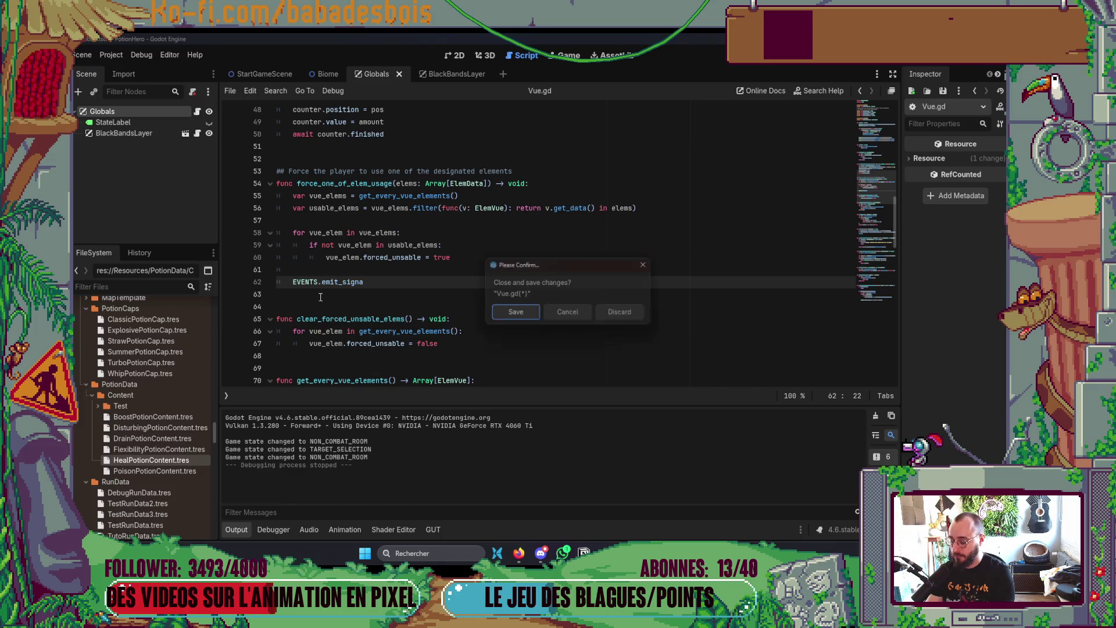
{"action": "key", "text": "Escape"}
{"action": "key", "text": "ctrl+BackSpace"}
{"action": "type", "text": "up"}
{"action": "key", "text": "Down"}
{"action": "key", "text": "Down"}
{"action": "key", "text": "Return"}
{"action": "type", "text": ".emit"}
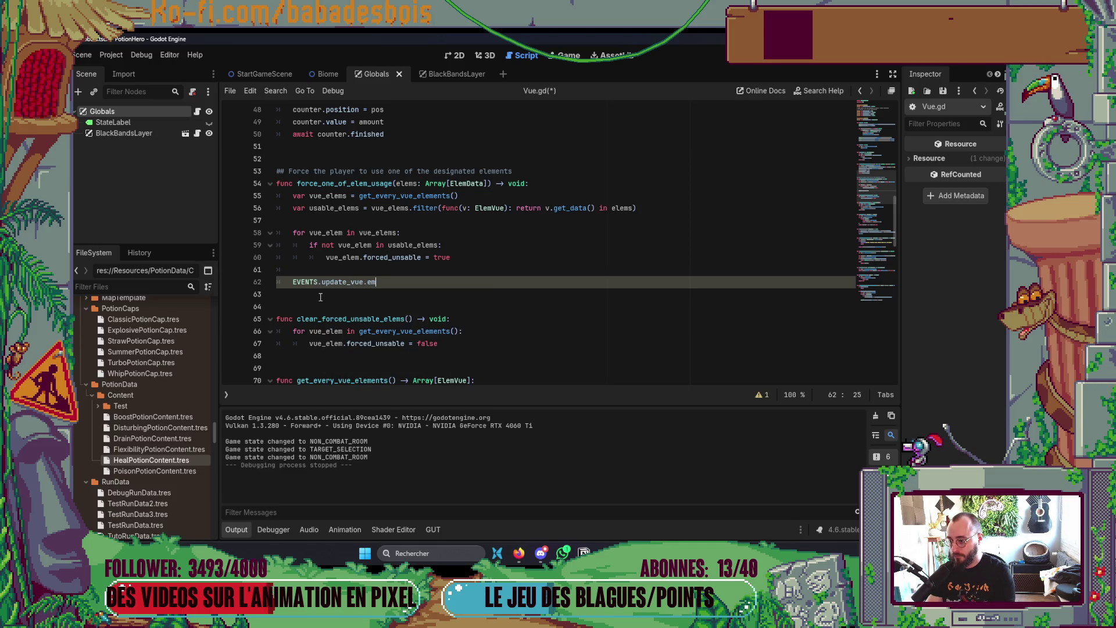
Step: Run the game to test the change, close it, and switch back to Neovim
{"action": "key", "text": "F5"}
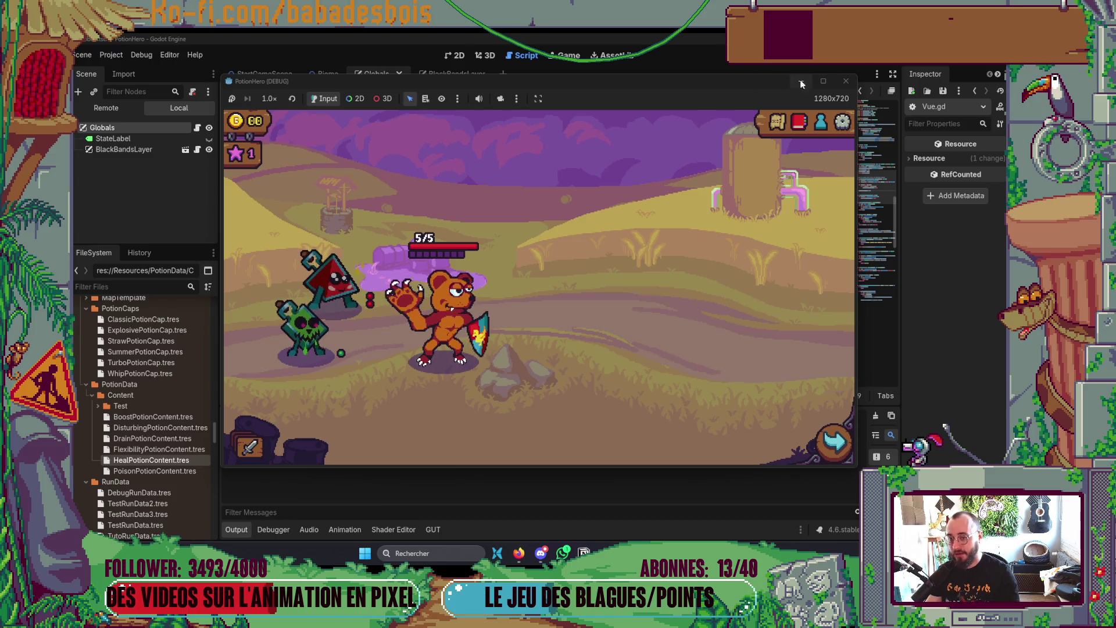
{"action": "left_click", "coordinate": [845, 82]}
{"action": "key", "text": "alt+Tab"}
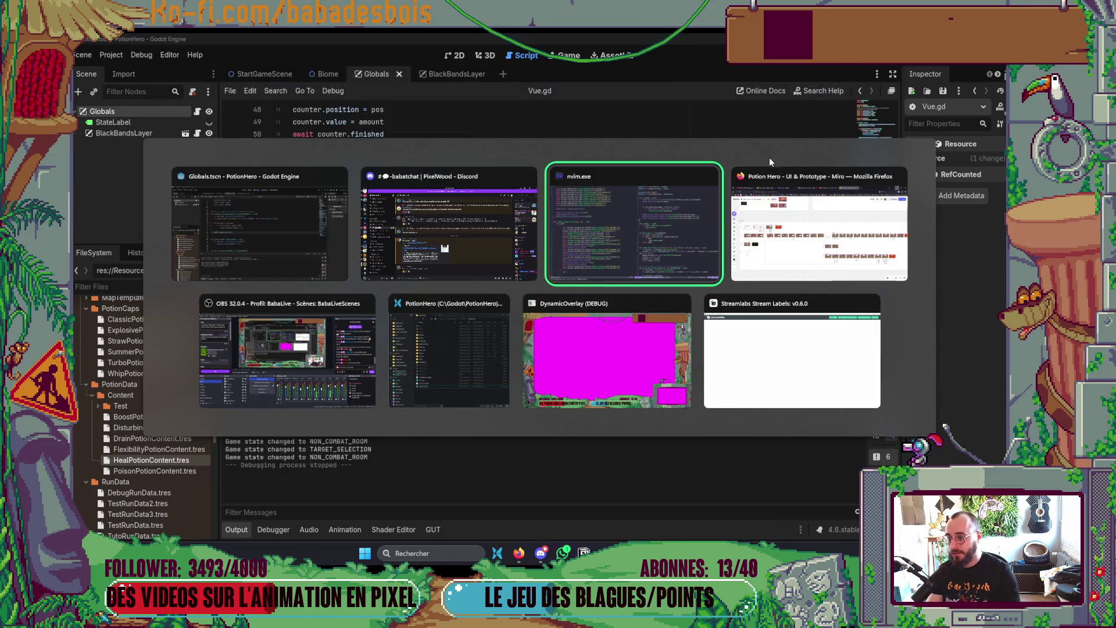
Step: Find and open PotionVue.gd with the Telescope file finder by searching 'potionvue'
{"action": "left_click", "coordinate": [727, 288]}
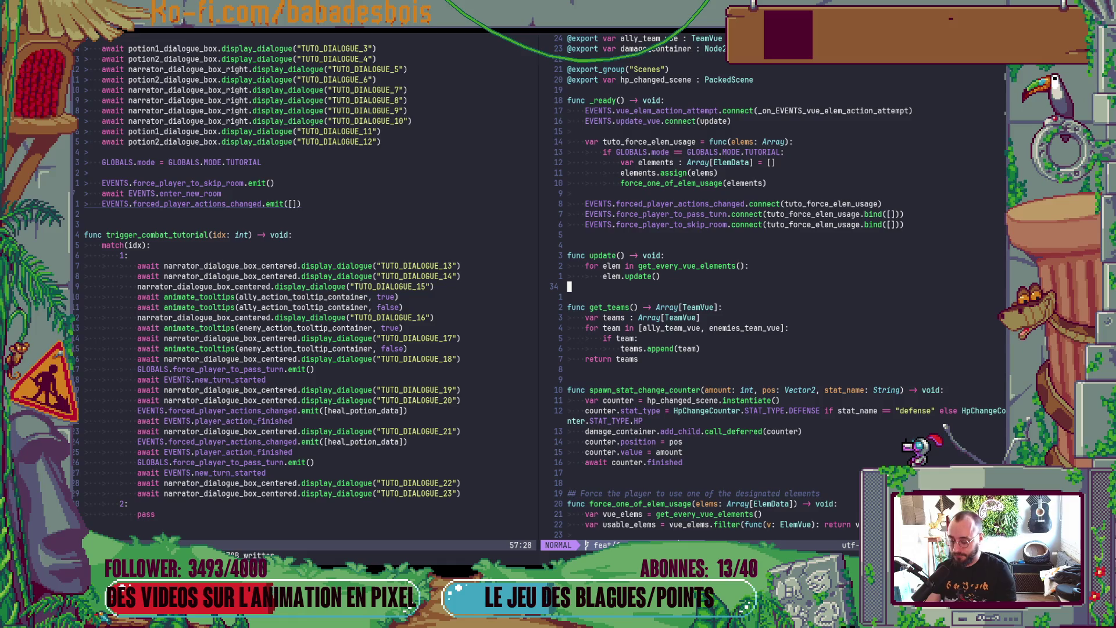
{"action": "key", "text": "space"}
{"action": "key", "text": "f"}
{"action": "key", "text": "f"}
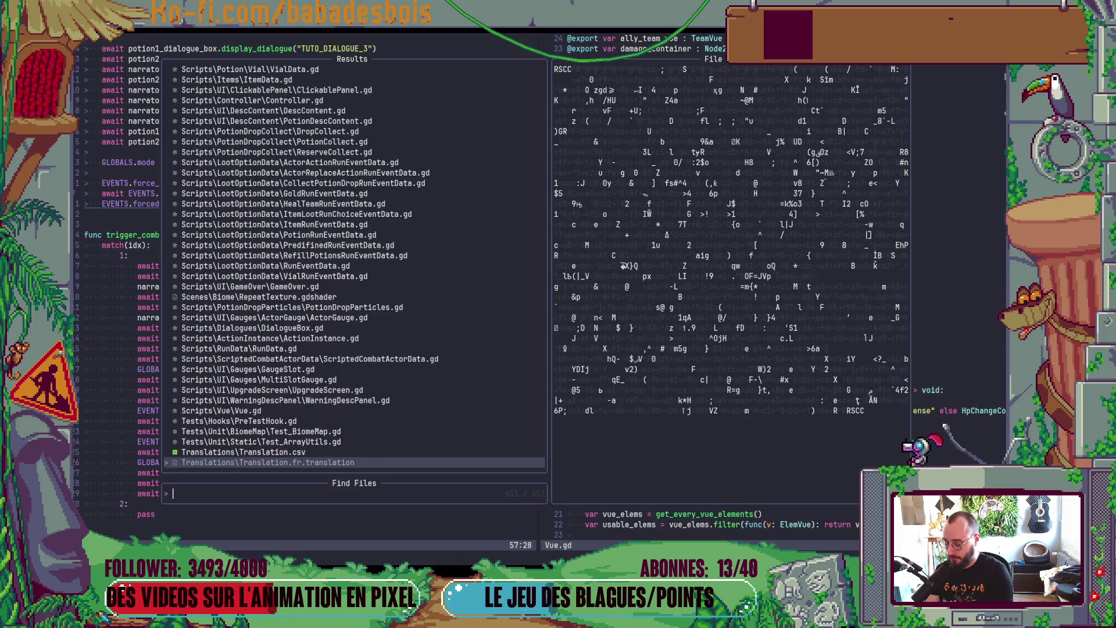
{"action": "type", "text": "potionvue"}
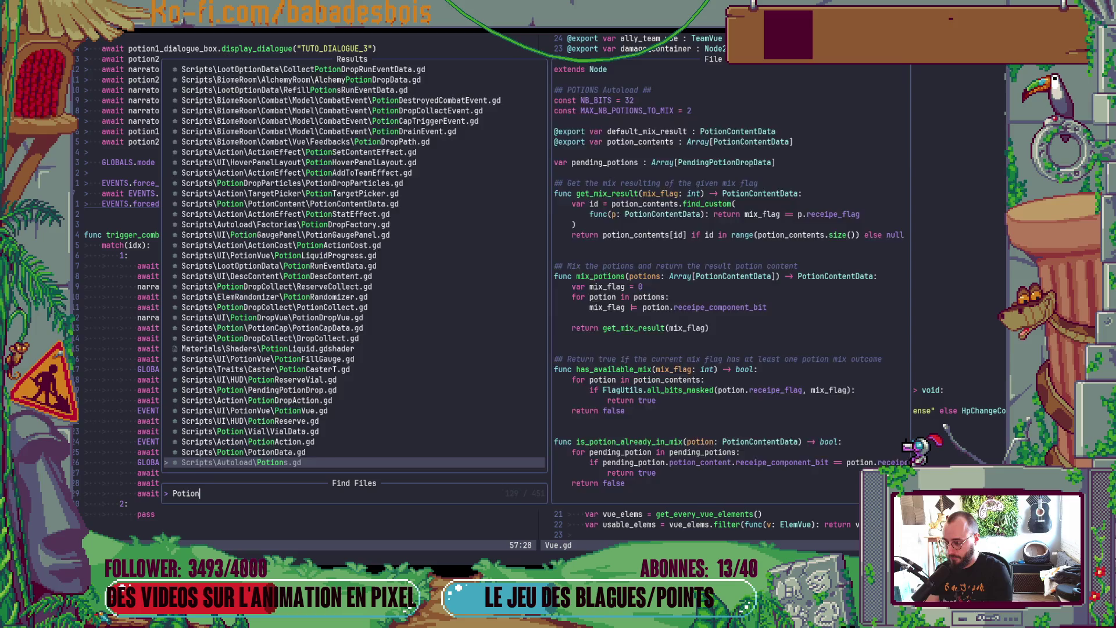
{"action": "key", "text": "Return"}
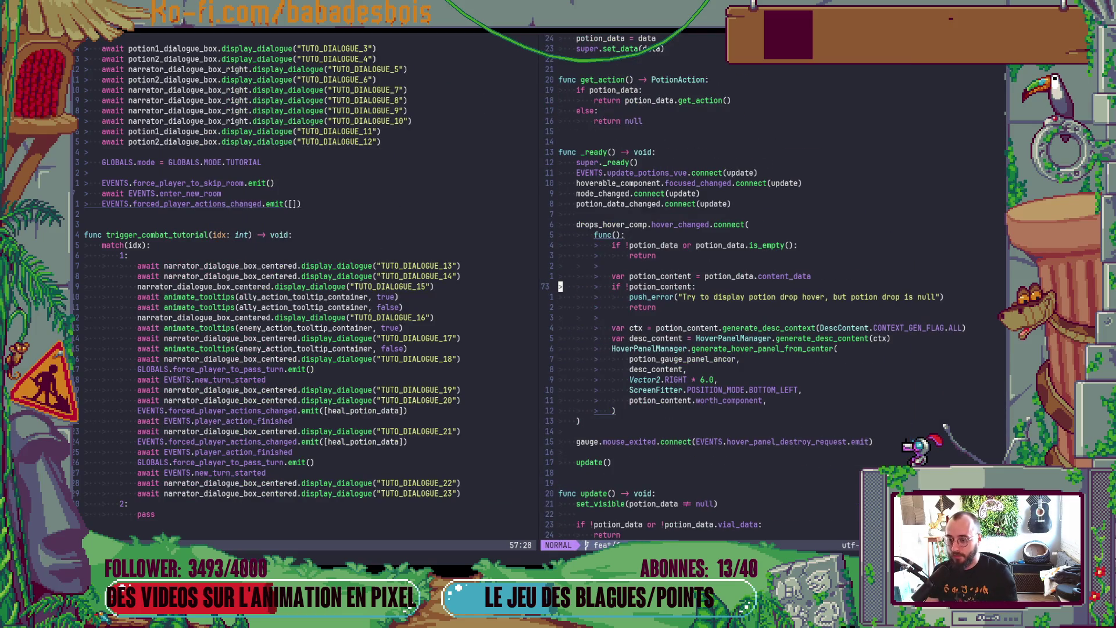
Step: Scroll through PotionVue.gd down to can_be_used_now and back, then jump to the parent ElemVue script
{"action": "scroll", "coordinate": [615, 242], "scroll_direction": "down", "scroll_amount": 10}
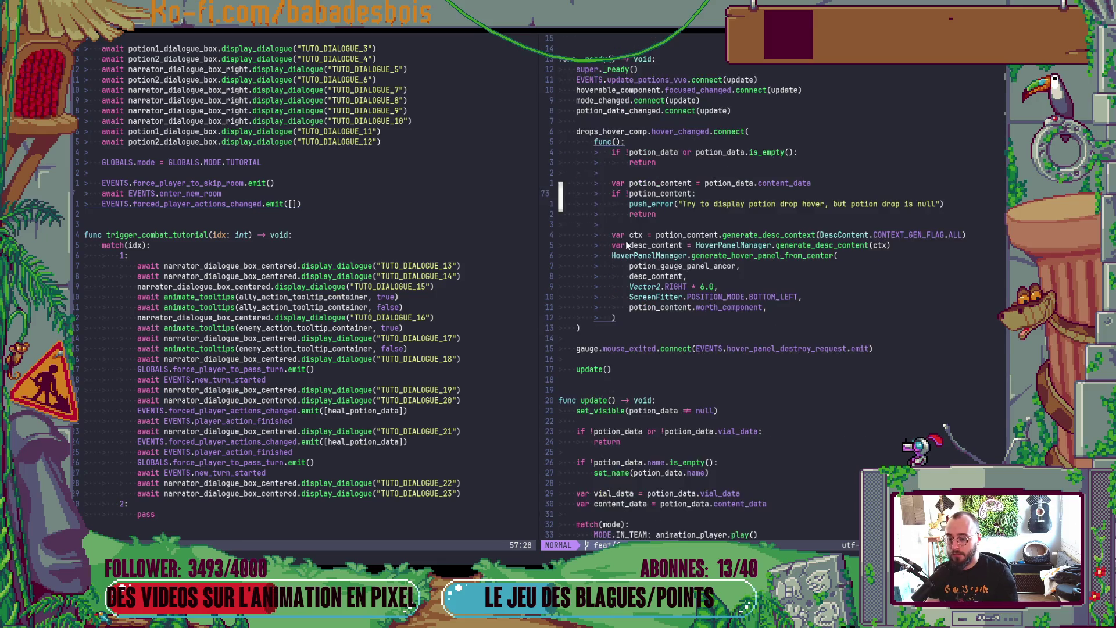
{"action": "scroll", "coordinate": [629, 239], "scroll_direction": "up", "scroll_amount": 7}
{"action": "scroll", "coordinate": [629, 240], "scroll_direction": "up", "scroll_amount": 2}
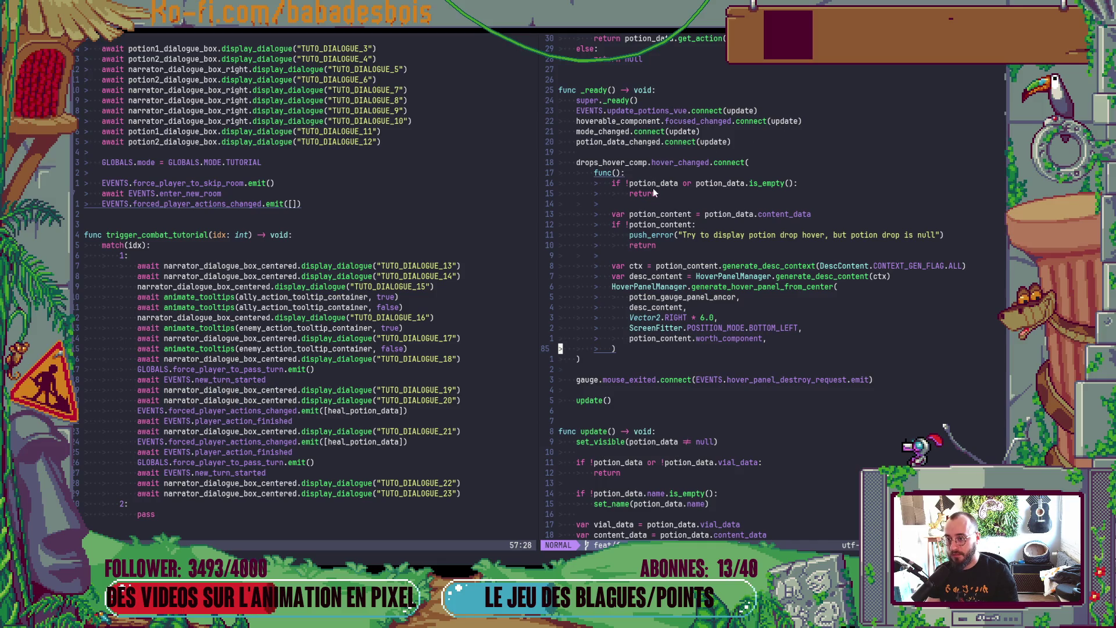
{"action": "scroll", "coordinate": [653, 187], "scroll_direction": "down", "scroll_amount": 10}
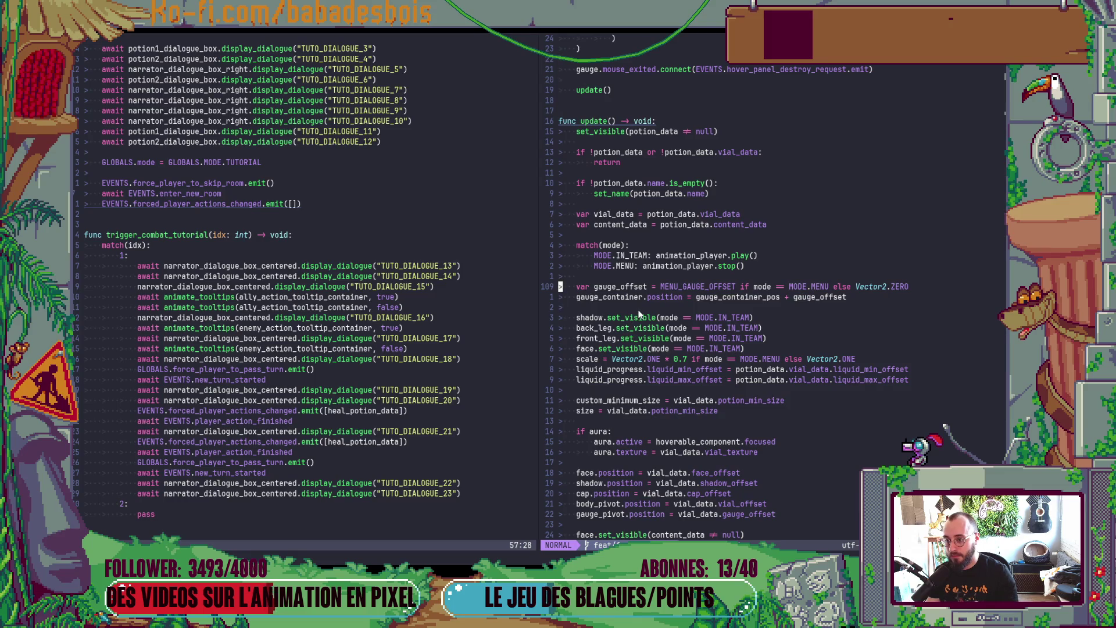
{"action": "scroll", "coordinate": [640, 314], "scroll_direction": "down", "scroll_amount": 16}
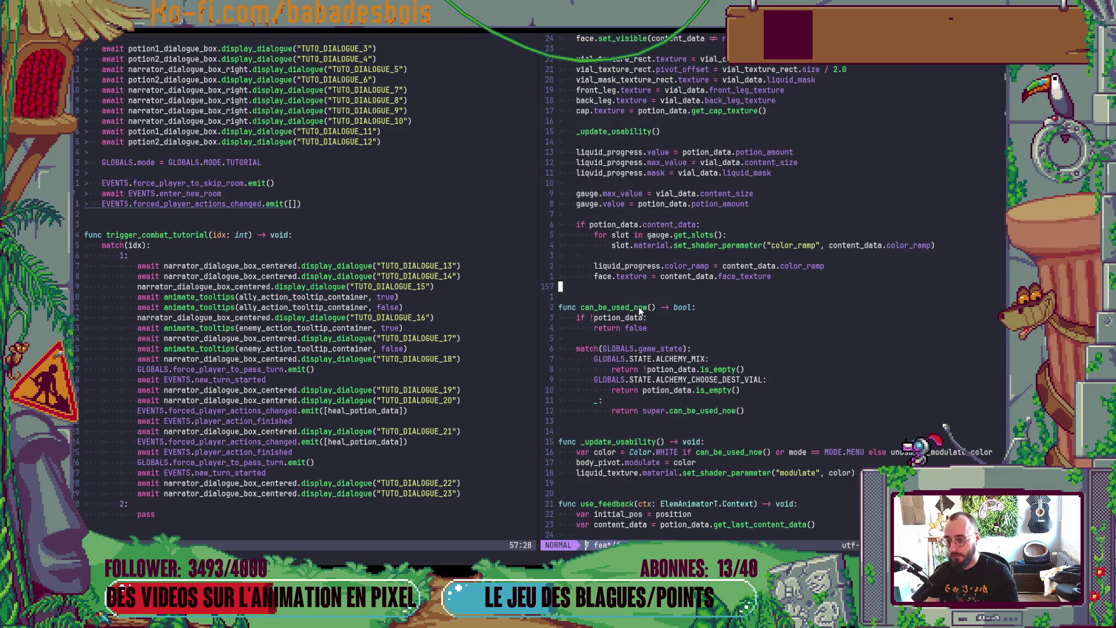
{"action": "scroll", "coordinate": [658, 318], "scroll_direction": "down", "scroll_amount": 8}
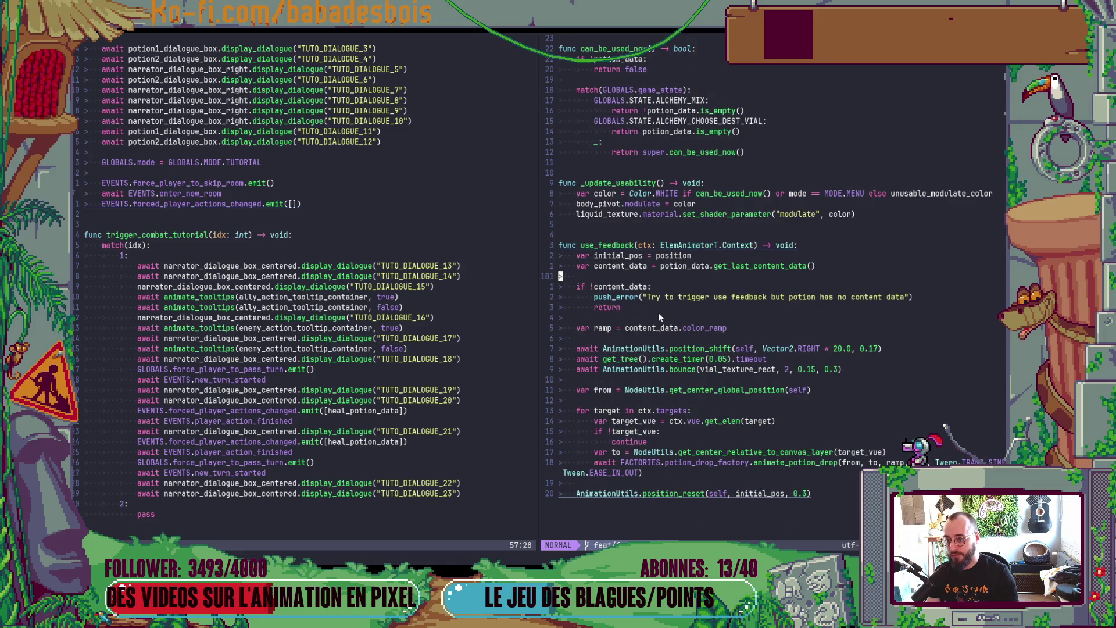
{"action": "scroll", "coordinate": [660, 309], "scroll_direction": "up", "scroll_amount": 15}
{"action": "scroll", "coordinate": [668, 274], "scroll_direction": "up", "scroll_amount": 20}
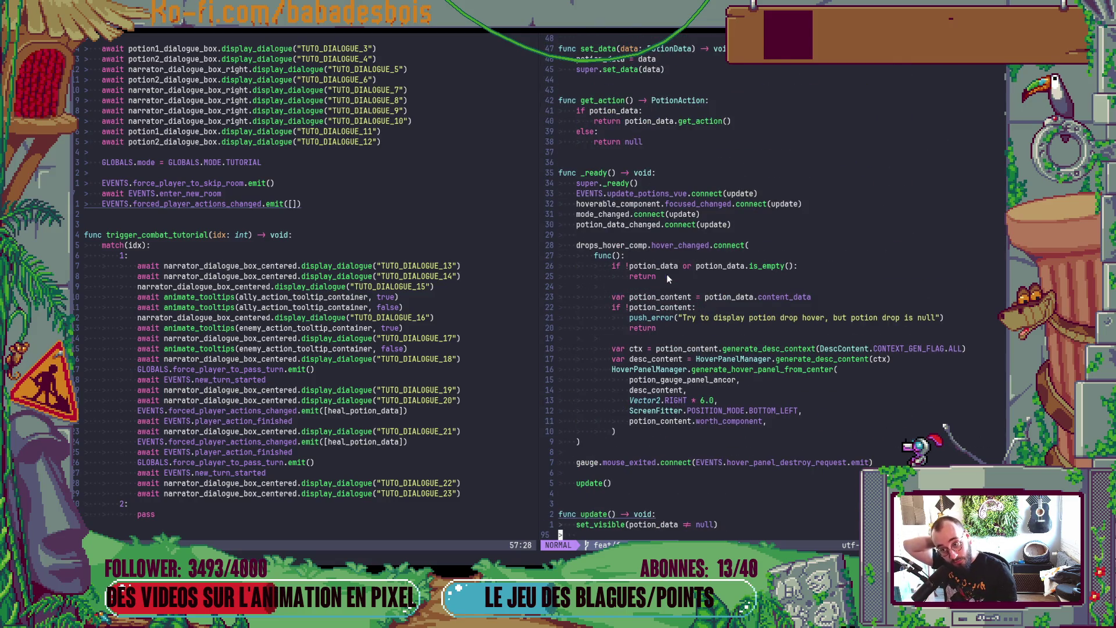
{"action": "scroll", "coordinate": [668, 277], "scroll_direction": "up", "scroll_amount": 15}
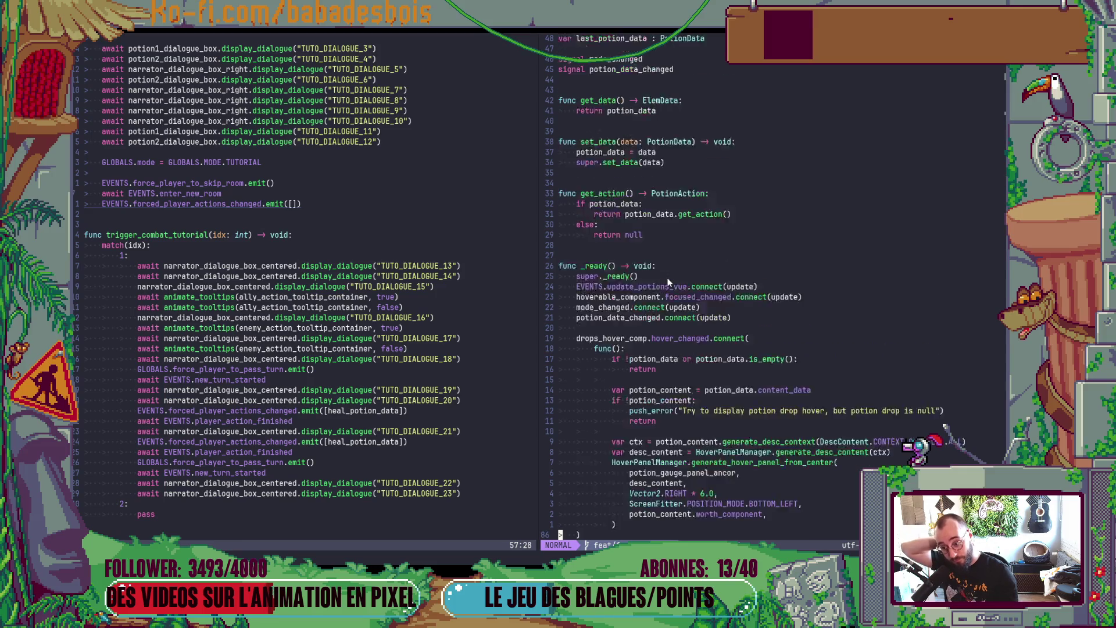
{"action": "key", "text": "g"}
{"action": "key", "text": "g"}
{"action": "key", "text": "w"}
{"action": "key", "text": "g"}
{"action": "key", "text": "d"}
{"action": "scroll", "coordinate": [762, 202], "scroll_direction": "down", "scroll_amount": 1}
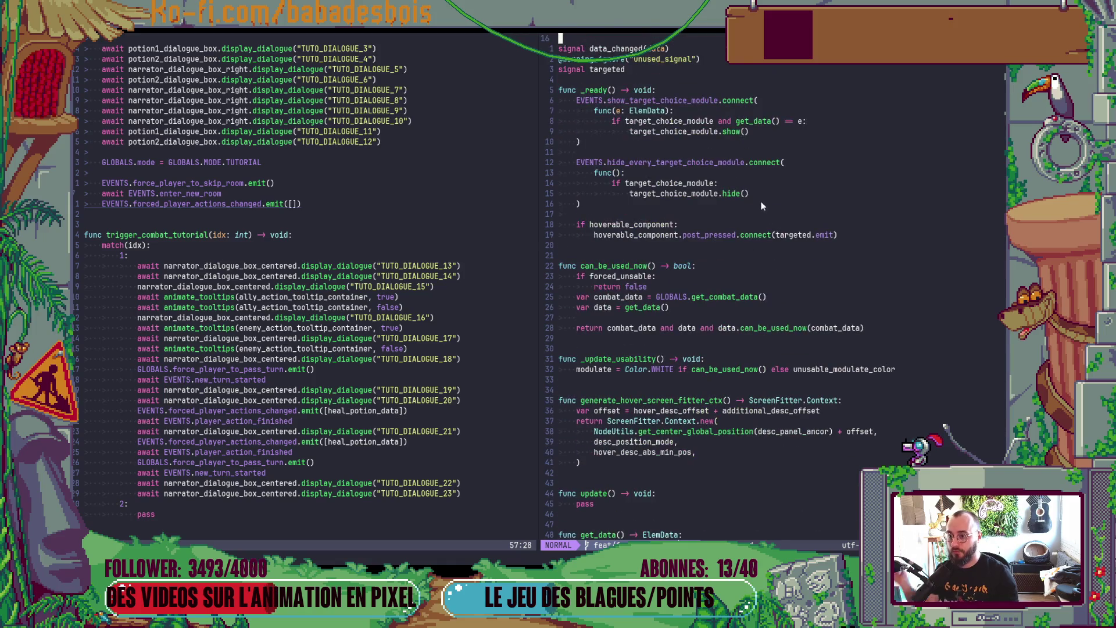
{"action": "scroll", "coordinate": [756, 204], "scroll_direction": "down", "scroll_amount": 4}
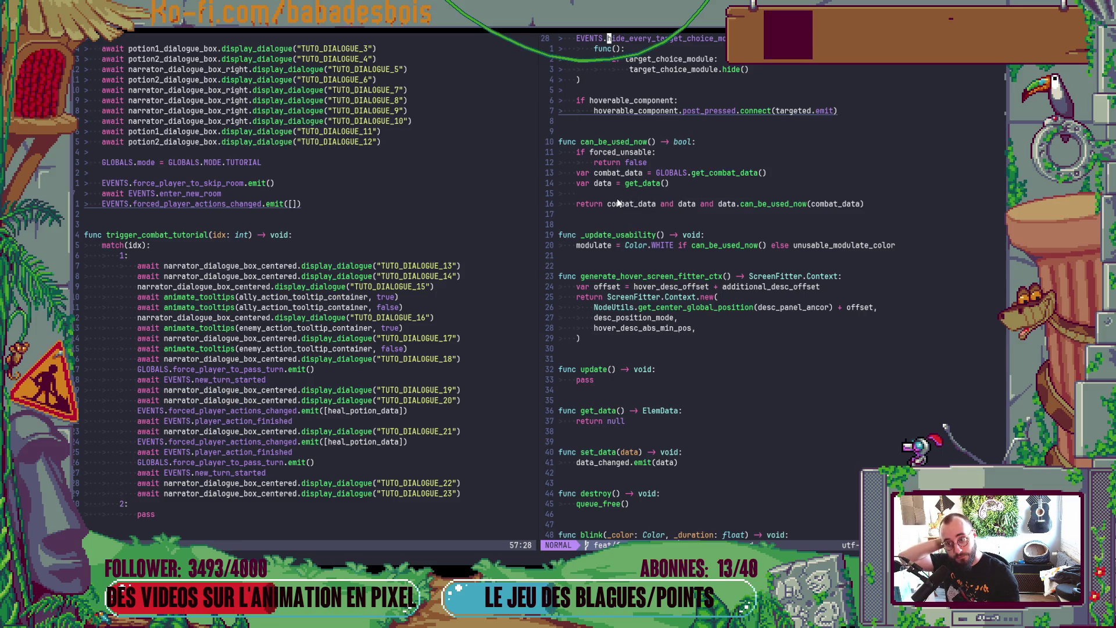
{"action": "scroll", "coordinate": [618, 202], "scroll_direction": "down", "scroll_amount": 2}
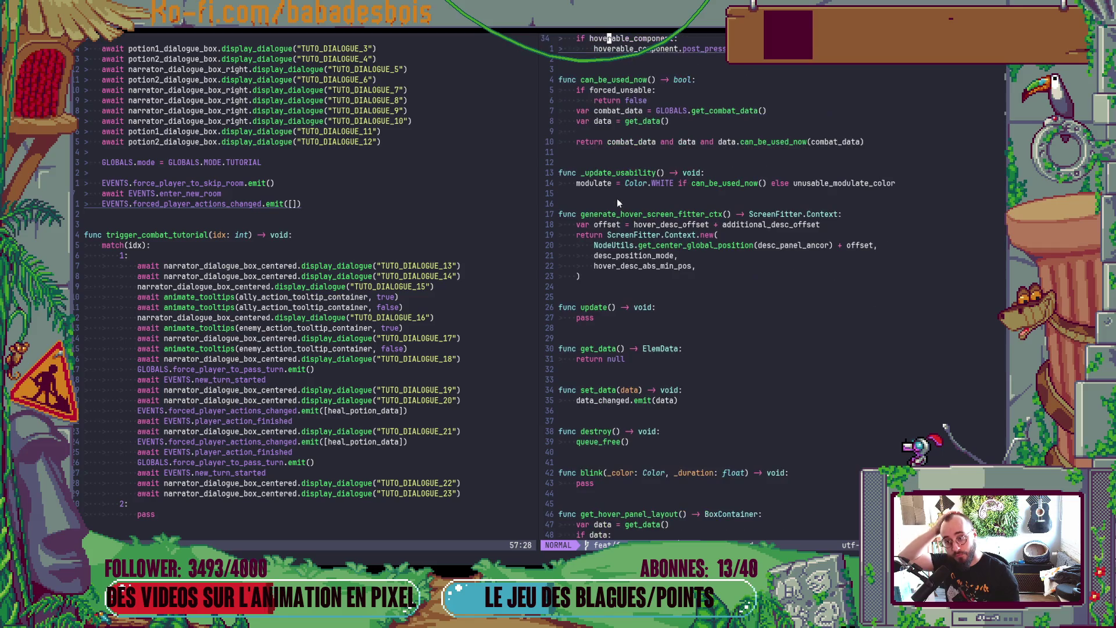
{"action": "scroll", "coordinate": [618, 202], "scroll_direction": "down", "scroll_amount": 6}
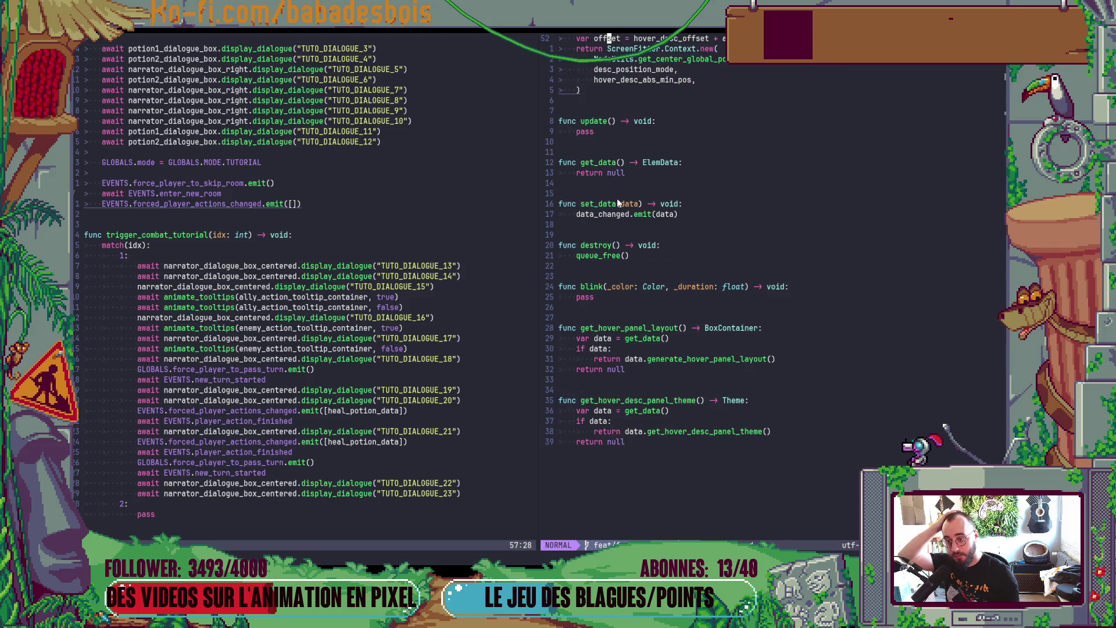
{"action": "scroll", "coordinate": [618, 203], "scroll_direction": "up", "scroll_amount": 6}
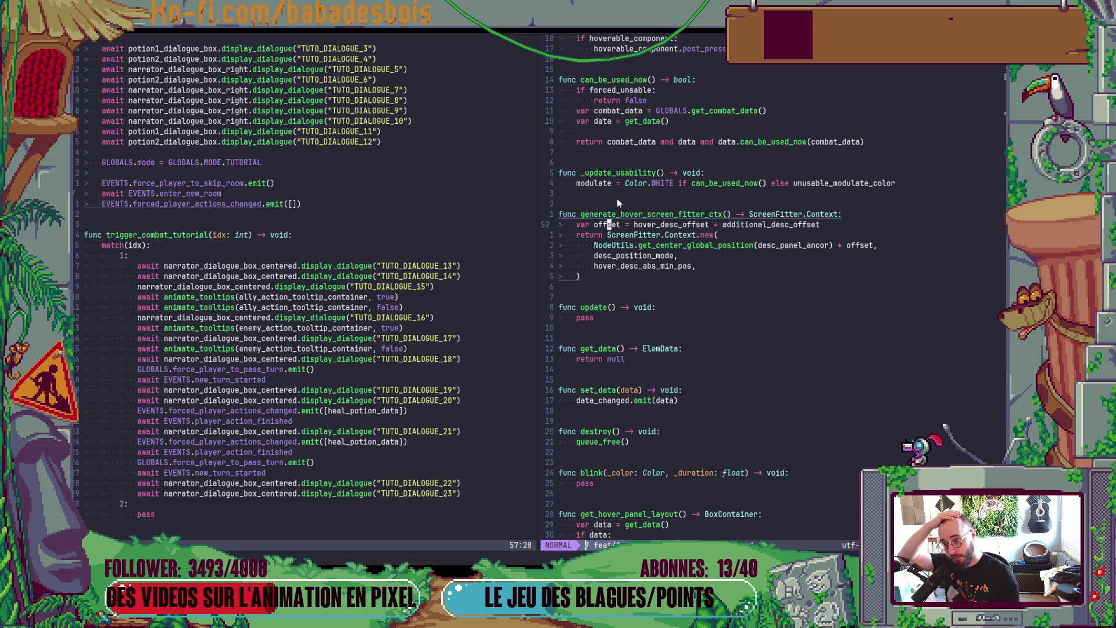
{"action": "scroll", "coordinate": [660, 223], "scroll_direction": "down", "scroll_amount": 3}
{"action": "left_click", "coordinate": [663, 221]}
{"action": "key", "text": "ctrl+o"}
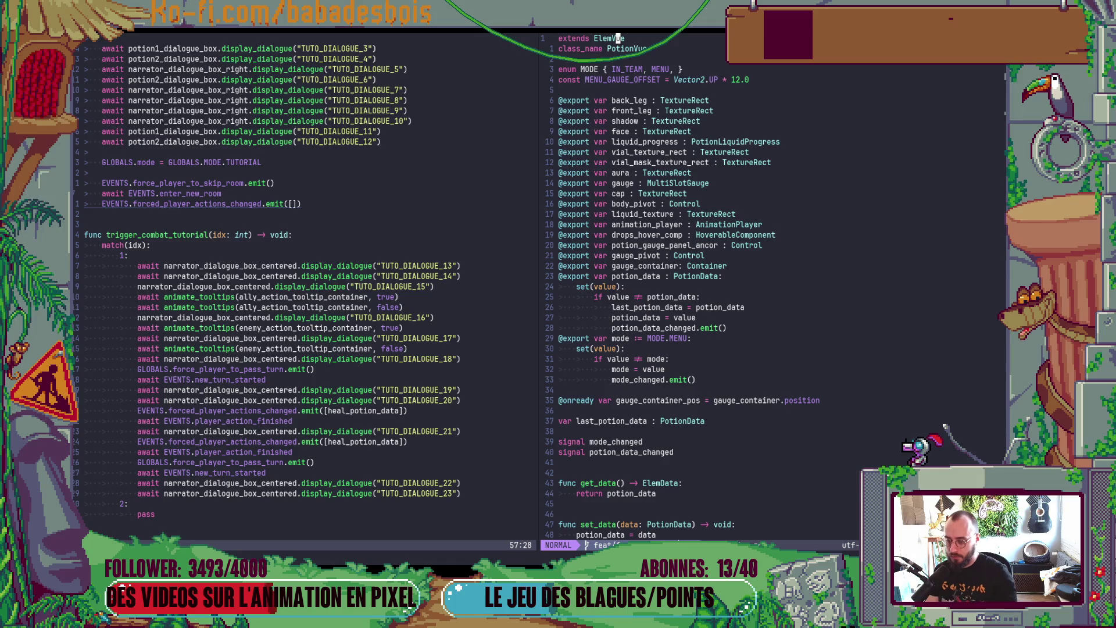
Step: Change line 160 to 'if !potion_data or forced_unsable:', save, and launch the game from Godot
{"action": "scroll", "coordinate": [723, 308], "scroll_direction": "down", "scroll_amount": 10}
{"action": "scroll", "coordinate": [717, 308], "scroll_direction": "down", "scroll_amount": 4}
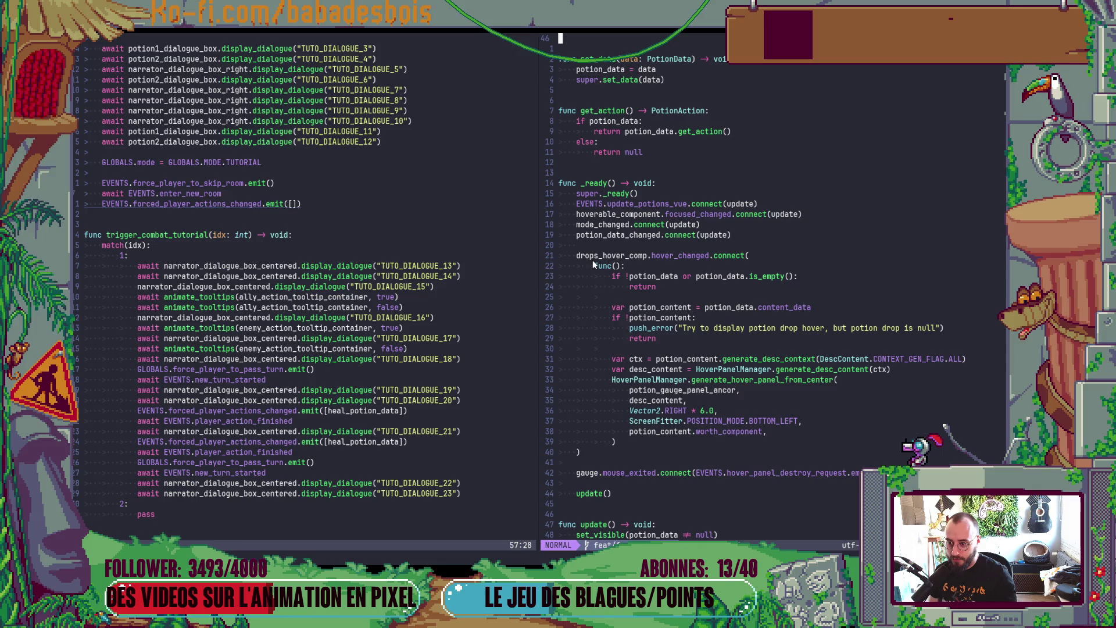
{"action": "scroll", "coordinate": [666, 355], "scroll_direction": "down", "scroll_amount": 10}
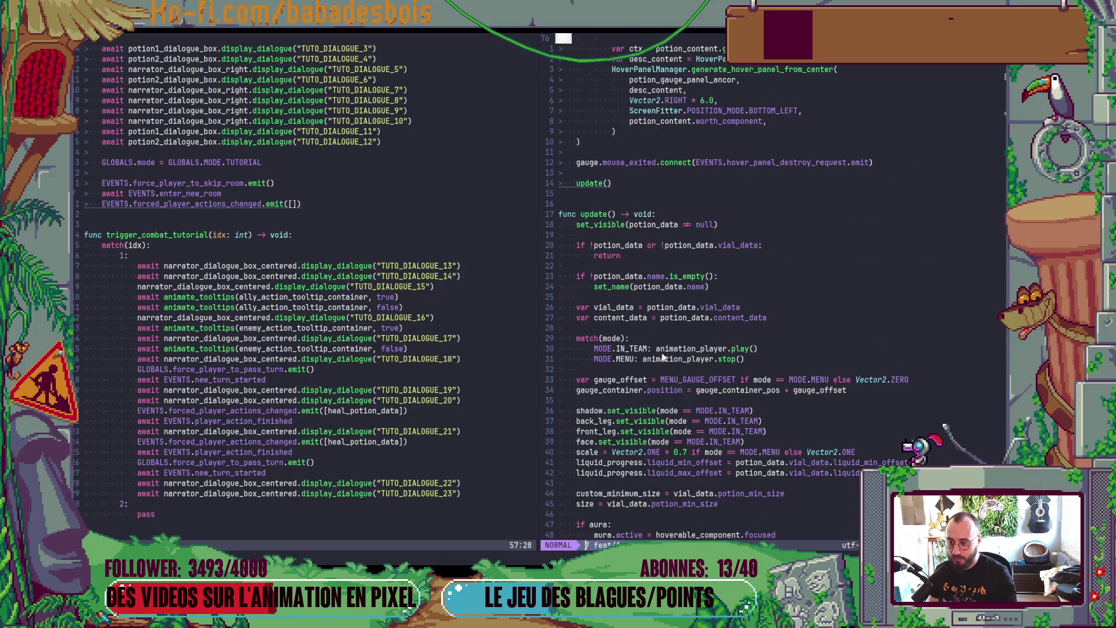
{"action": "scroll", "coordinate": [654, 330], "scroll_direction": "down", "scroll_amount": 20}
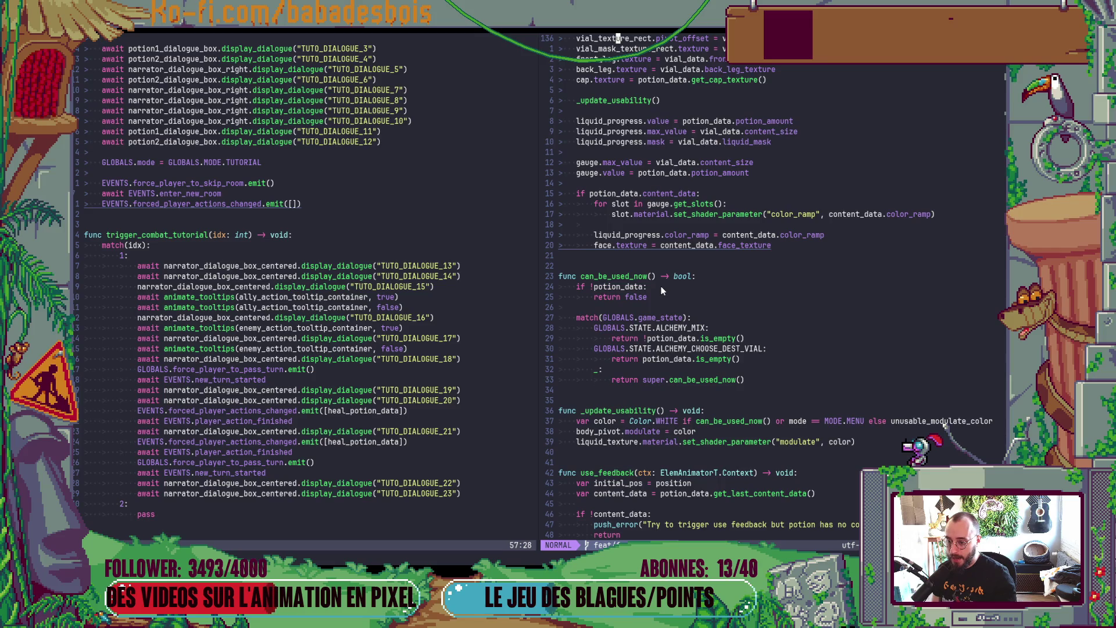
{"action": "left_click", "coordinate": [661, 291]}
{"action": "type", "text": "ion_data or !"}
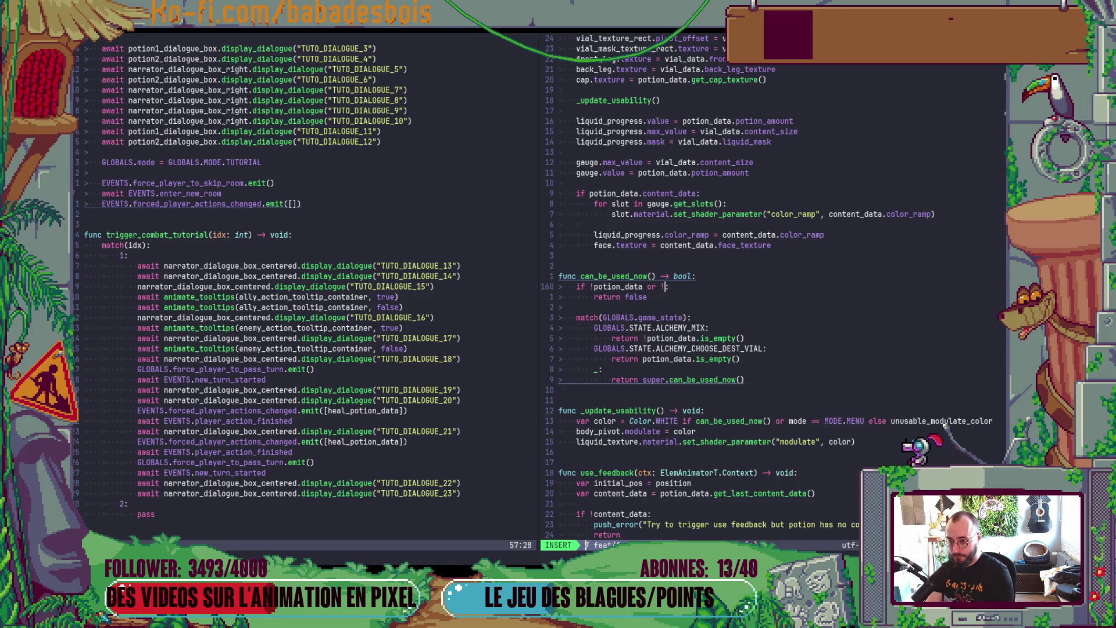
{"action": "type", "text": "fo"}
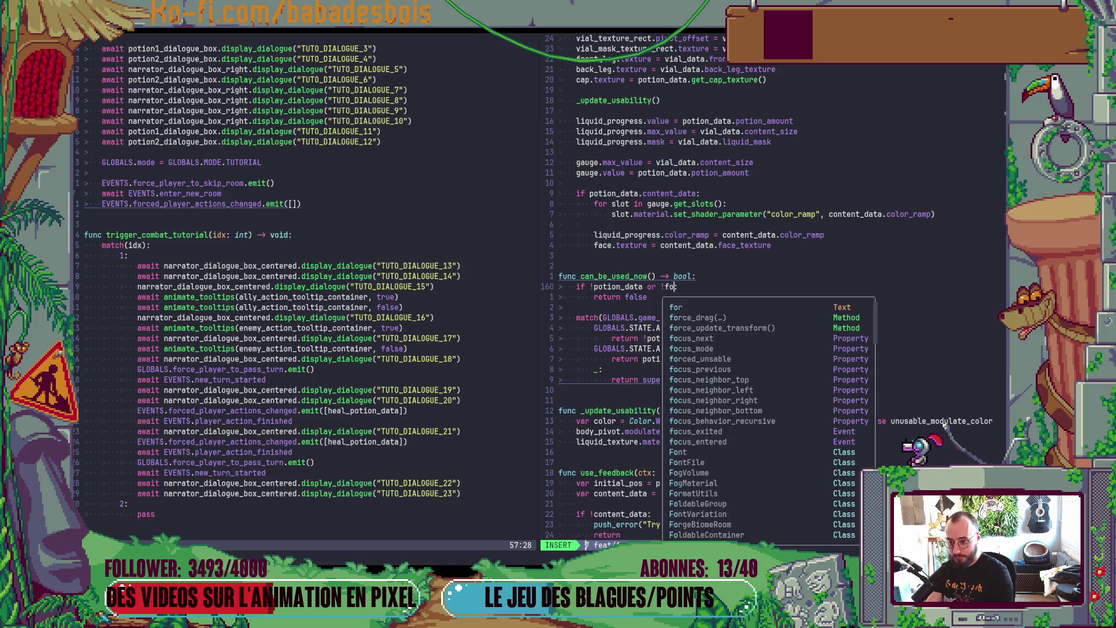
{"action": "key", "text": "Tab"}
{"action": "key", "text": "Tab"}
{"action": "key", "text": "Tab"}
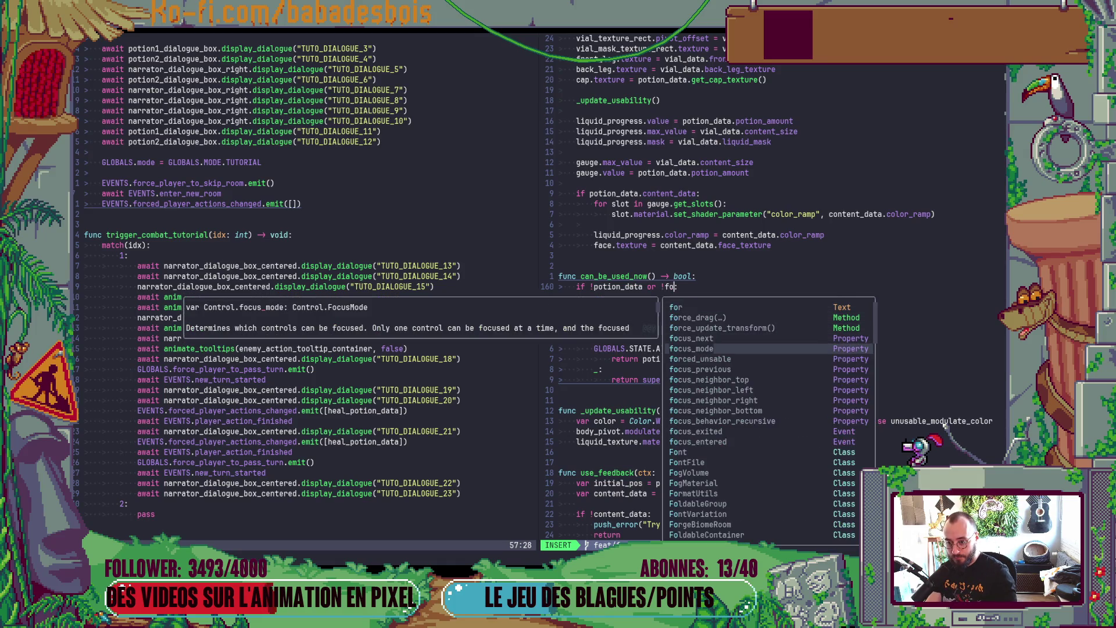
{"action": "key", "text": "Tab"}
{"action": "type", "text": ":"}
{"action": "key", "text": "Escape"}
{"action": "key", "text": "alt+Tab"}
{"action": "key", "text": "F5"}
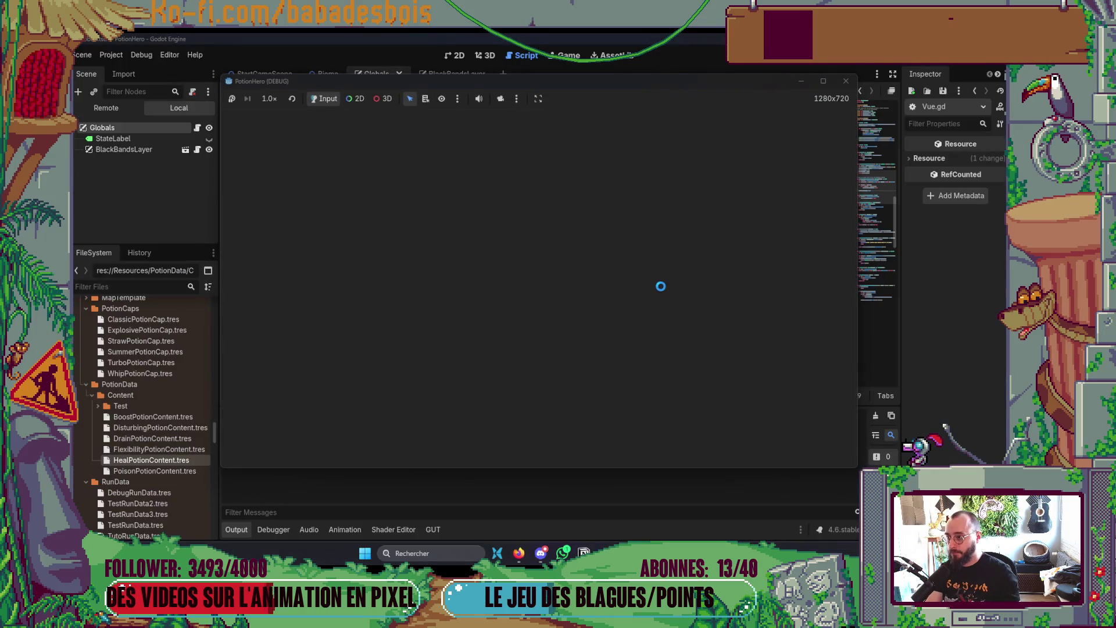
Step: Restart PotionHero to watch the fight against two enemies, then stop it and return to Neovim
{"action": "left_click", "coordinate": [850, 86]}
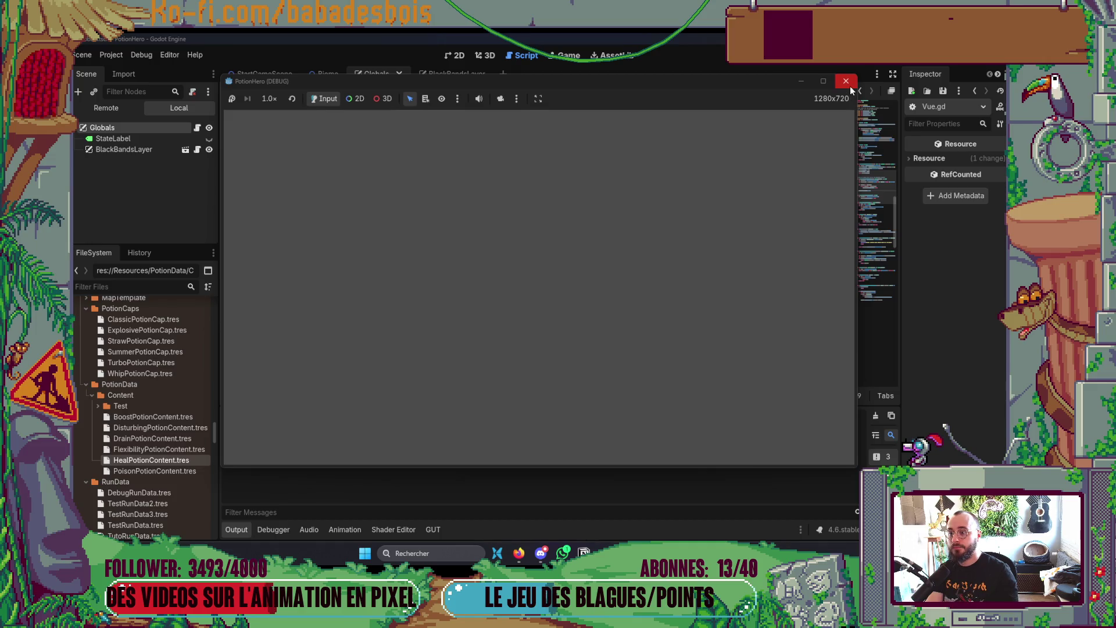
{"action": "key", "text": "F5"}
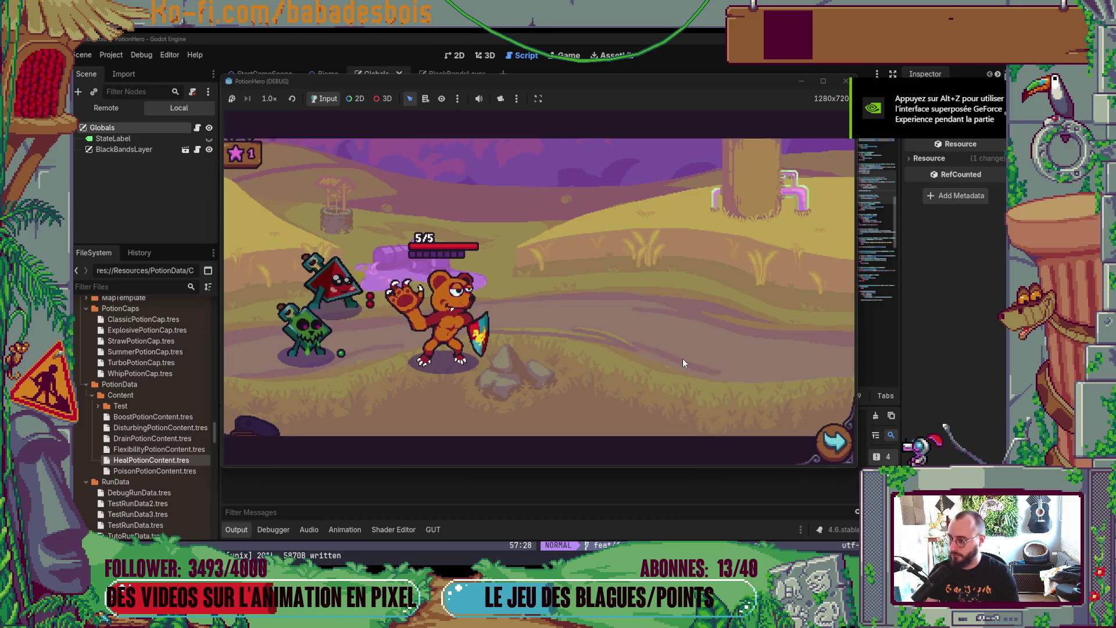
{"action": "mouse_move", "coordinate": [333, 287]}
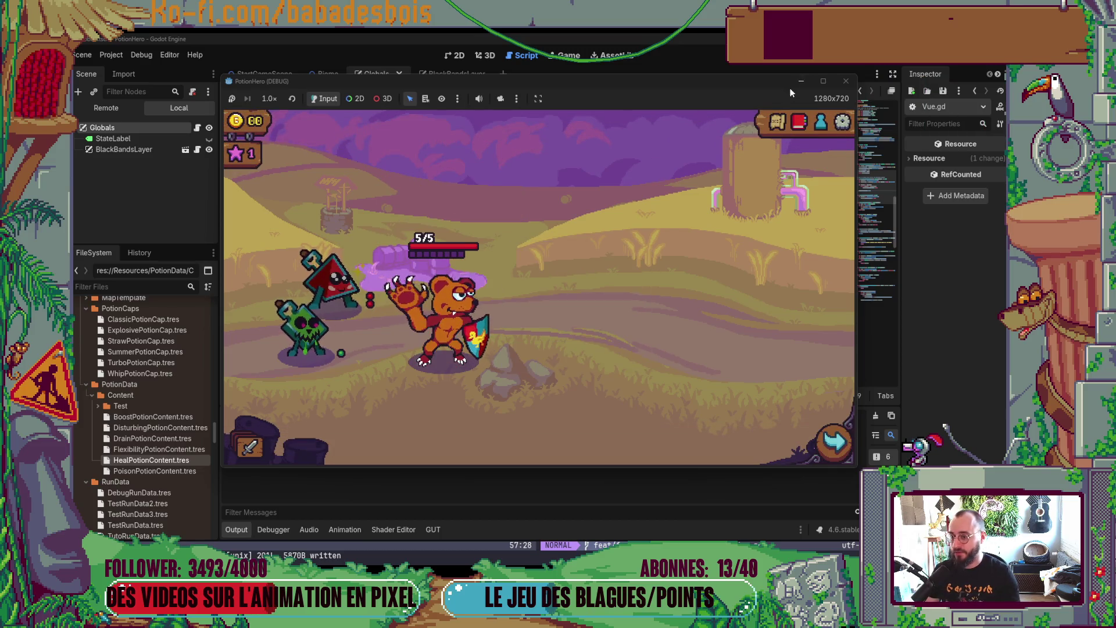
{"action": "left_click", "coordinate": [846, 80]}
{"action": "key", "text": "alt+Tab"}
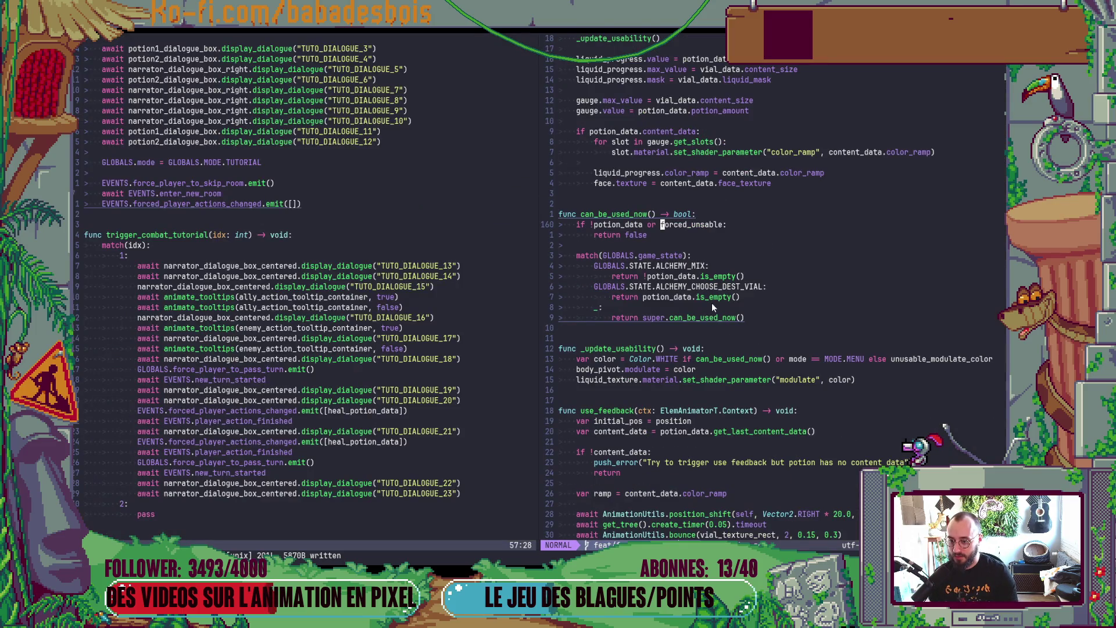
Step: Go to the early return on line 75 in the hover callback and bring up the file finder
{"action": "scroll", "coordinate": [712, 302], "scroll_direction": "down", "scroll_amount": 3}
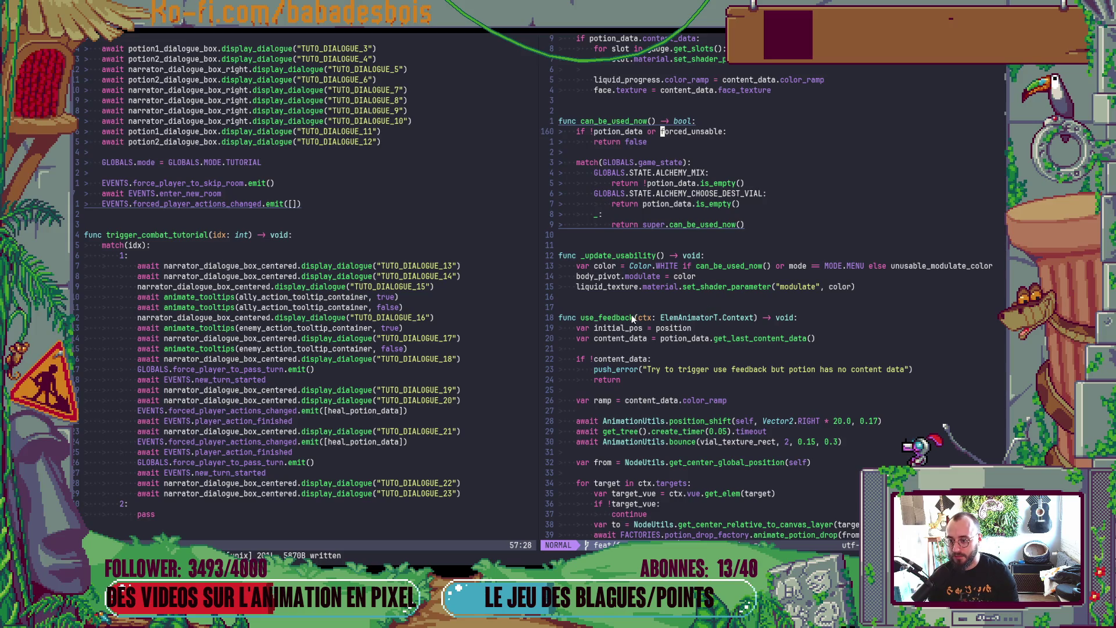
{"action": "scroll", "coordinate": [632, 315], "scroll_direction": "up", "scroll_amount": 3}
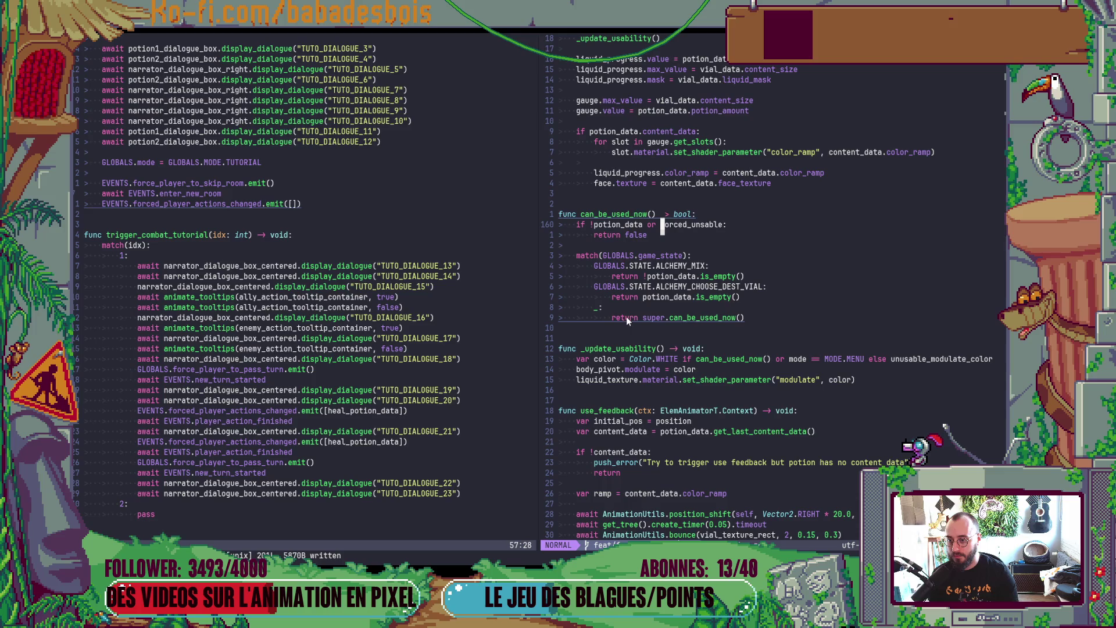
{"action": "scroll", "coordinate": [626, 317], "scroll_direction": "up", "scroll_amount": 3}
{"action": "scroll", "coordinate": [628, 317], "scroll_direction": "up", "scroll_amount": 20}
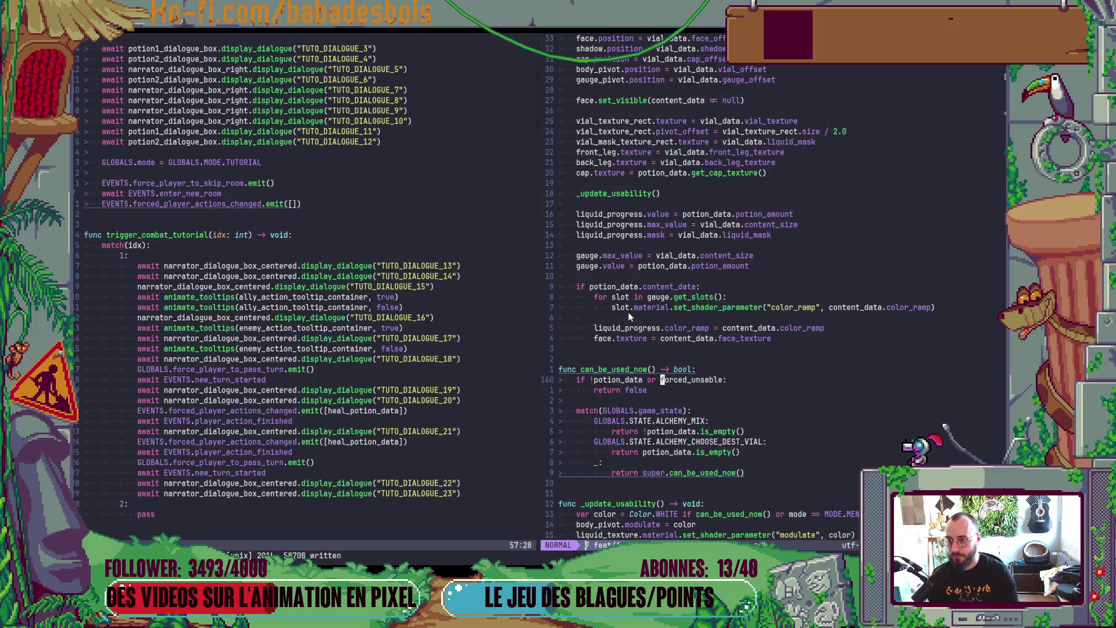
{"action": "scroll", "coordinate": [699, 217], "scroll_direction": "up", "scroll_amount": 1}
{"action": "left_click", "coordinate": [700, 217]}
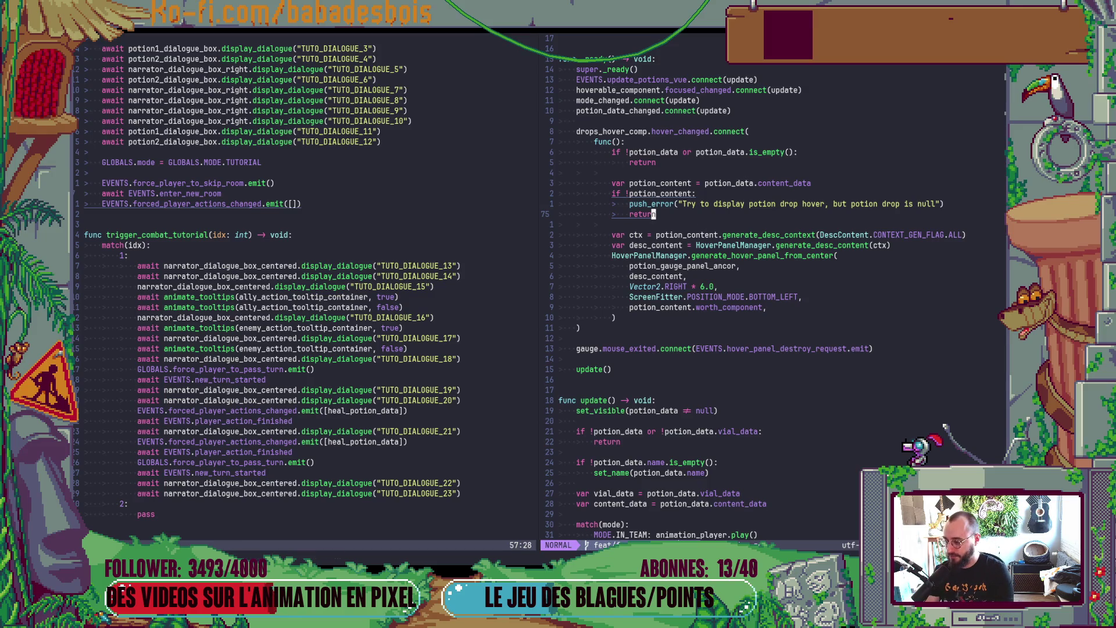
{"action": "key", "text": "space"}
Step: Open TeamVue.gd through the Telescope file finder
{"action": "key", "text": "f"}
{"action": "key", "text": "f"}
{"action": "type", "text": "teamvue"}
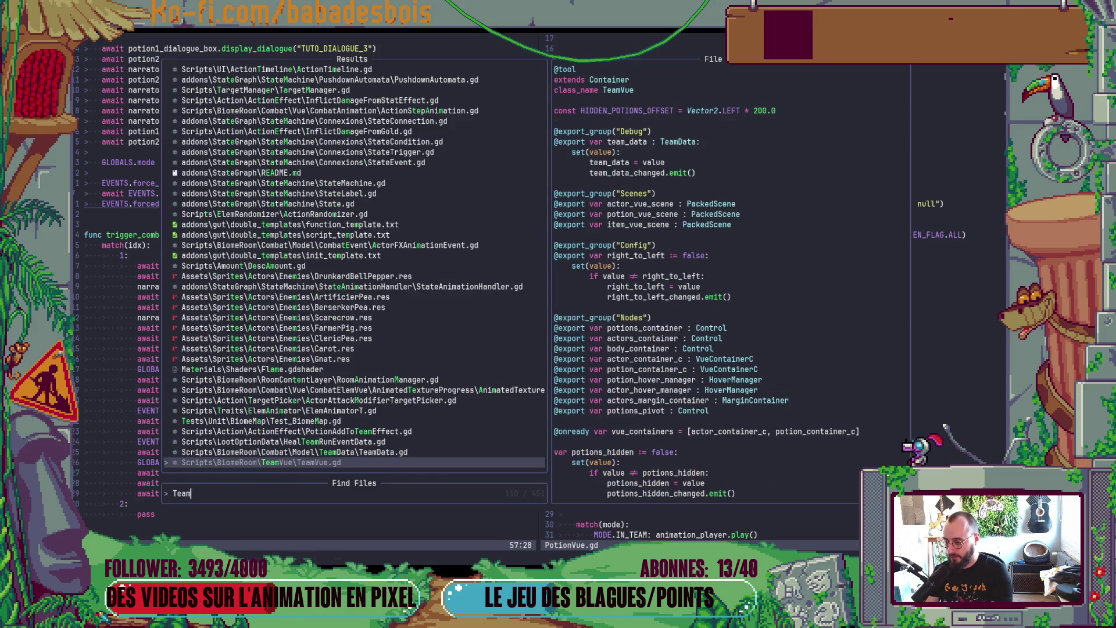
{"action": "key", "text": "Return"}
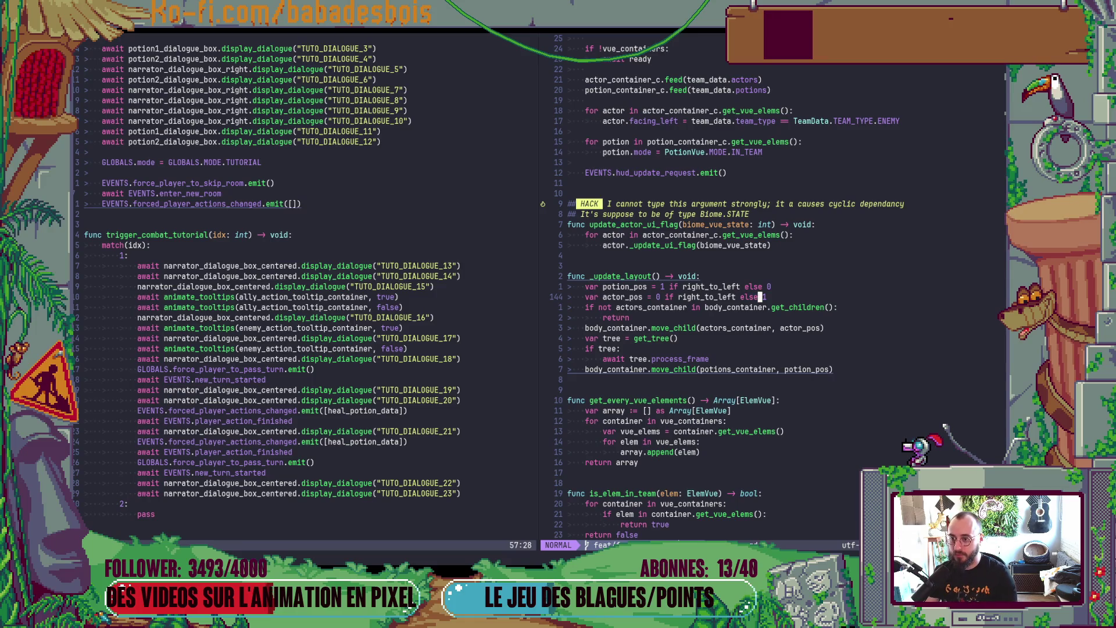
Step: Scroll through TeamVue.gd's signals and _ready() logic, landing under team_data_changed.connect(update)
{"action": "scroll", "coordinate": [711, 201], "scroll_direction": "up", "scroll_amount": 10}
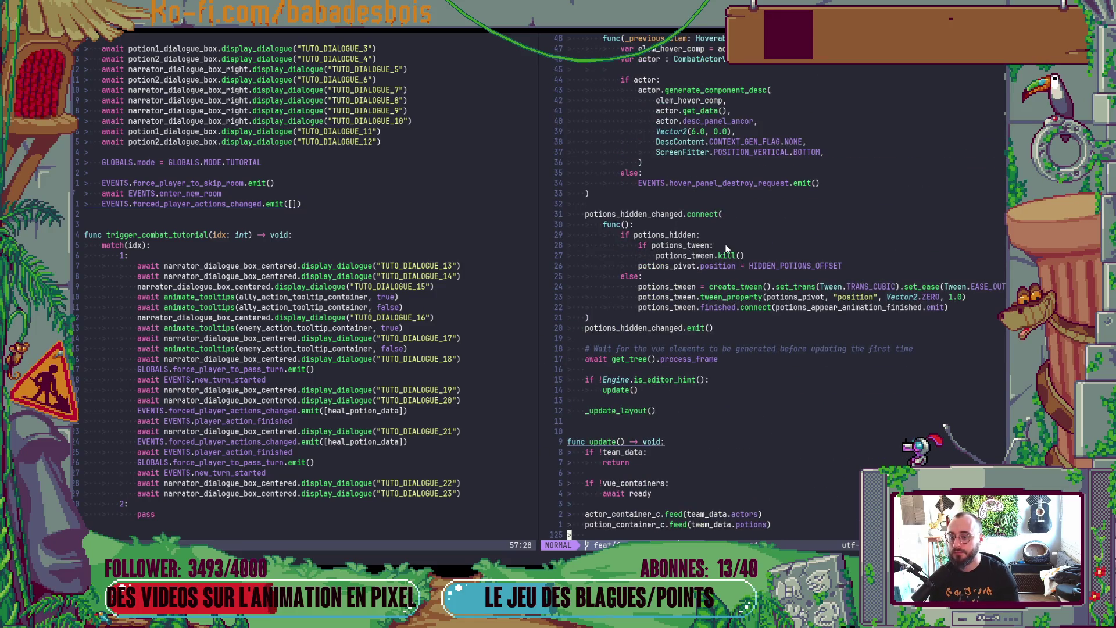
{"action": "scroll", "coordinate": [724, 244], "scroll_direction": "up", "scroll_amount": 7}
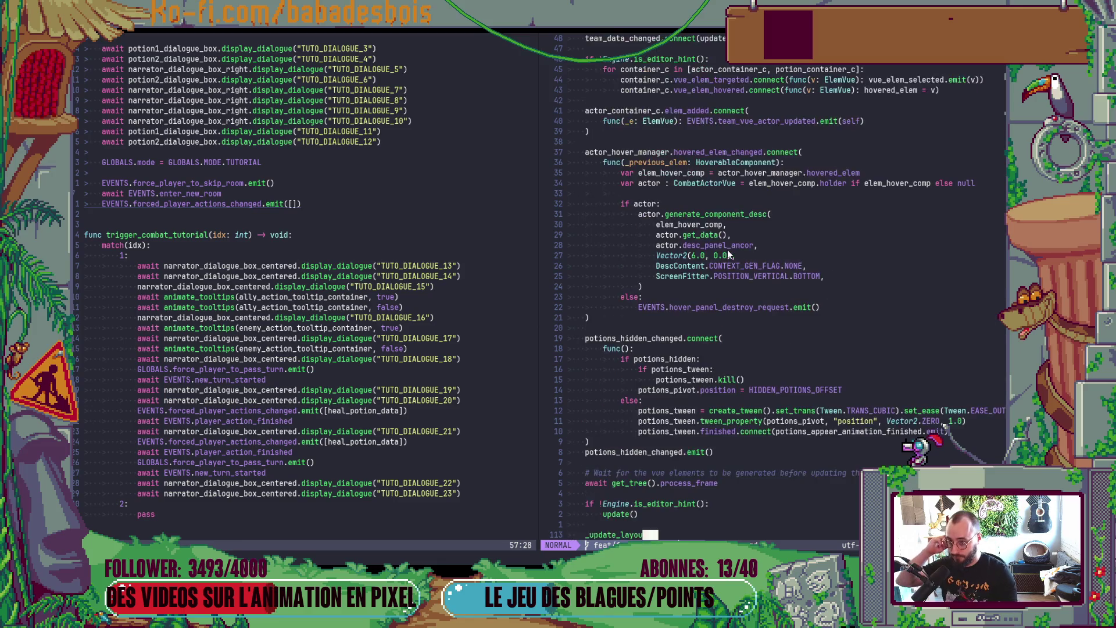
{"action": "scroll", "coordinate": [728, 250], "scroll_direction": "down", "scroll_amount": 20}
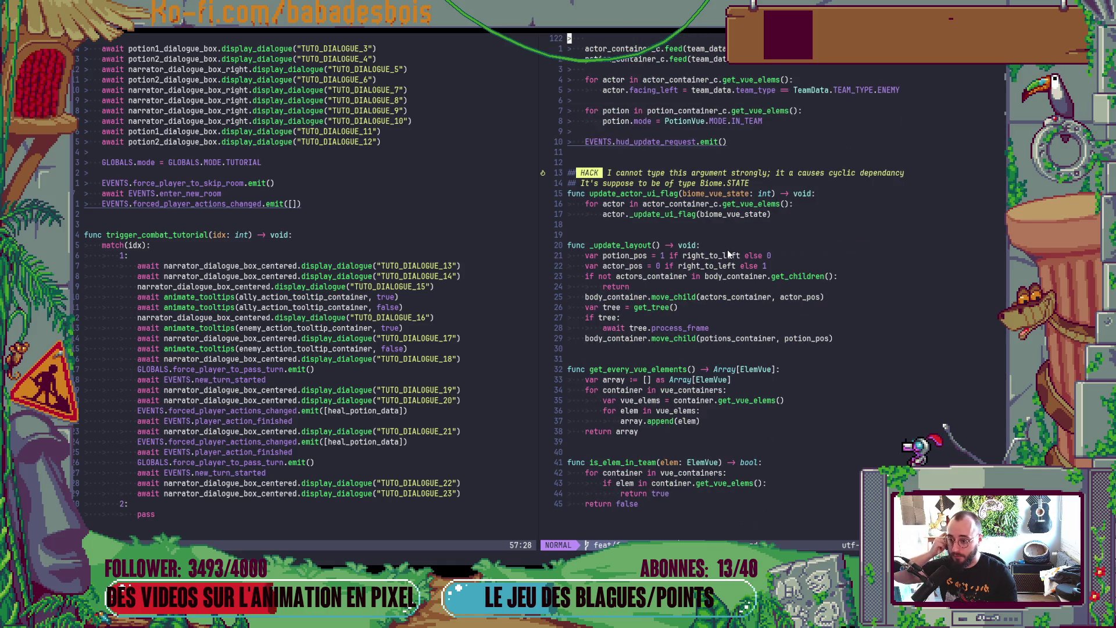
{"action": "scroll", "coordinate": [727, 250], "scroll_direction": "up", "scroll_amount": 18}
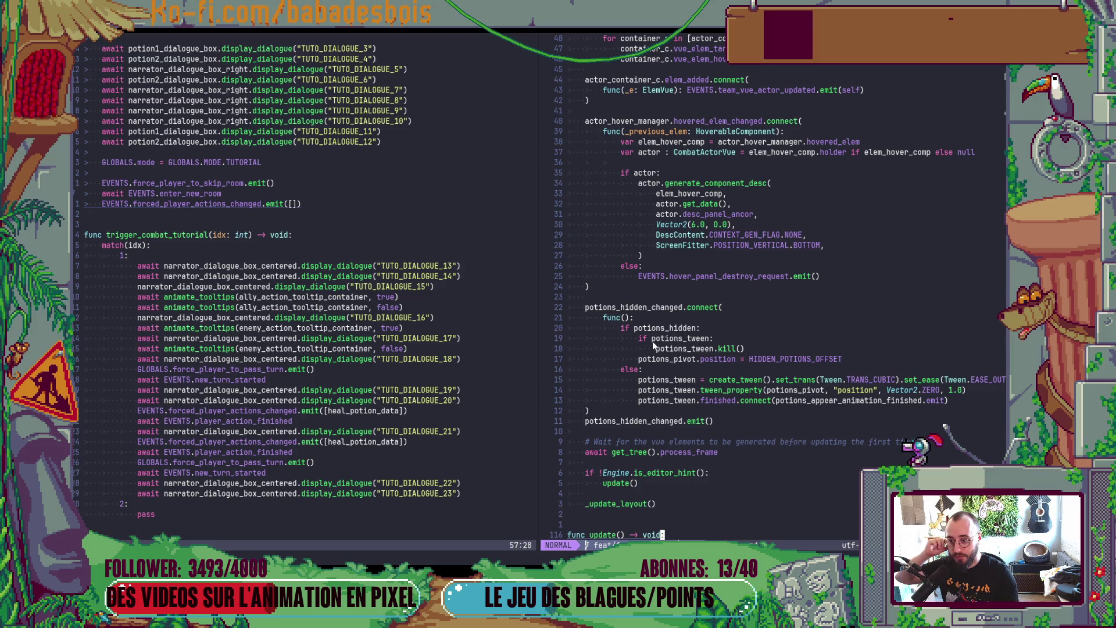
{"action": "scroll", "coordinate": [691, 337], "scroll_direction": "up", "scroll_amount": 4}
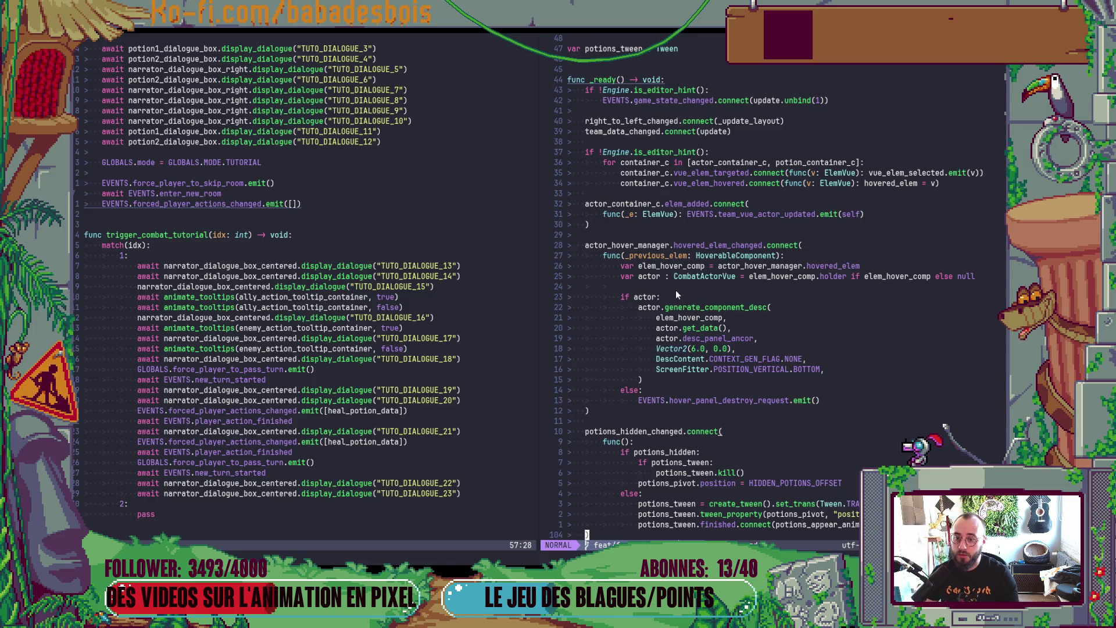
{"action": "scroll", "coordinate": [675, 286], "scroll_direction": "down", "scroll_amount": 7}
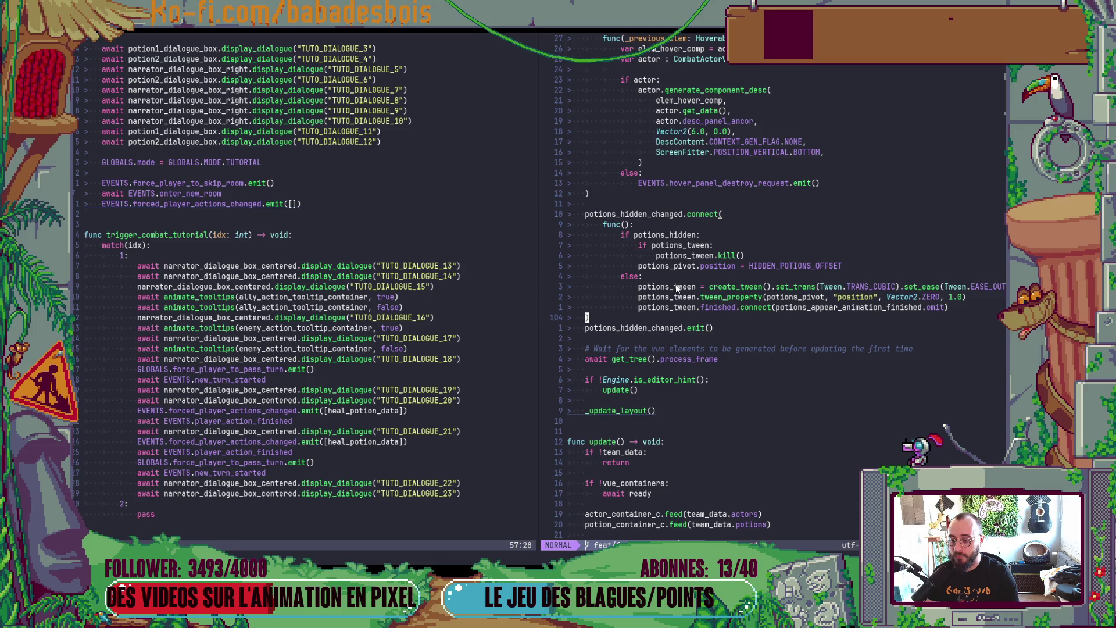
{"action": "scroll", "coordinate": [675, 283], "scroll_direction": "up", "scroll_amount": 5}
{"action": "scroll", "coordinate": [681, 281], "scroll_direction": "up", "scroll_amount": 20}
{"action": "scroll", "coordinate": [680, 280], "scroll_direction": "down", "scroll_amount": 8}
{"action": "scroll", "coordinate": [679, 277], "scroll_direction": "down", "scroll_amount": 4}
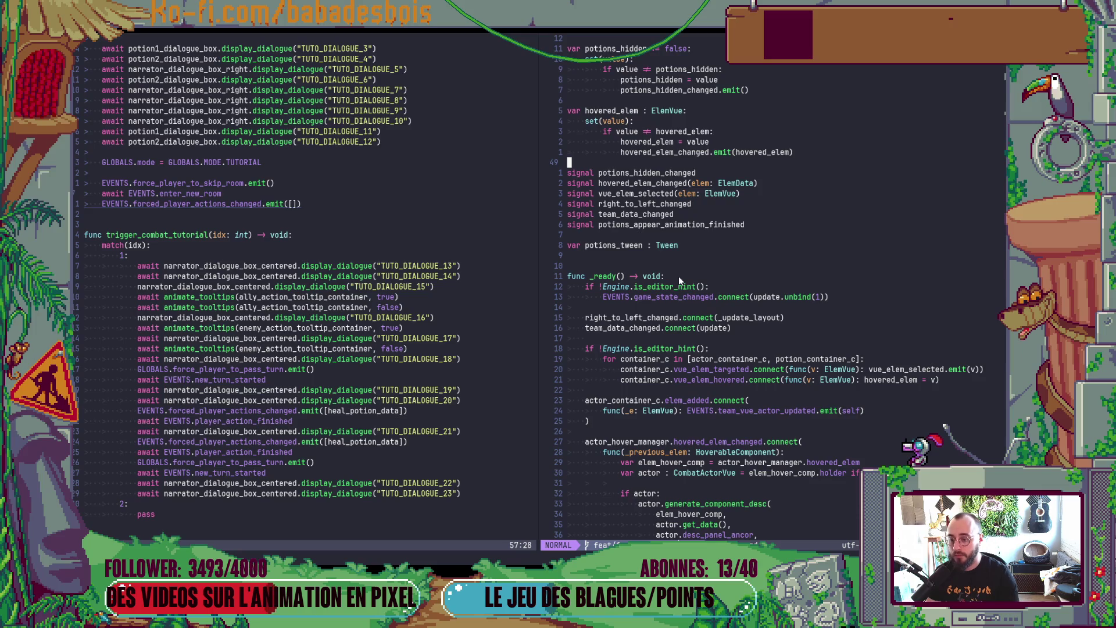
{"action": "scroll", "coordinate": [679, 277], "scroll_direction": "down", "scroll_amount": 3}
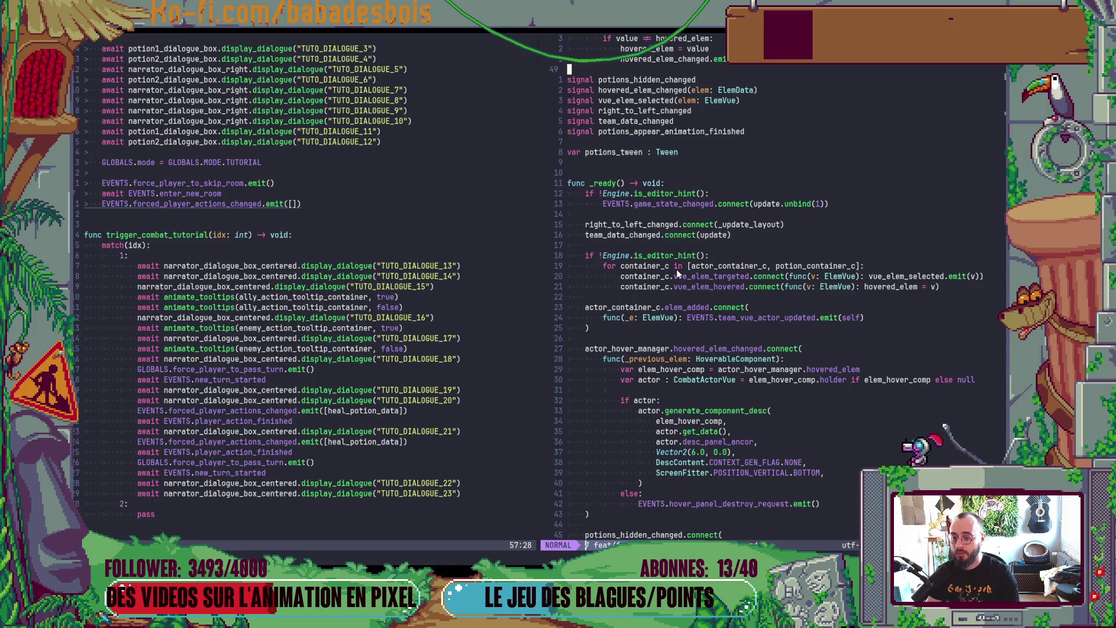
{"action": "left_click", "coordinate": [679, 246]}
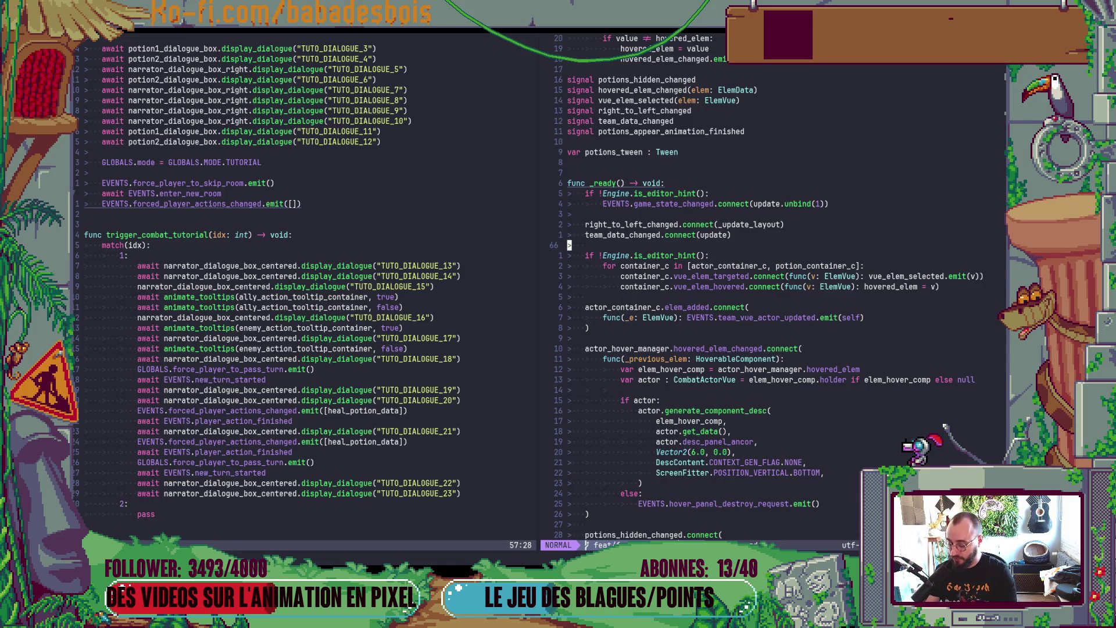
{"action": "key", "text": "space"}
{"action": "key", "text": "f"}
{"action": "key", "text": "f"}
{"action": "type", "text": "CombatVue"}
{"action": "key", "text": "Return"}
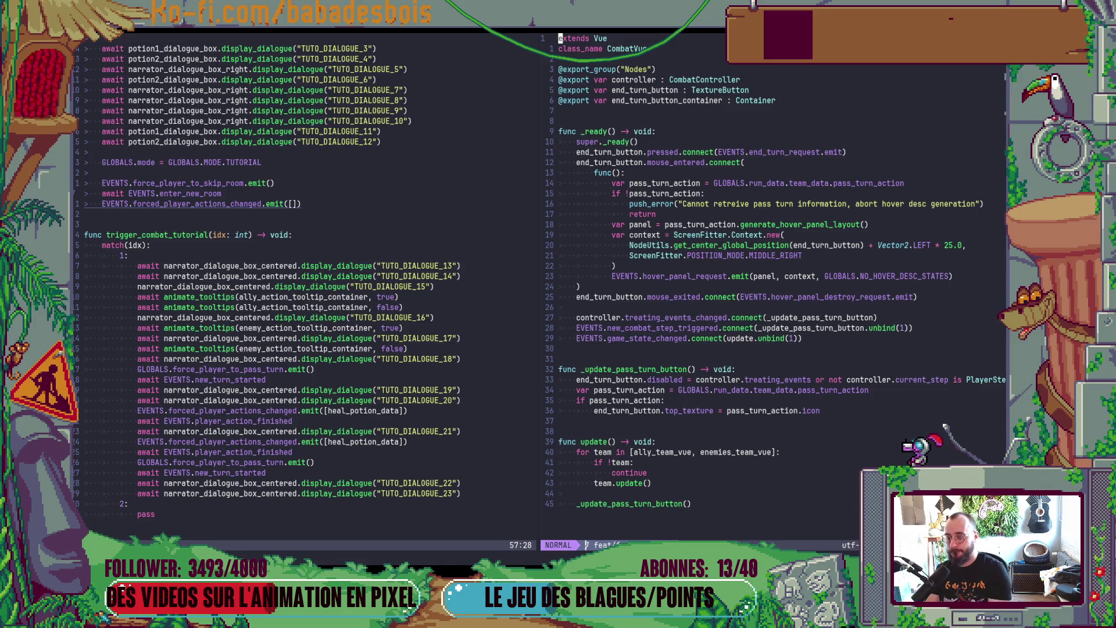
{"action": "key", "text": "j"}
{"action": "key", "text": "j"}
{"action": "key", "text": "j"}
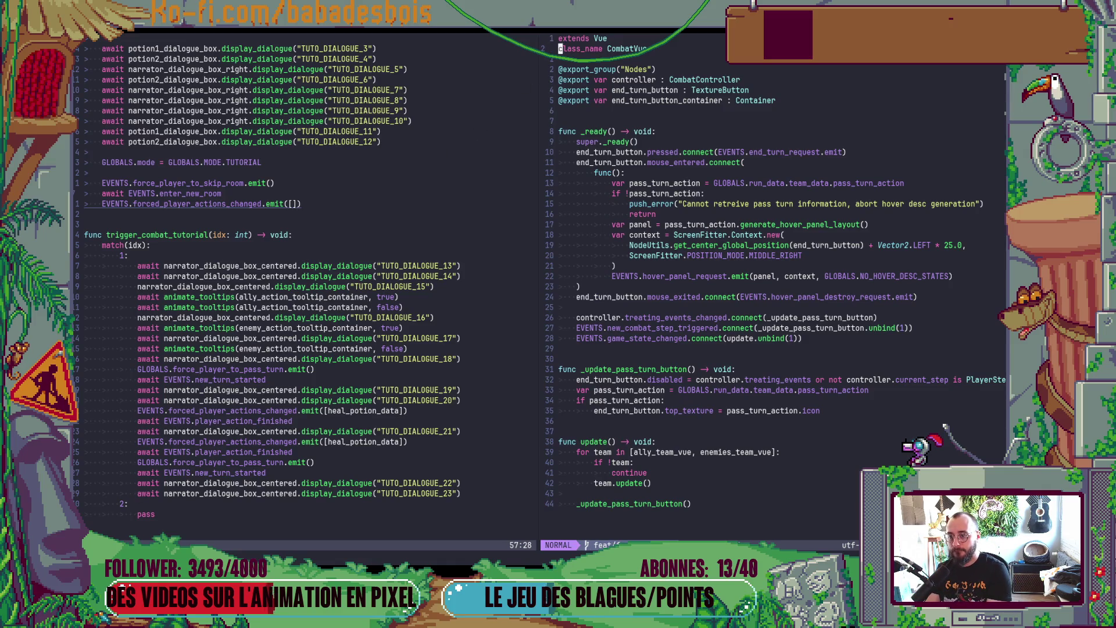
{"action": "key", "text": "l"}
{"action": "key", "text": "d"}
{"action": "key", "text": "2"}
{"action": "key", "text": "t"}
{"action": "key", "text": "quotedbl"}
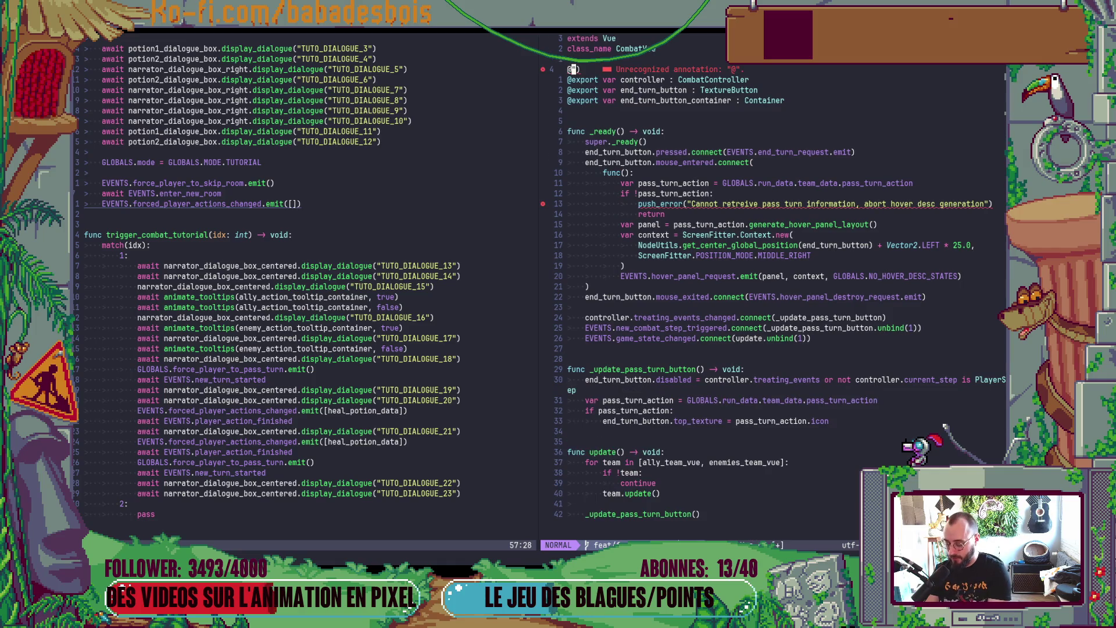
{"action": "key", "text": "u"}
Step: Open Controller.gd and move to the trigger_player_action function
{"action": "key", "text": "space"}
{"action": "key", "text": "f"}
{"action": "key", "text": "f"}
{"action": "type", "text": "Controll"}
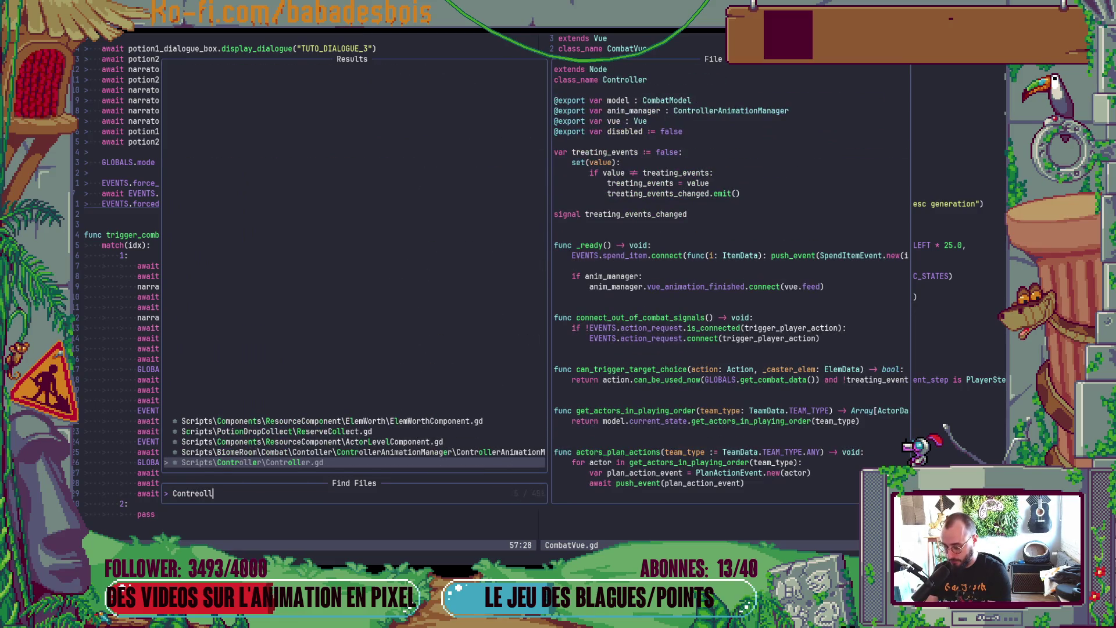
{"action": "key", "text": "Return"}
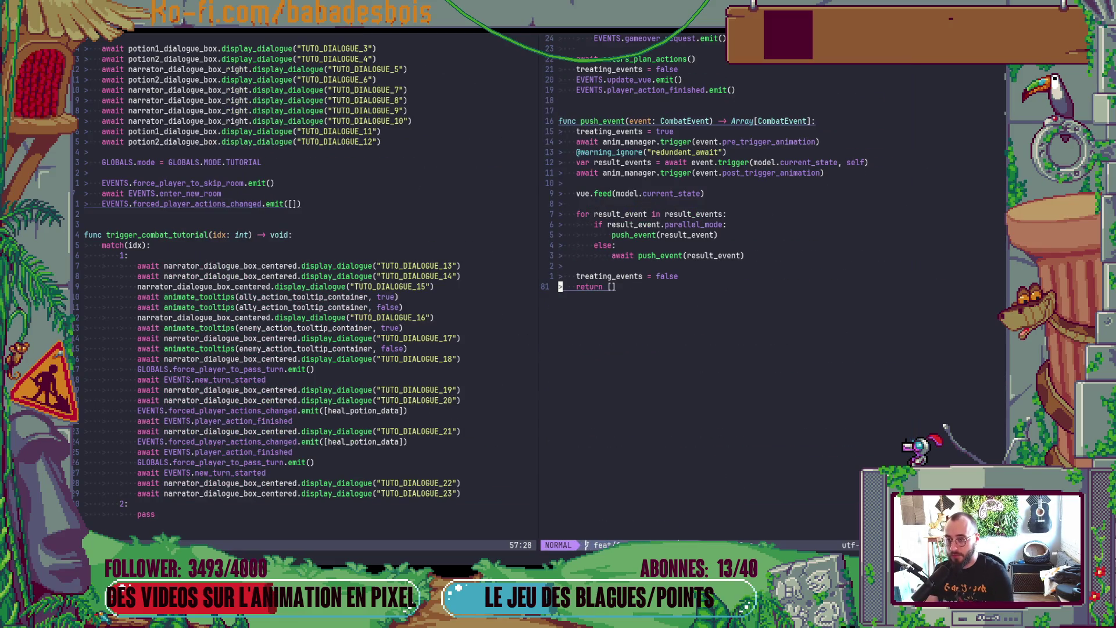
{"action": "scroll", "coordinate": [620, 102], "scroll_direction": "up", "scroll_amount": 7}
{"action": "left_click", "coordinate": [770, 172]}
Step: Insert a print_stack() line at the start of trigger_player_action and save
{"action": "key", "text": "shift+o"}
{"action": "type", "text": "pritn"}
{"action": "key", "text": "BackSpace"}
{"action": "key", "text": "BackSpace"}
{"action": "type", "text": "n"}
{"action": "key", "text": "Down"}
{"action": "key", "text": "Down"}
{"action": "key", "text": "Return"}
{"action": "key", "text": "Escape"}
{"action": "key", "text": "alt+Tab"}
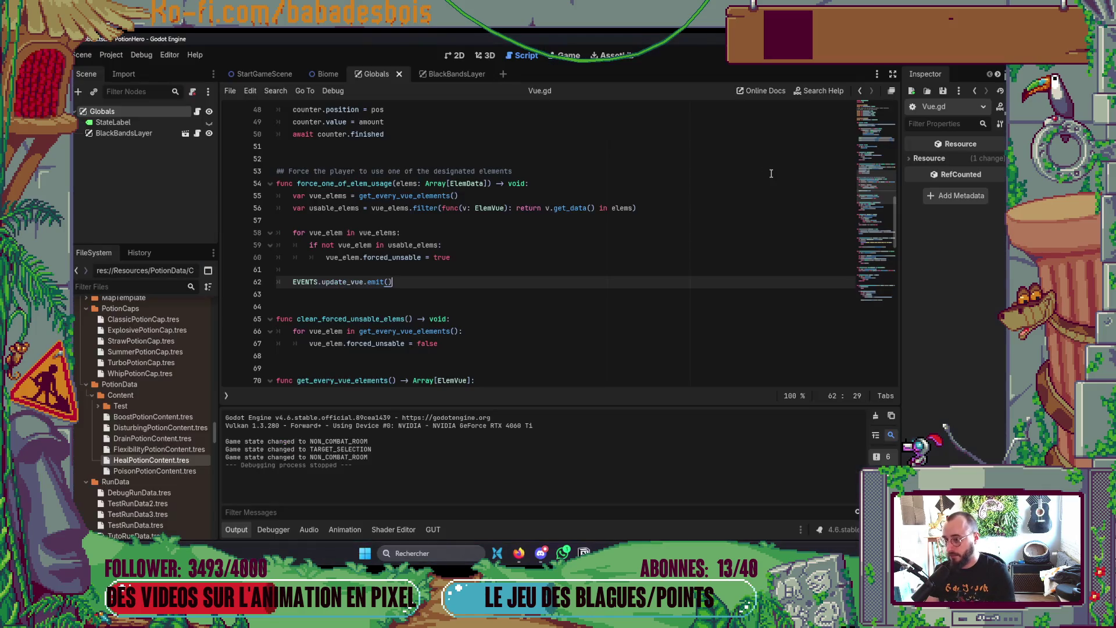
Step: Run the project with F5 and click through the tutorial dialogue until combat targeting begins
{"action": "key", "text": "F5"}
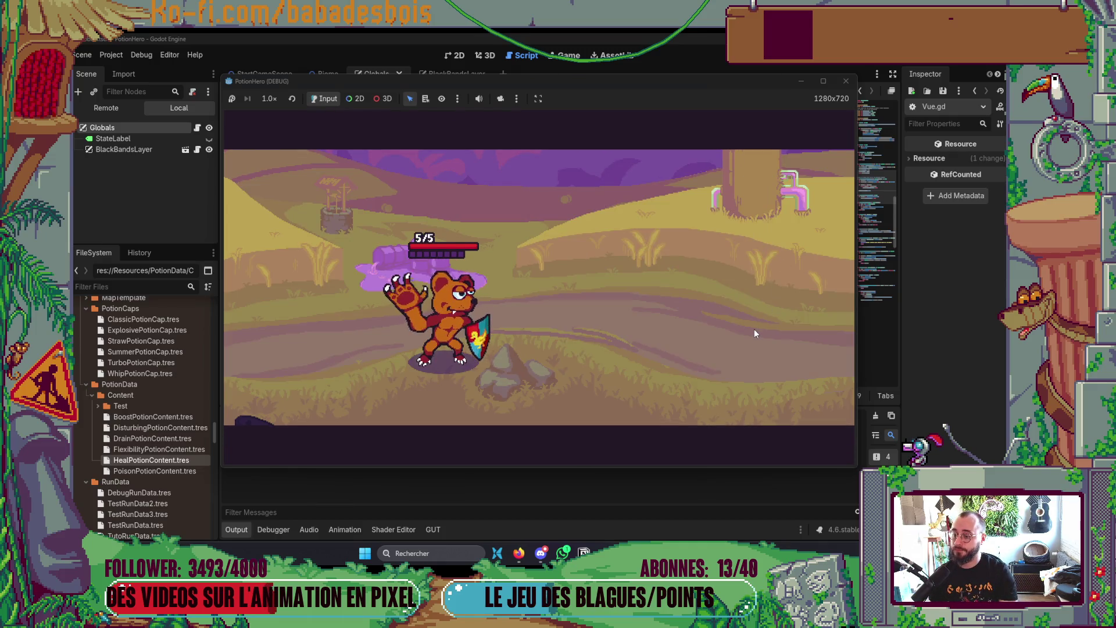
{"action": "left_click", "coordinate": [756, 301]}
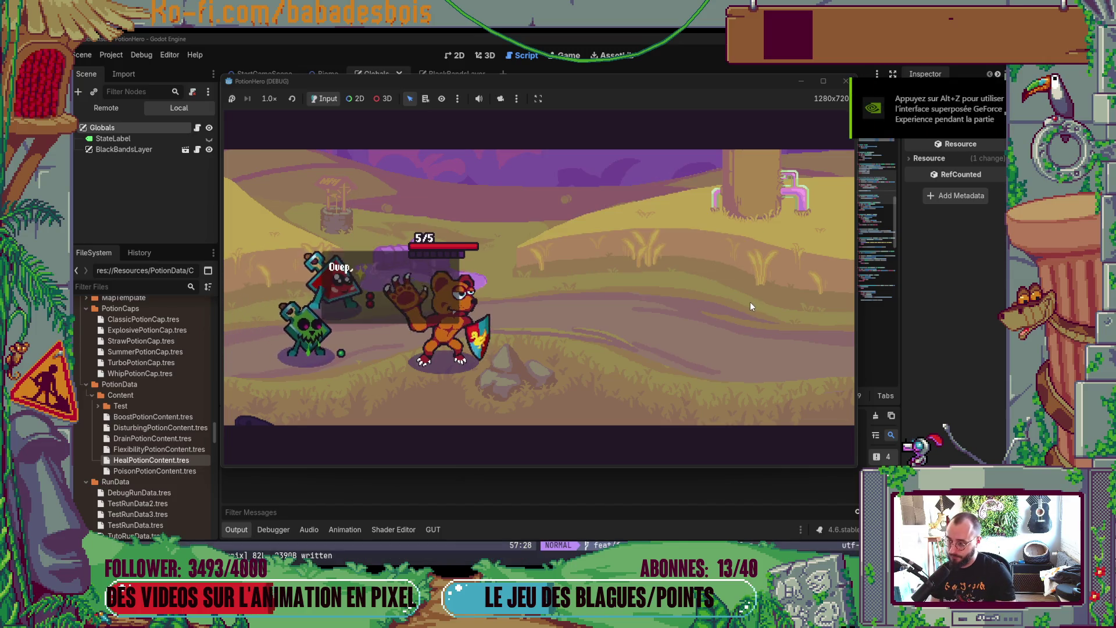
{"action": "left_click", "coordinate": [750, 303]}
{"action": "left_click", "coordinate": [750, 303]}
{"action": "left_click", "coordinate": [750, 303]}
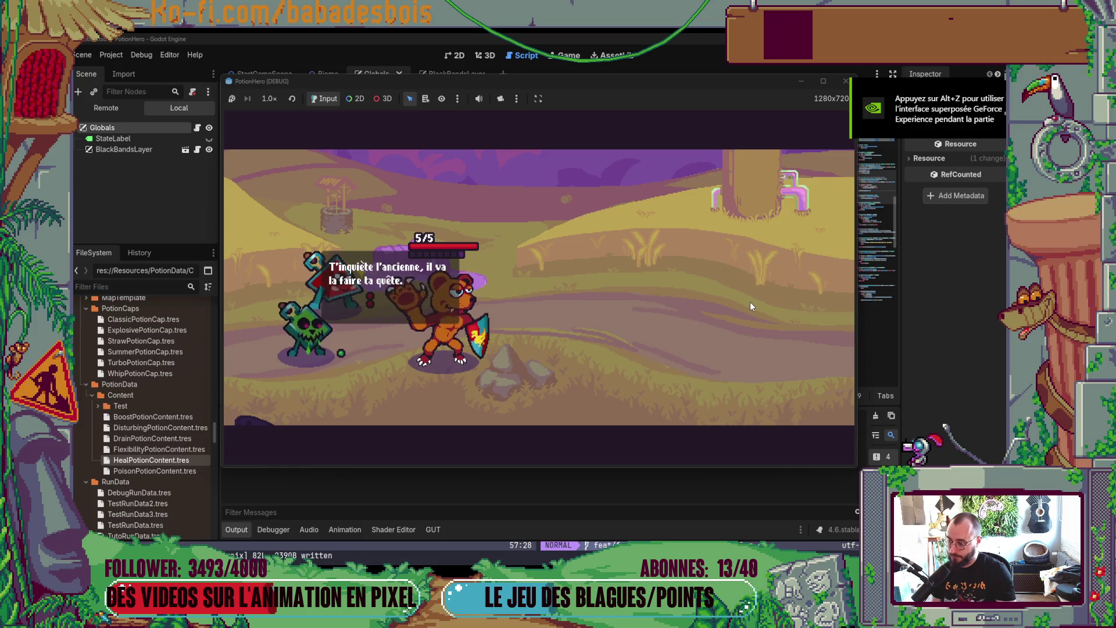
{"action": "left_click", "coordinate": [751, 301]}
{"action": "left_click", "coordinate": [751, 301]}
{"action": "left_click", "coordinate": [750, 302]}
{"action": "left_click", "coordinate": [750, 302]}
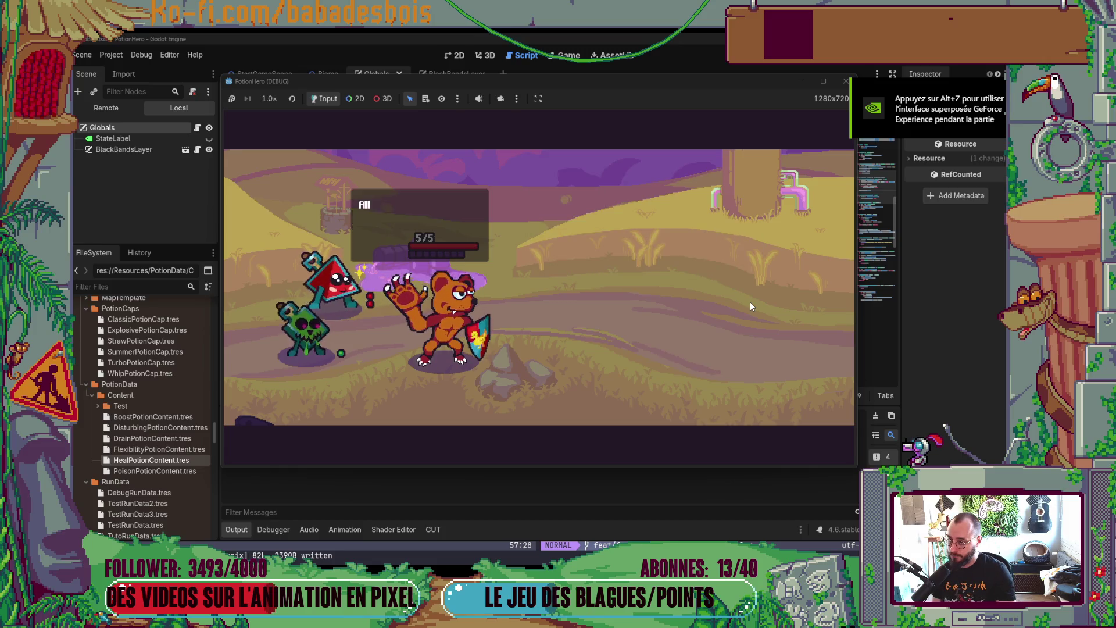
{"action": "left_click", "coordinate": [750, 301]}
{"action": "left_click", "coordinate": [750, 302]}
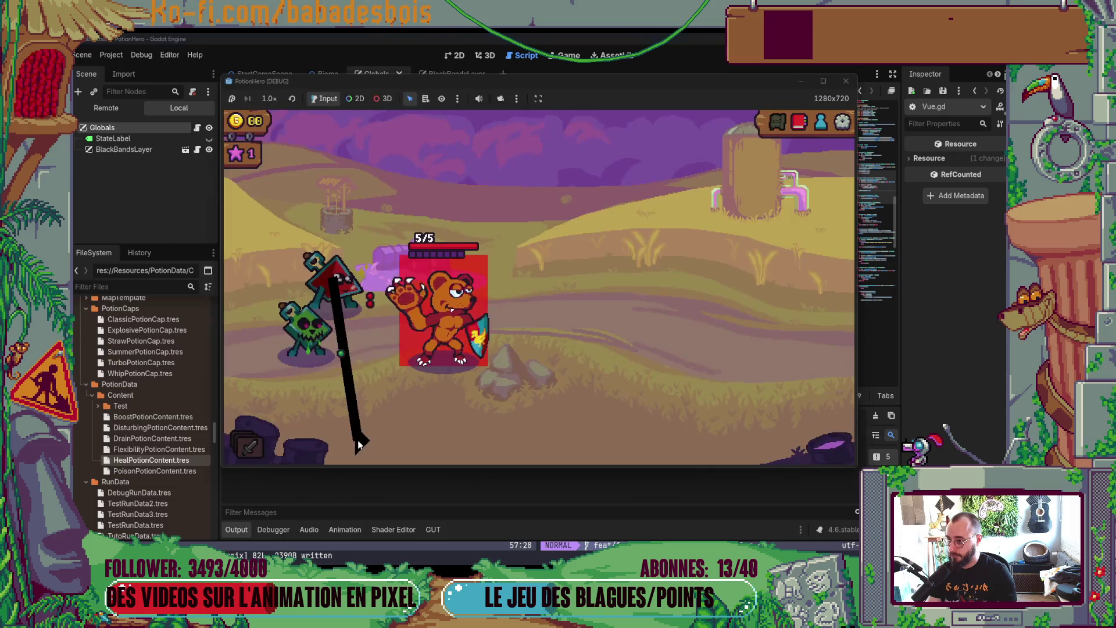
{"action": "mouse_move", "coordinate": [341, 290]}
{"action": "key", "text": "alt+Tab"}
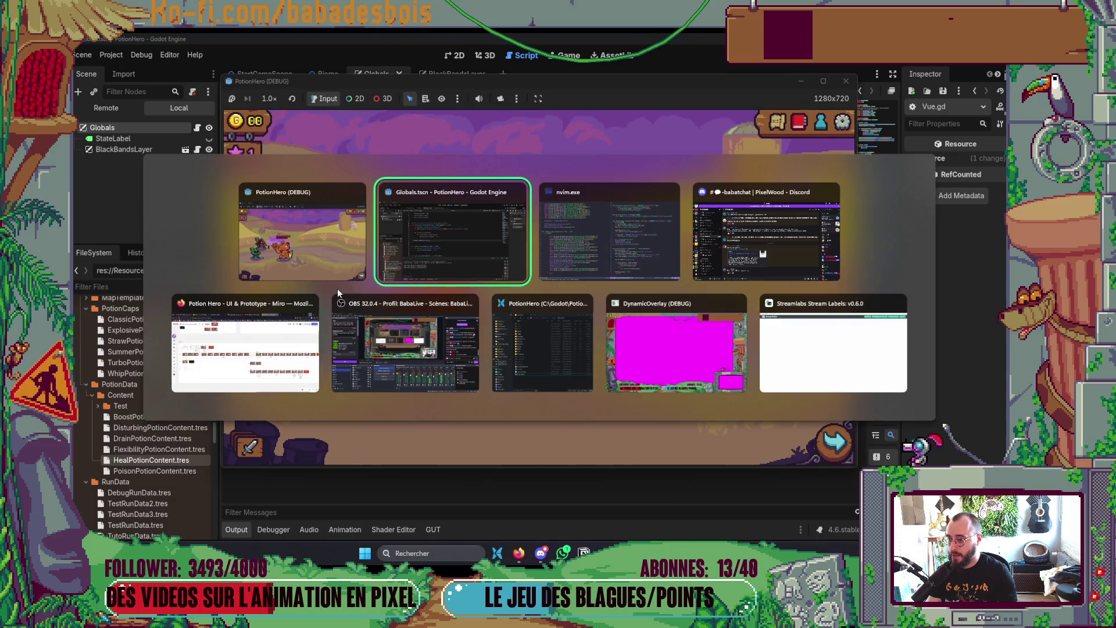
Step: Delete the print_stack() line from trigger_player_action and save Controller.gd
{"action": "key", "text": "d"}
{"action": "key", "text": "d"}
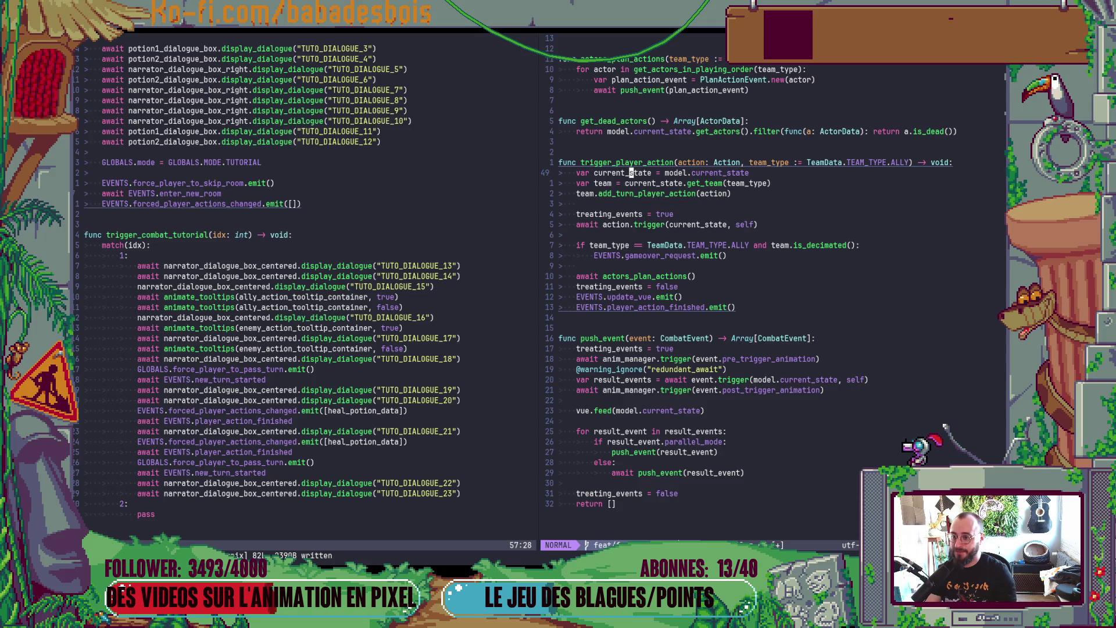
{"action": "type", "text": ":w"}
{"action": "key", "text": "Return"}
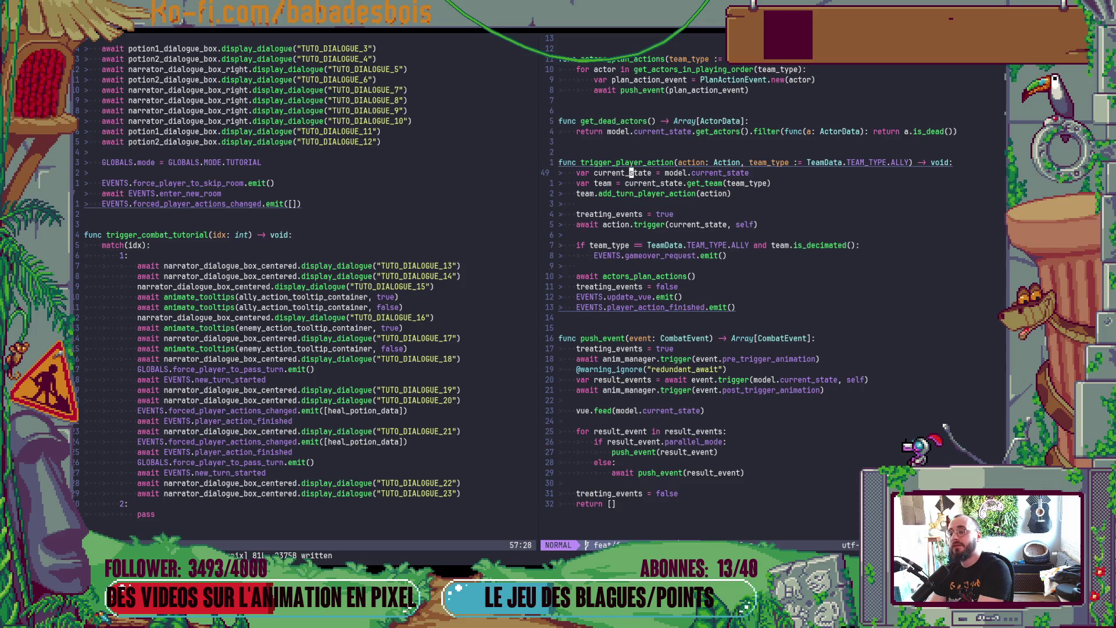
Step: Close the running PotionHero debug window and return to the Godot editor
{"action": "key", "text": "alt+Tab"}
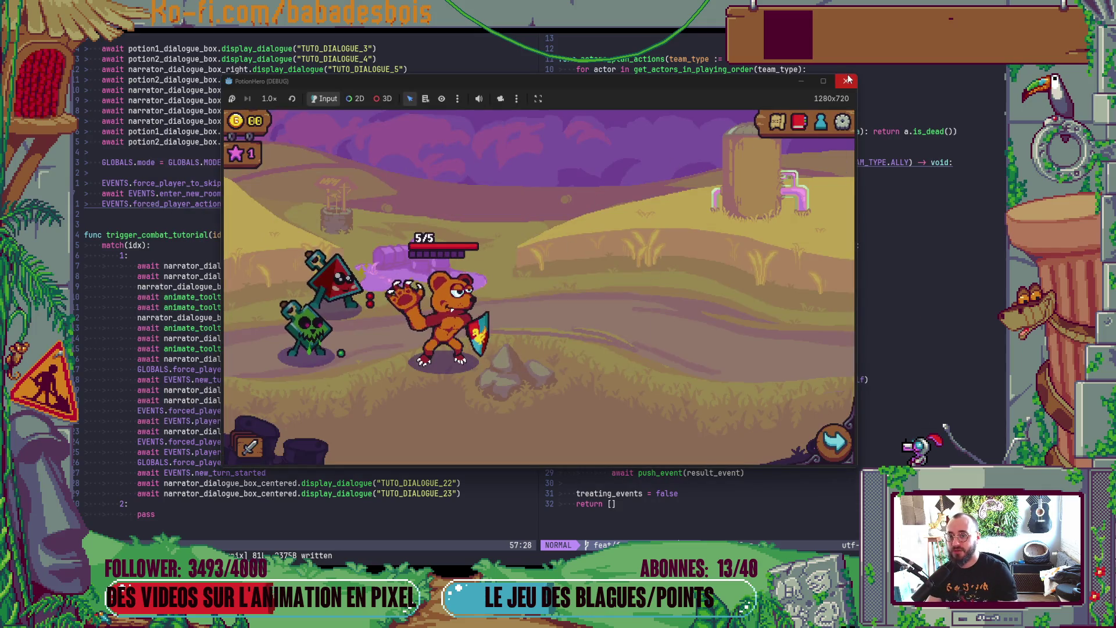
{"action": "left_click", "coordinate": [843, 79]}
{"action": "key", "text": "alt+Tab"}
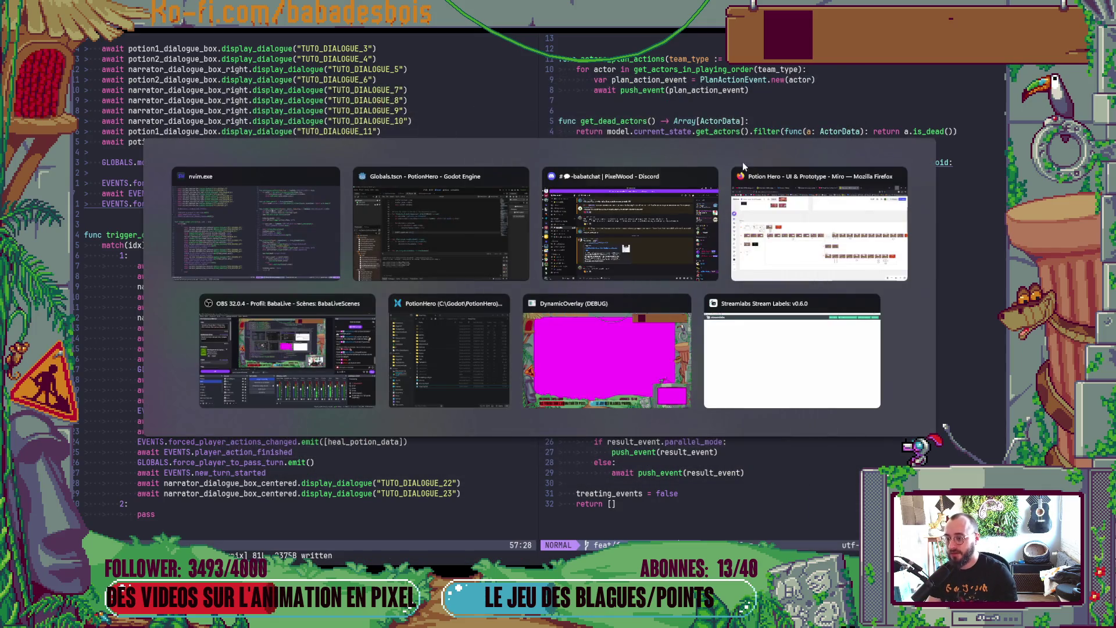
{"action": "left_click", "coordinate": [397, 233]}
Step: Save the current scene, open the TeamVue scene, and widen the scene tree panel
{"action": "left_click", "coordinate": [458, 58]}
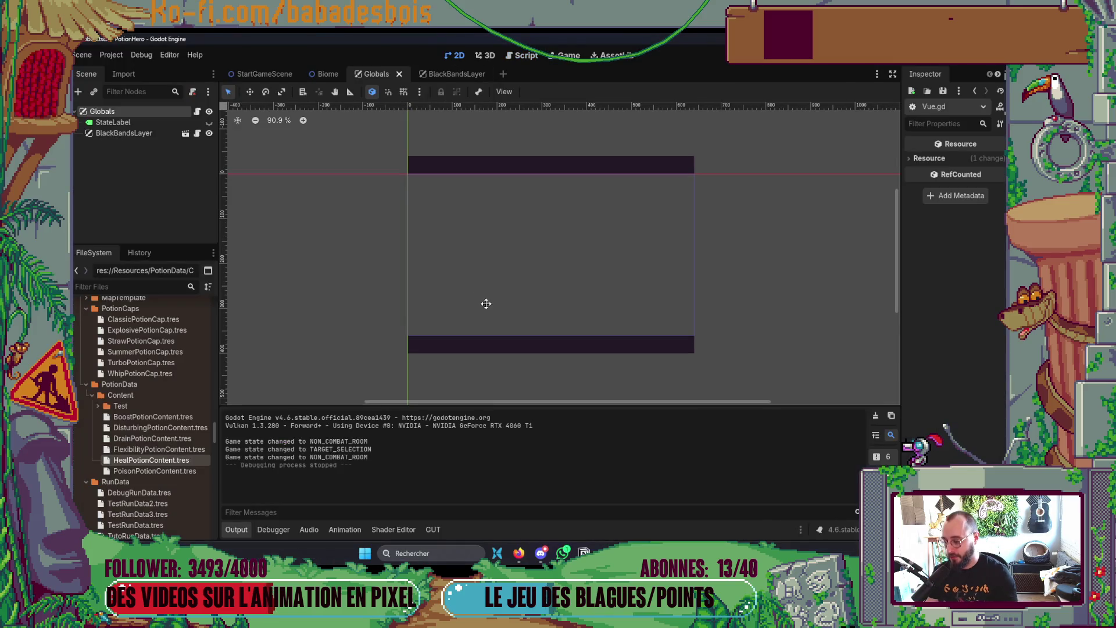
{"action": "key", "text": "ctrl+s"}
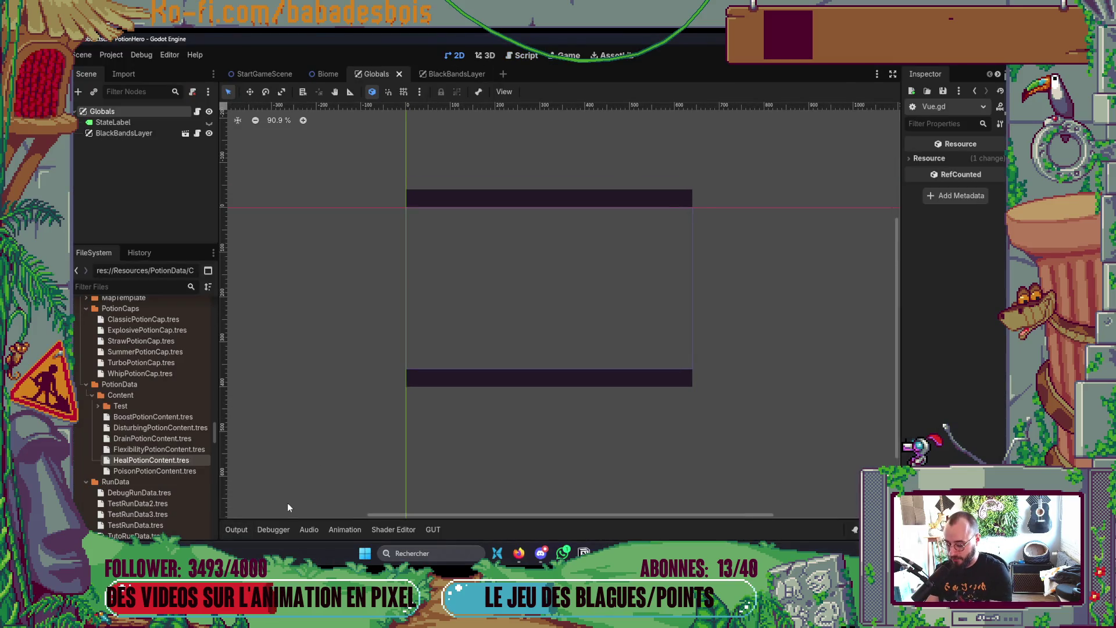
{"action": "key", "text": "ctrl+shift+o"}
{"action": "type", "text": "Team"}
{"action": "key", "text": "Return"}
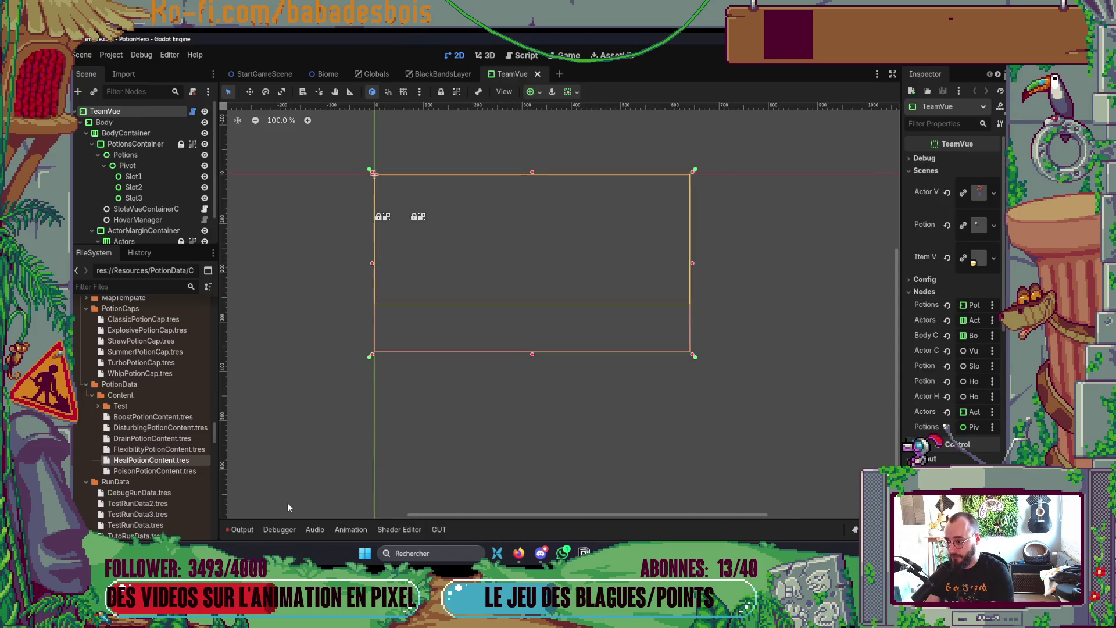
{"action": "scroll", "coordinate": [169, 154], "scroll_direction": "down", "scroll_amount": 1}
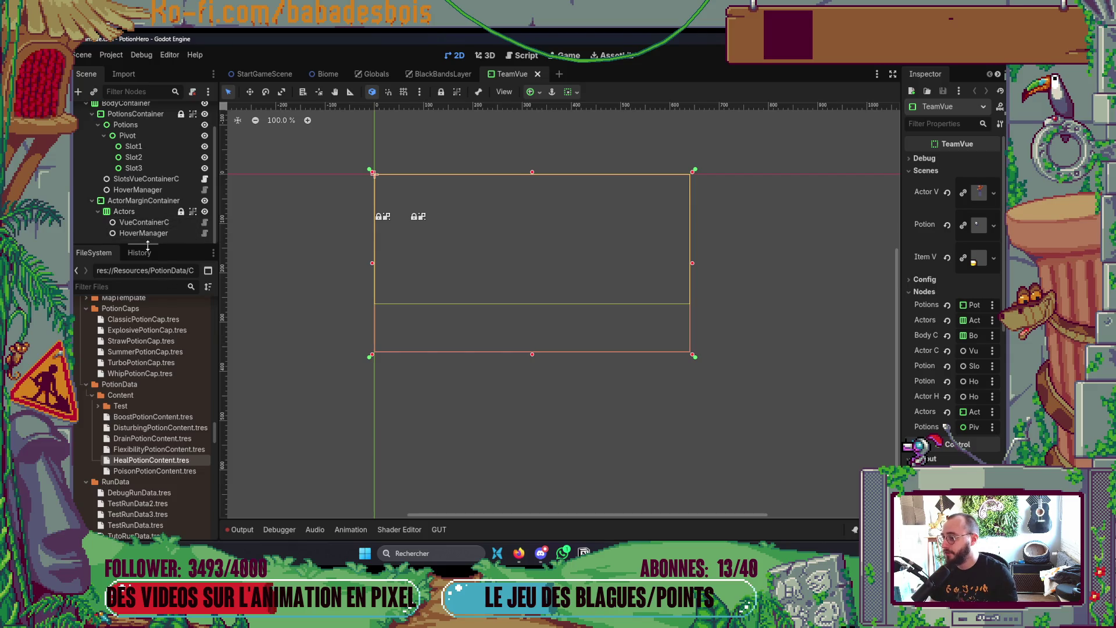
{"action": "left_click_drag", "start_coordinate": [150, 246], "coordinate": [137, 372]}
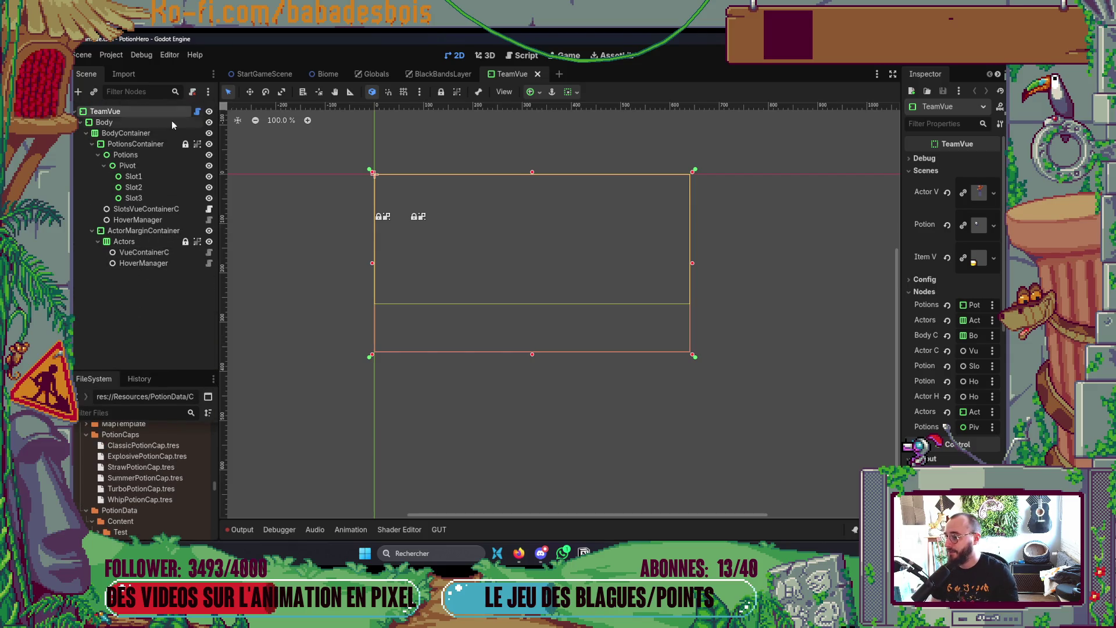
Step: Open the Combat scene's TargetManager script and start an 'if caster' line after line 41
{"action": "key", "text": "ctrl+shift+t"}
{"action": "left_click", "coordinate": [470, 269]}
{"action": "key", "text": "Return"}
{"action": "type", "text": "if cas"}
{"action": "key", "text": "Return"}
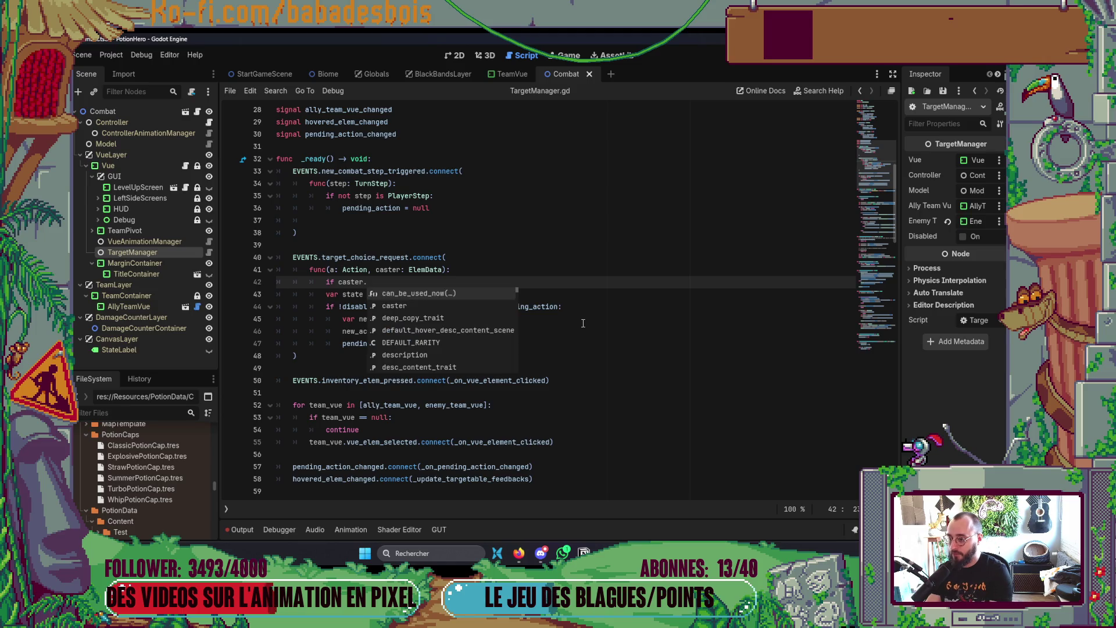
Step: Write an 'if !caster.can_be_used_now(): return' guard and save the script
{"action": "type", "text": "f"}
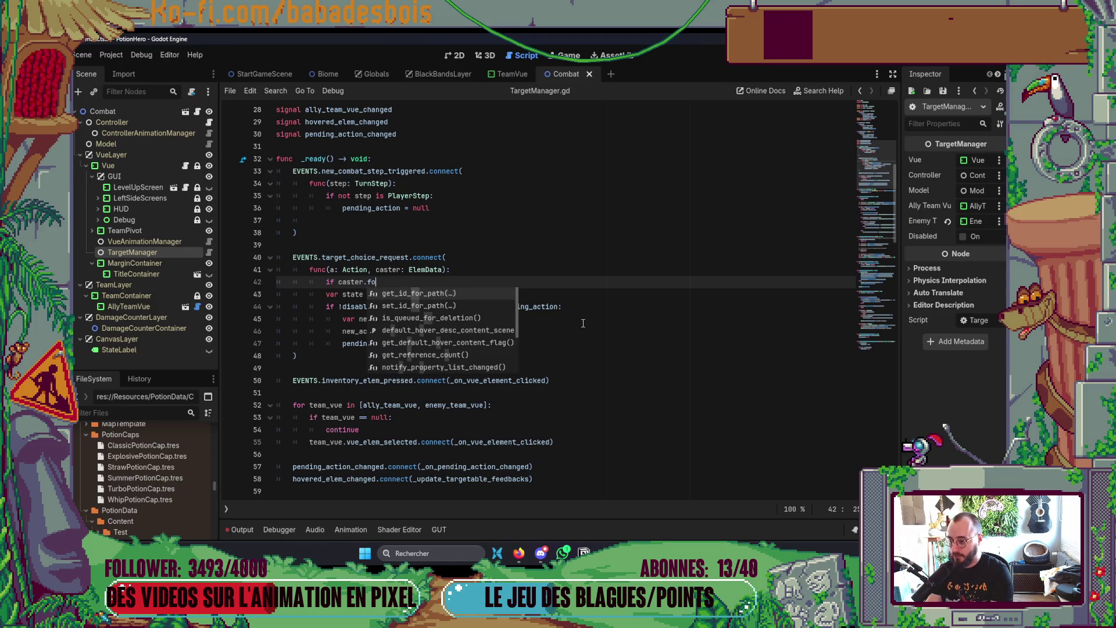
{"action": "key", "text": "BackSpace"}
{"action": "key", "text": "Return"}
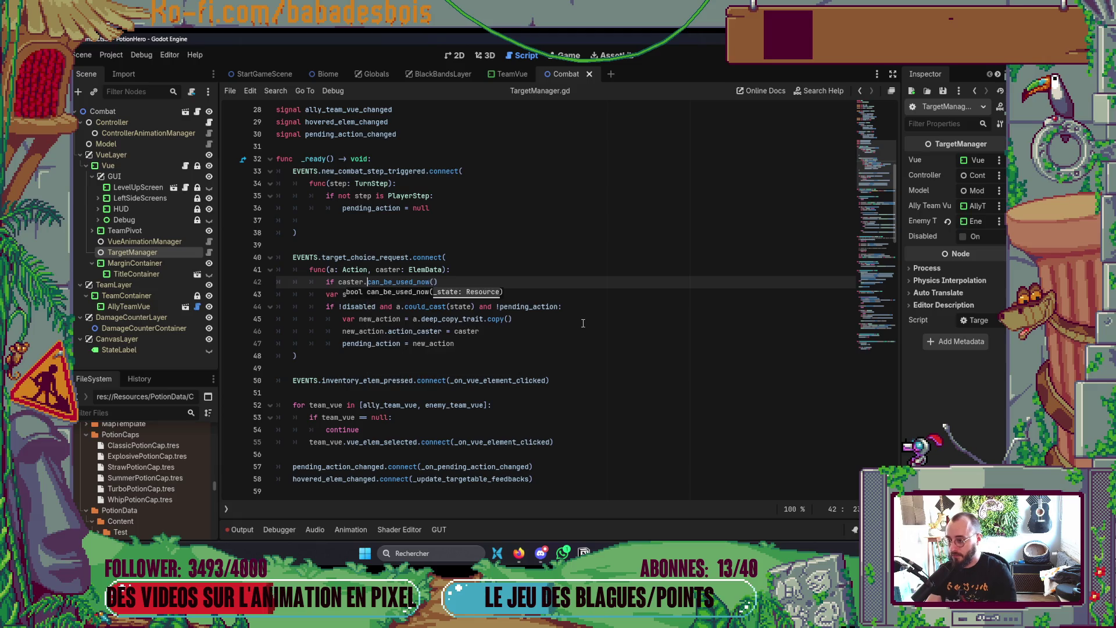
{"action": "type", "text": "!"}
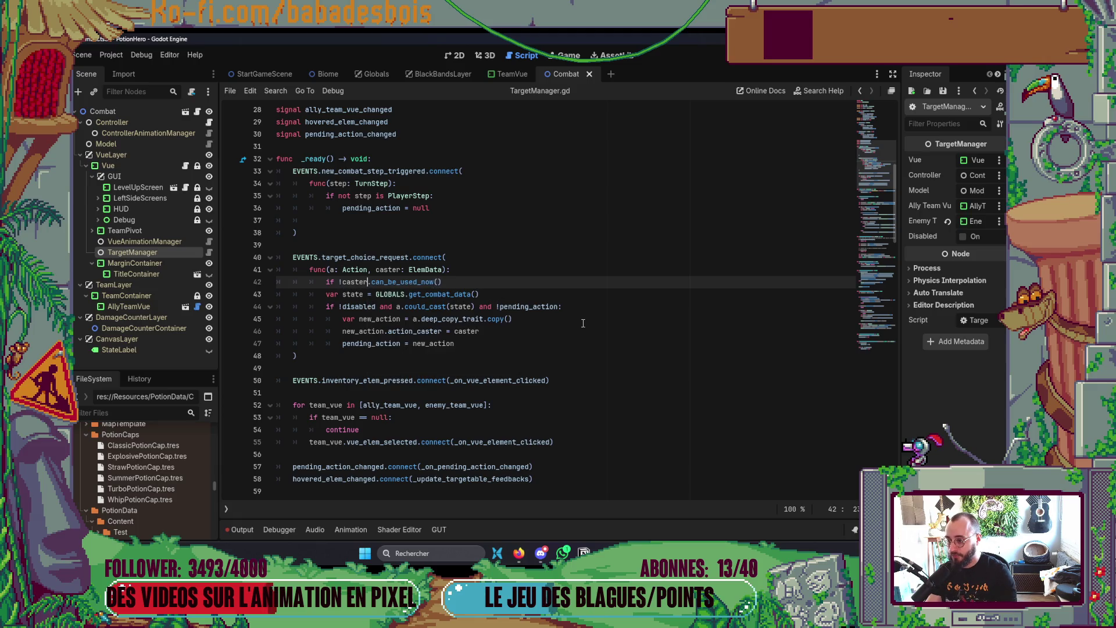
{"action": "key", "text": "End"}
{"action": "type", "text": ":"}
{"action": "key", "text": "Return"}
{"action": "type", "text": "retur"}
{"action": "key", "text": "ctrl+s"}
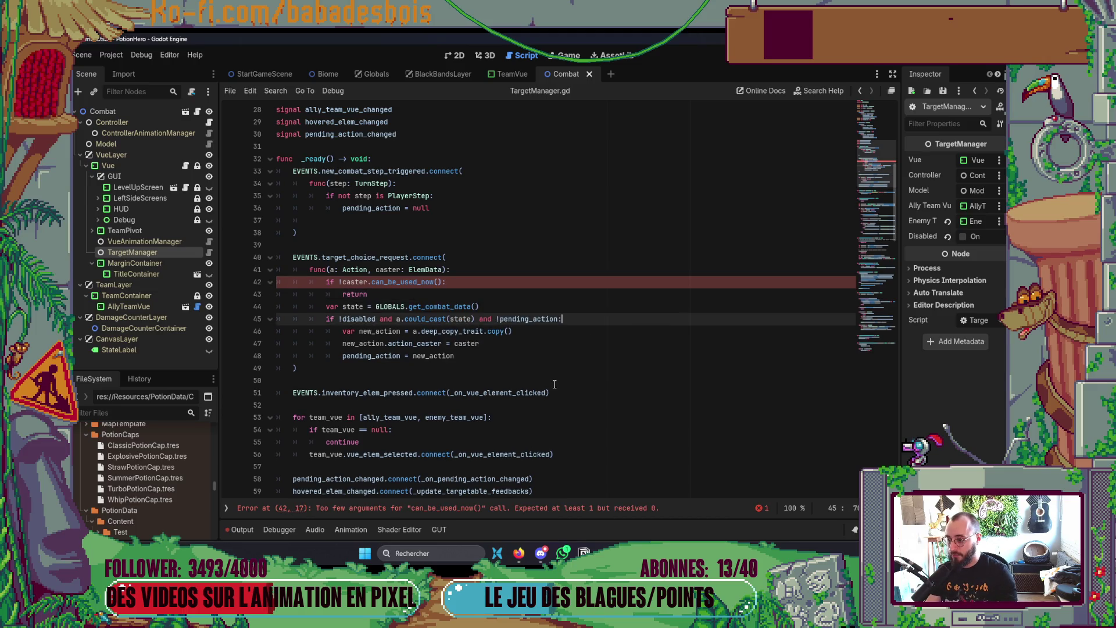
Step: Delete the new caster guard lines 42–43 again
{"action": "left_click", "coordinate": [437, 388]}
{"action": "left_click_drag", "start_coordinate": [384, 294], "coordinate": [276, 282]}
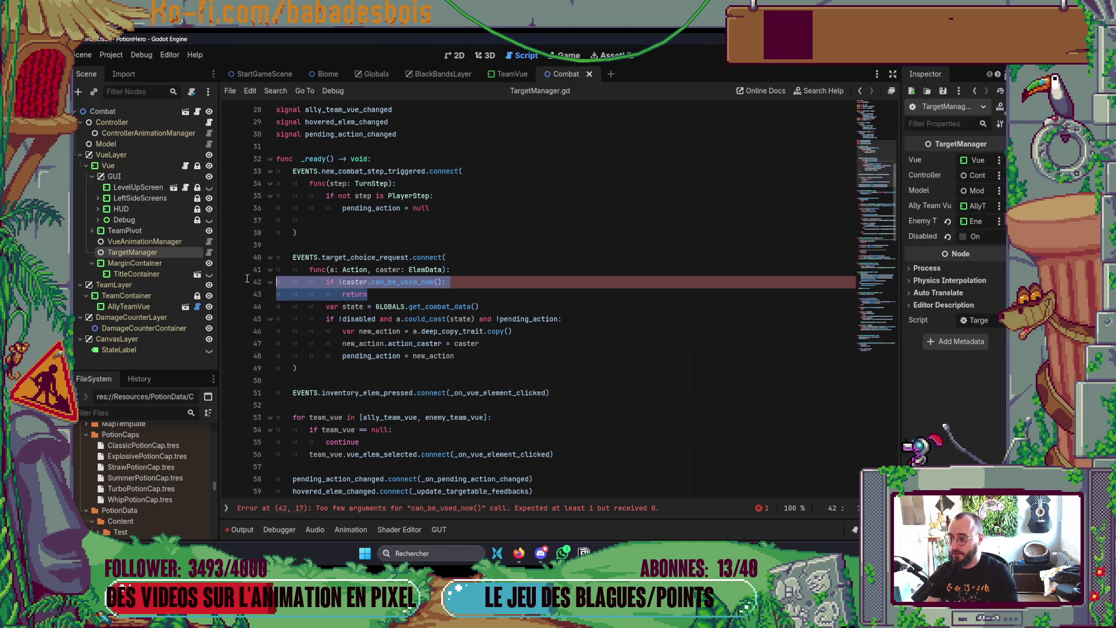
{"action": "key", "text": "BackSpace"}
{"action": "key", "text": "Down"}
{"action": "key", "text": "Down"}
{"action": "key", "text": "Down"}
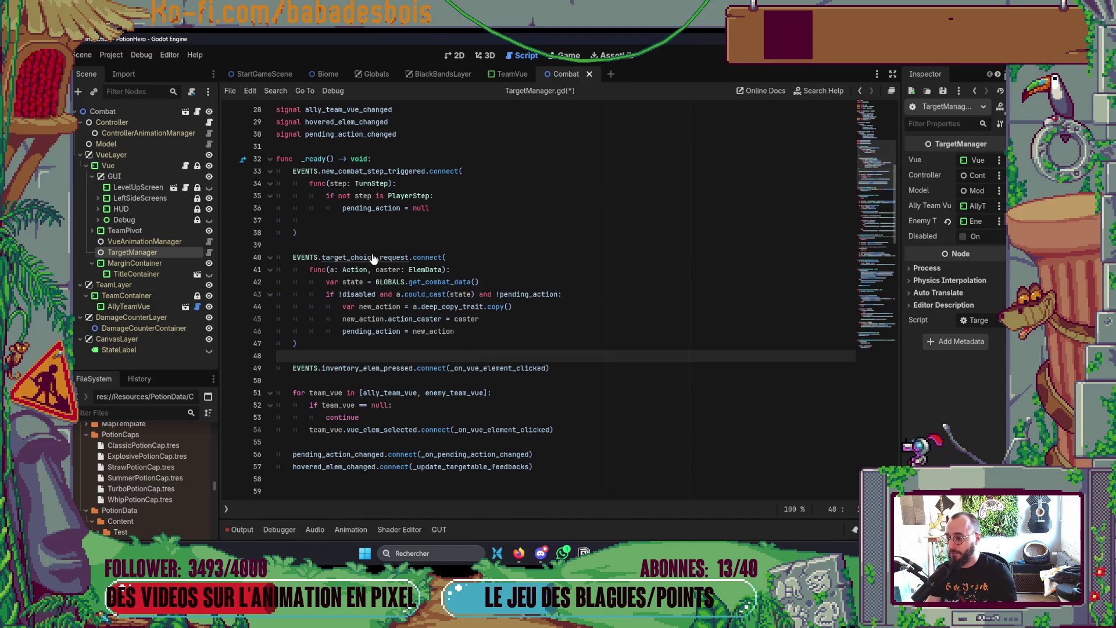
{"action": "left_click", "coordinate": [601, 276]}
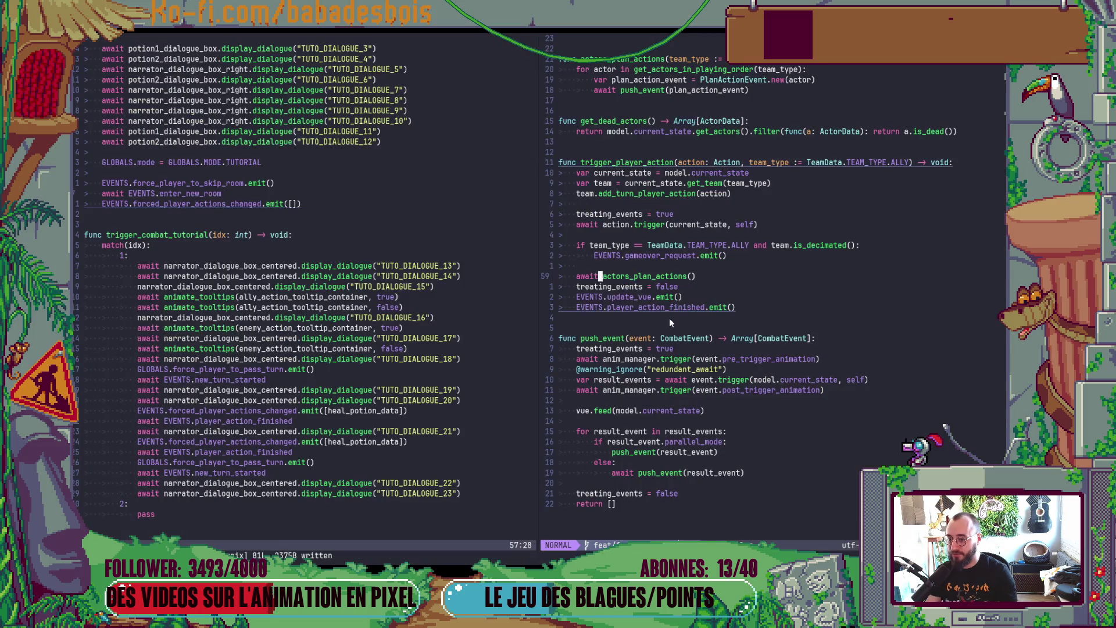
Step: Open TargetManager.gd and delete the caster can_be_used_now guard and return lines
{"action": "key", "text": "space"}
{"action": "key", "text": "f"}
{"action": "key", "text": "f"}
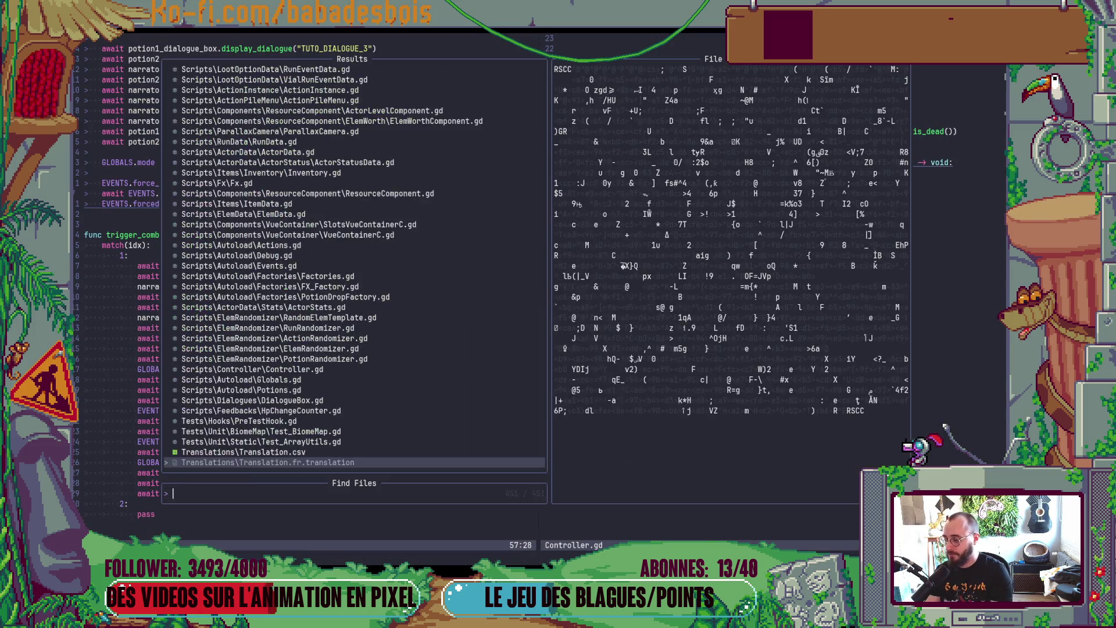
{"action": "type", "text": "Ta"}
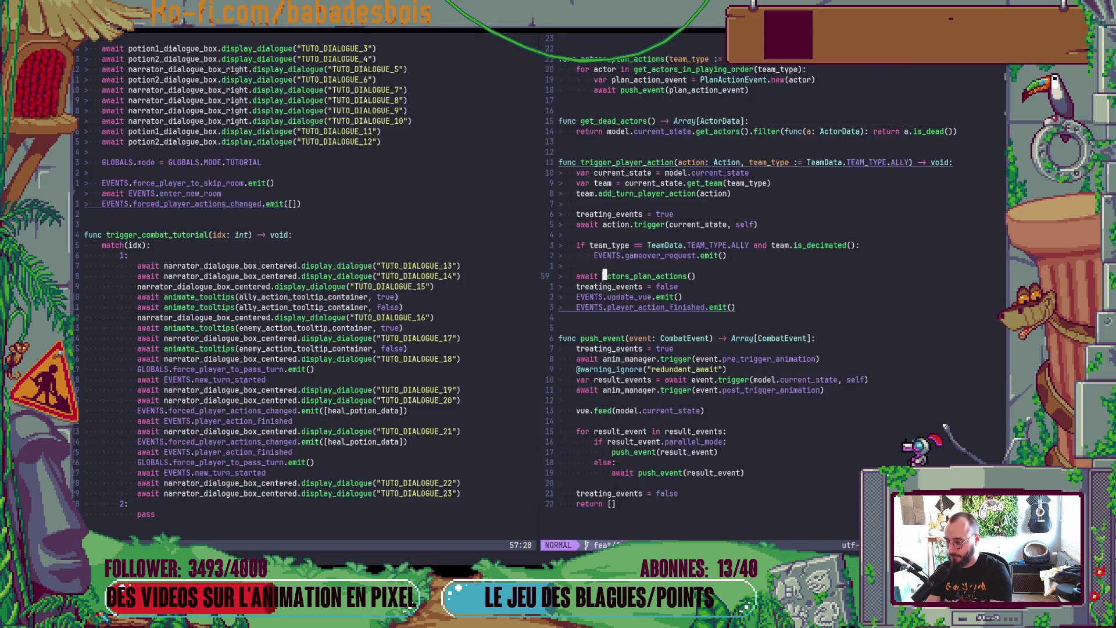
{"action": "type", "text": "rgetMan"}
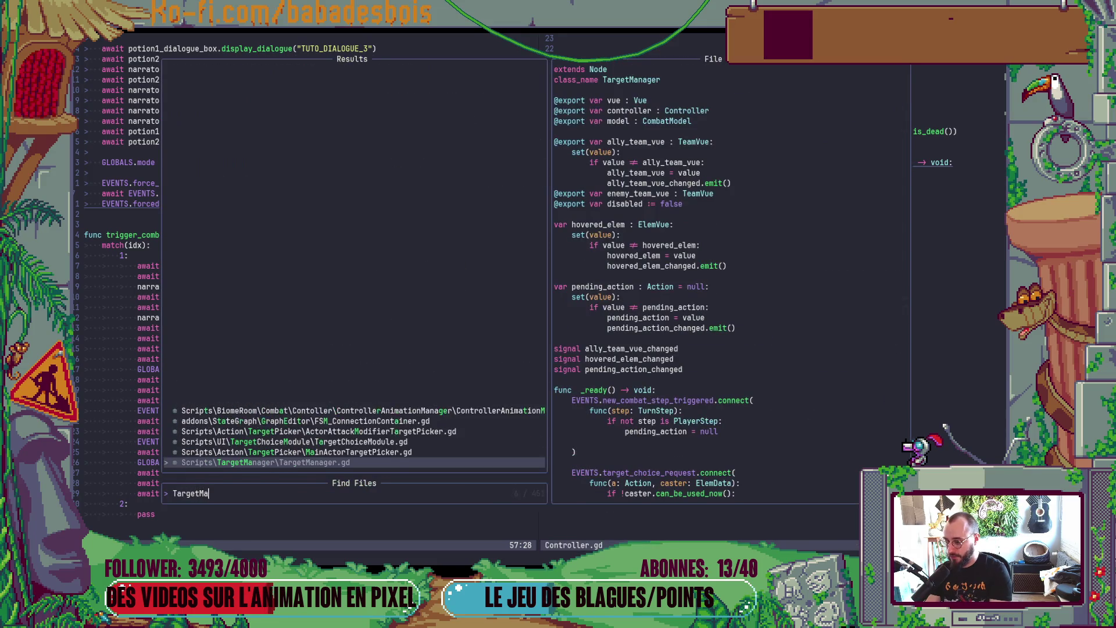
{"action": "key", "text": "Return"}
{"action": "key", "text": "ctrl+d"}
{"action": "key", "text": "k"}
{"action": "key", "text": "k"}
{"action": "key", "text": "k"}
{"action": "key", "text": "shift+v"}
{"action": "key", "text": "j"}
{"action": "key", "text": "d"}
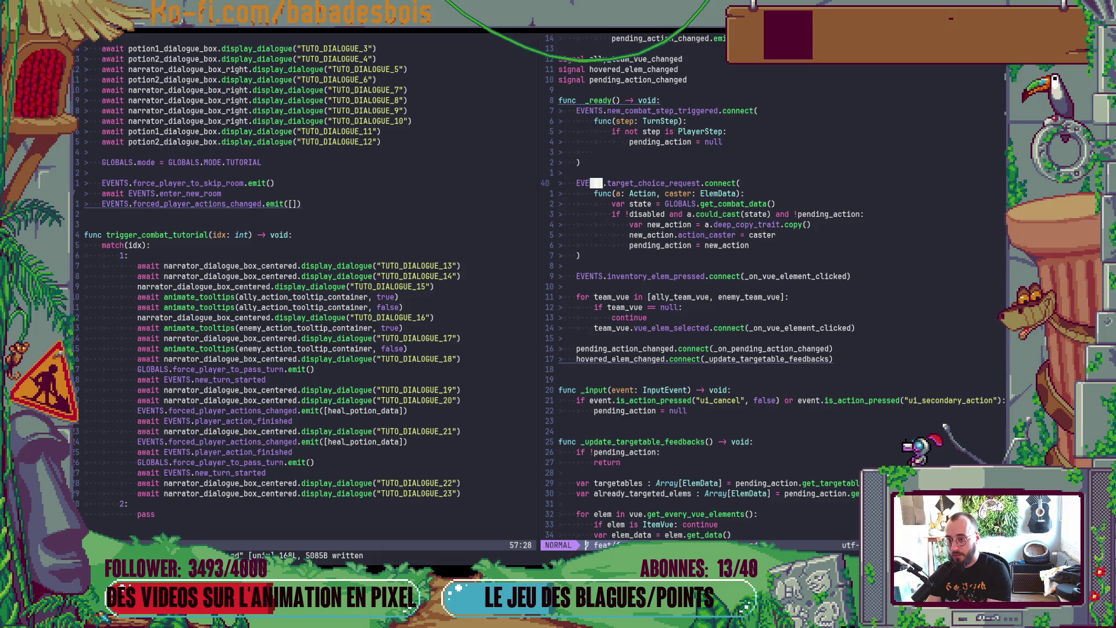
Step: Grep the project for target_choice_request and open the line 149 match in _on_vue_element_clicked
{"action": "key", "text": "space"}
{"action": "key", "text": "s"}
{"action": "key", "text": "w"}
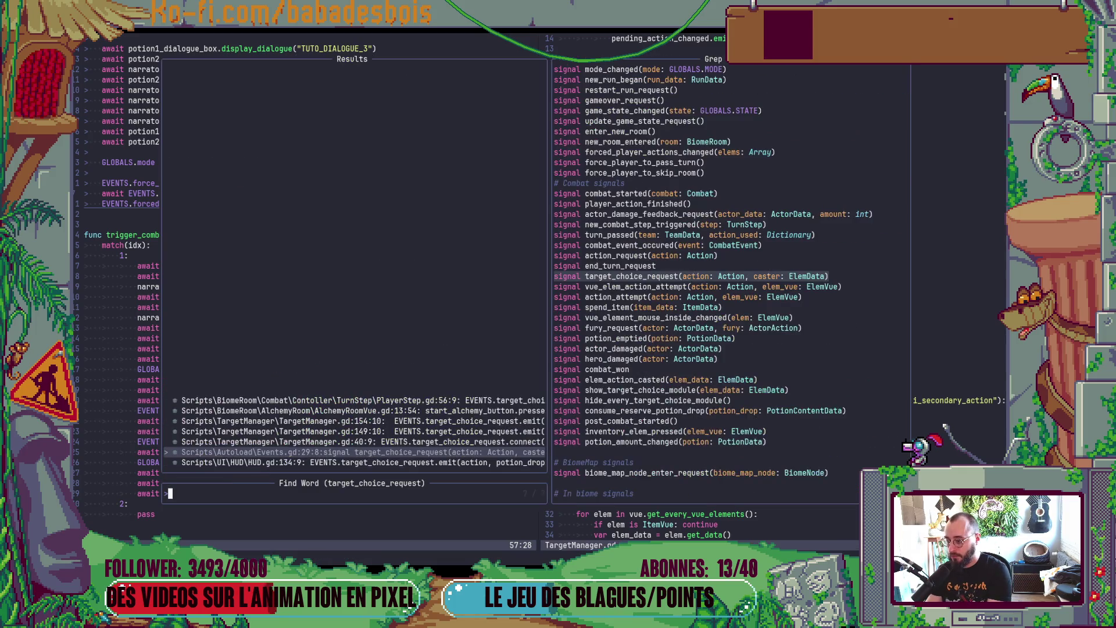
{"action": "left_click", "coordinate": [360, 442]}
{"action": "left_click", "coordinate": [360, 432]}
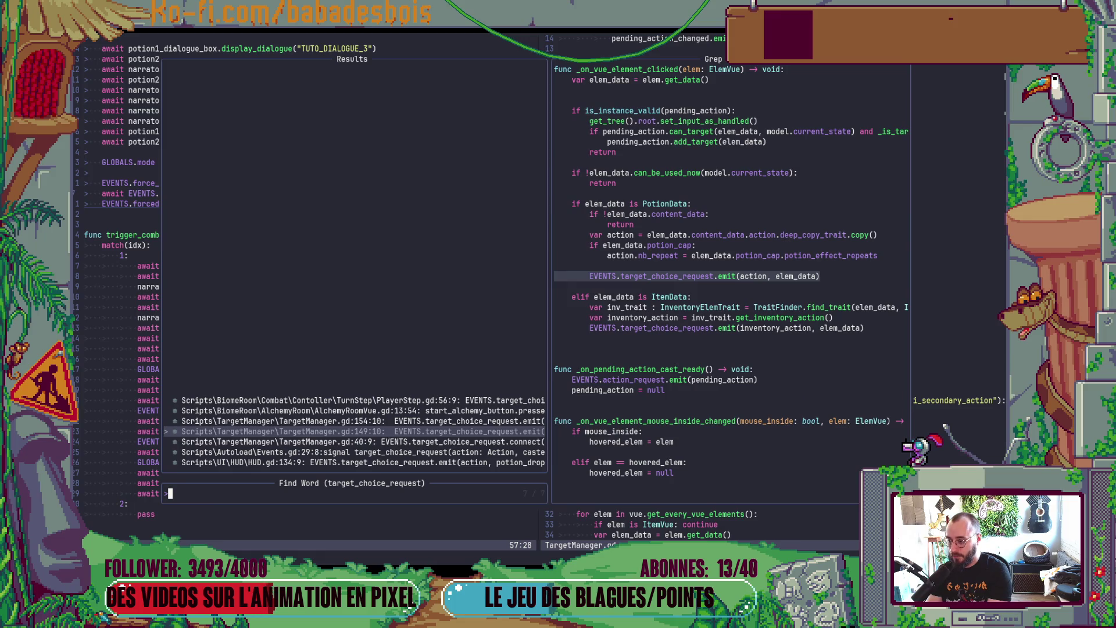
{"action": "left_click", "coordinate": [361, 421]}
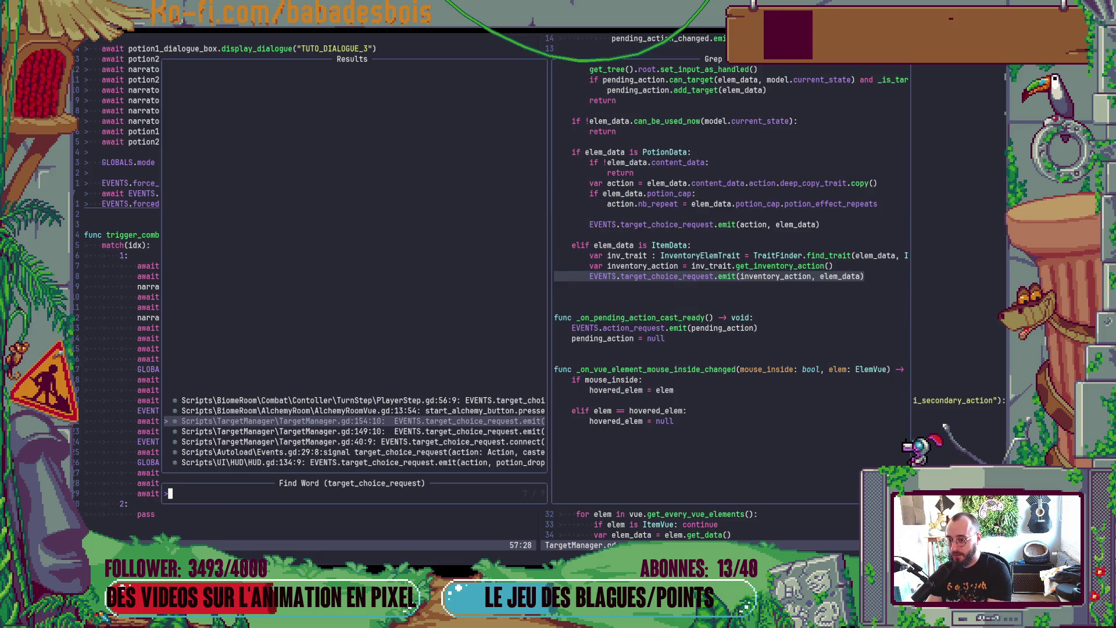
{"action": "left_click", "coordinate": [361, 431]}
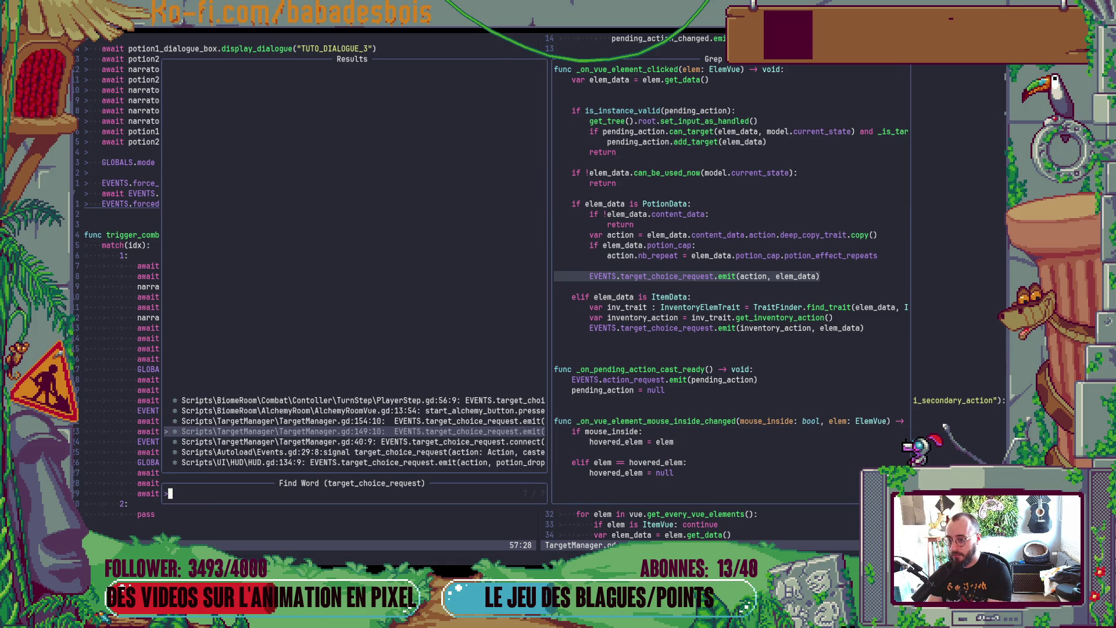
{"action": "left_click", "coordinate": [361, 442]}
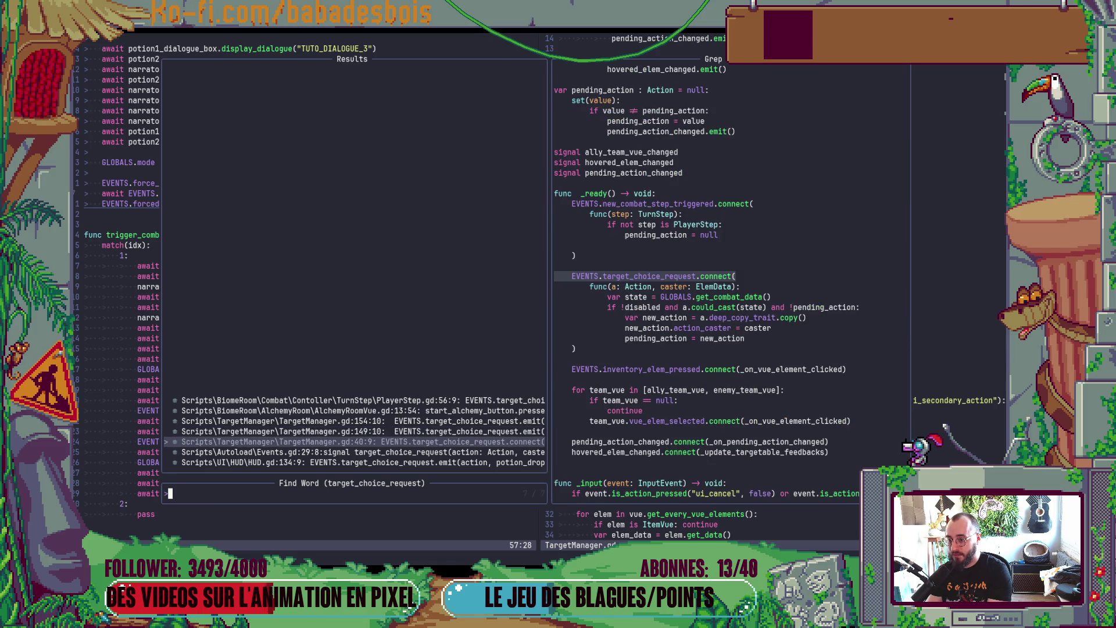
{"action": "left_click", "coordinate": [361, 431]}
{"action": "key", "text": "Return"}
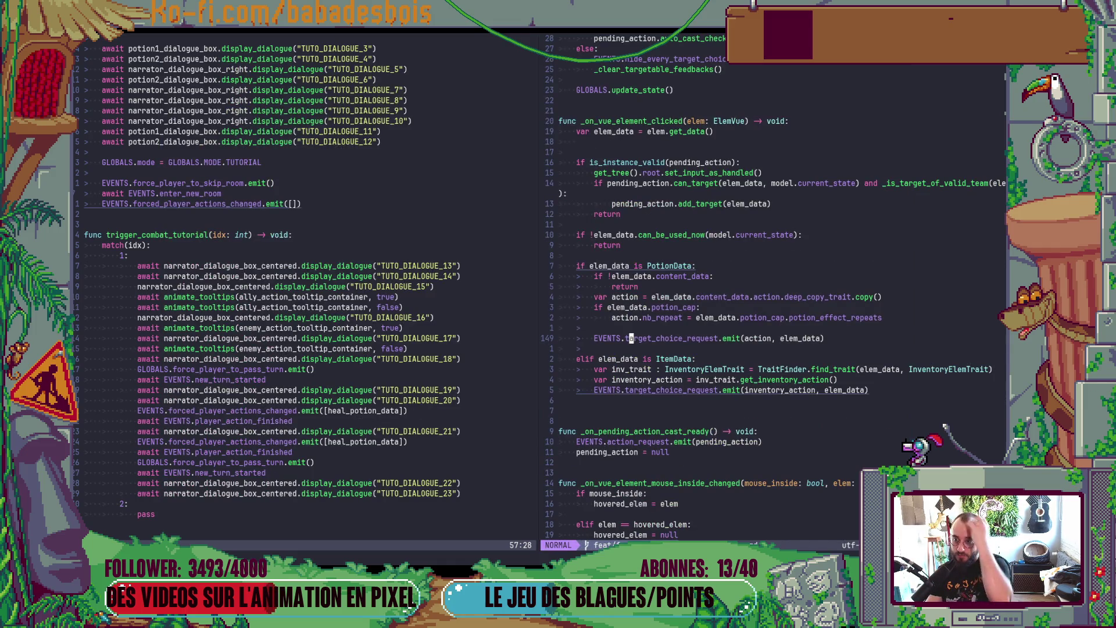
Step: Remove the blank line atop _on_vue_element_clicked and begin an elem can_be_used_now condition
{"action": "left_click", "coordinate": [661, 153]}
{"action": "key", "text": "d"}
{"action": "key", "text": "d"}
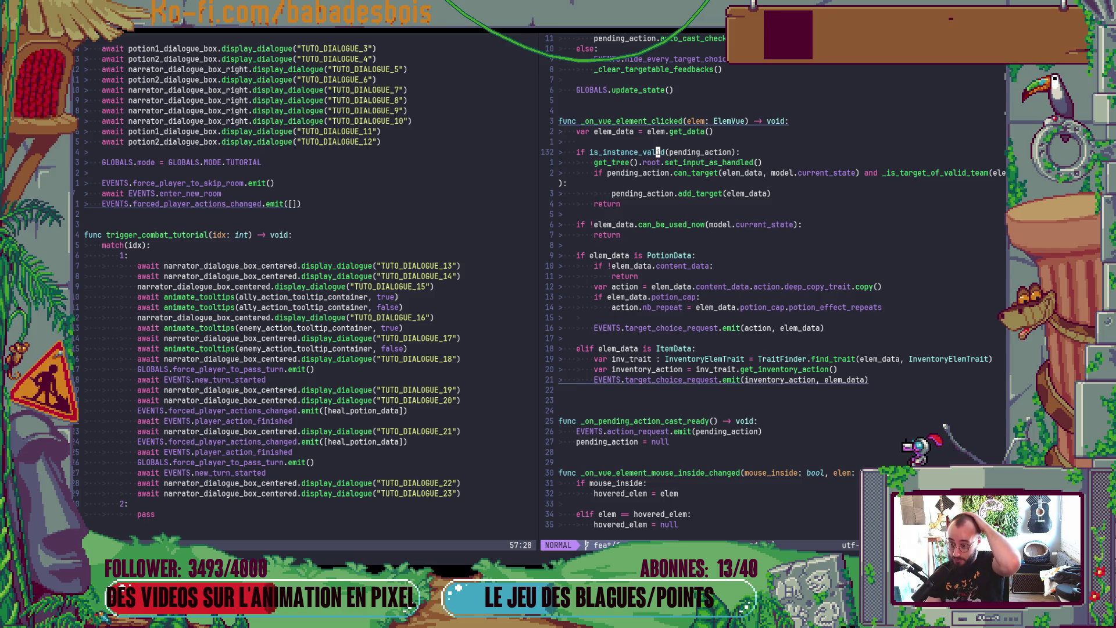
{"action": "key", "text": "shift+o"}
{"action": "type", "text": "if ene"}
{"action": "key", "text": "BackSpace"}
{"action": "key", "text": "BackSpace"}
{"action": "type", "text": "l"}
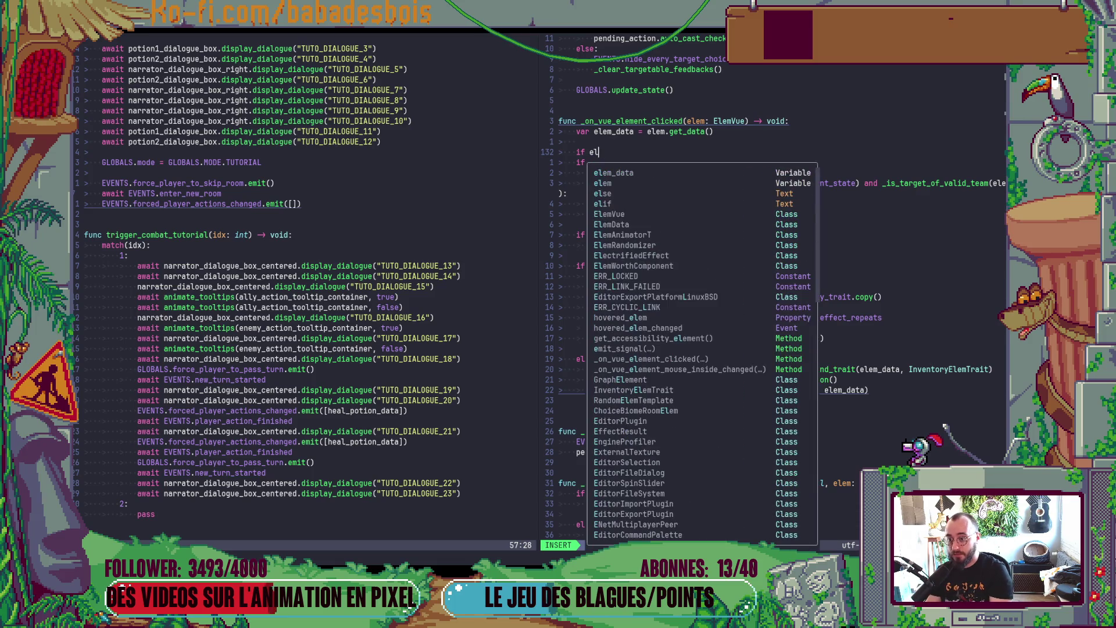
{"action": "type", "text": "em_data.cel"}
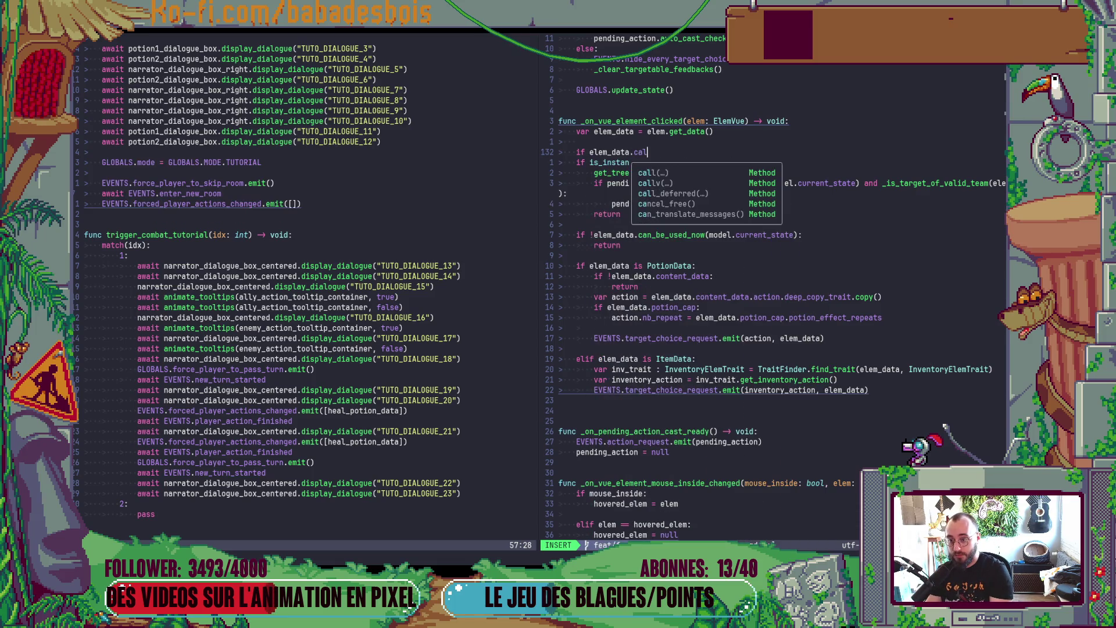
{"action": "key", "text": "BackSpace"}
{"action": "key", "text": "BackSpace"}
{"action": "type", "text": "an"}
{"action": "key", "text": "Tab"}
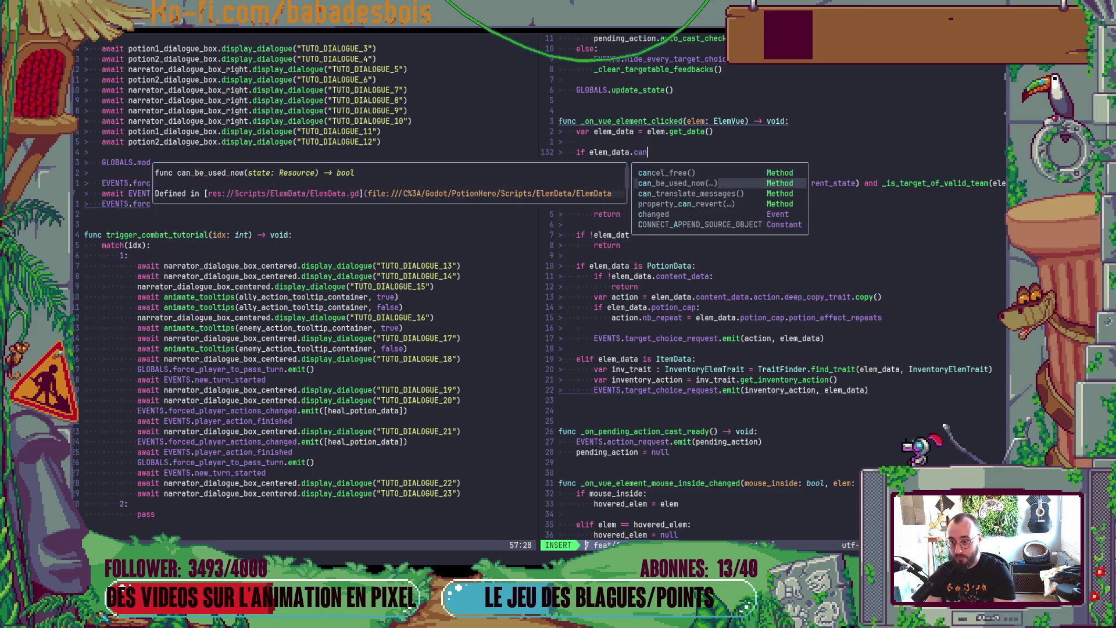
{"action": "type", "text": "("}
Step: Negate the condition with ! and close the can_be_used_now() call
{"action": "key", "text": "Escape"}
{"action": "type", "text": "Bi!"}
{"action": "key", "text": "Escape"}
{"action": "key", "text": "dollar"}
{"action": "type", "text": ")"}
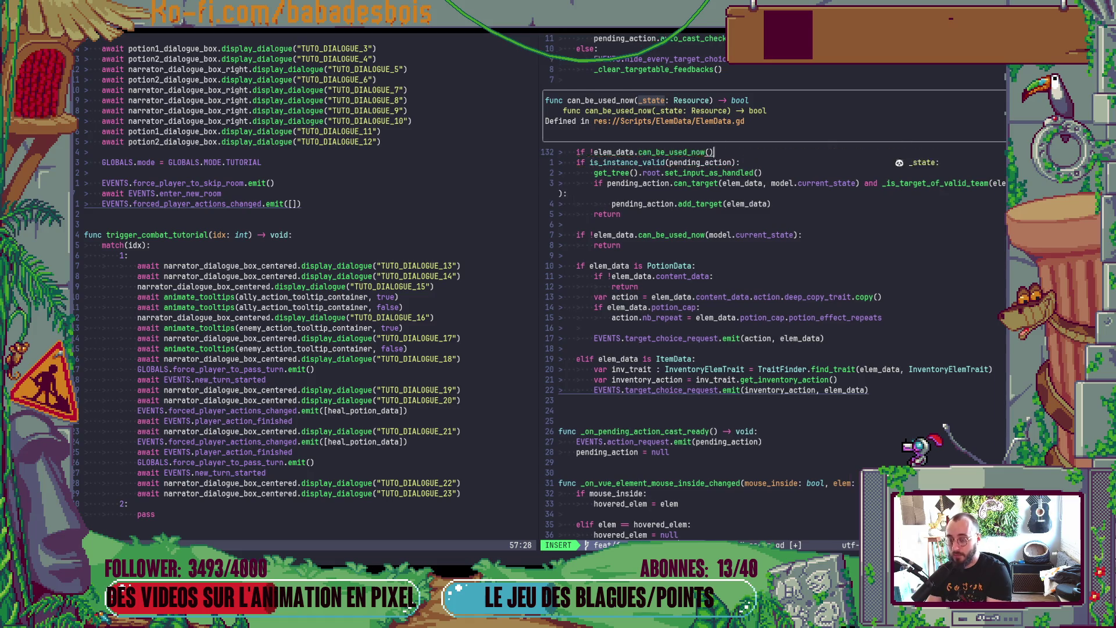
{"action": "key", "text": "Escape"}
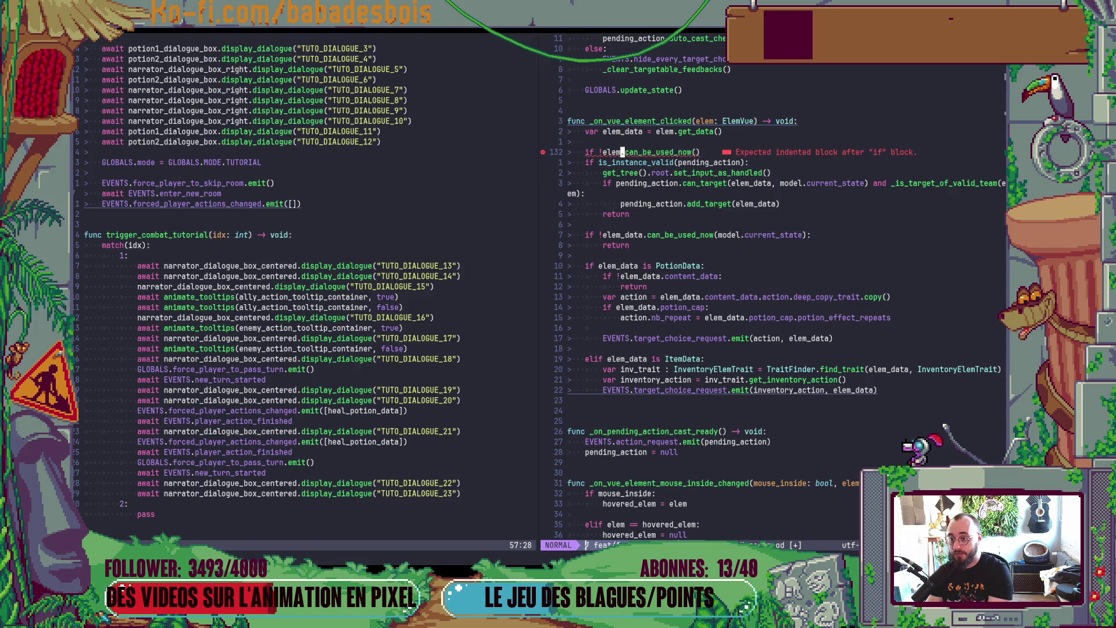
Step: Add ': return' as the early-return body, save, and run the project with F5
{"action": "type", "text": ":"}
{"action": "key", "text": "Return"}
{"action": "type", "text": "return"}
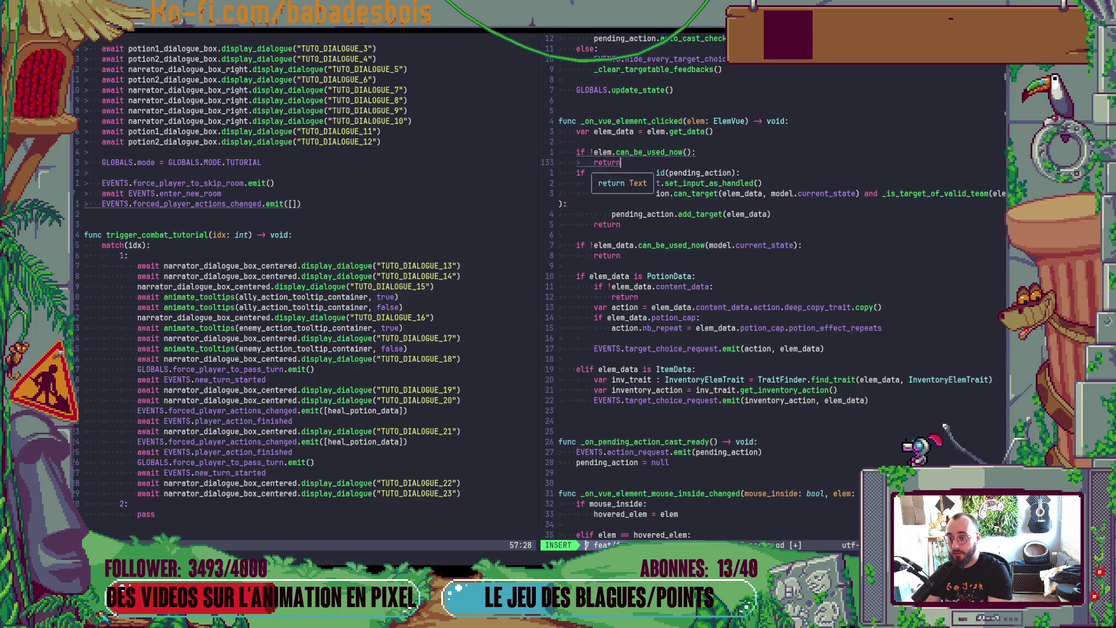
{"action": "key", "text": "Return"}
{"action": "key", "text": "Escape"}
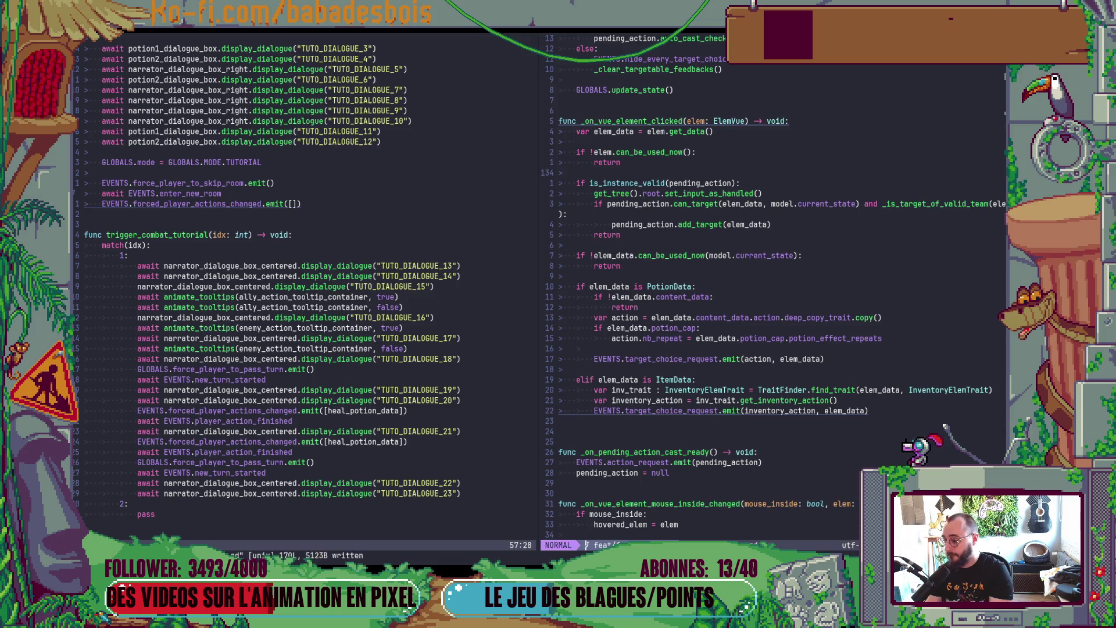
{"action": "key", "text": "alt+Tab"}
{"action": "key", "text": "F5"}
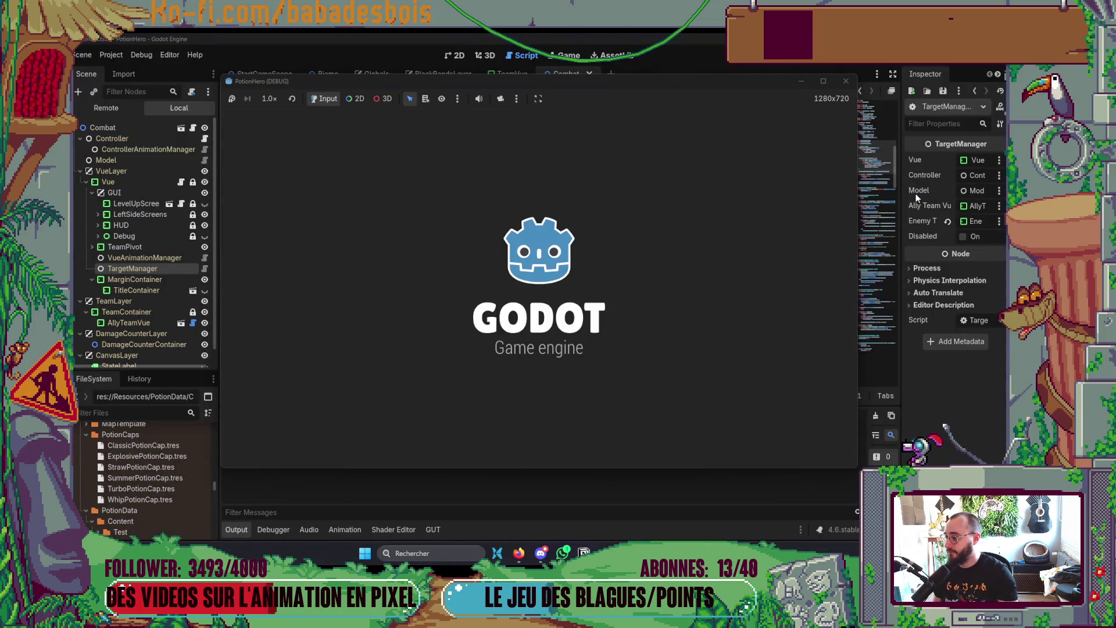
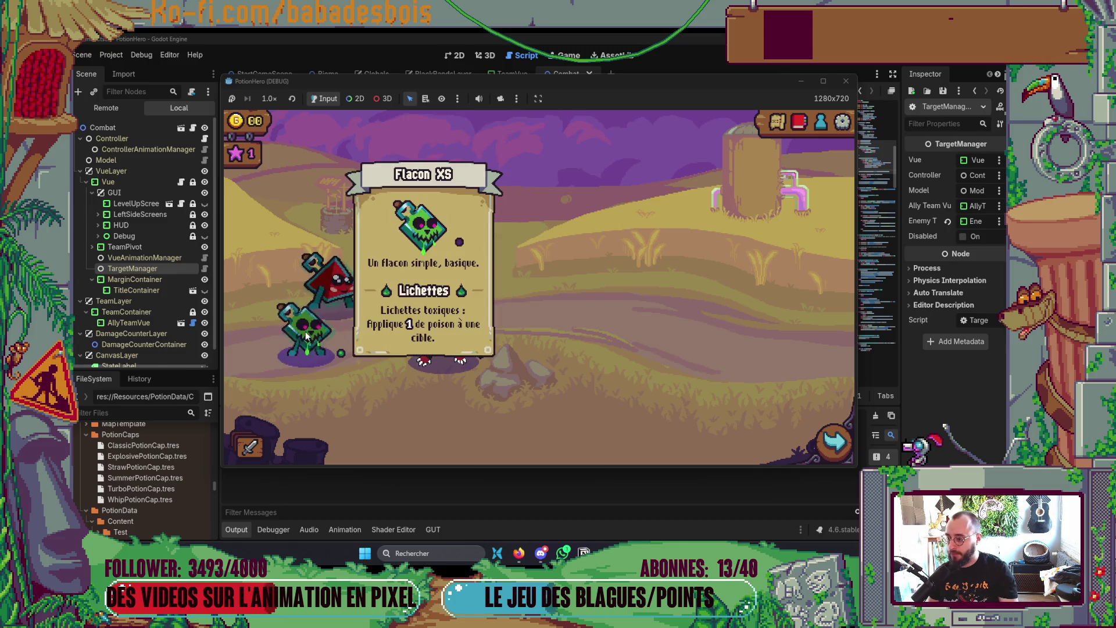
Step: Enter the Ferme malfamée fight, click through the combat tutorial, and pass the turn as instructed
{"action": "left_click", "coordinate": [840, 440]}
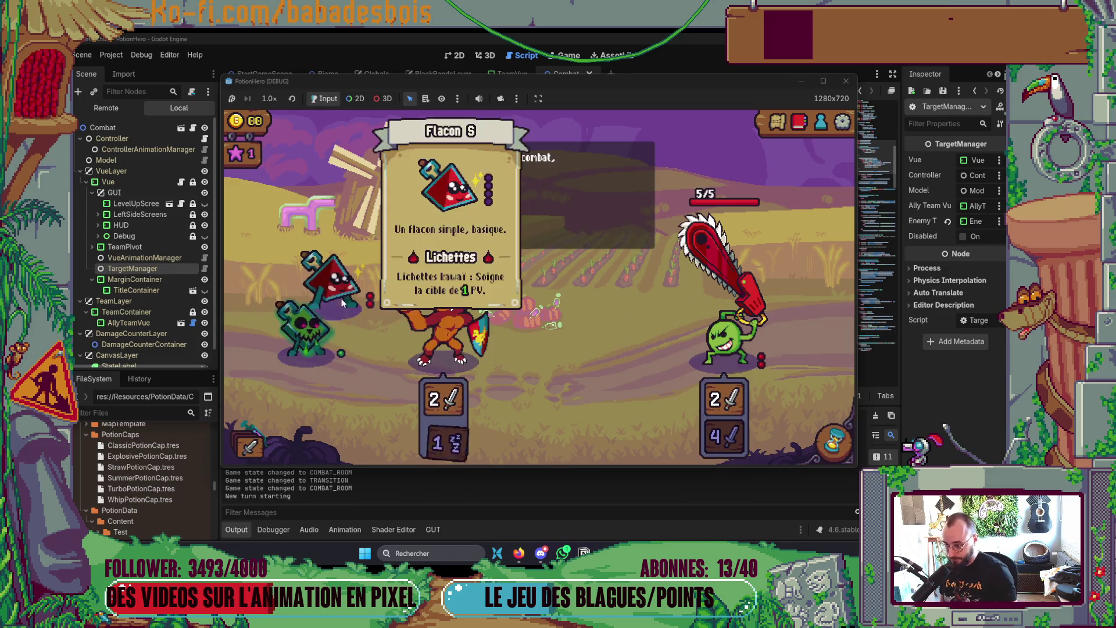
{"action": "left_click", "coordinate": [563, 264]}
{"action": "left_click", "coordinate": [562, 264]}
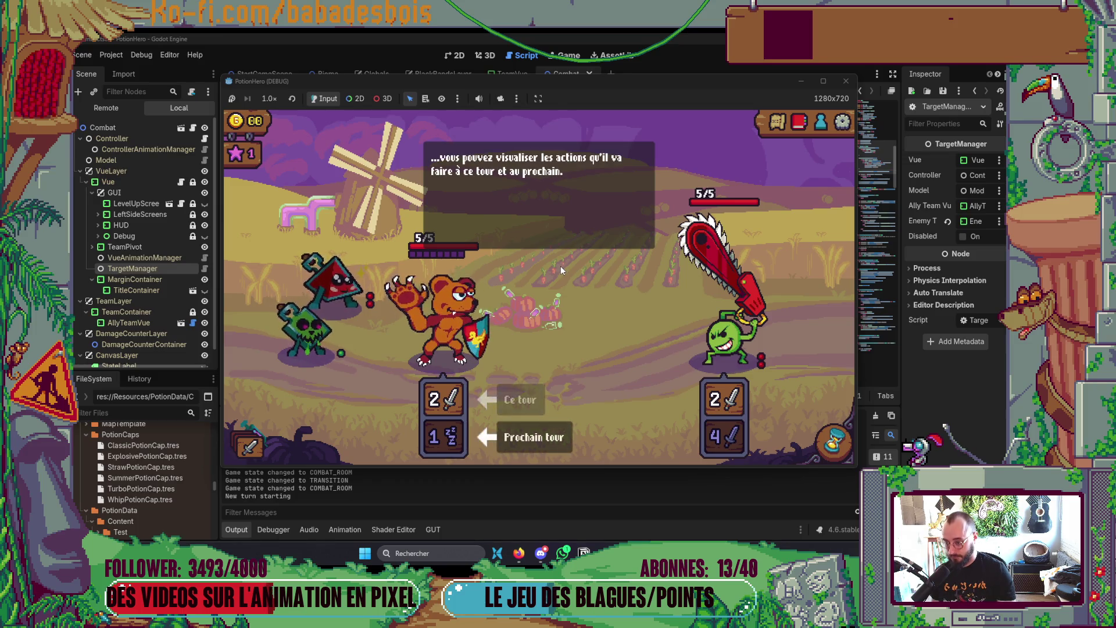
{"action": "left_click", "coordinate": [560, 266]}
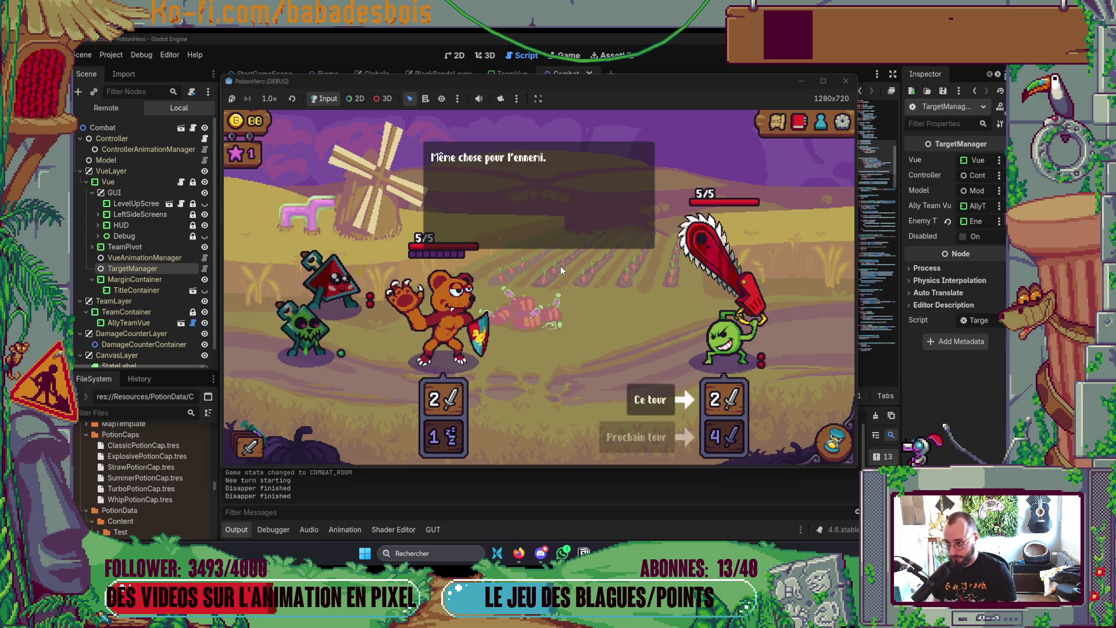
{"action": "left_click", "coordinate": [560, 266]}
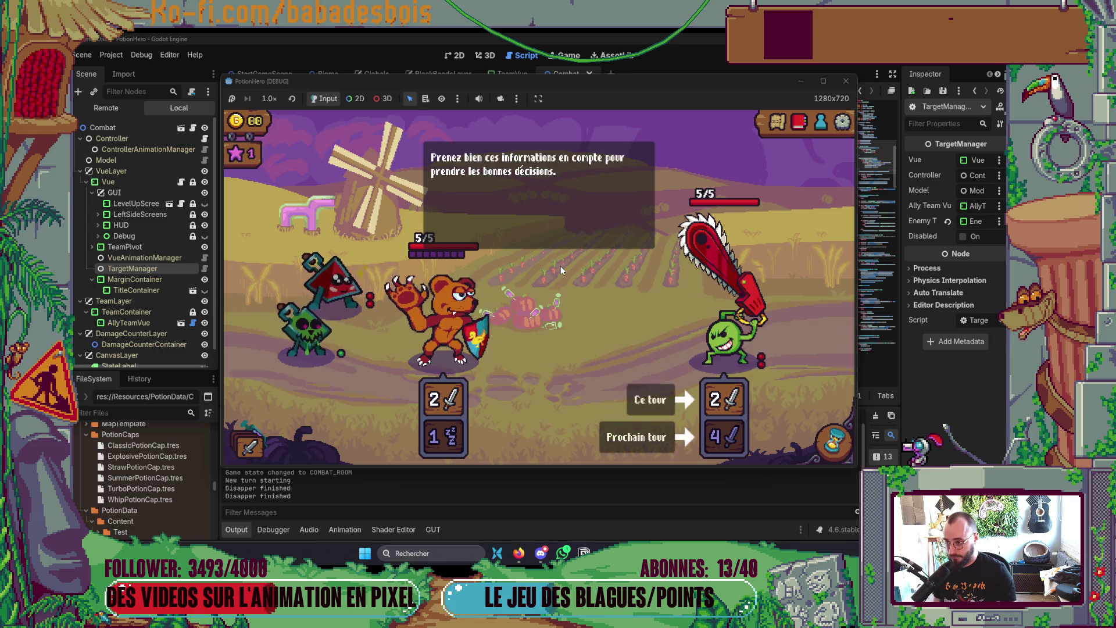
{"action": "left_click", "coordinate": [561, 267]}
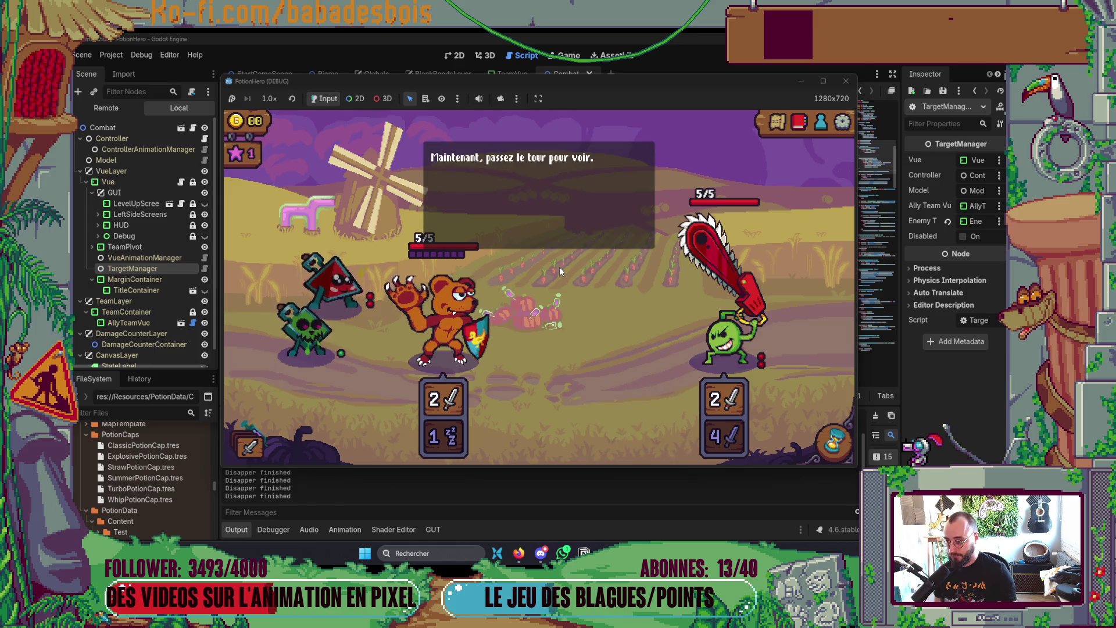
{"action": "mouse_move", "coordinate": [350, 293]}
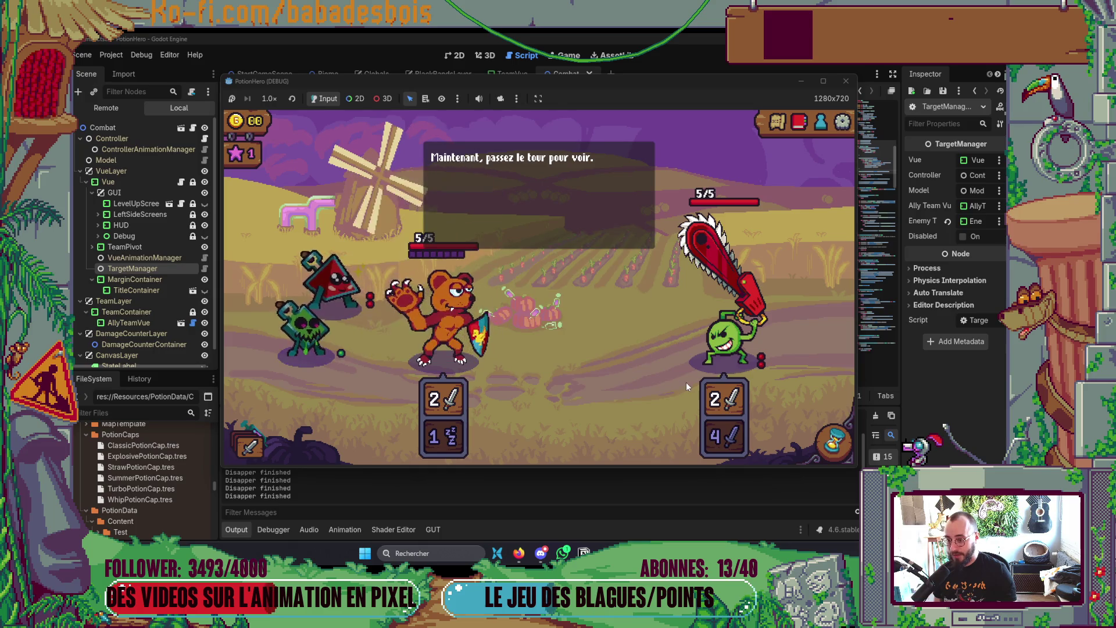
{"action": "left_click", "coordinate": [686, 382]}
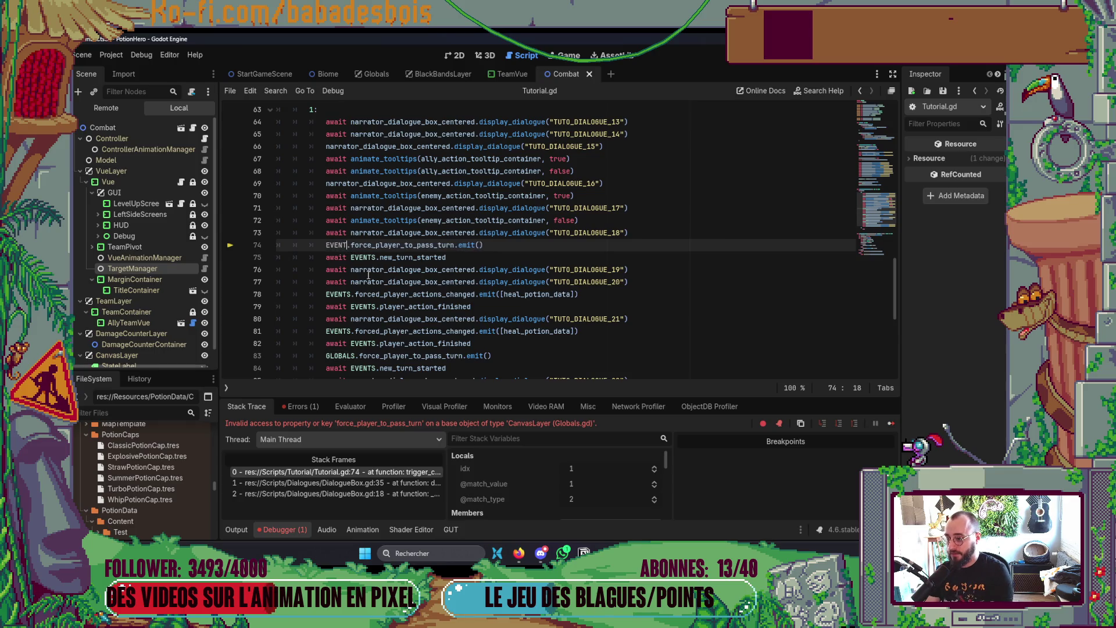
Step: Replace GLOBALS with EVENTS on Tutorial.gd line 83 and rerun the game with F5
{"action": "left_click", "coordinate": [594, 282]}
{"action": "scroll", "coordinate": [541, 305], "scroll_direction": "down", "scroll_amount": 1}
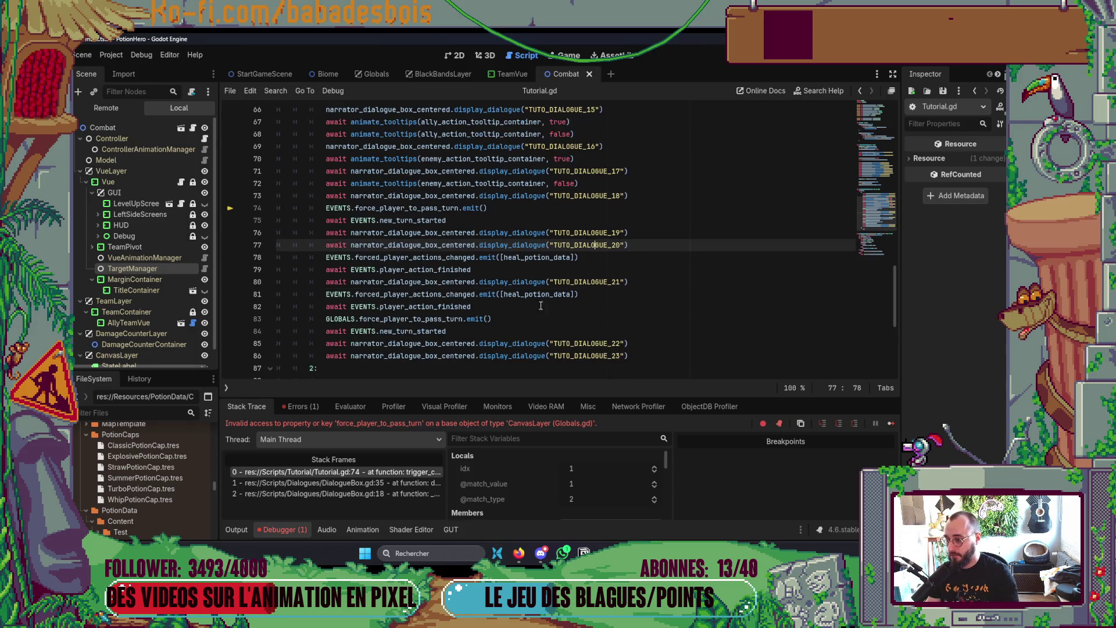
{"action": "double_click", "coordinate": [351, 318]}
{"action": "type", "text": "EVENT"}
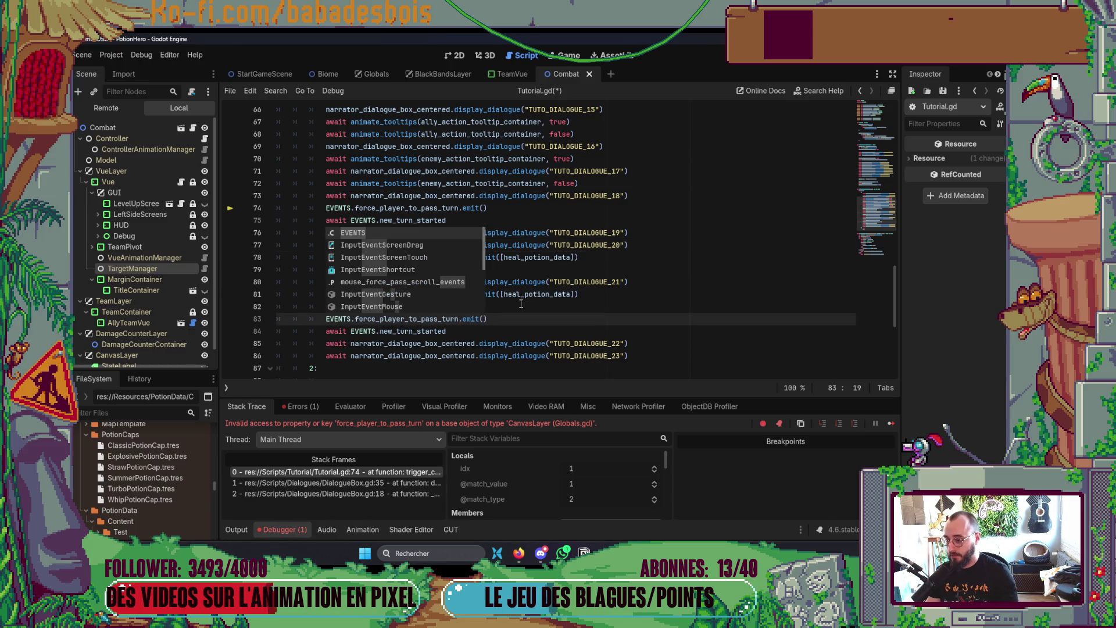
{"action": "key", "text": "F5"}
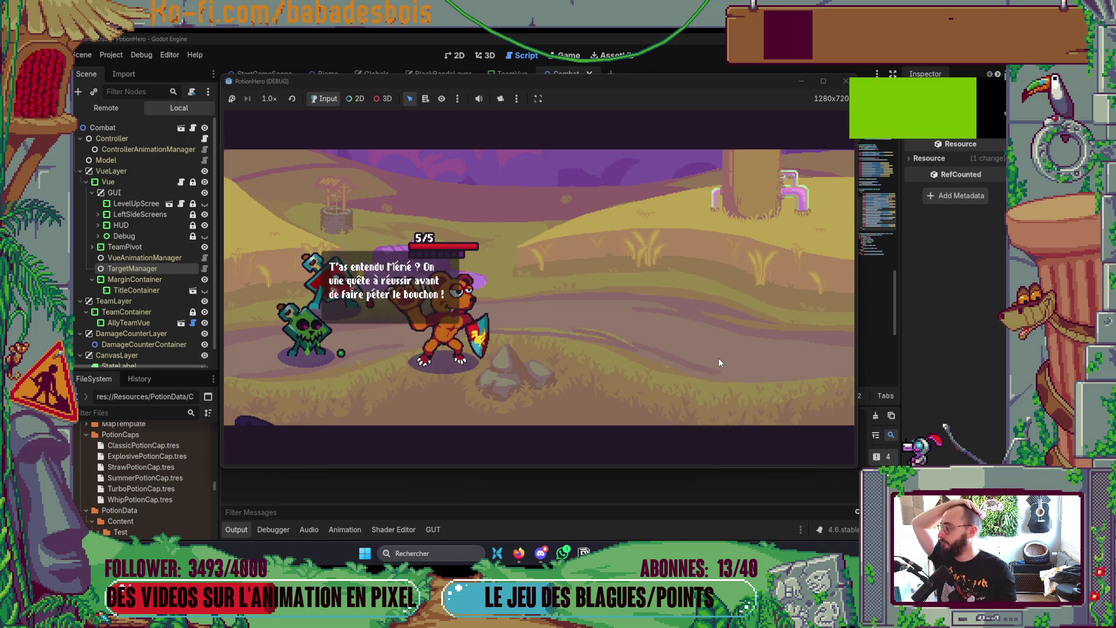
Step: Enter the Ferme malfamée farm fight and click through the tutorial until the break at line 75
{"action": "left_click", "coordinate": [835, 441]}
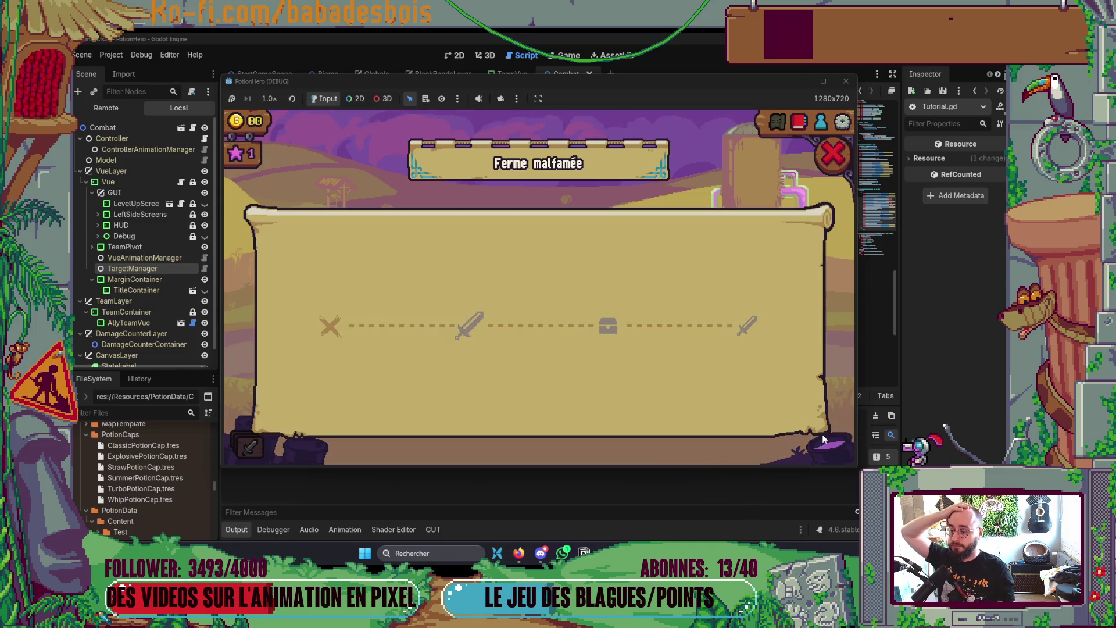
{"action": "left_click", "coordinate": [467, 331]}
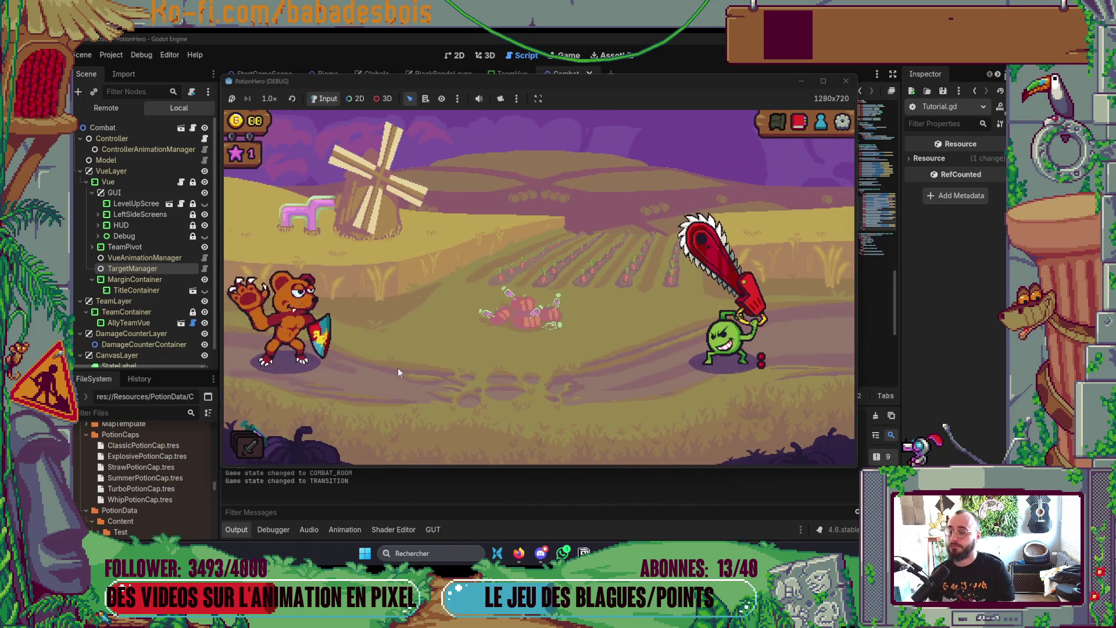
{"action": "left_click", "coordinate": [516, 325]}
{"action": "left_click", "coordinate": [519, 322]}
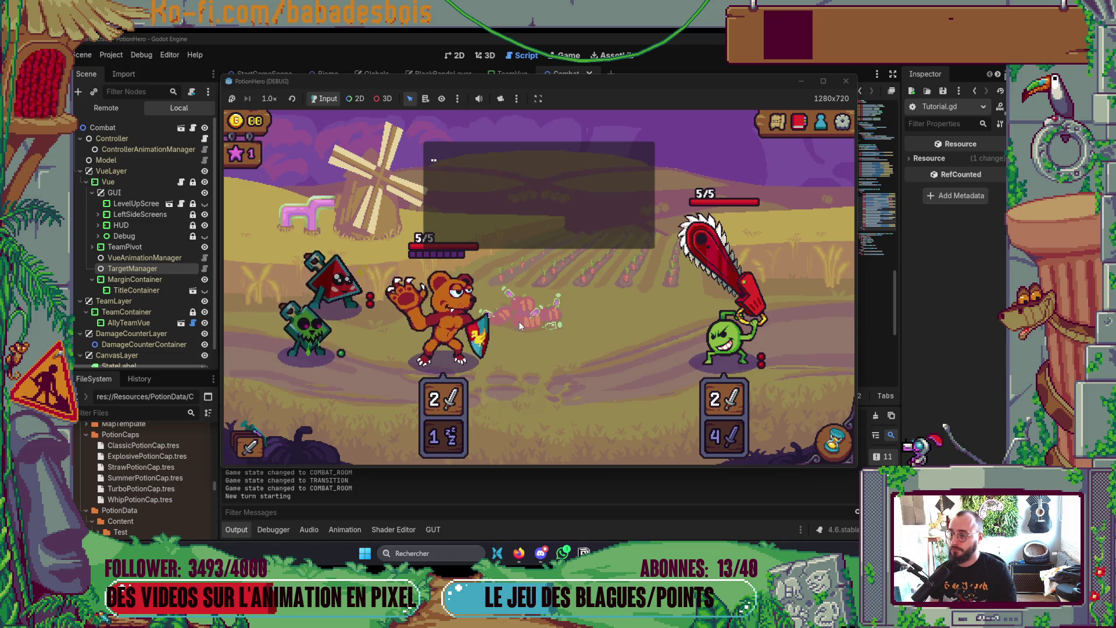
{"action": "left_click", "coordinate": [519, 322]}
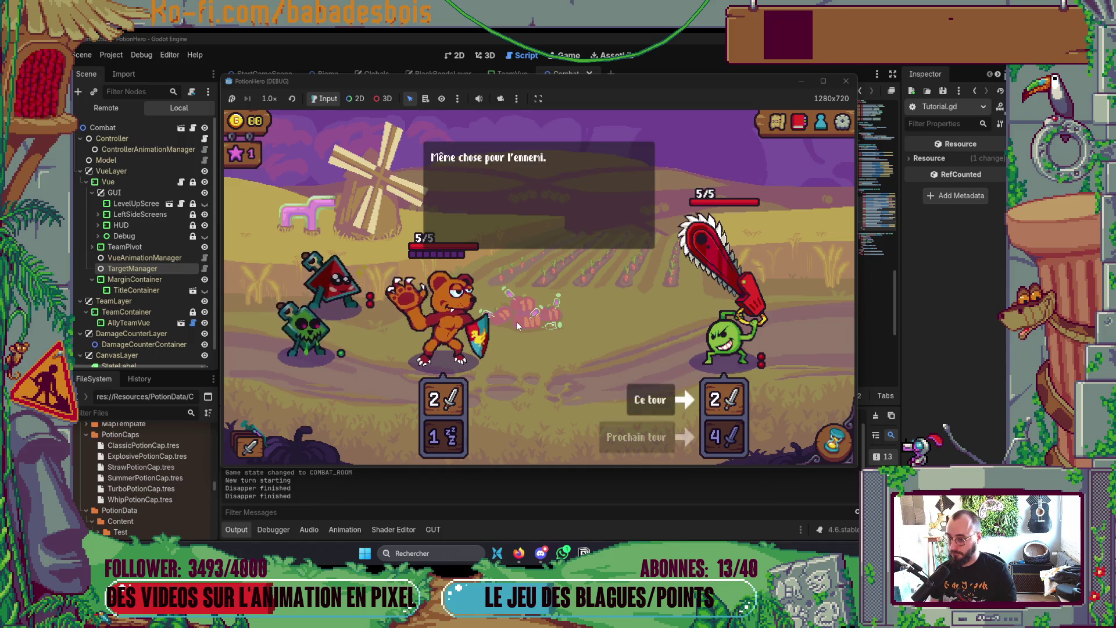
{"action": "left_click", "coordinate": [513, 323]}
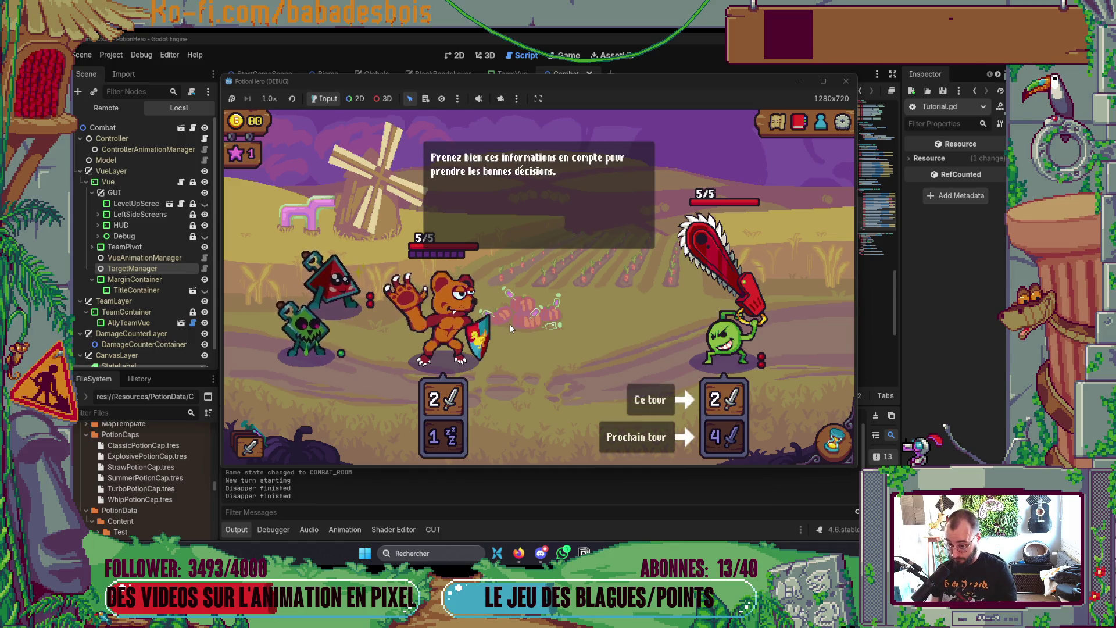
{"action": "left_click", "coordinate": [507, 326]}
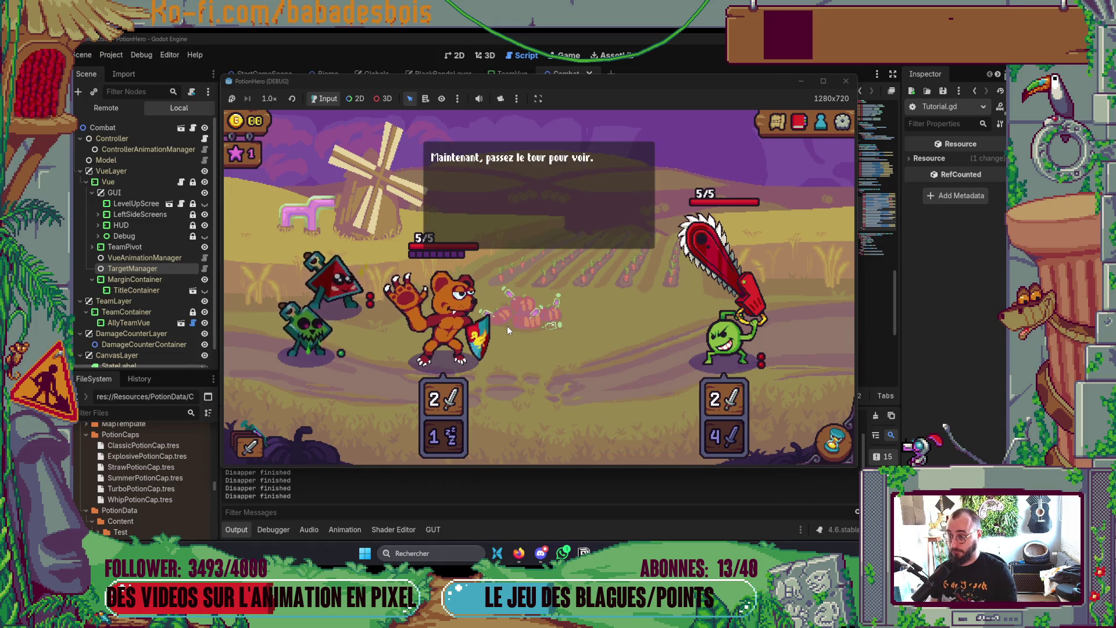
{"action": "left_click", "coordinate": [507, 326]}
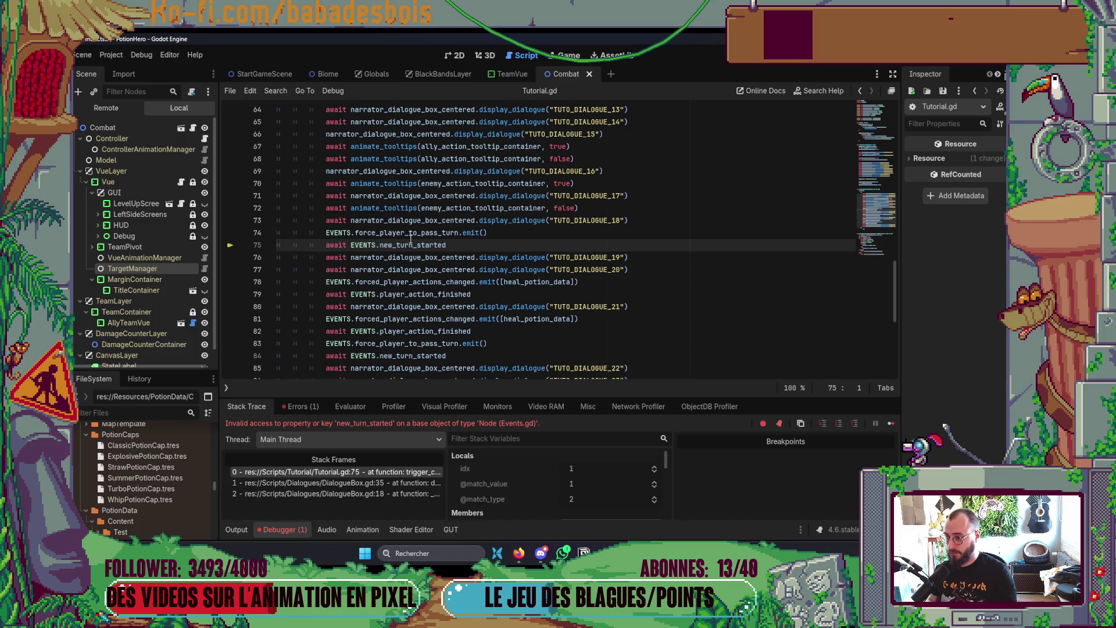
Step: Open Events.gd and insert a blank line after the force_player_to_skip_room signal
{"action": "left_click", "coordinate": [367, 247], "text": "ctrl"}
{"action": "scroll", "coordinate": [430, 294], "scroll_direction": "down", "scroll_amount": 2}
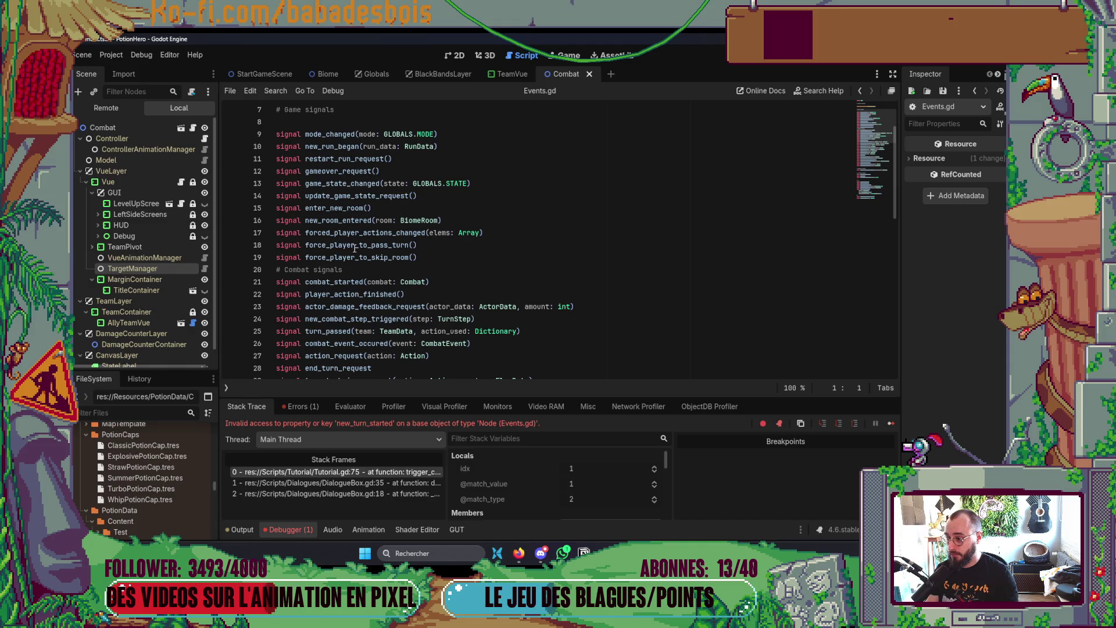
{"action": "scroll", "coordinate": [424, 253], "scroll_direction": "down", "scroll_amount": 2}
{"action": "scroll", "coordinate": [430, 238], "scroll_direction": "up", "scroll_amount": 1}
{"action": "left_click", "coordinate": [438, 221]}
{"action": "key", "text": "Return"}
Step: Add 'signal new_turn_started' after new_combat_step_triggered and run the game with F5
{"action": "scroll", "coordinate": [433, 223], "scroll_direction": "down", "scroll_amount": 2}
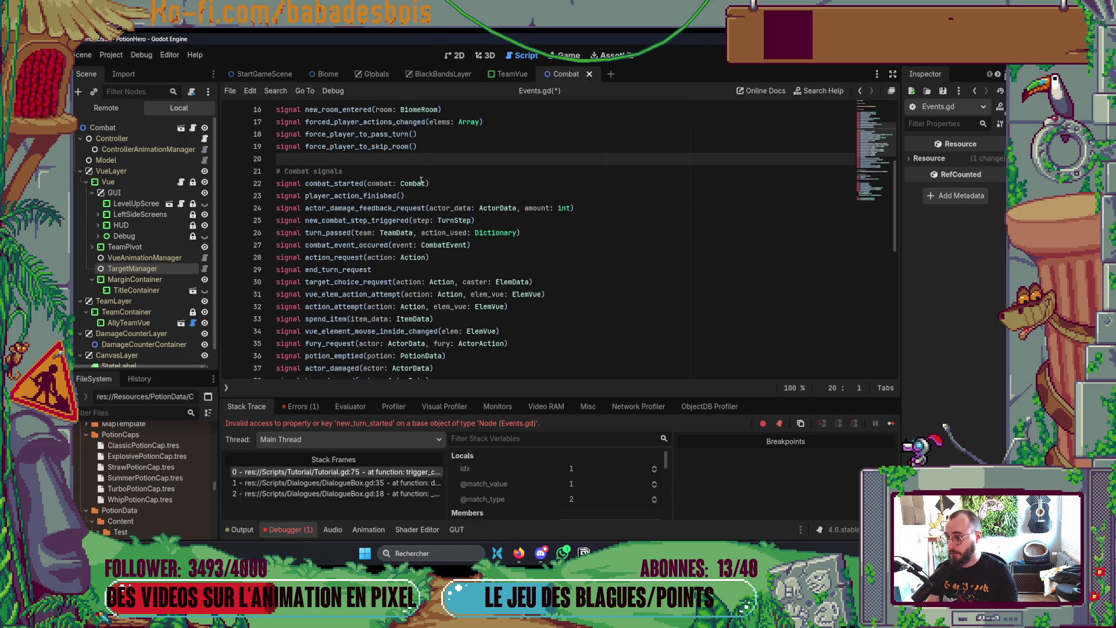
{"action": "left_click", "coordinate": [522, 225]}
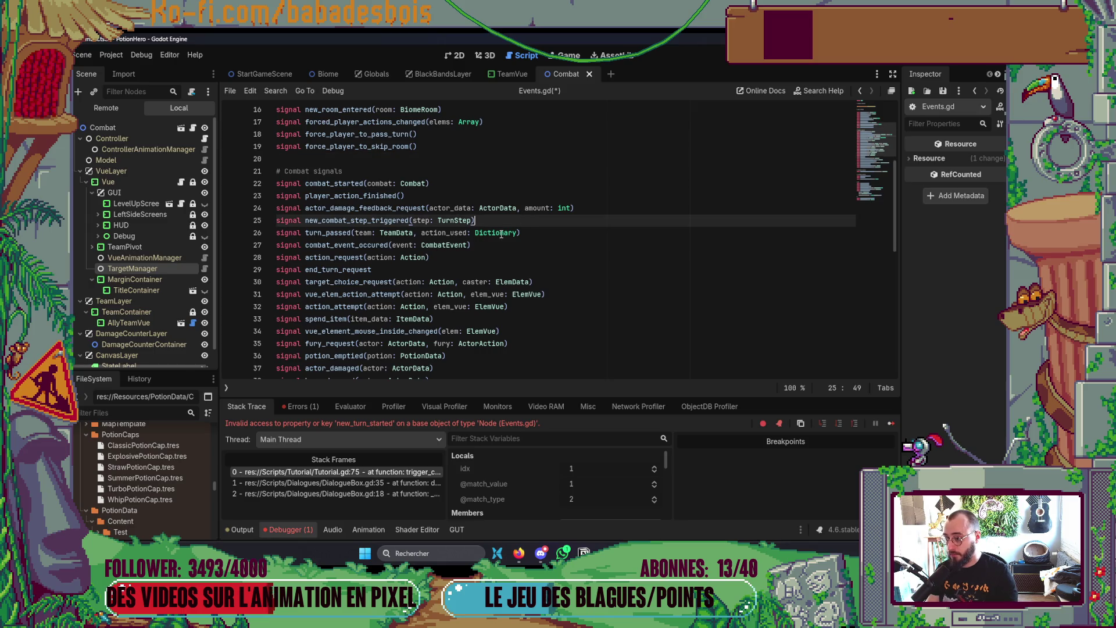
{"action": "key", "text": "Return"}
{"action": "type", "text": "new_turn_started"}
{"action": "key", "text": "F5"}
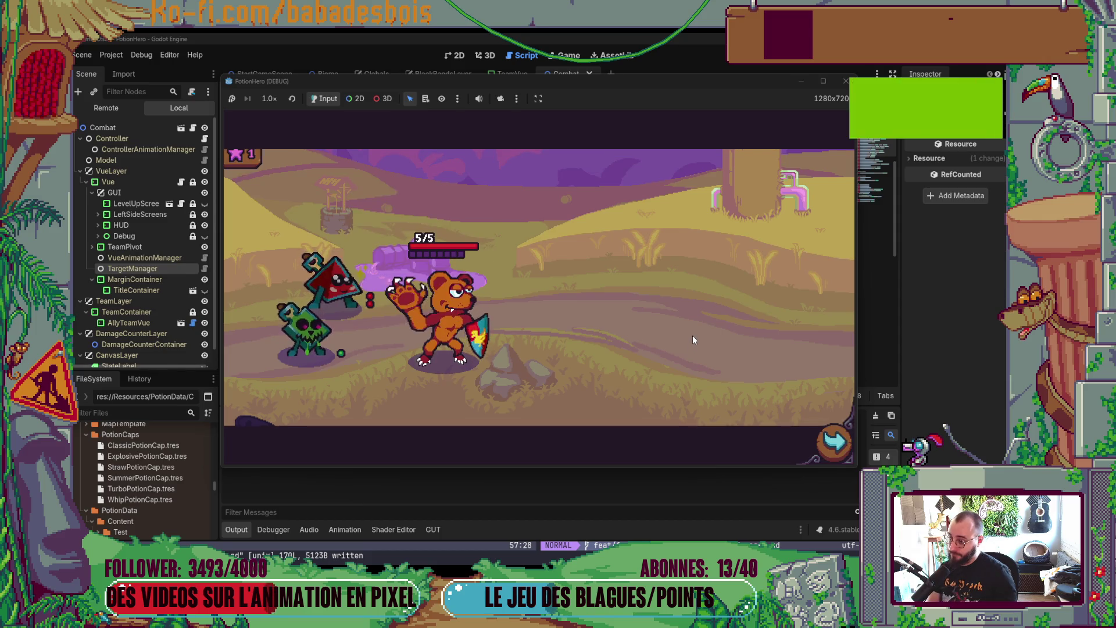
Step: Enter the Ferme malfamée farm fight and click through all the tutorial lines
{"action": "left_click", "coordinate": [831, 440]}
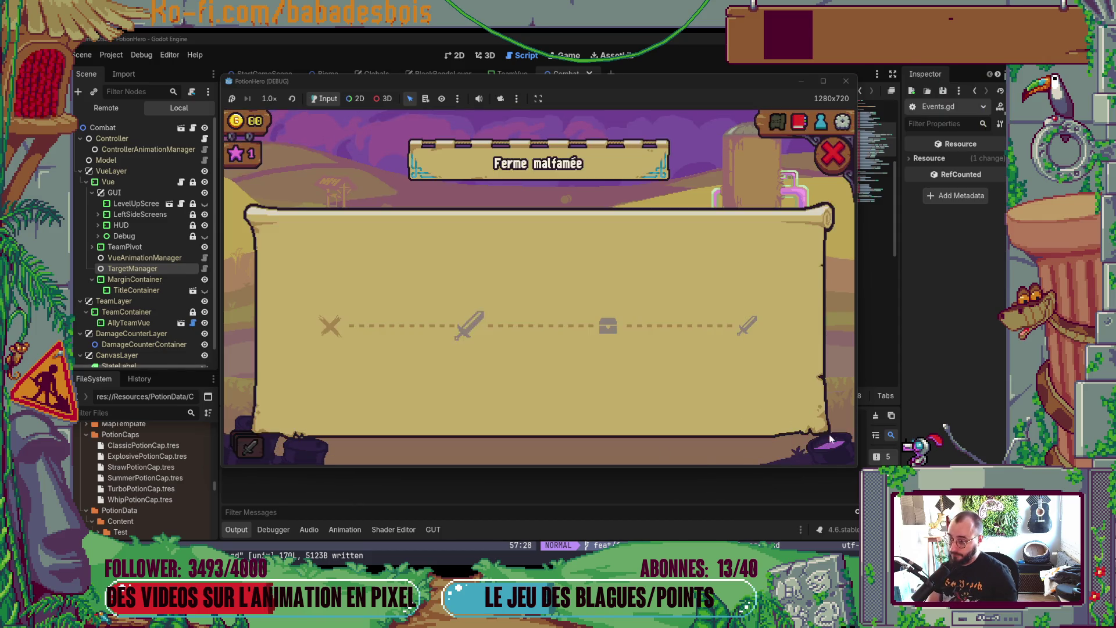
{"action": "left_click", "coordinate": [464, 333]}
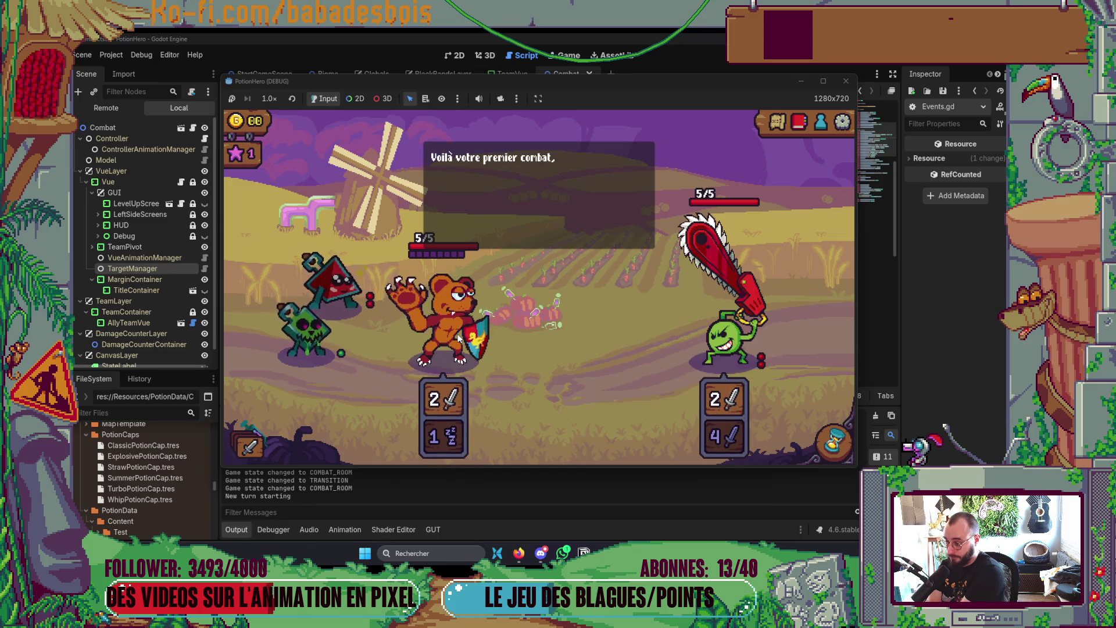
{"action": "left_click", "coordinate": [599, 409]}
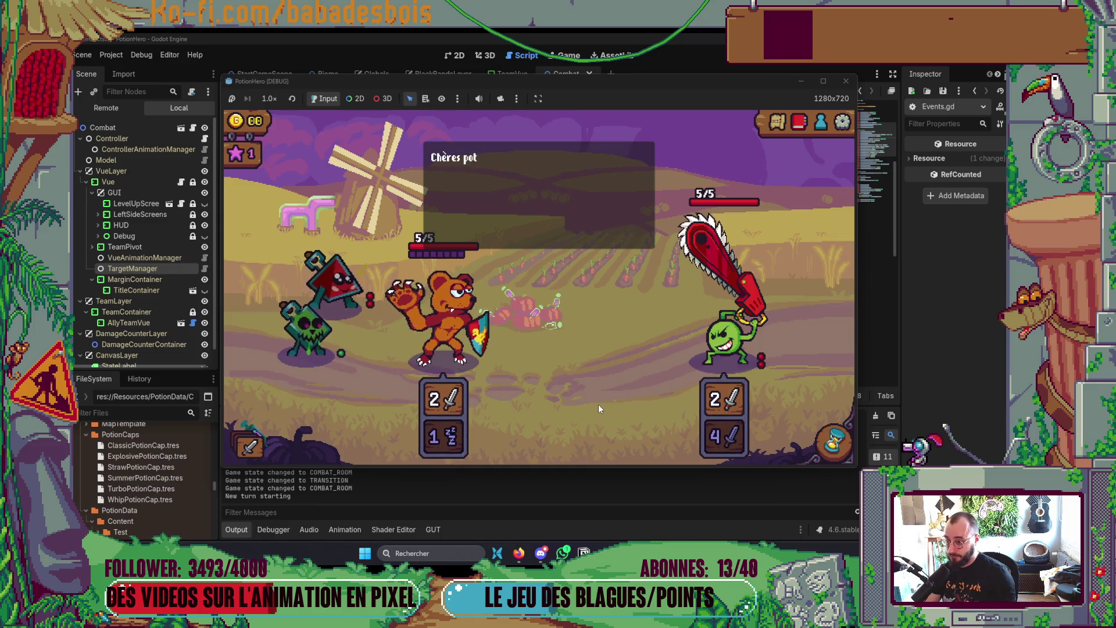
{"action": "left_click", "coordinate": [600, 409]}
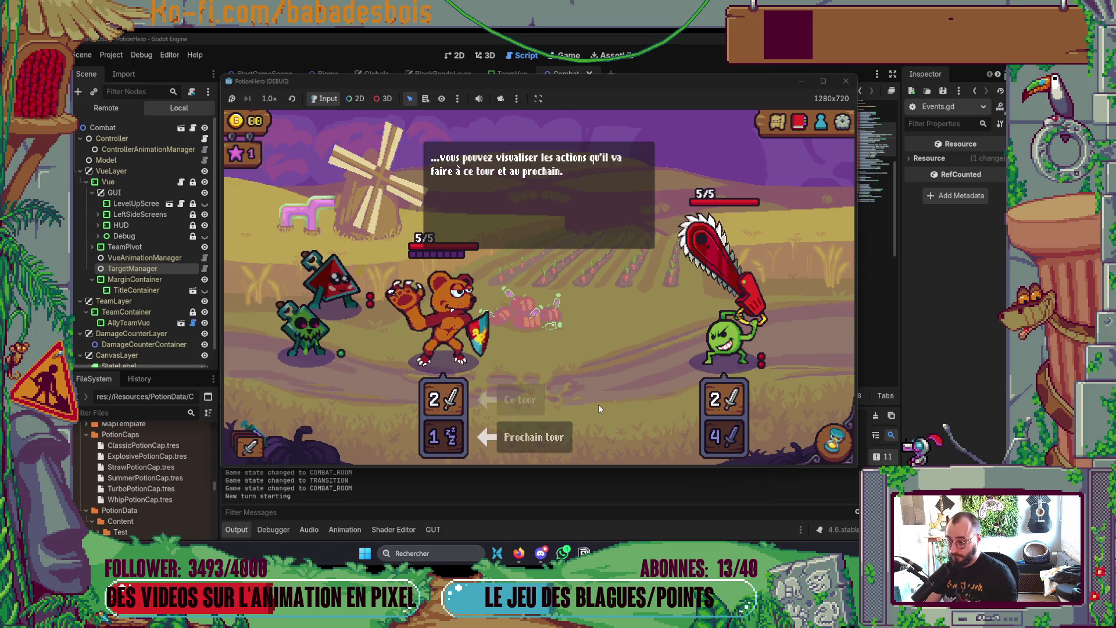
{"action": "left_click", "coordinate": [599, 407]}
{"action": "left_click", "coordinate": [592, 351]}
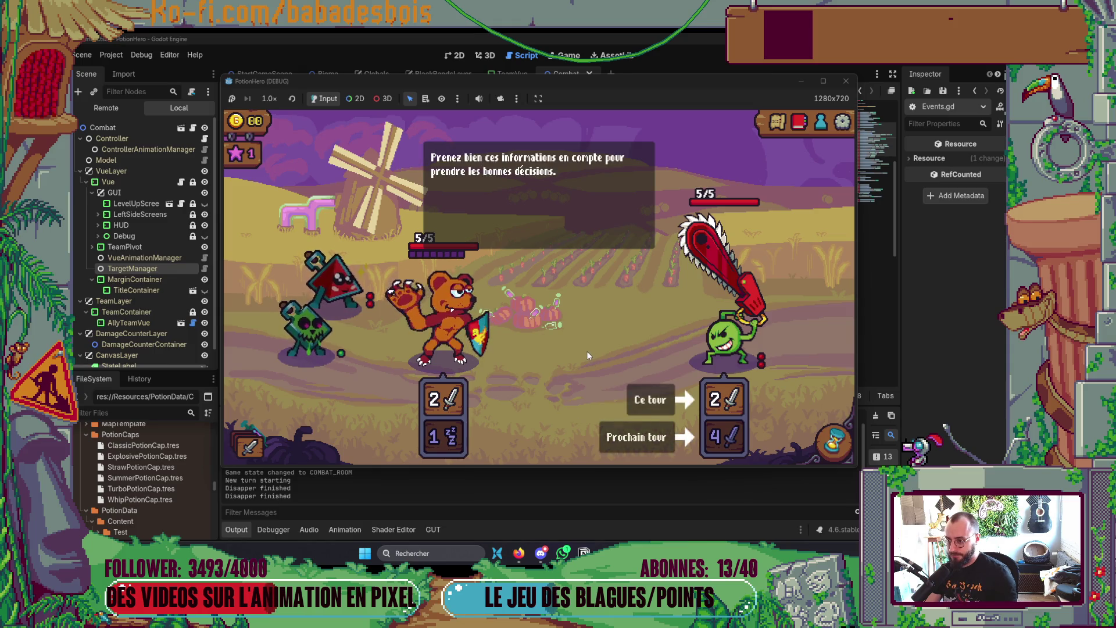
{"action": "left_click", "coordinate": [519, 279]}
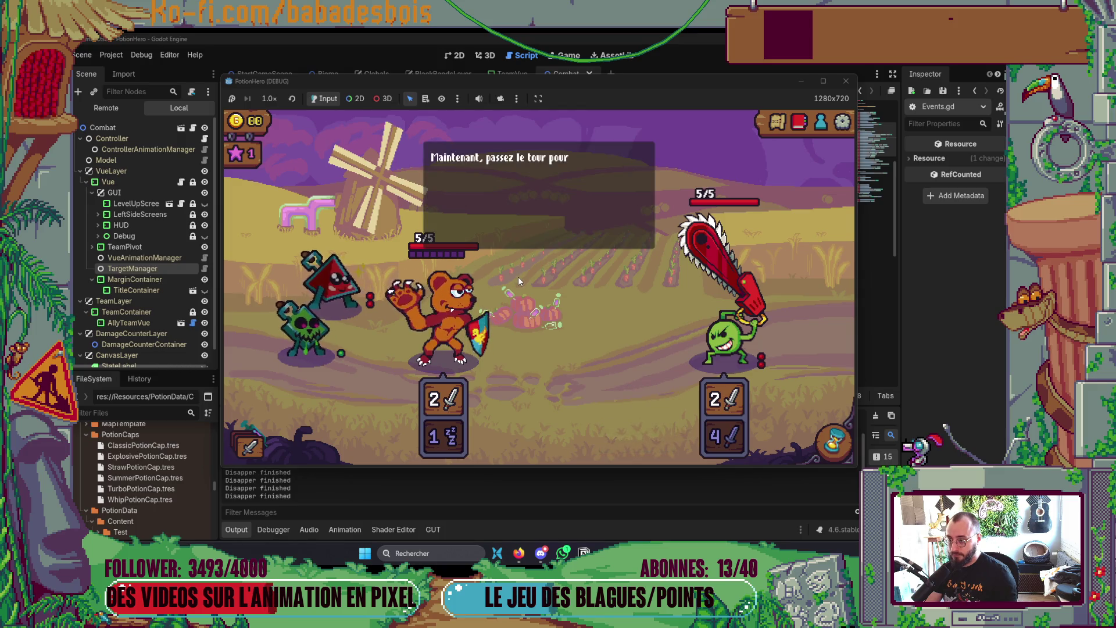
{"action": "left_click", "coordinate": [542, 340]}
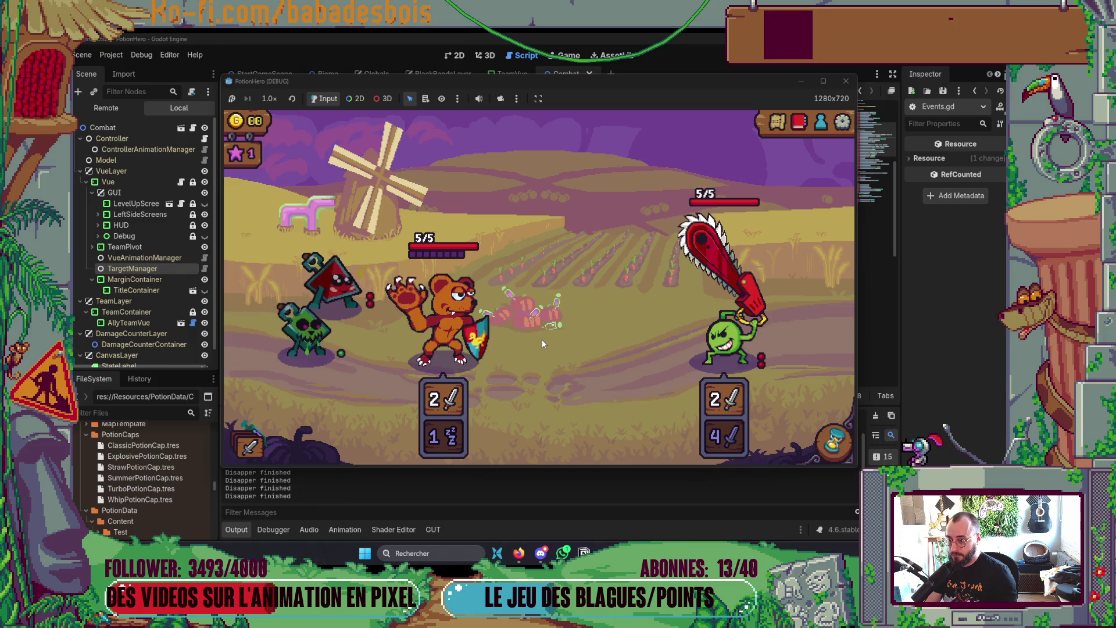
Step: Pass the turn to test the fix, dismiss the tutorial message, and stop the game
{"action": "mouse_move", "coordinate": [338, 345]}
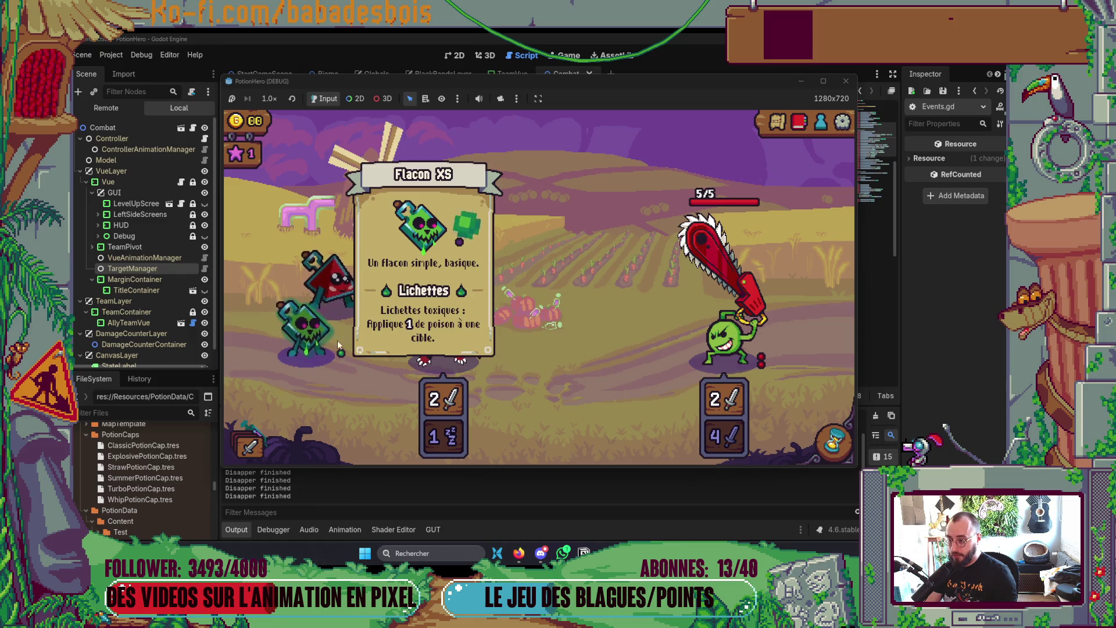
{"action": "left_click", "coordinate": [834, 443]}
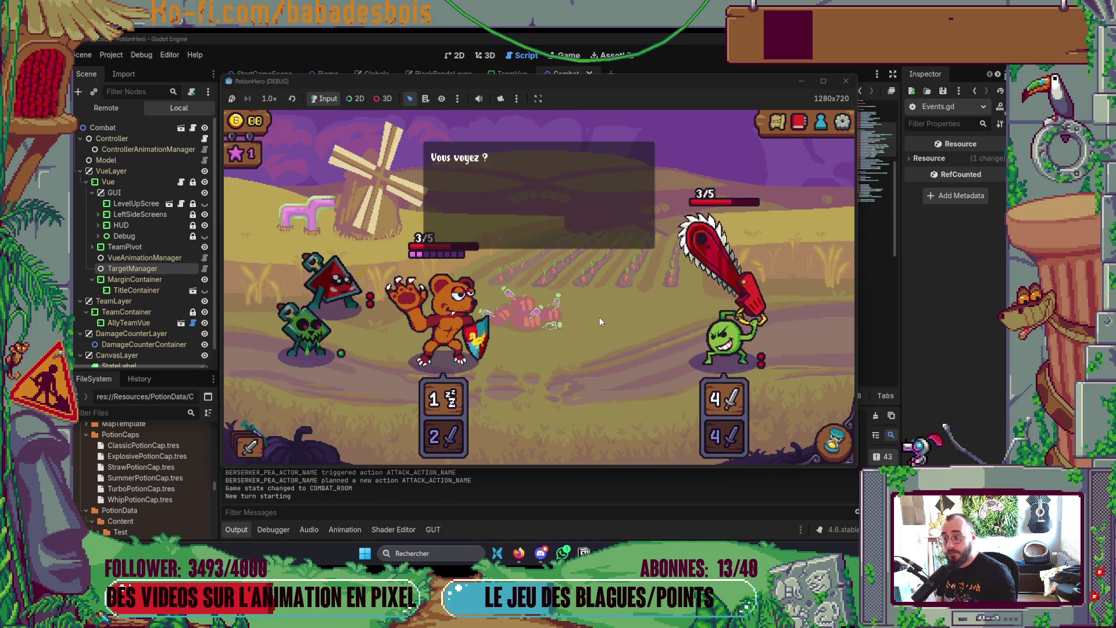
{"action": "left_click", "coordinate": [552, 276]}
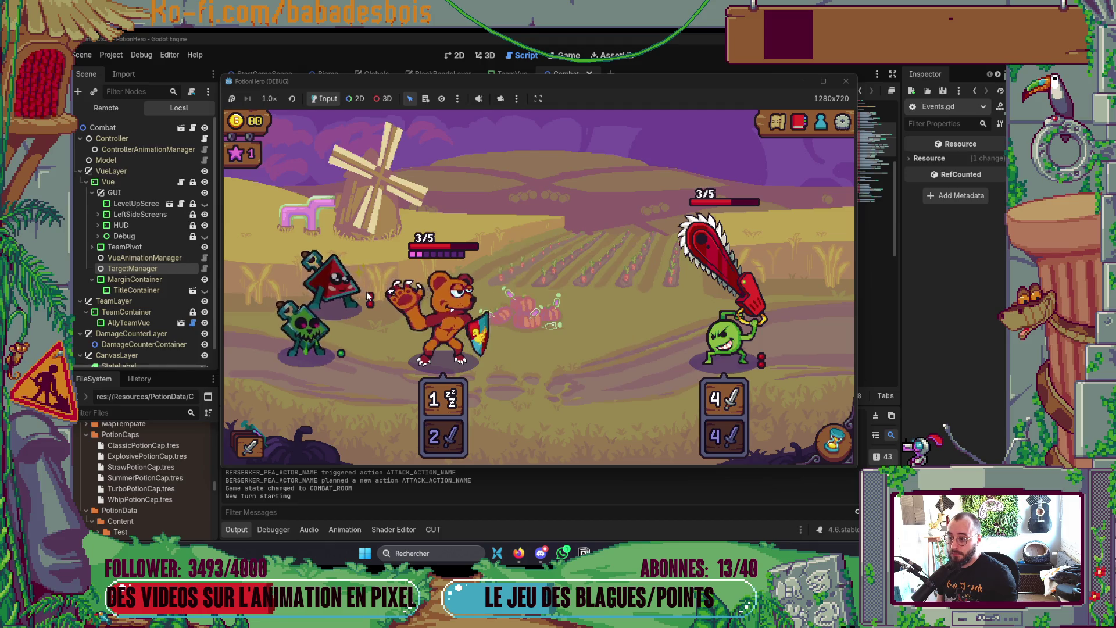
{"action": "mouse_move", "coordinate": [331, 295]}
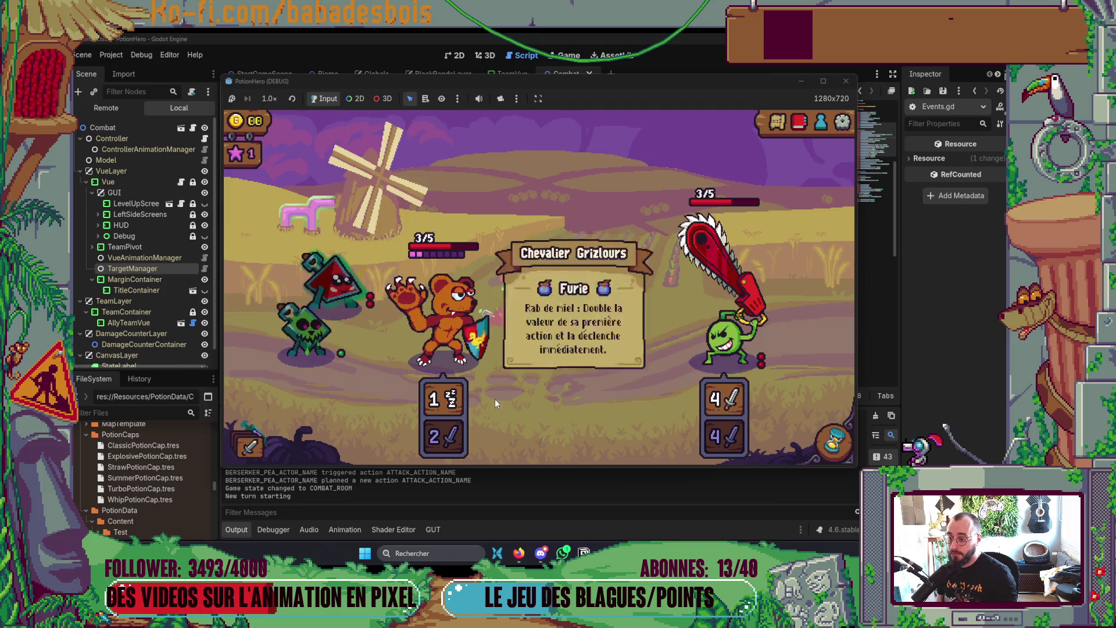
{"action": "left_click", "coordinate": [846, 80]}
Step: In Neovim, prefix the TUTO_DIALOGUE_15 narrator line in Tutorial.gd with 'await' and save
{"action": "left_click", "coordinate": [241, 529]}
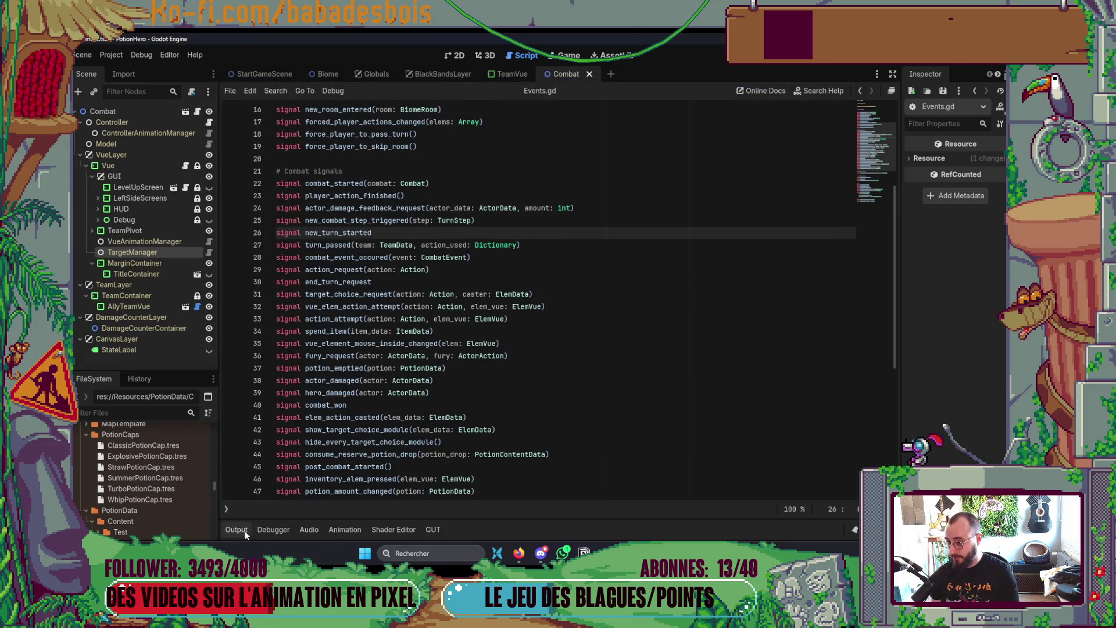
{"action": "scroll", "coordinate": [355, 428], "scroll_direction": "down", "scroll_amount": 7}
{"action": "key", "text": "alt+Tab"}
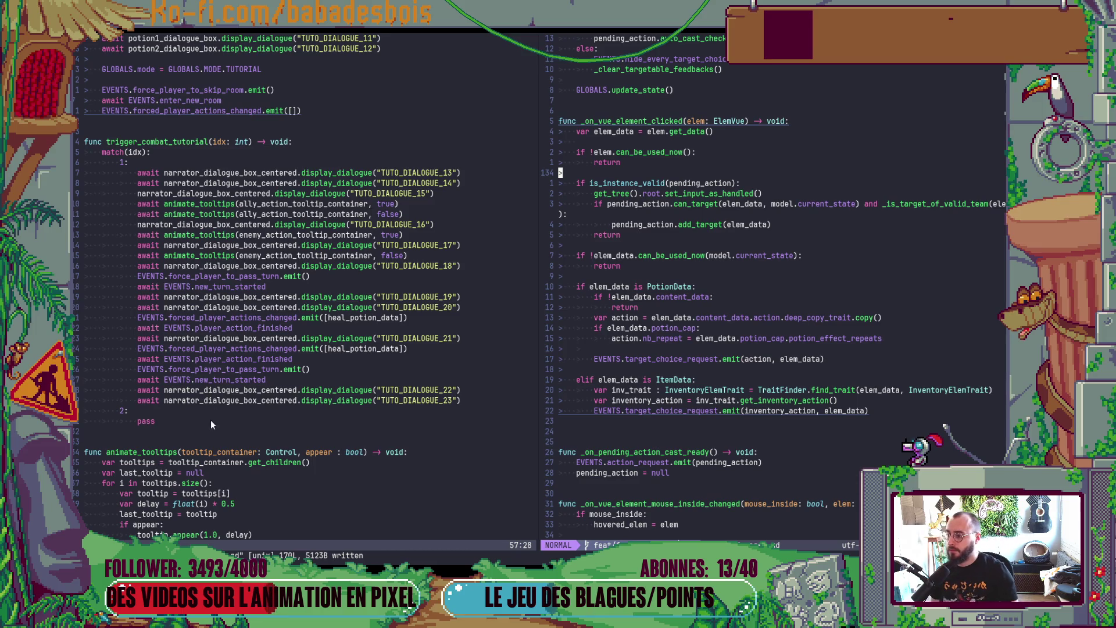
{"action": "left_click", "coordinate": [137, 194]}
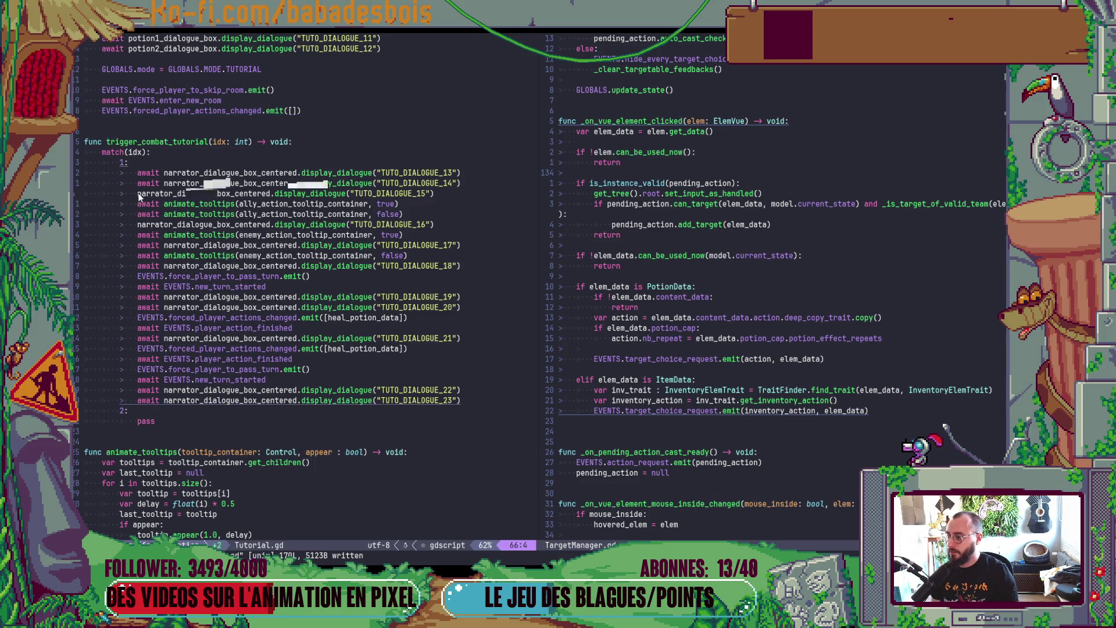
{"action": "type", "text": "iwa"}
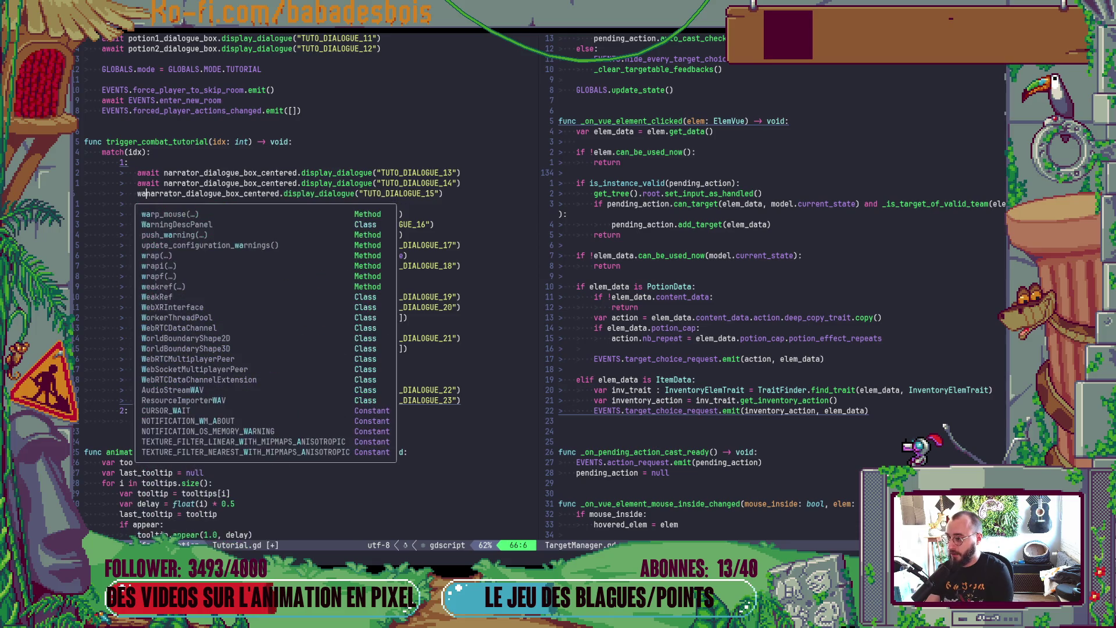
{"action": "key", "text": "BackSpace"}
{"action": "key", "text": "BackSpace"}
{"action": "type", "text": "awairt"}
{"action": "key", "text": "BackSpace"}
{"action": "key", "text": "BackSpace"}
{"action": "key", "text": "BackSpace"}
{"action": "type", "text": "t"}
{"action": "left_click", "coordinate": [424, 390]}
{"action": "key", "text": "Escape"}
{"action": "type", "text": ":w"}
{"action": "key", "text": "Return"}
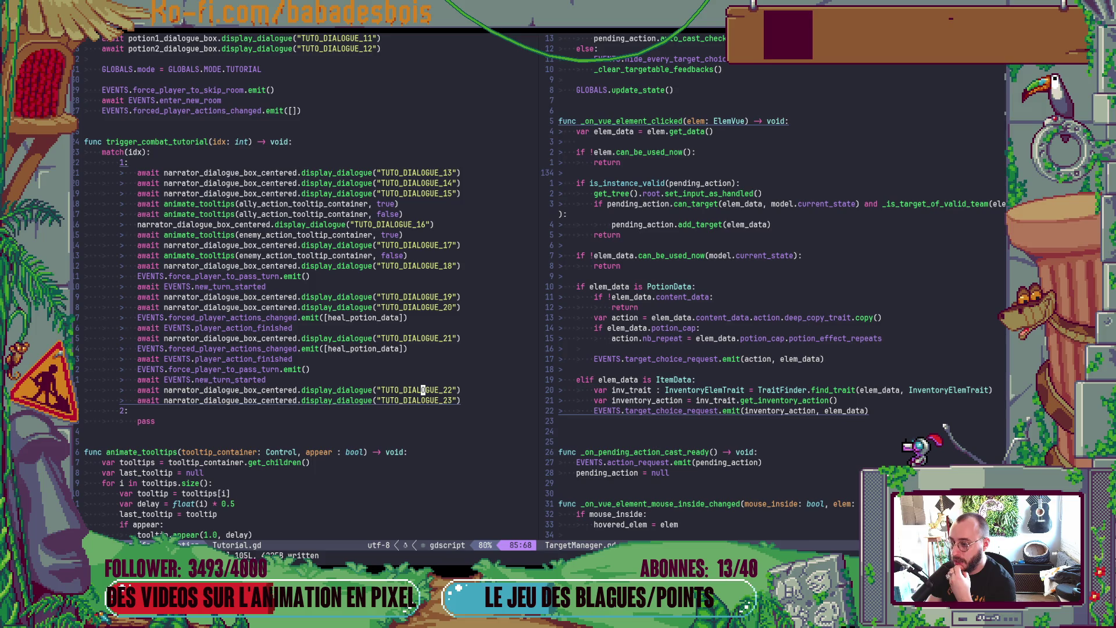
Step: Open Combat.gd in the right-hand pane through the Telescope file finder
{"action": "left_click", "coordinate": [649, 296]}
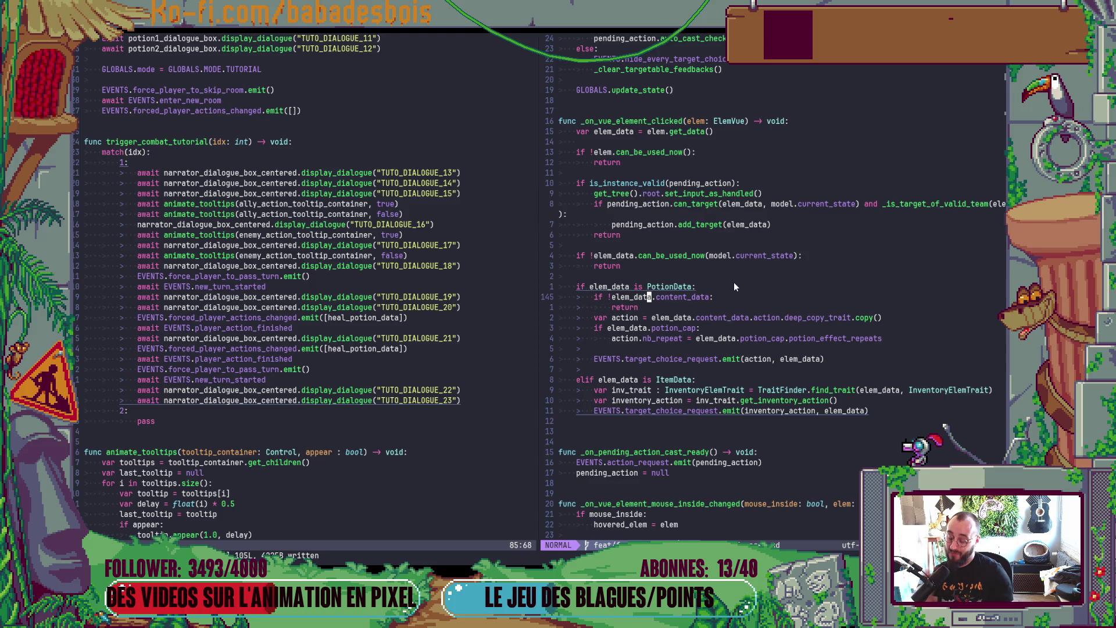
{"action": "key", "text": "space"}
{"action": "key", "text": "f"}
{"action": "key", "text": "f"}
{"action": "type", "text": "COmbat"}
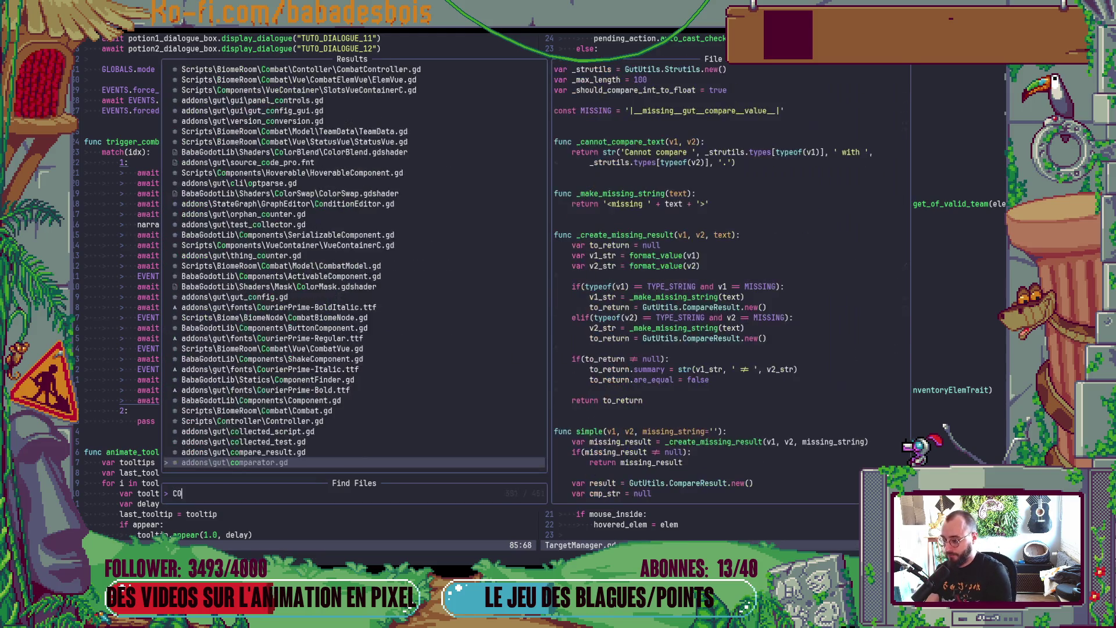
{"action": "key", "text": "BackSpace"}
{"action": "key", "text": "BackSpace"}
{"action": "key", "text": "BackSpace"}
{"action": "type", "text": "ombat"}
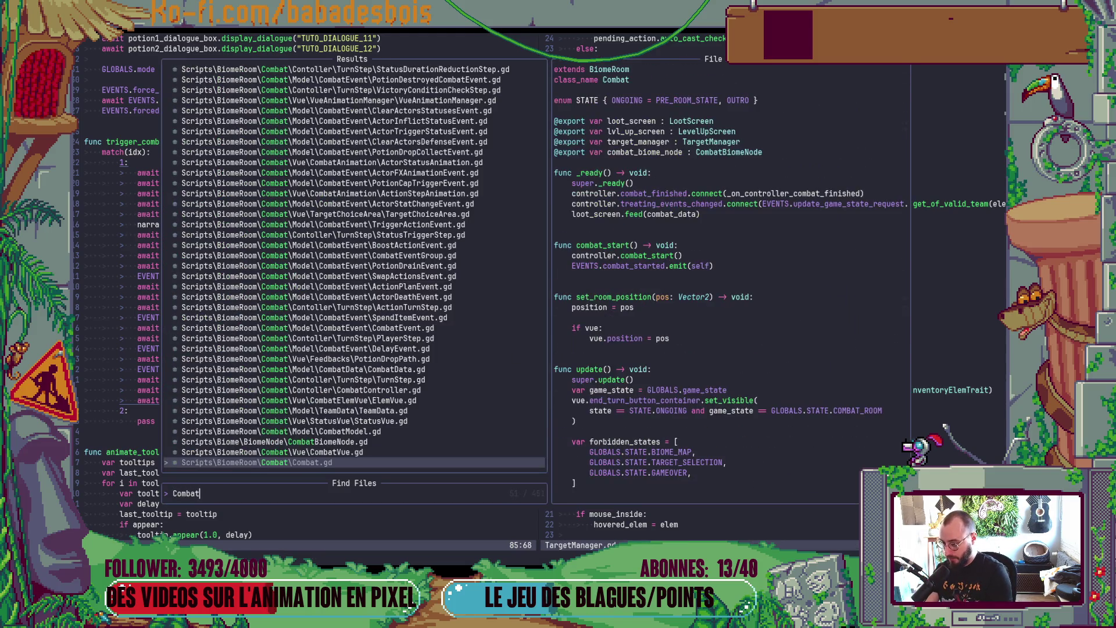
{"action": "key", "text": "Return"}
Step: Add, then delete, a stray EVENTS line below loot_screen.feed in Combat.gd
{"action": "key", "text": "k"}
{"action": "key", "text": "k"}
{"action": "key", "text": "k"}
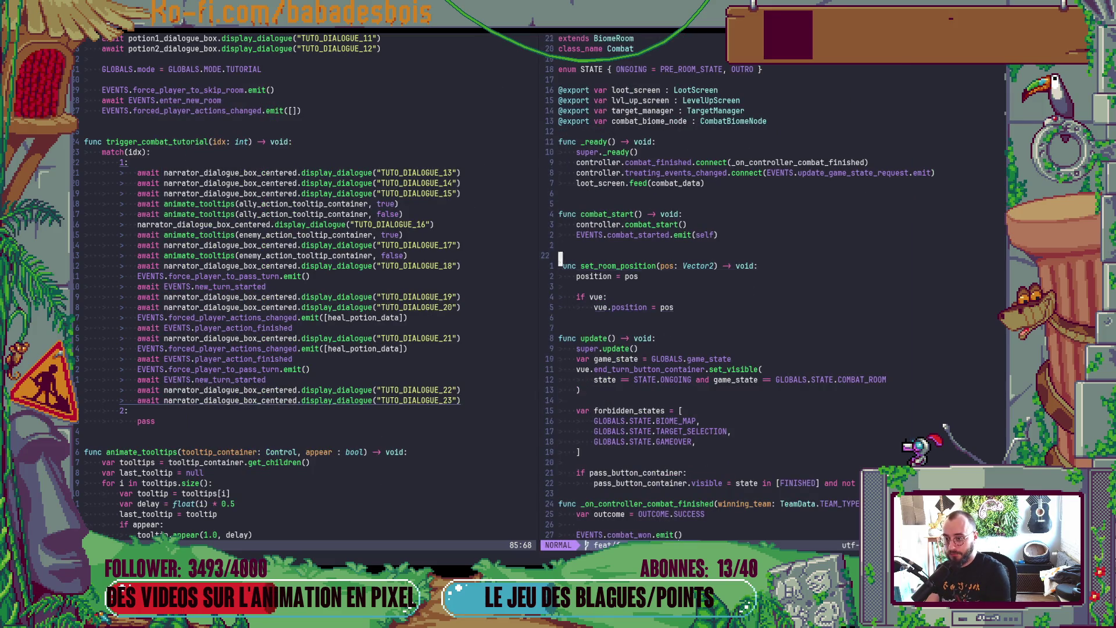
{"action": "key", "text": "k"}
{"action": "key", "text": "k"}
{"action": "key", "text": "k"}
{"action": "key", "text": "o"}
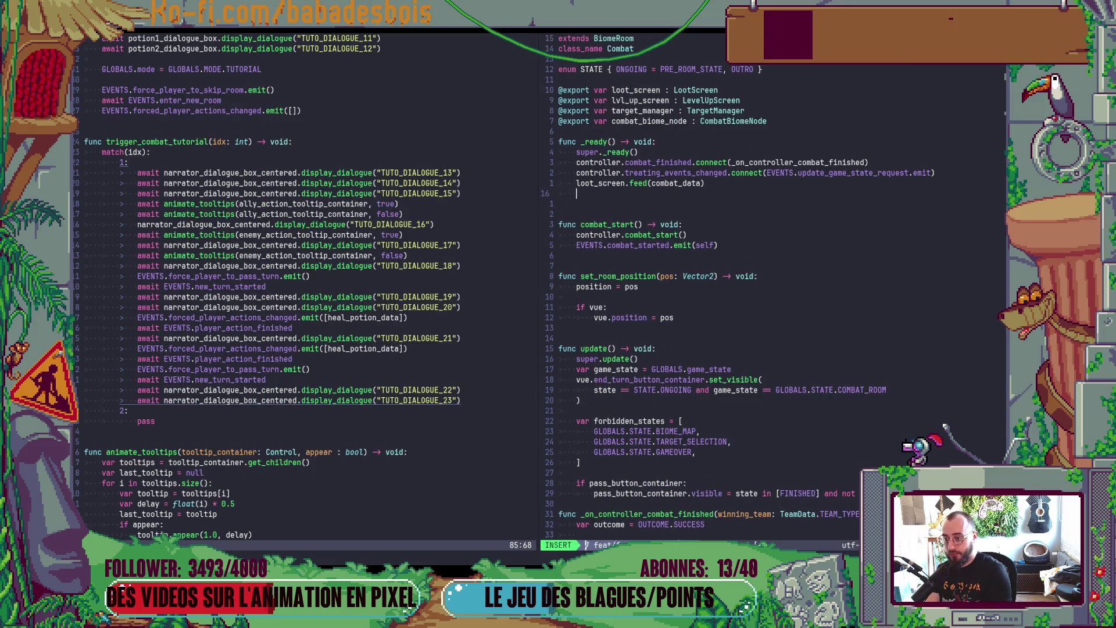
{"action": "key", "text": "Return"}
{"action": "type", "text": "EVENTS"}
{"action": "key", "text": "Escape"}
{"action": "key", "text": "d"}
{"action": "key", "text": "d"}
{"action": "key", "text": "d"}
{"action": "key", "text": "d"}
{"action": "key", "text": "k"}
{"action": "key", "text": "k"}
{"action": "key", "text": "k"}
{"action": "key", "text": "k"}
{"action": "key", "text": "k"}
{"action": "key", "text": "w"}
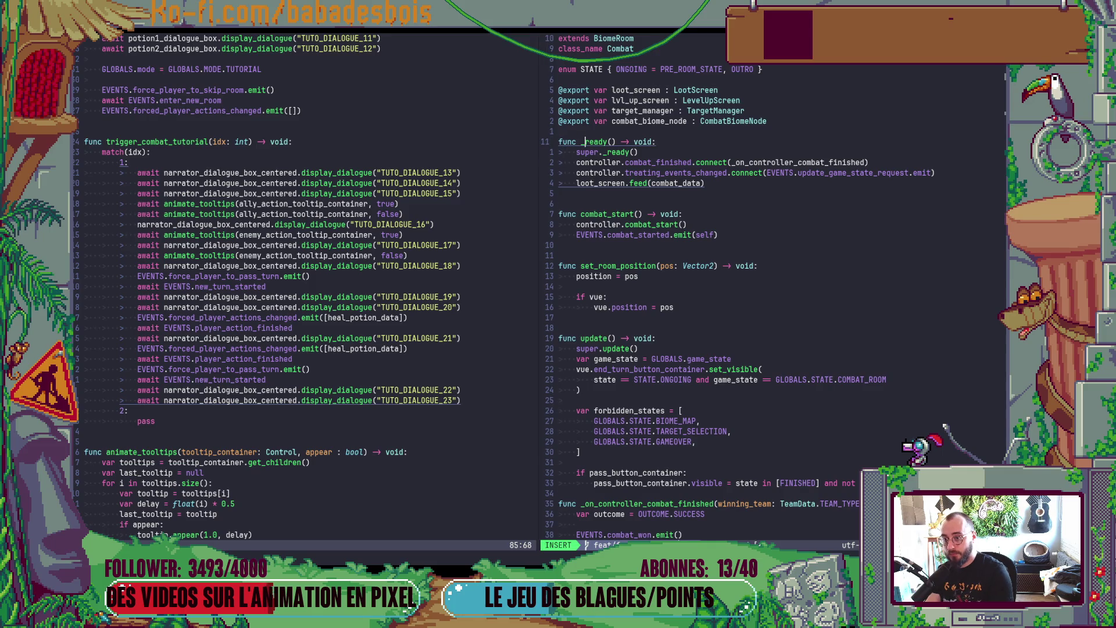
Step: Declare 'var pass_turn_forced := false' above func _ready and save Combat.gd
{"action": "key", "text": "k"}
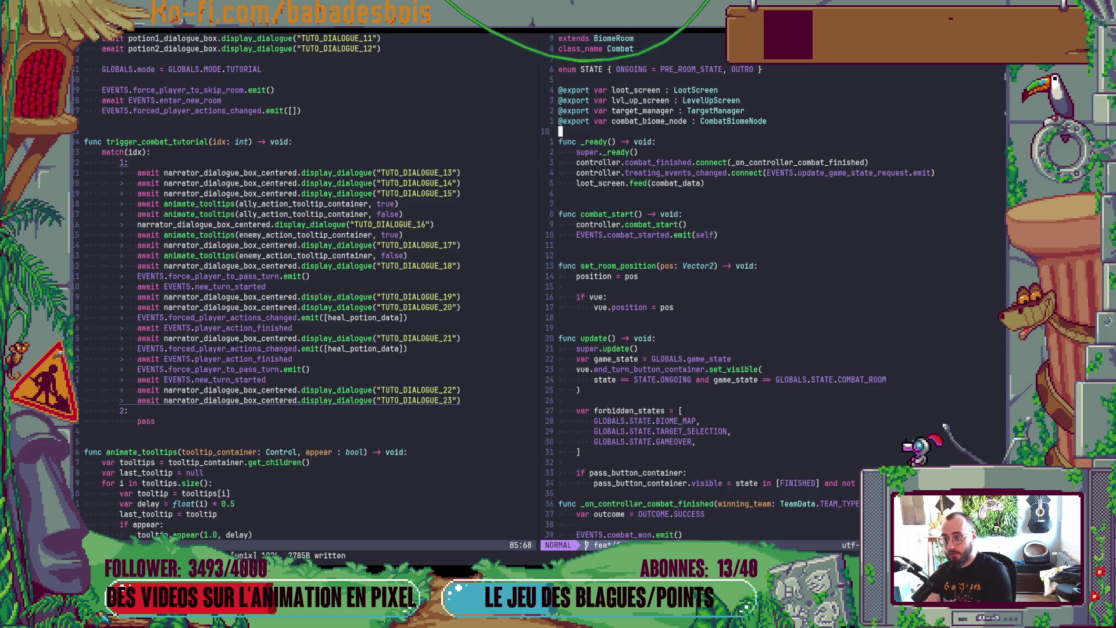
{"action": "key", "text": "o"}
{"action": "key", "text": "Return"}
{"action": "key", "text": "Up"}
{"action": "type", "text": "var pass_tur "}
{"action": "type", "text": "n_forced"}
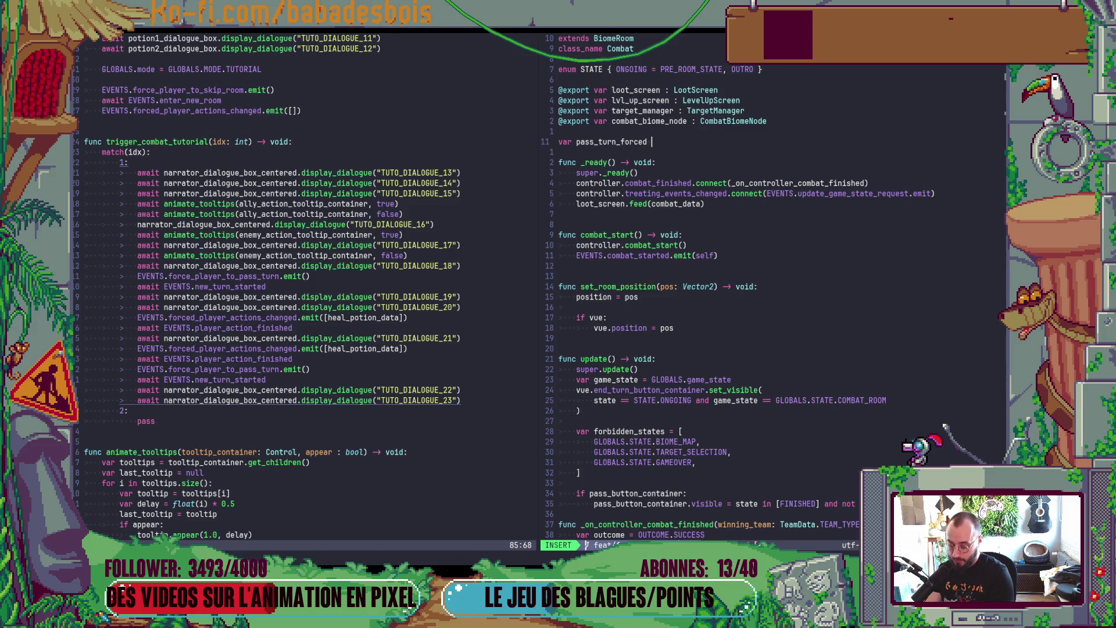
{"action": "type", "text": ":"}
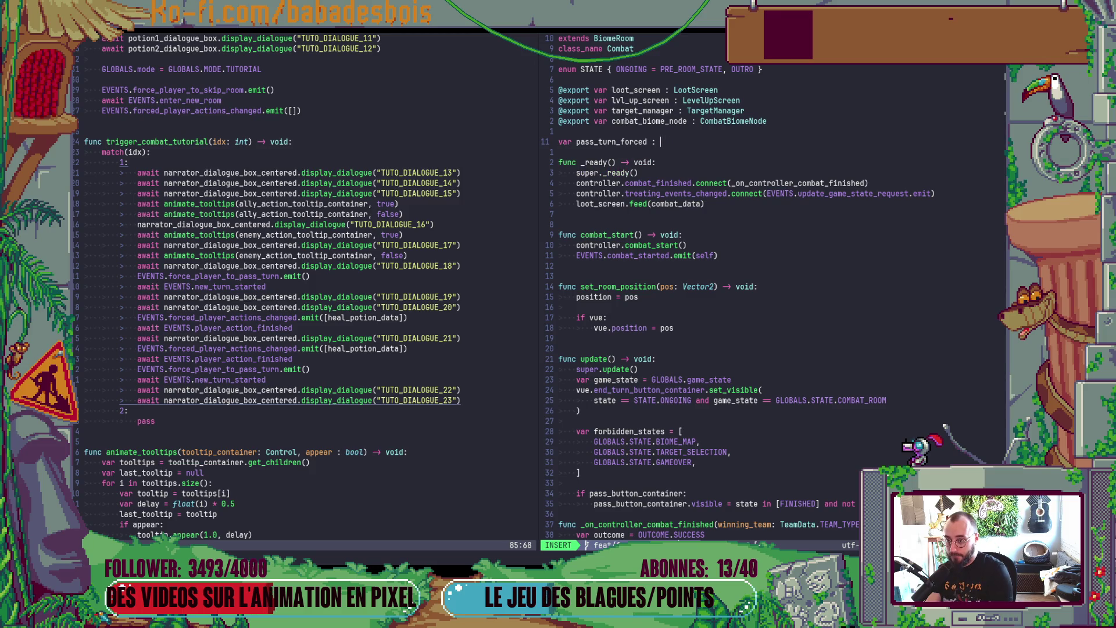
{"action": "type", "text": "= false"}
{"action": "key", "text": "Escape"}
{"action": "type", "text": ":w"}
{"action": "key", "text": "Return"}
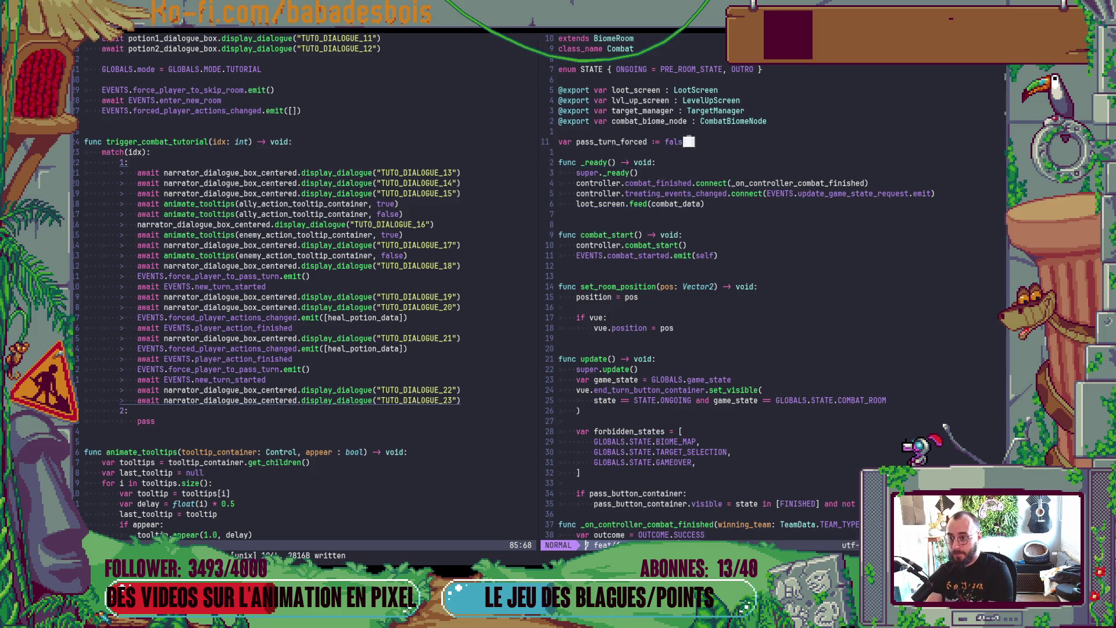
Step: Cut the pass_turn_forced declaration lines back out of Combat.gd
{"action": "key", "text": "j"}
{"action": "left_click", "coordinate": [685, 194]}
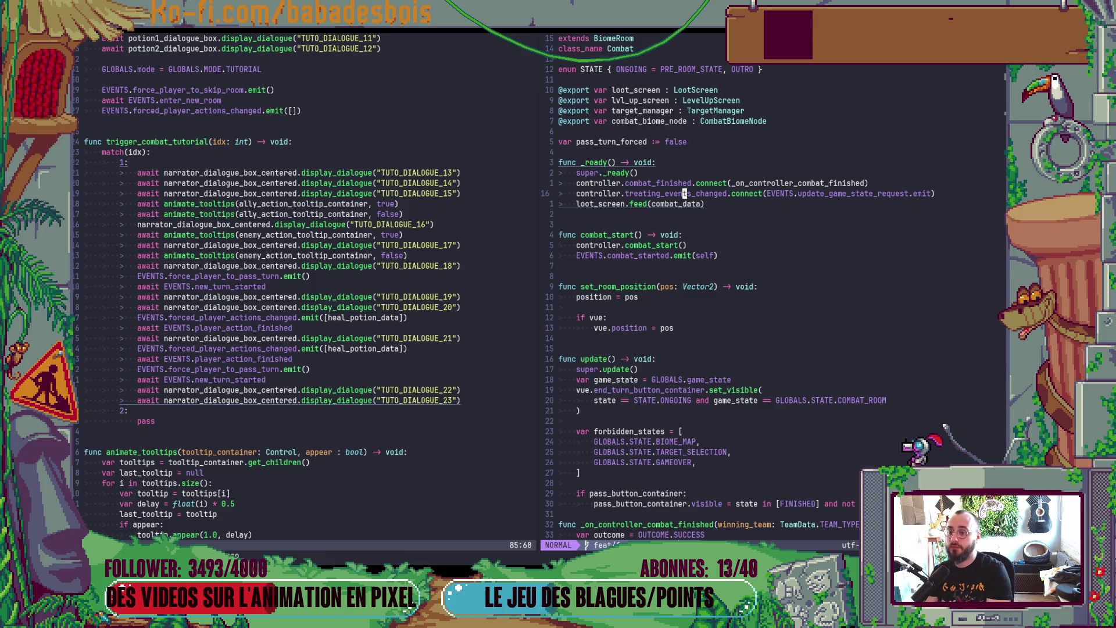
{"action": "key", "text": "k"}
{"action": "key", "text": "k"}
{"action": "key", "text": "k"}
{"action": "key", "text": "V"}
{"action": "key", "text": "j"}
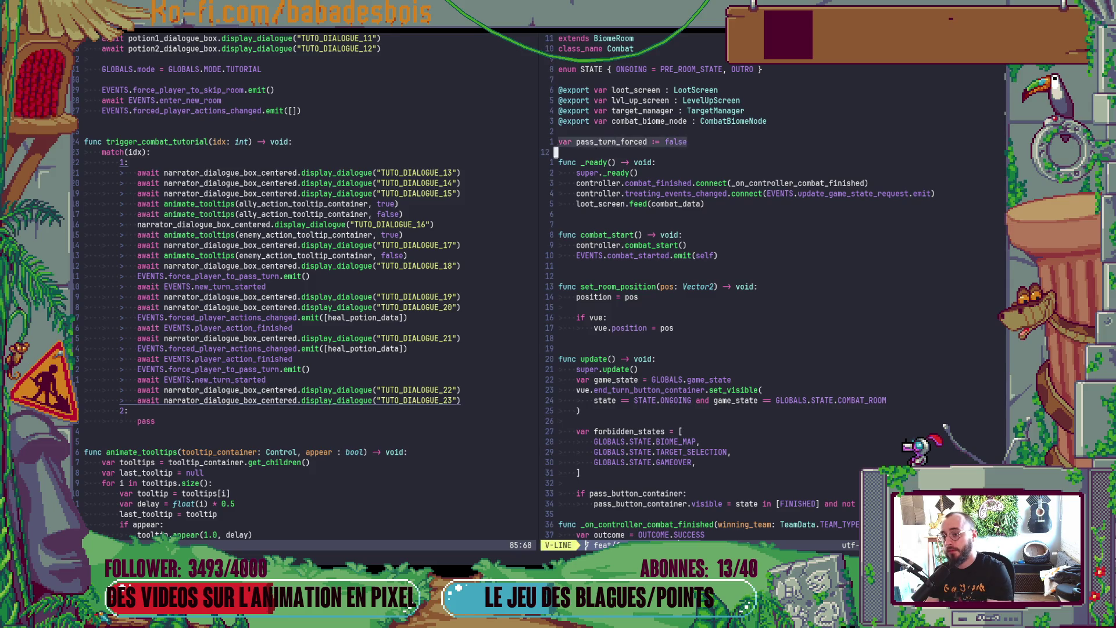
{"action": "key", "text": "d"}
{"action": "key", "text": "space"}
Step: Find and open CombatVue.gd with the file finder
{"action": "key", "text": "f"}
{"action": "key", "text": "f"}
{"action": "type", "text": "Combat"}
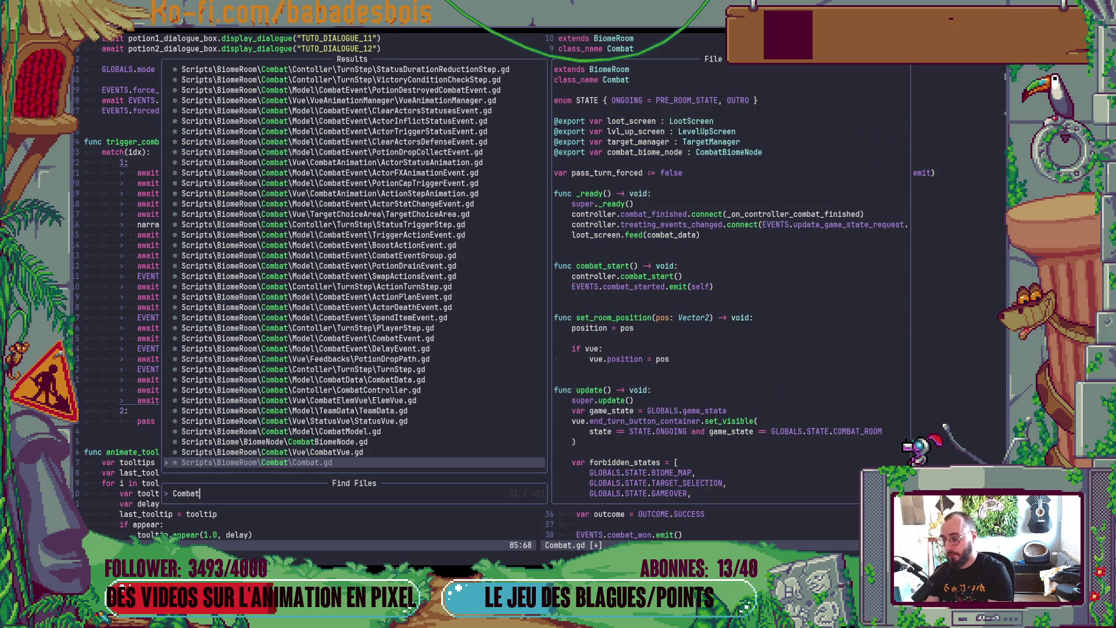
{"action": "type", "text": " Boost"}
{"action": "key", "text": "Return"}
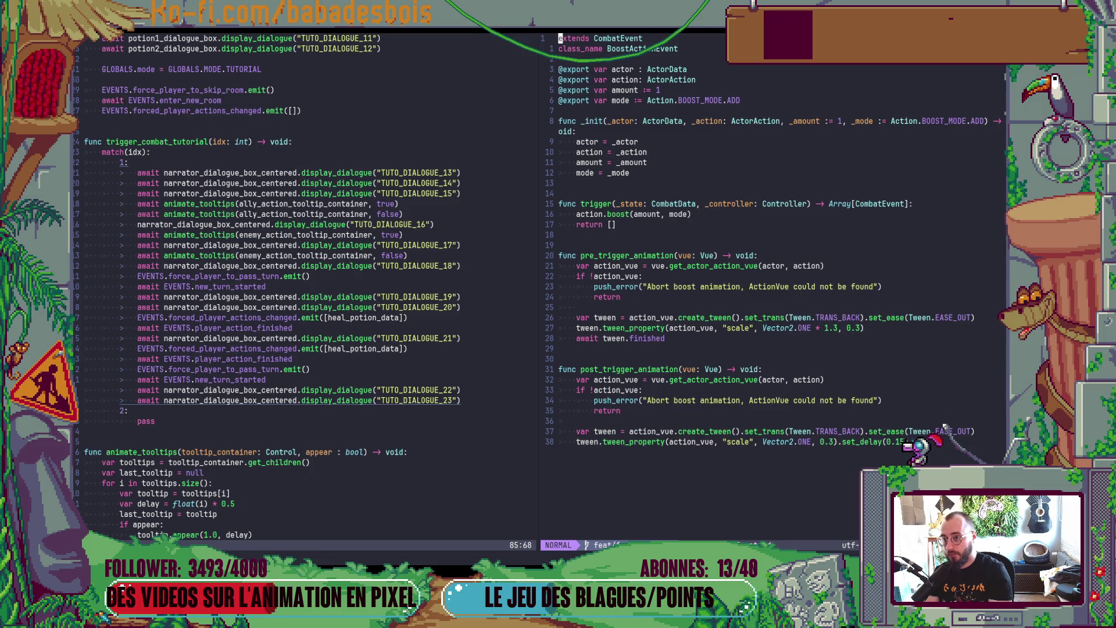
{"action": "key", "text": "space"}
{"action": "key", "text": "f"}
{"action": "key", "text": "f"}
{"action": "type", "text": "COmbat"}
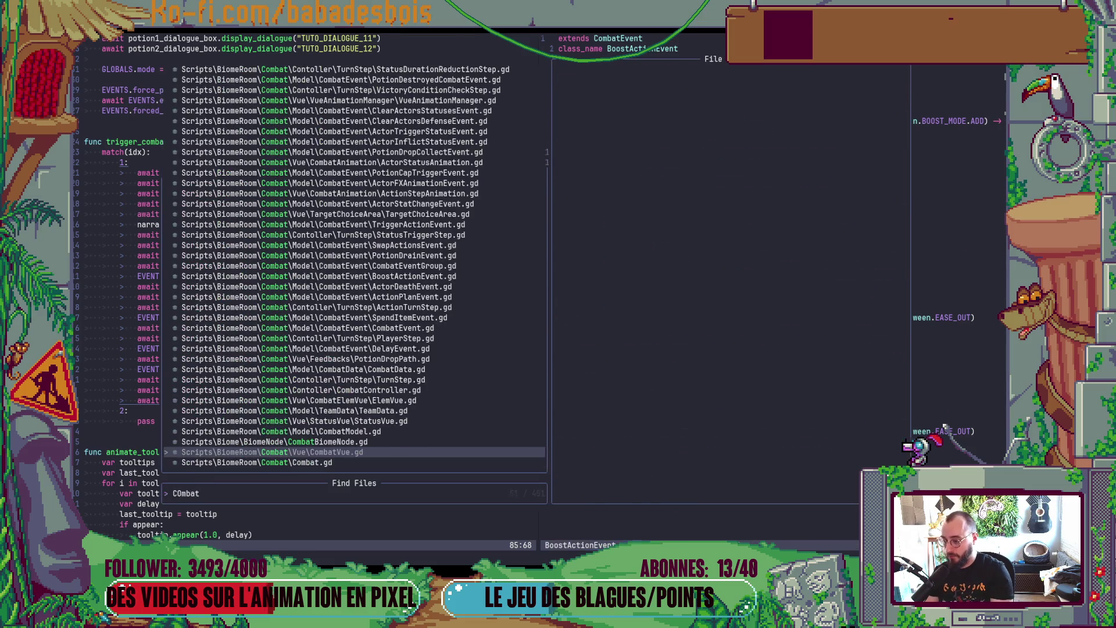
{"action": "key", "text": "Return"}
Step: Paste the pass_turn_forced declaration below the exports and remove the extra blank line
{"action": "key", "text": "j"}
{"action": "key", "text": "j"}
{"action": "key", "text": "j"}
{"action": "key", "text": "p"}
{"action": "key", "text": "j"}
{"action": "key", "text": "j"}
{"action": "key", "text": "d"}
{"action": "key", "text": "d"}
{"action": "key", "text": "j"}
{"action": "key", "text": "j"}
{"action": "key", "text": "j"}
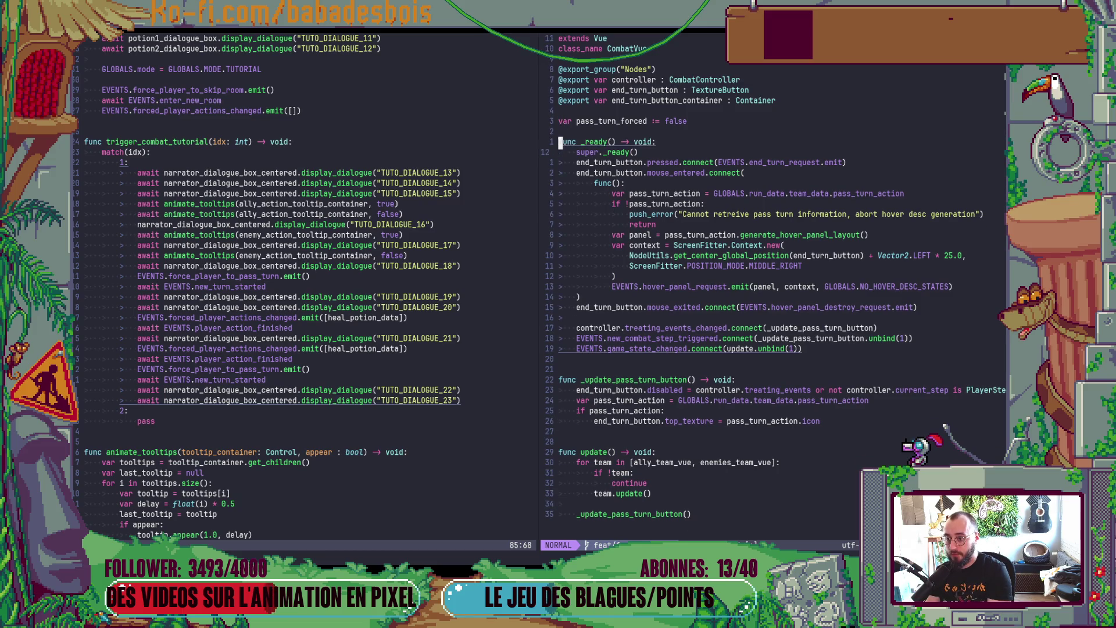
{"action": "key", "text": "j"}
{"action": "key", "text": "j"}
{"action": "key", "text": "j"}
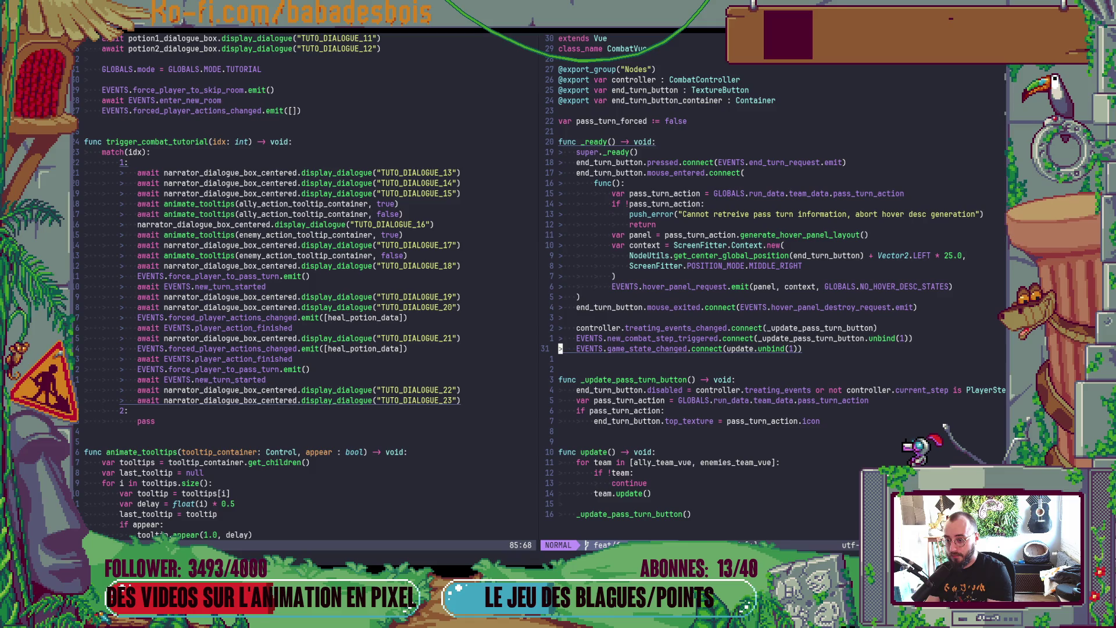
Step: Add EVENTS.forced_player_actions_changed.connect after the game_state_changed connection in _ready
{"action": "type", "text": "oENVENTS."}
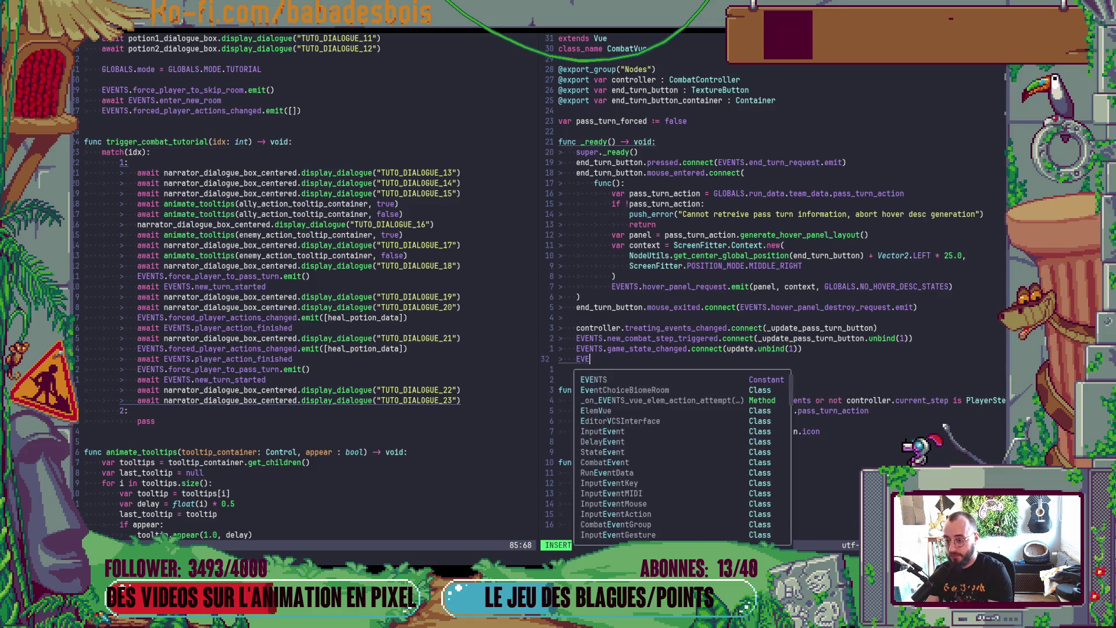
{"action": "type", "text": "pass"}
{"action": "key", "text": "BackSpace"}
{"action": "key", "text": "BackSpace"}
{"action": "key", "text": "BackSpace"}
{"action": "type", "text": "tu"}
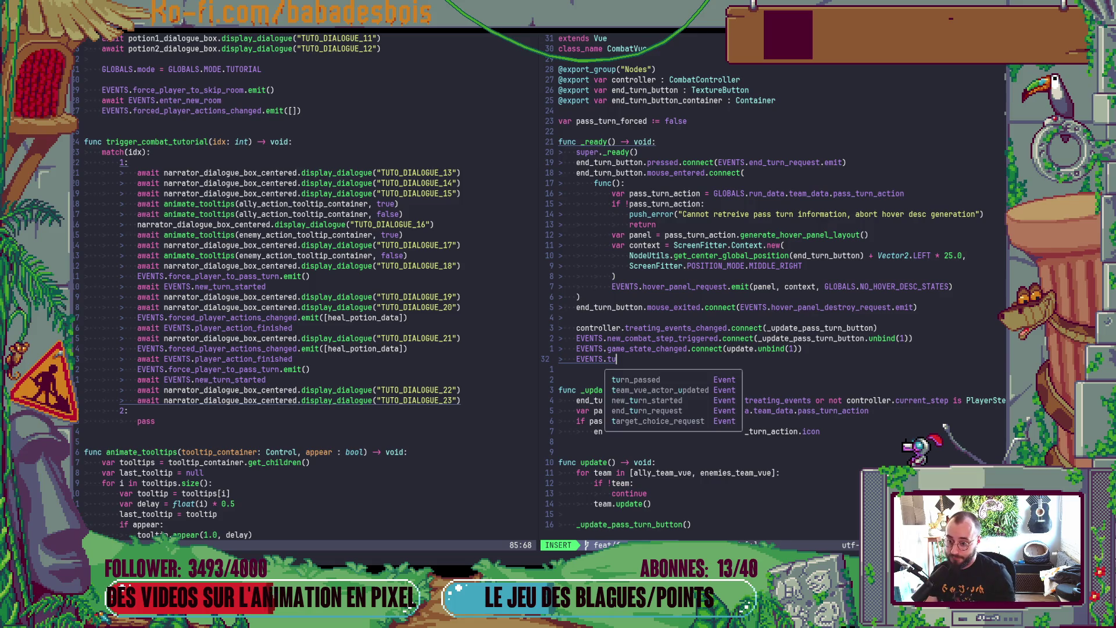
{"action": "key", "text": "BackSpace"}
{"action": "key", "text": "BackSpace"}
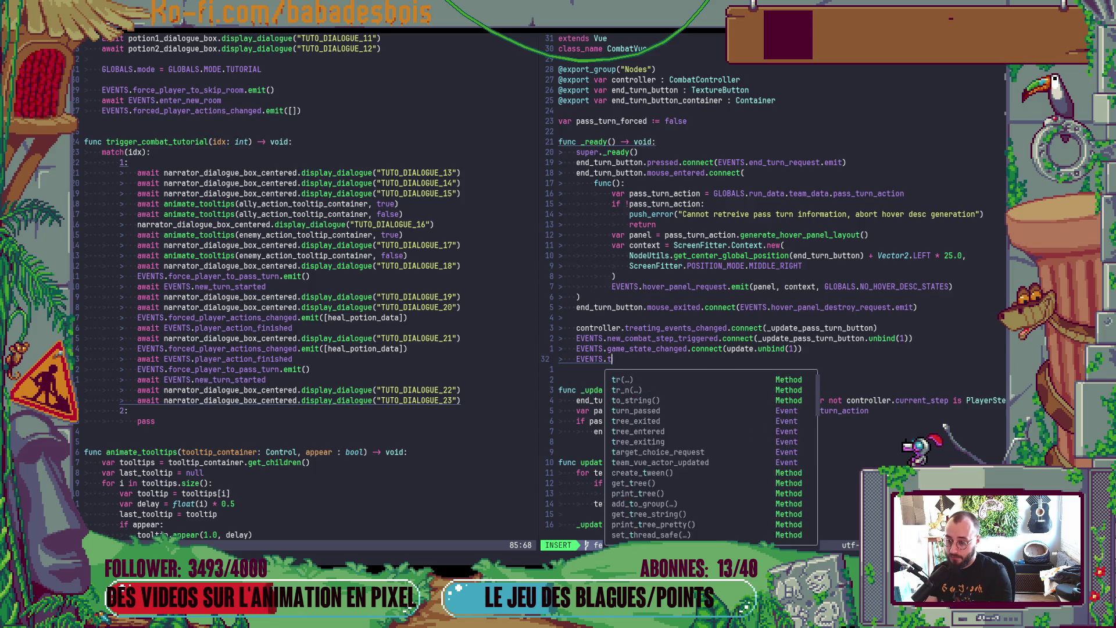
{"action": "type", "text": "for"}
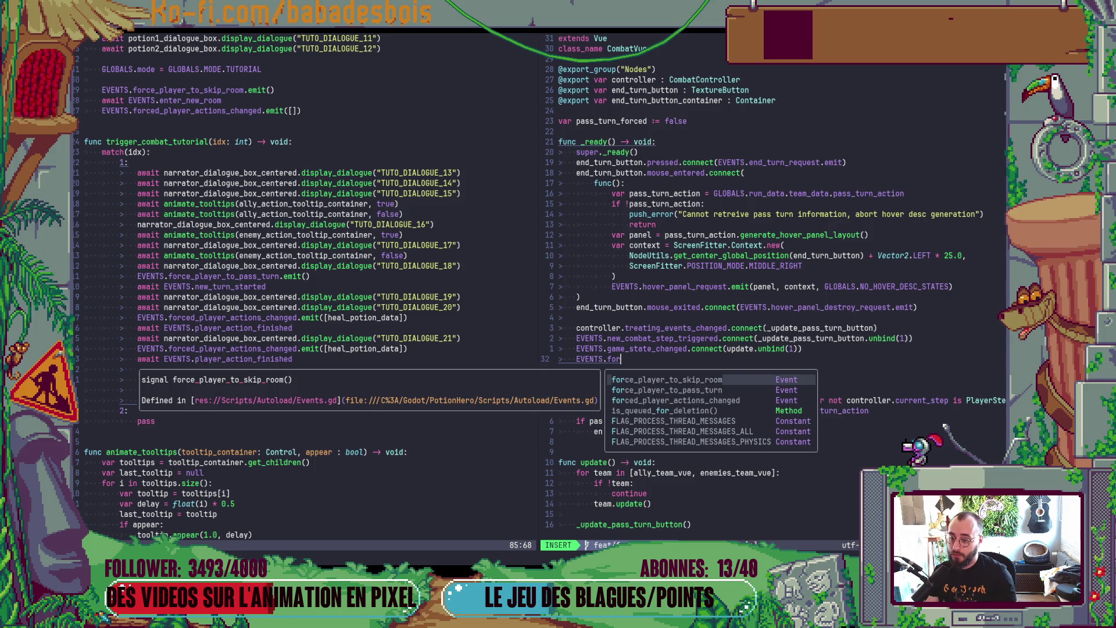
{"action": "key", "text": "Down"}
{"action": "key", "text": "Down"}
{"action": "key", "text": "Return"}
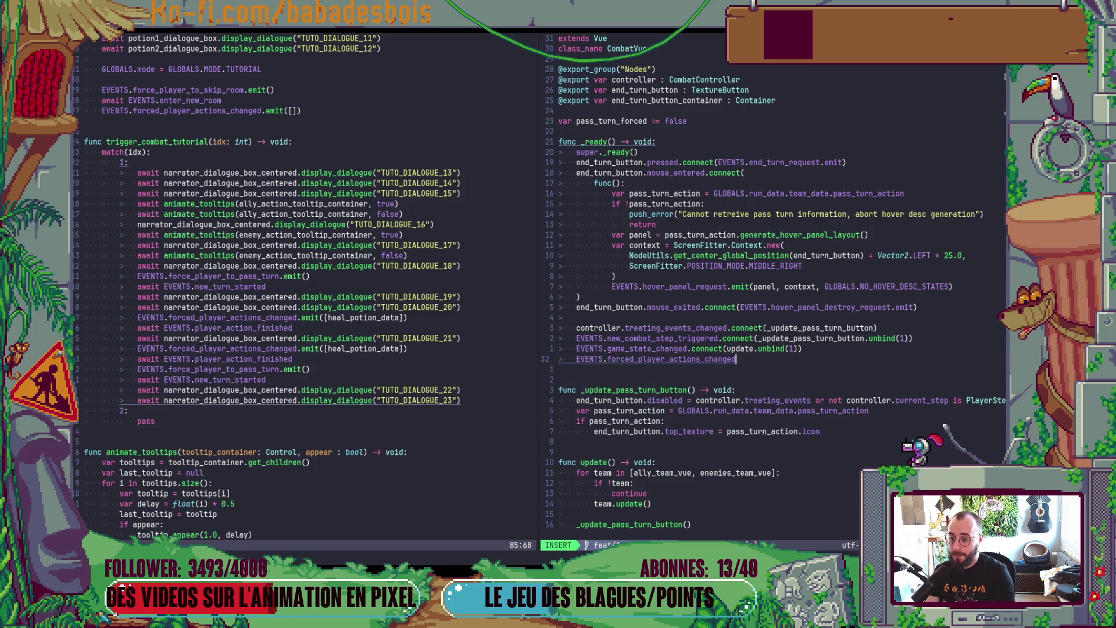
{"action": "type", "text": ".co"}
{"action": "key", "text": "Return"}
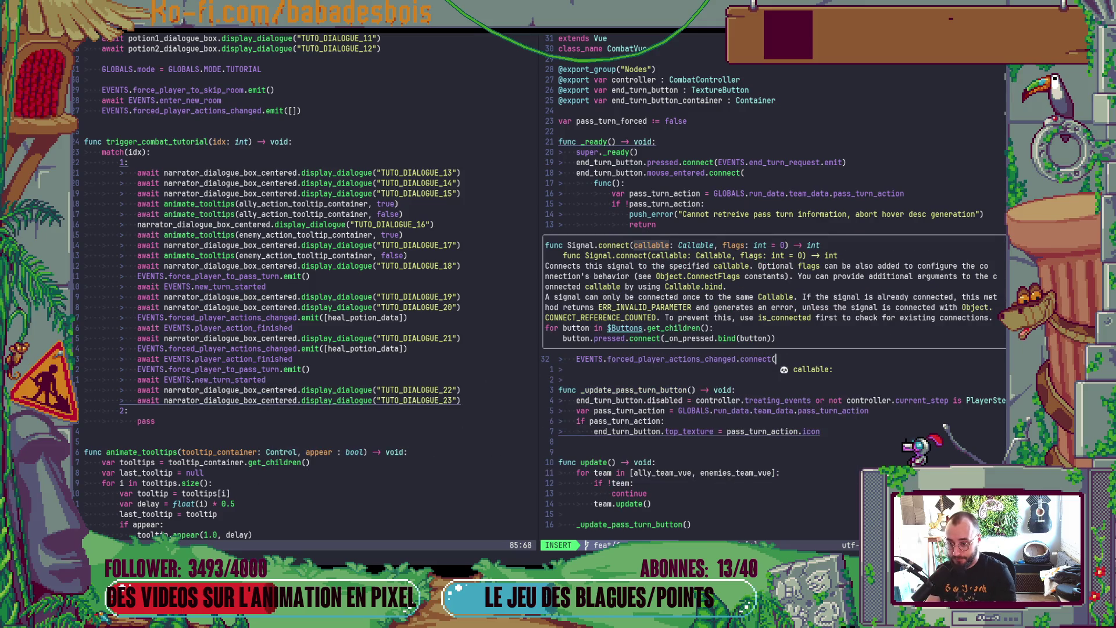
Step: Pass a func(): pass_turn_forced = false callback, close the parenthesis, and save
{"action": "type", "text": "EVENTS"}
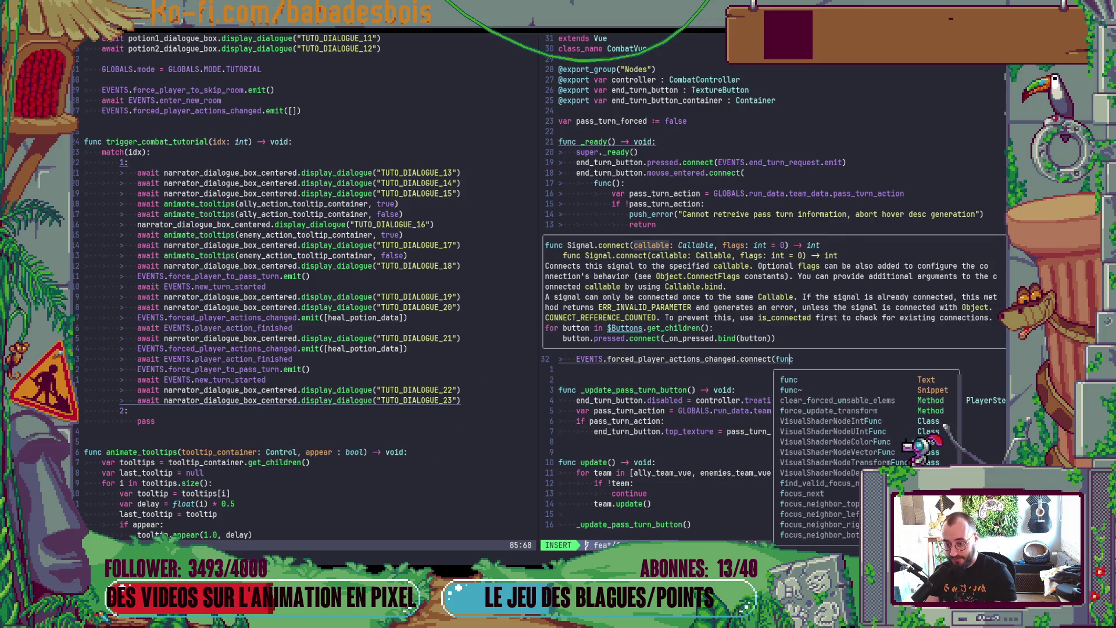
{"action": "key", "text": "BackSpace"}
{"action": "key", "text": "BackSpace"}
{"action": "key", "text": "BackSpace"}
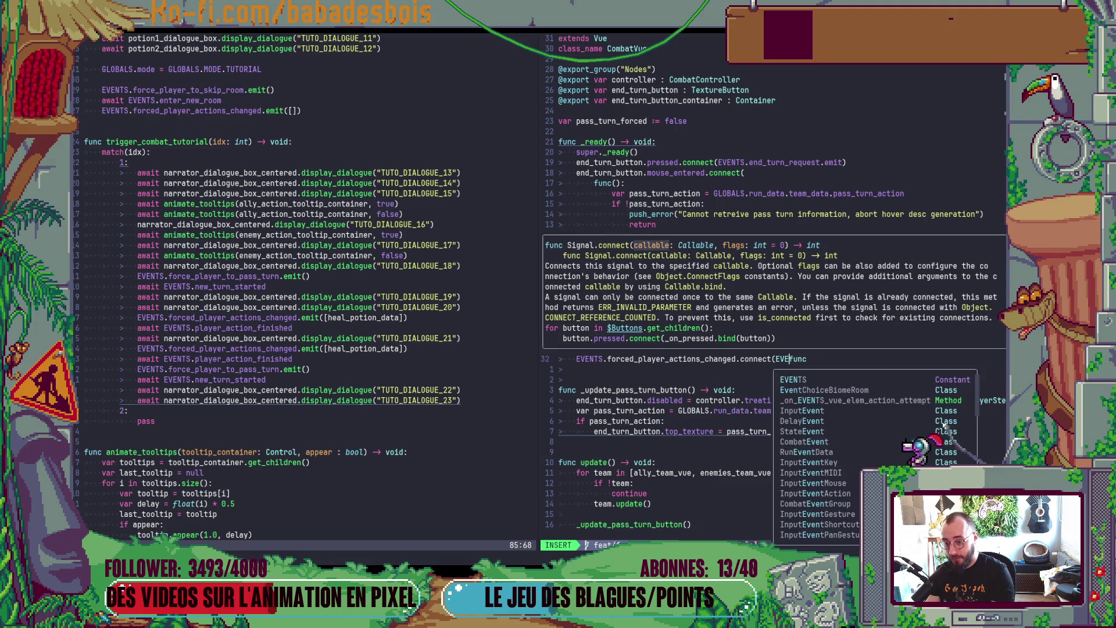
{"action": "key", "text": "Return"}
{"action": "type", "text": "func():"}
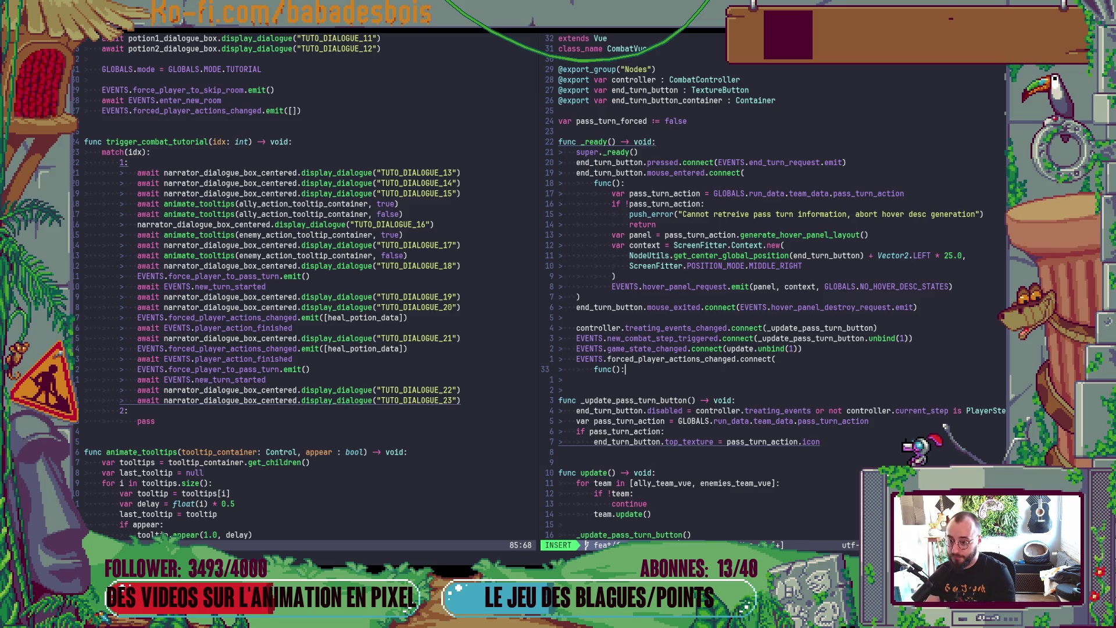
{"action": "key", "text": "Return"}
{"action": "type", "text": "pass_turn_action"}
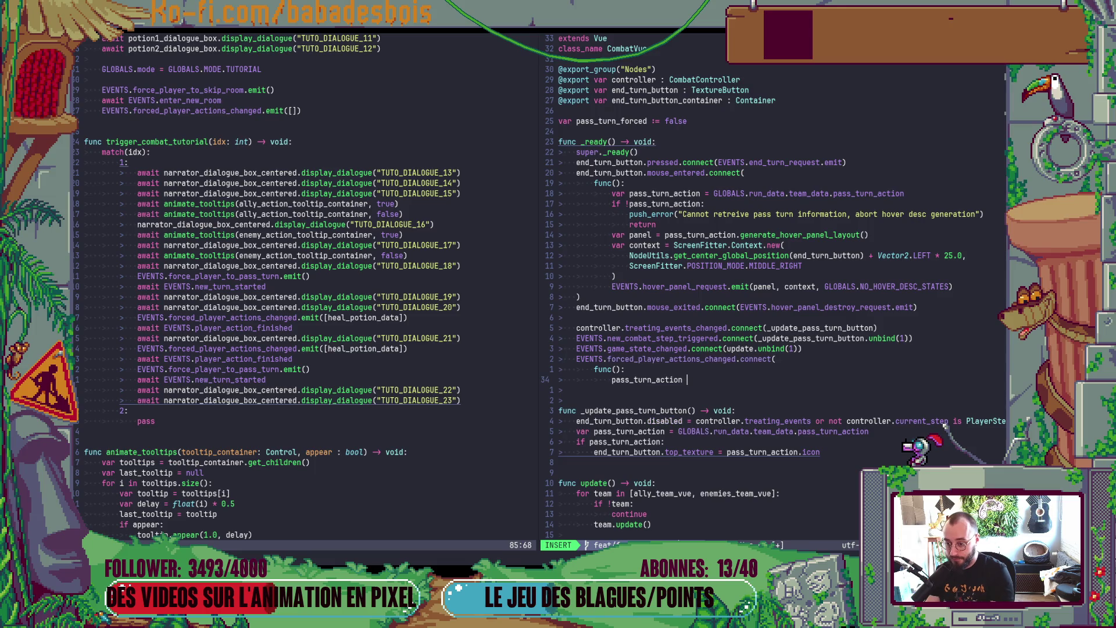
{"action": "key", "text": "ctrl+u"}
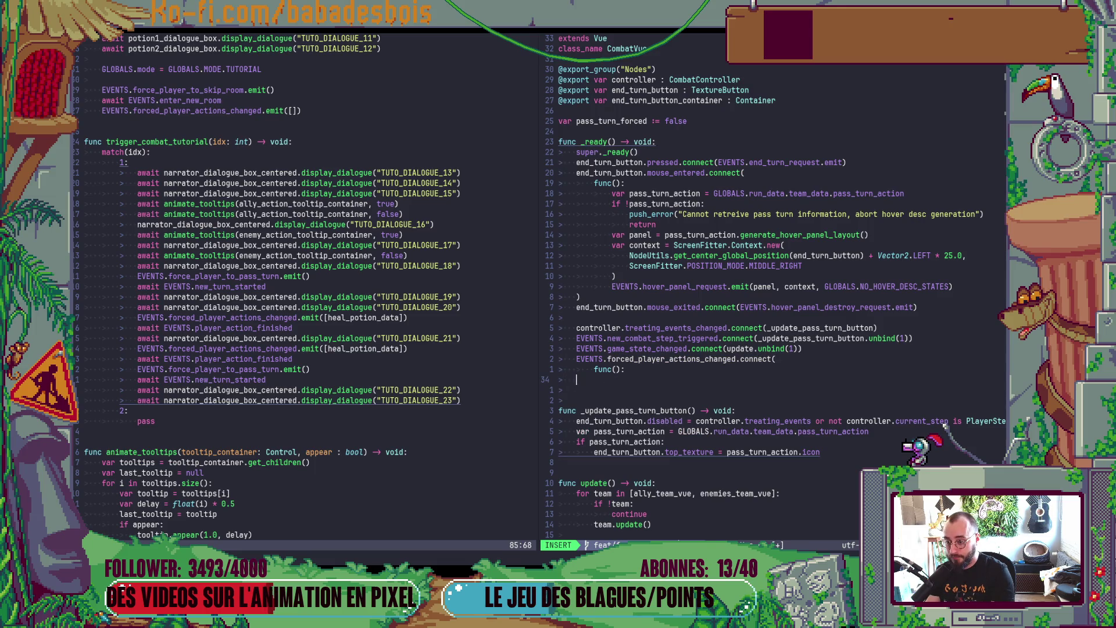
{"action": "type", "text": "pass"}
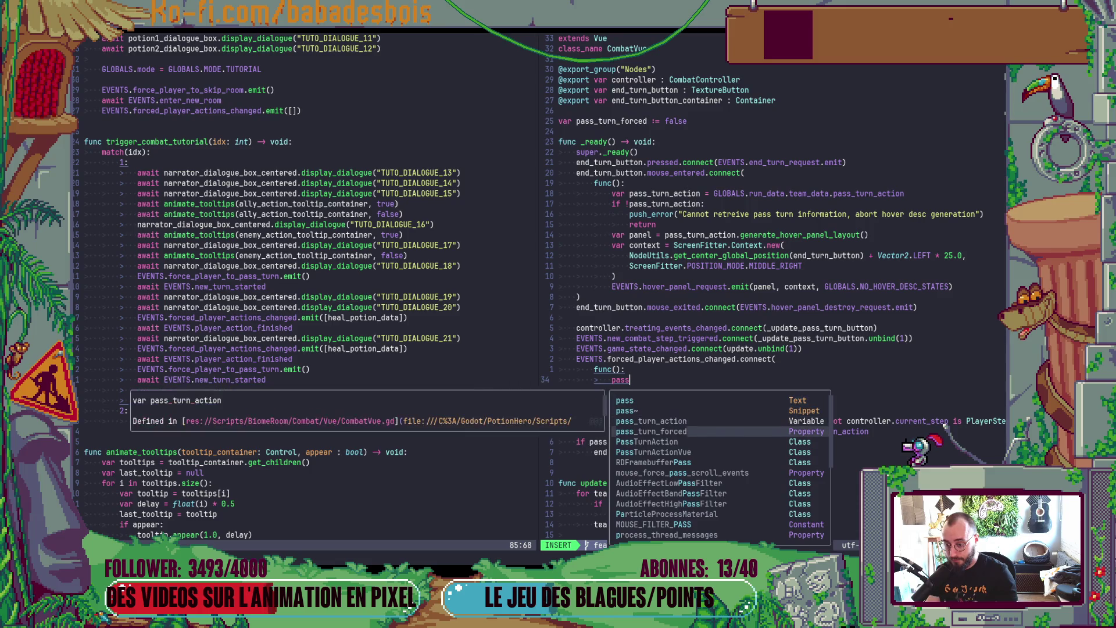
{"action": "type", "text": "_turn_forced = false"}
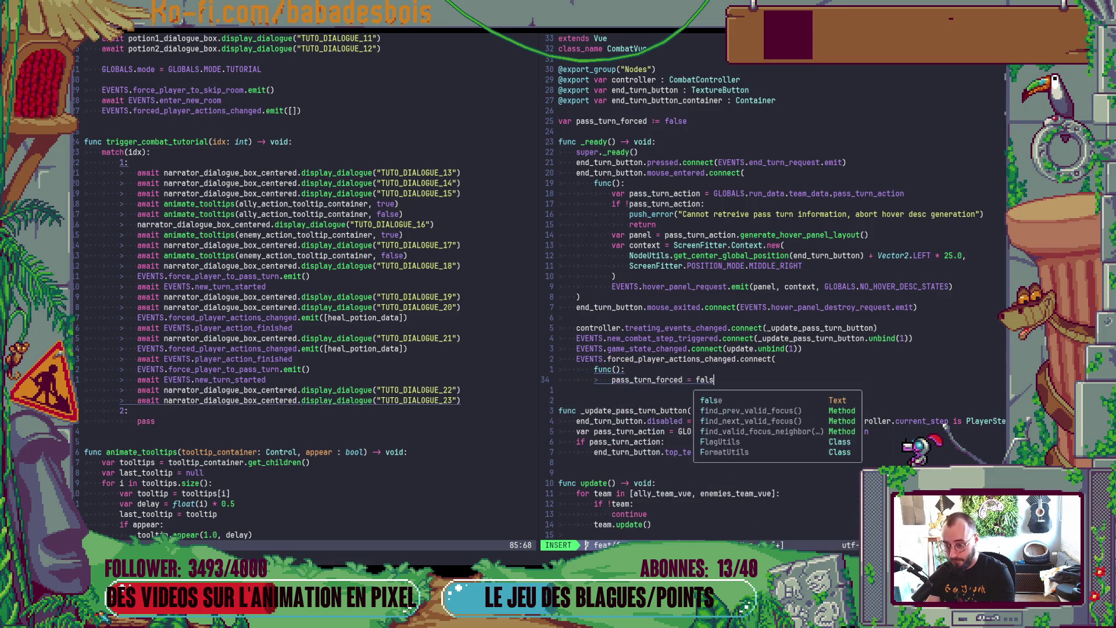
{"action": "key", "text": "Escape"}
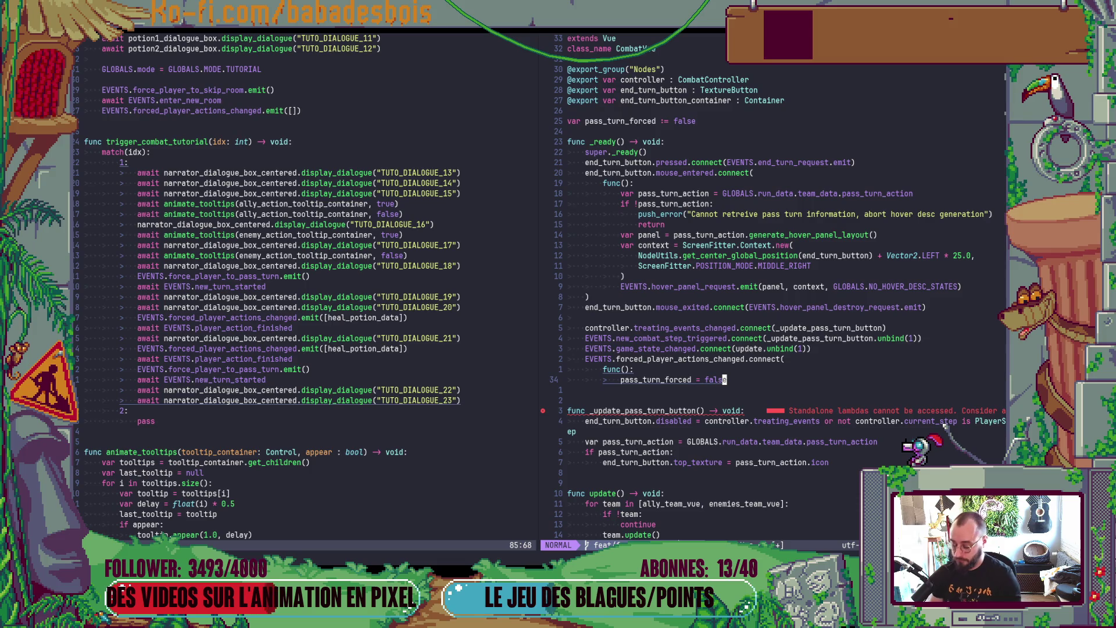
{"action": "type", "text": "o"}
{"action": "type", "text": ")"}
{"action": "key", "text": "Escape"}
{"action": "type", "text": ":w"}
{"action": "key", "text": "Return"}
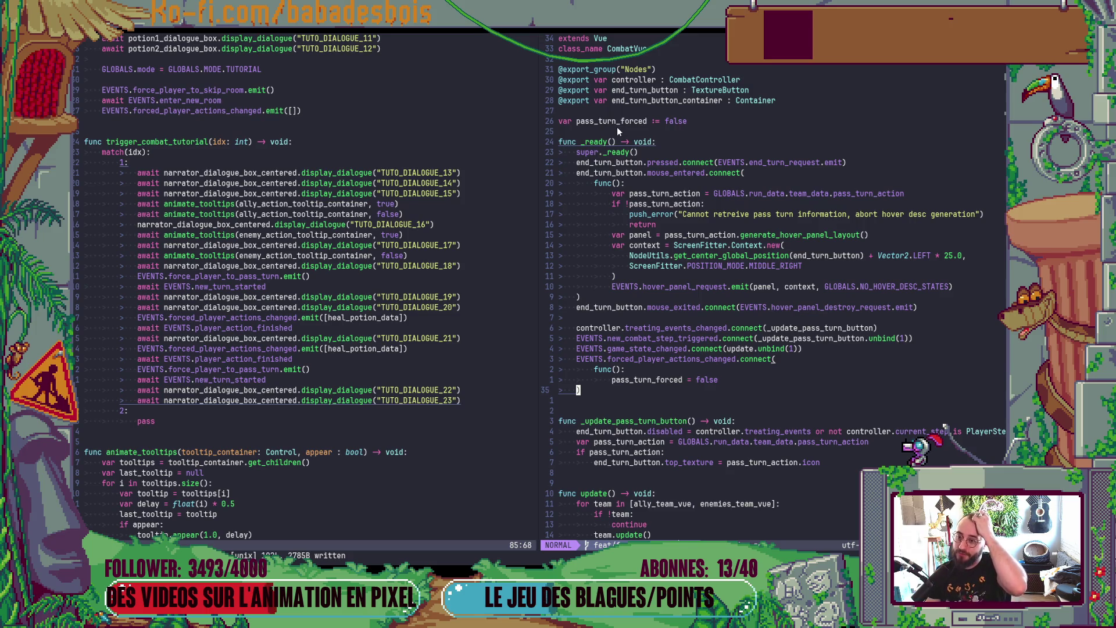
{"action": "left_click", "coordinate": [578, 124]}
{"action": "key", "text": "c"}
{"action": "key", "text": "i"}
{"action": "key", "text": "w"}
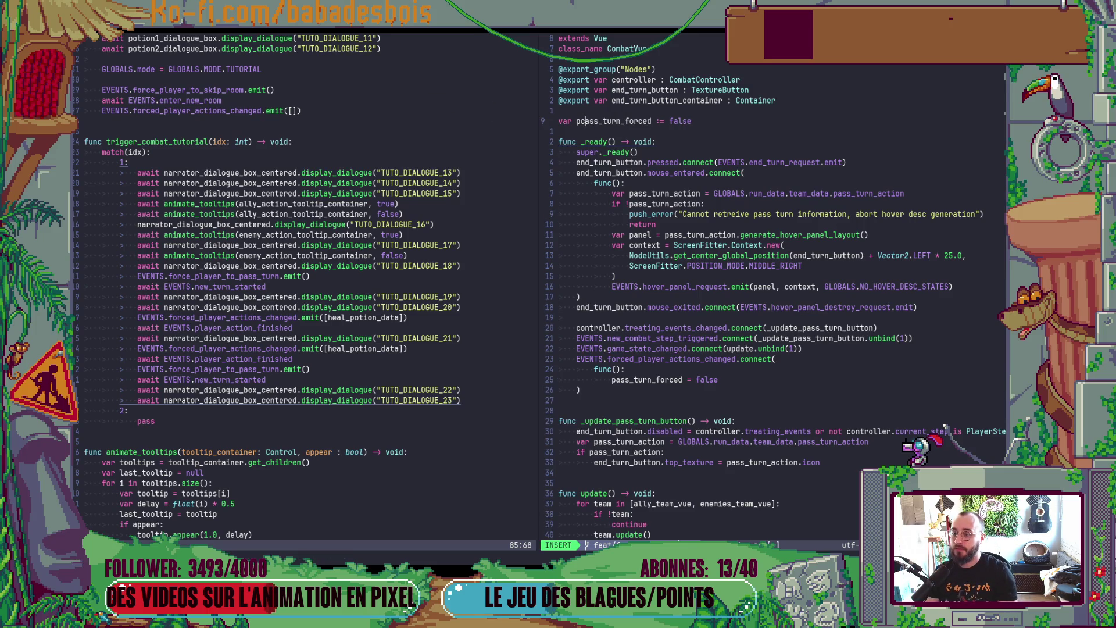
Step: Rename the flag to player_action_forced and set it to true in the forced-actions callback
{"action": "type", "text": "player"}
{"action": "type", "text": "_action_"}
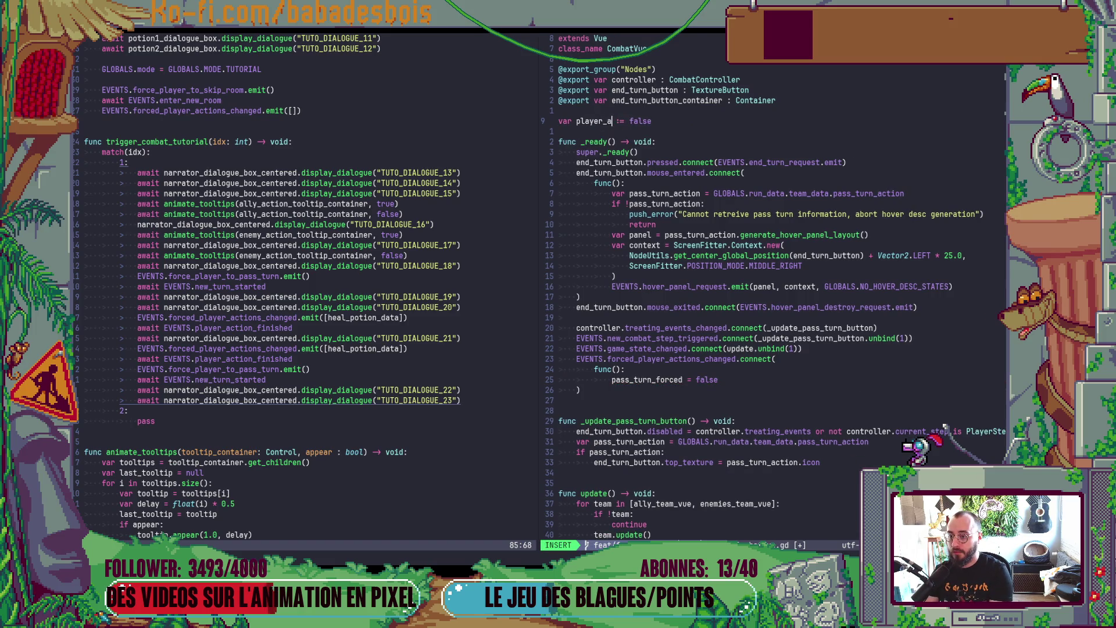
{"action": "type", "text": "forced"}
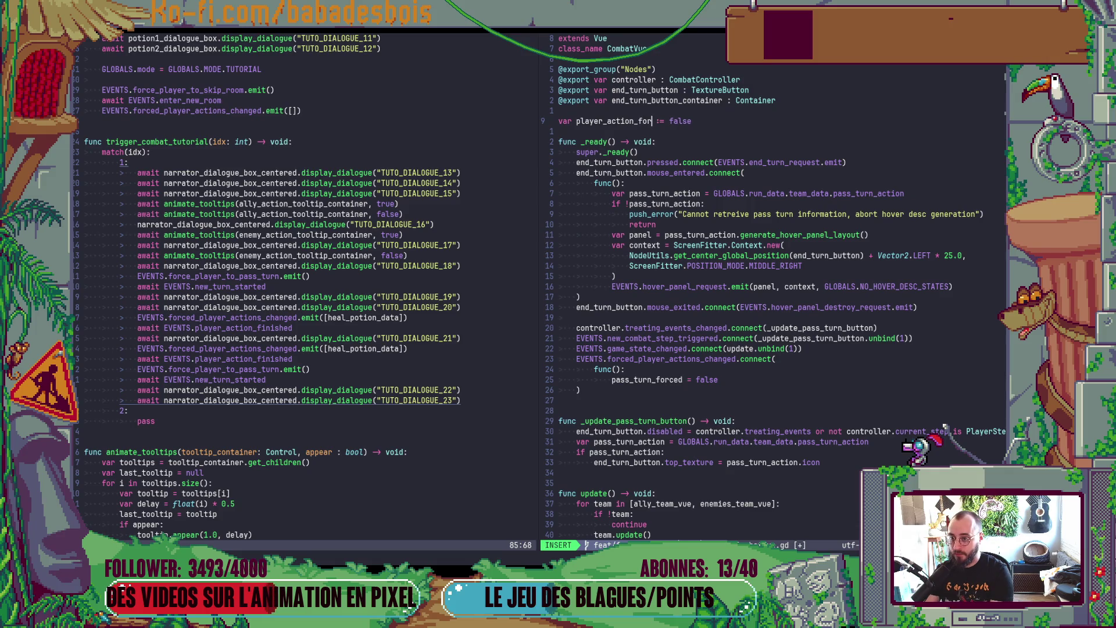
{"action": "key", "text": "Escape"}
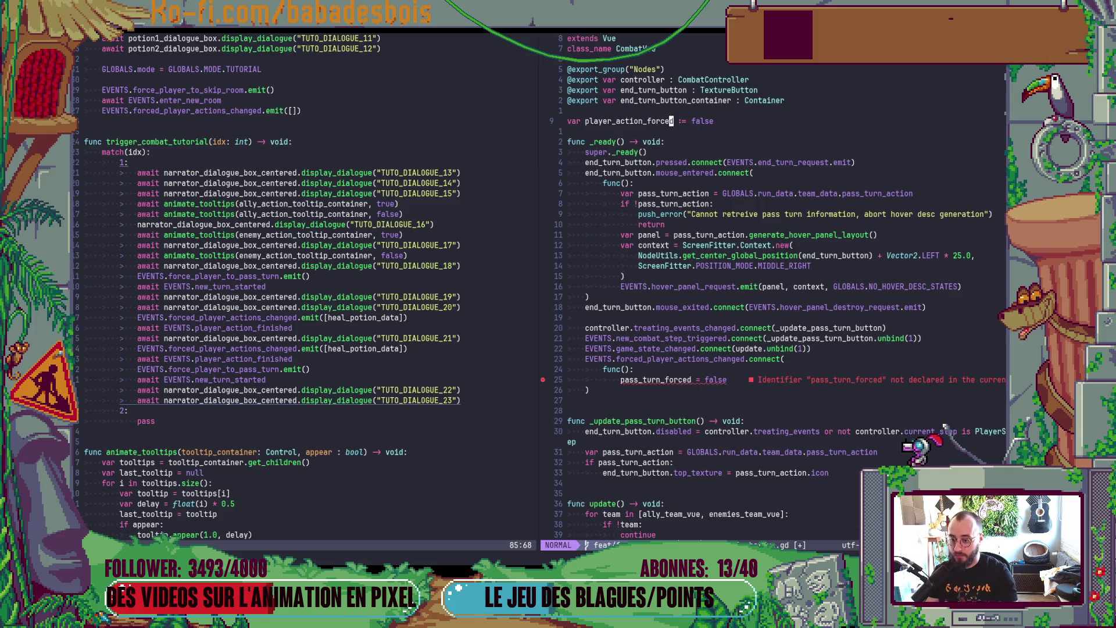
{"action": "left_click", "coordinate": [644, 383]}
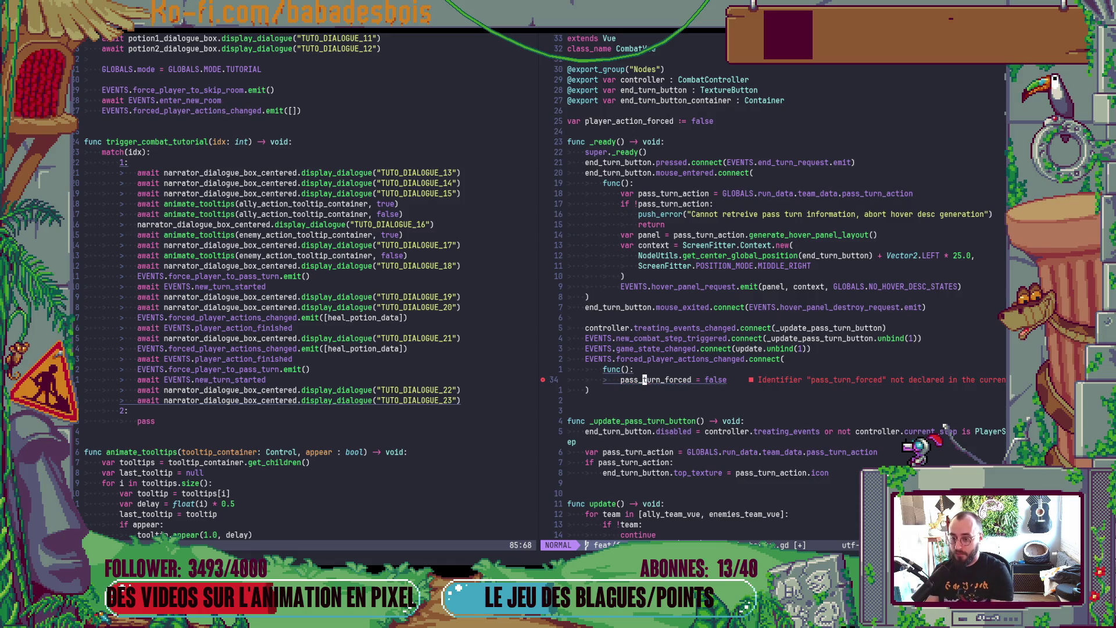
{"action": "key", "text": "k"}
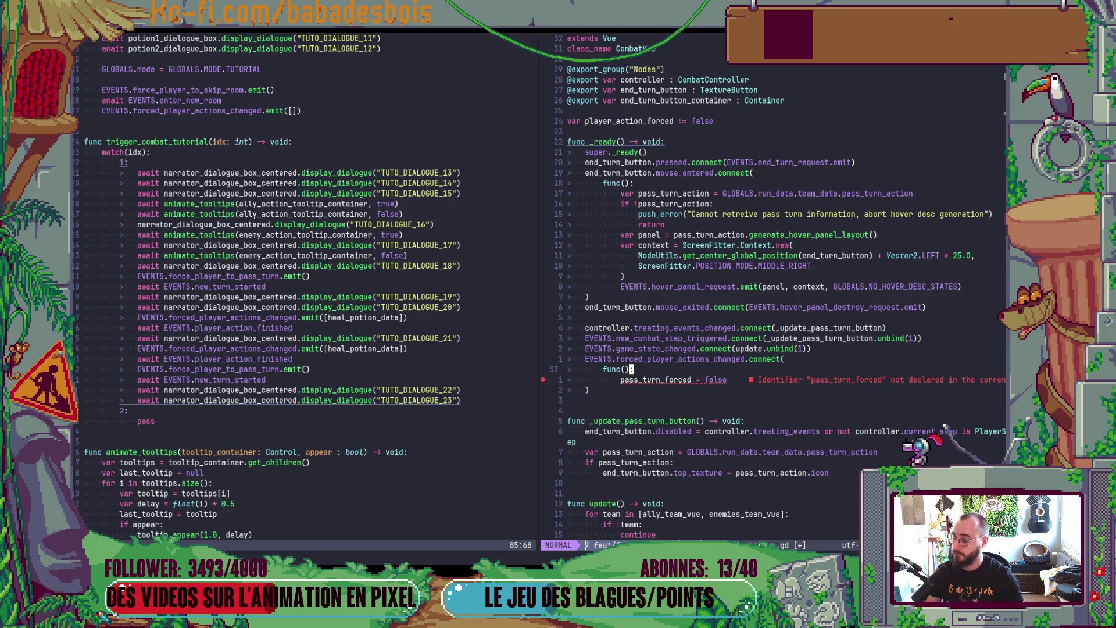
{"action": "left_click", "coordinate": [639, 380]}
{"action": "type", "text": "cwplayer_action_forced"}
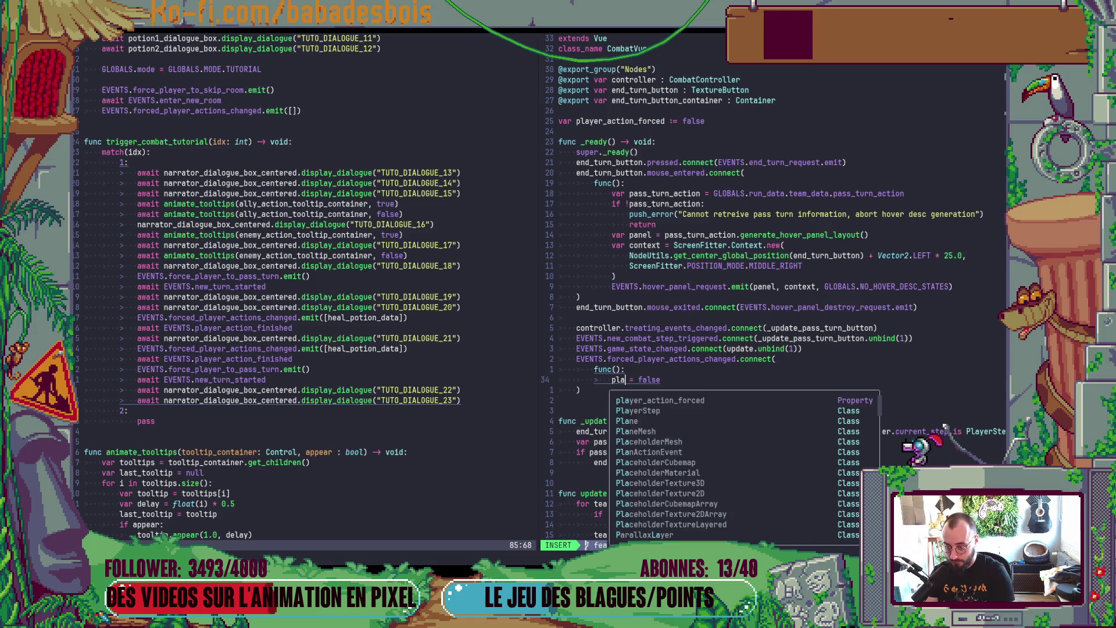
{"action": "key", "text": "Escape"}
{"action": "type", "text": "cwturx0P"}
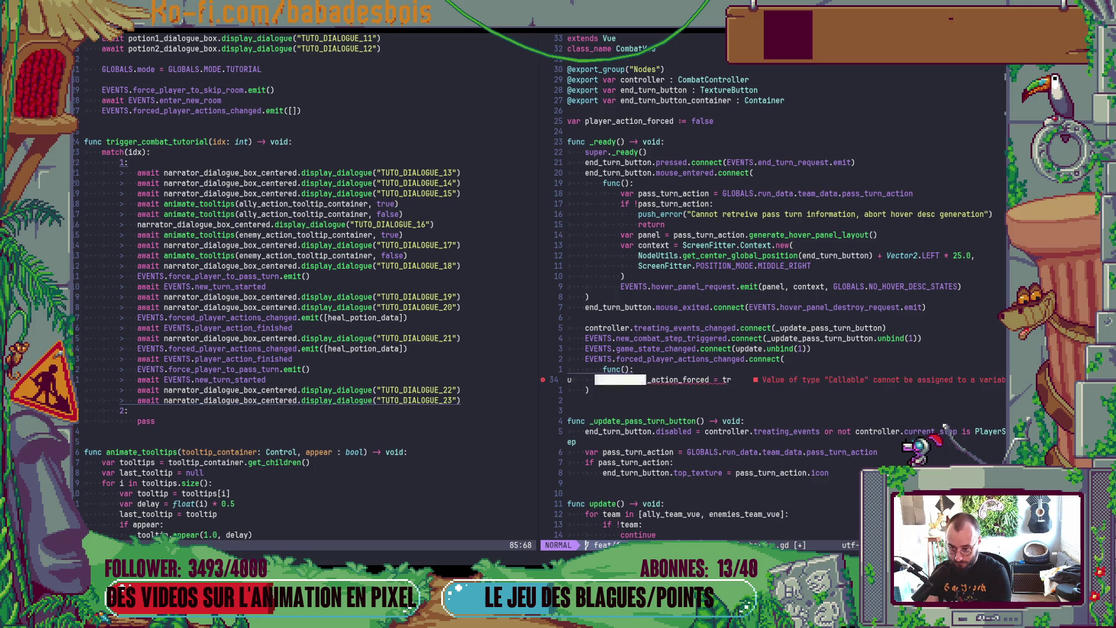
{"action": "type", "text": "uA"}
{"action": "type", "text": "ue"}
{"action": "key", "text": "Escape"}
{"action": "key", "text": "k"}
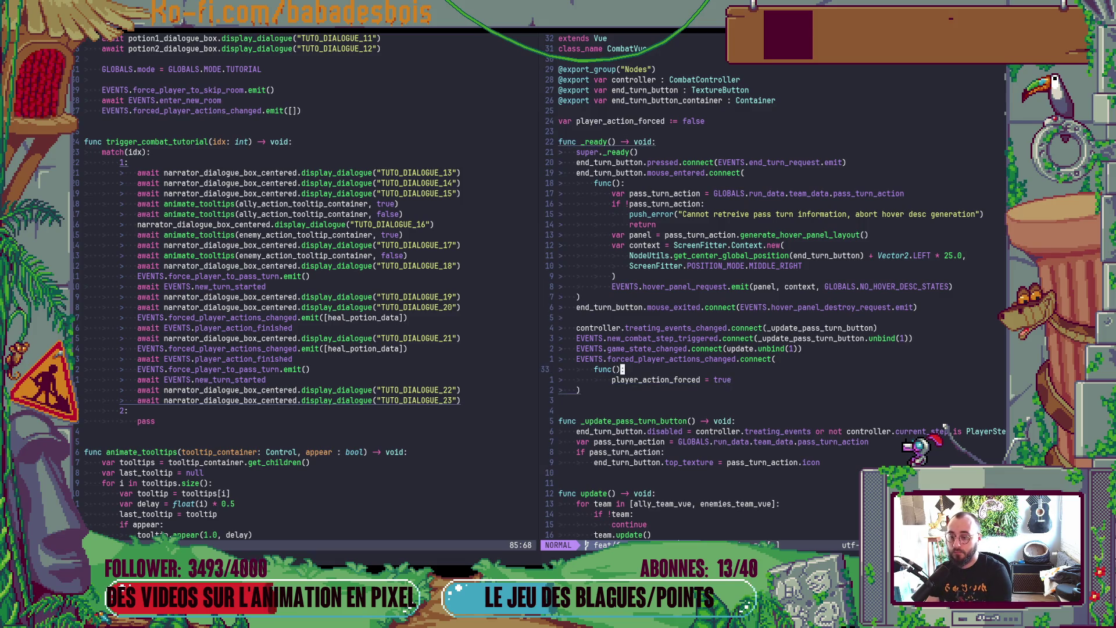
Step: Add an _elems parameter to the forced-actions callback and save the script
{"action": "key", "text": "a"}
{"action": "type", "text": "_: Array"}
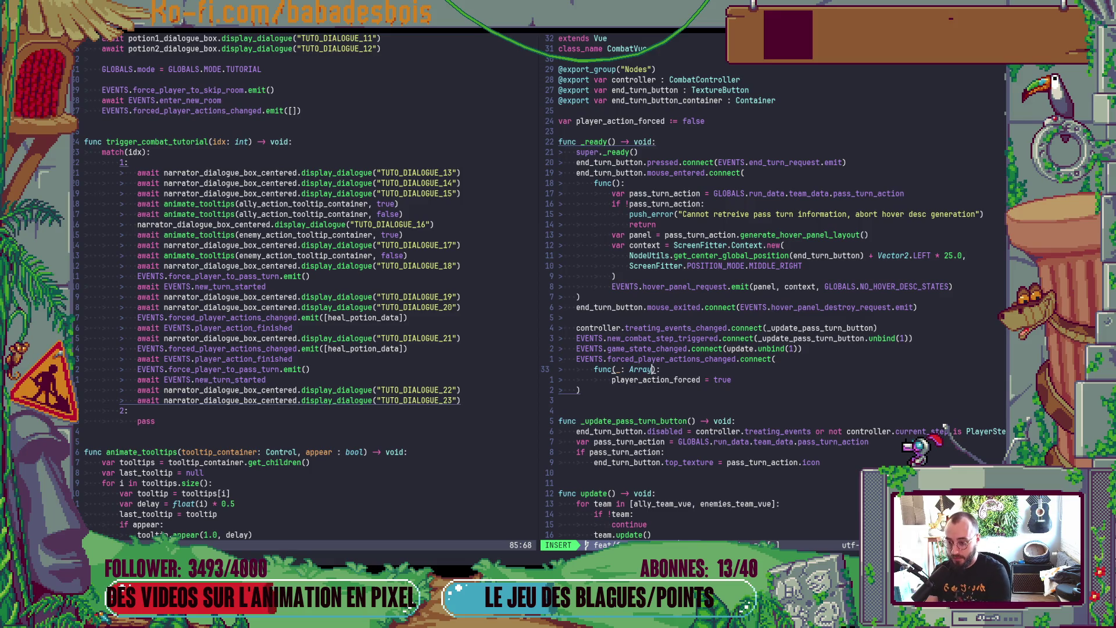
{"action": "key", "text": "Escape"}
{"action": "type", "text": ":w"}
{"action": "key", "text": "Return"}
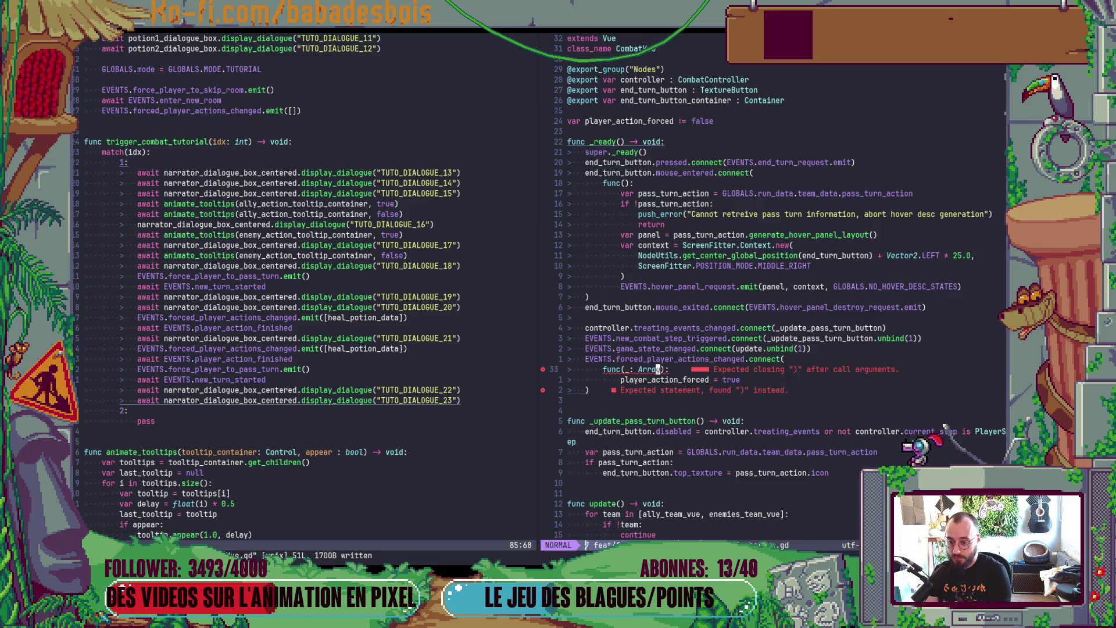
{"action": "type", "text": "i"}
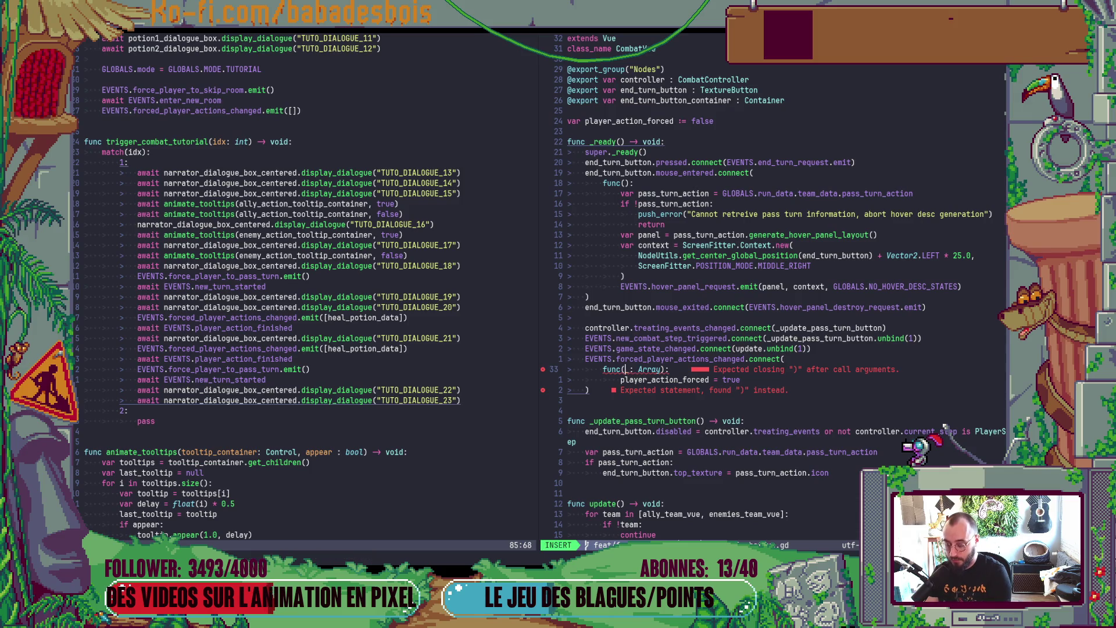
{"action": "type", "text": "ele"}
{"action": "key", "text": "Escape"}
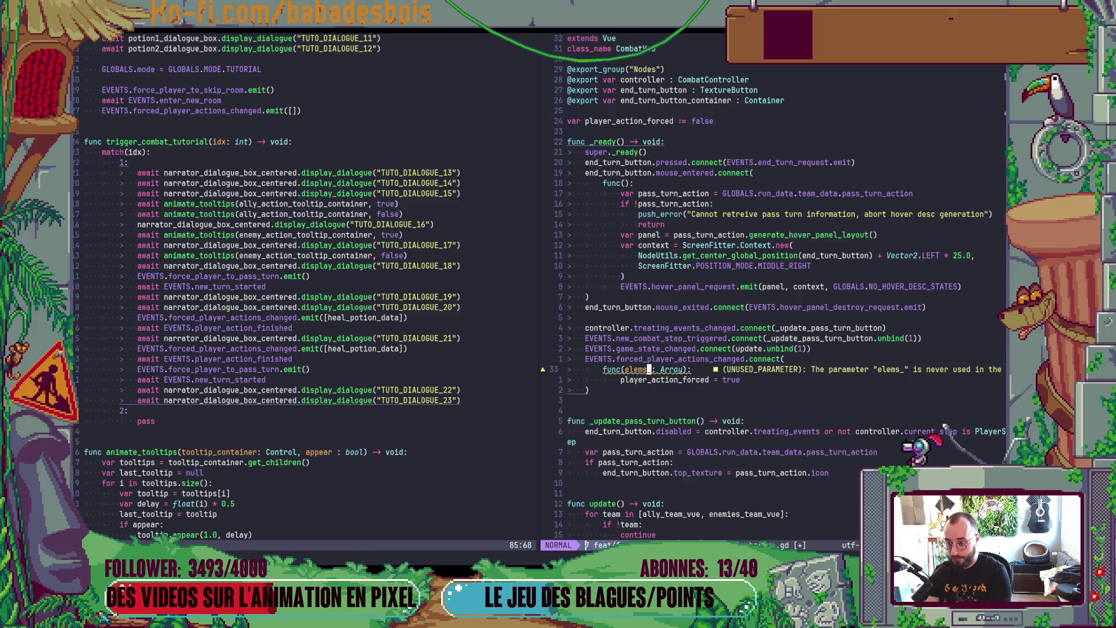
{"action": "type", "text": "Xp"}
{"action": "type", "text": ":w"}
{"action": "key", "text": "Return"}
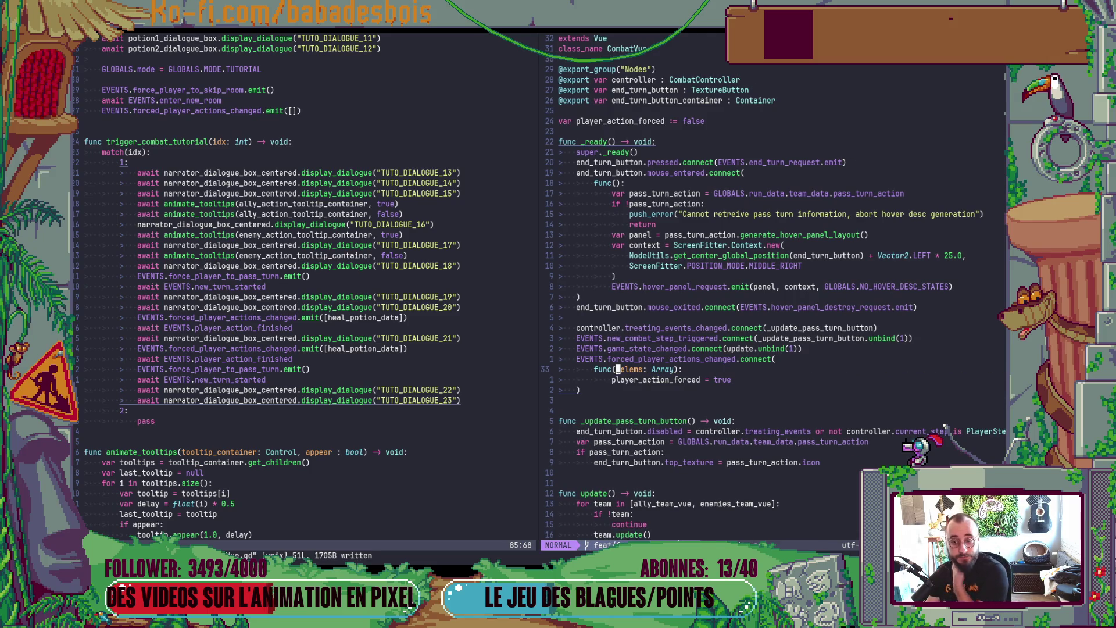
Step: Duplicate the connect block and switch the copy's signal to force_player_to_pass_turn
{"action": "key", "text": "l"}
{"action": "key", "text": "k"}
{"action": "key", "text": "V"}
{"action": "key", "text": "j"}
{"action": "key", "text": "j"}
{"action": "key", "text": "Escape"}
{"action": "key", "text": "p"}
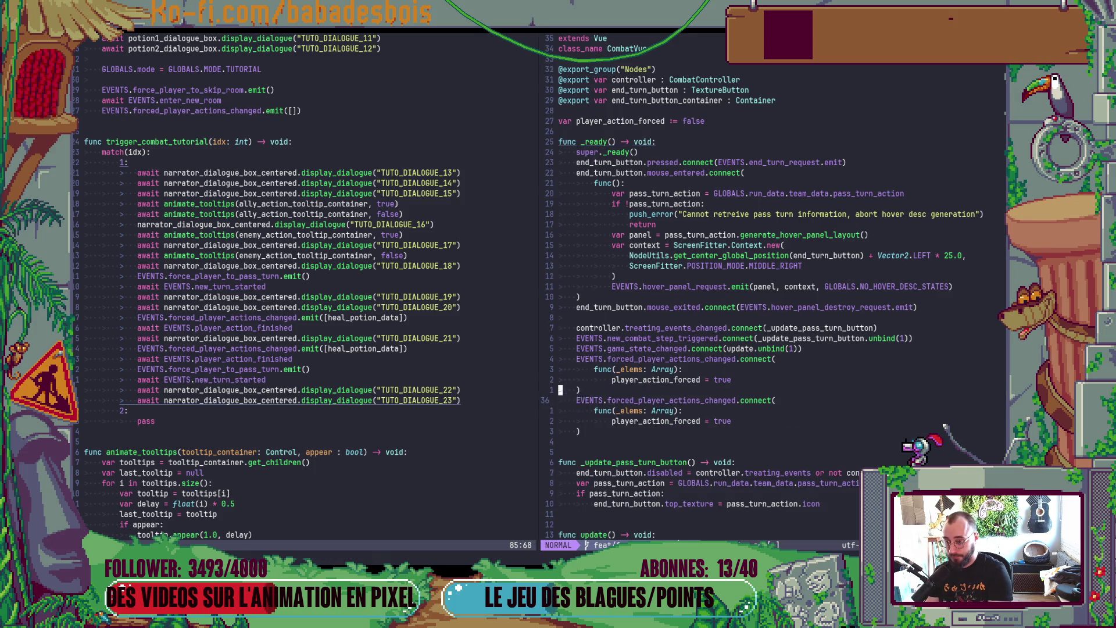
{"action": "key", "text": "c"}
{"action": "key", "text": "w"}
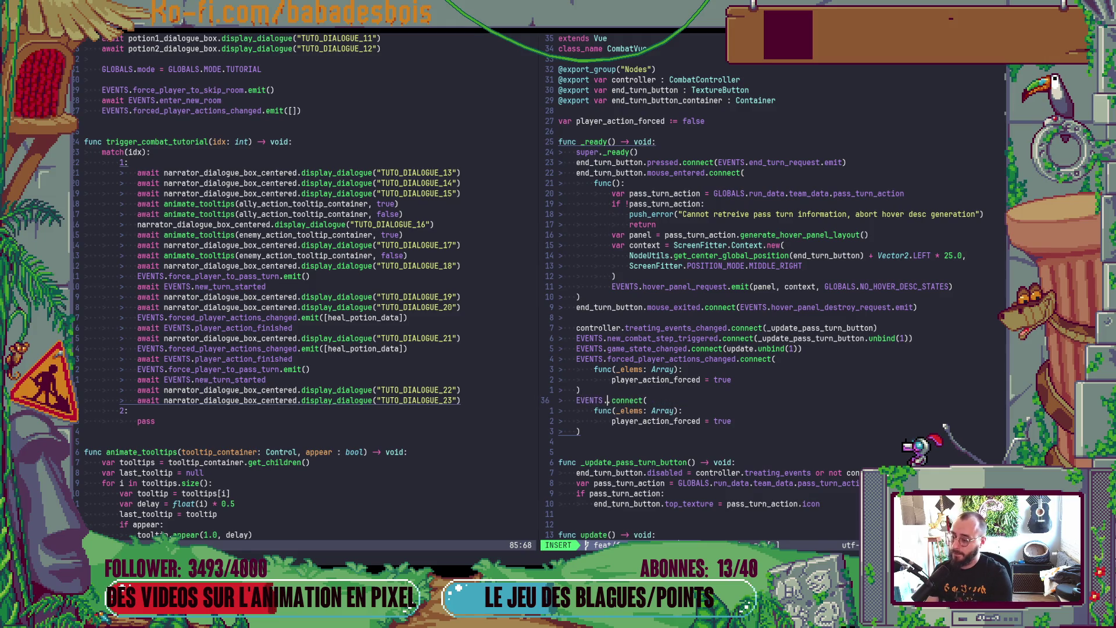
{"action": "type", "text": "fo"}
{"action": "key", "text": "ctrl+n"}
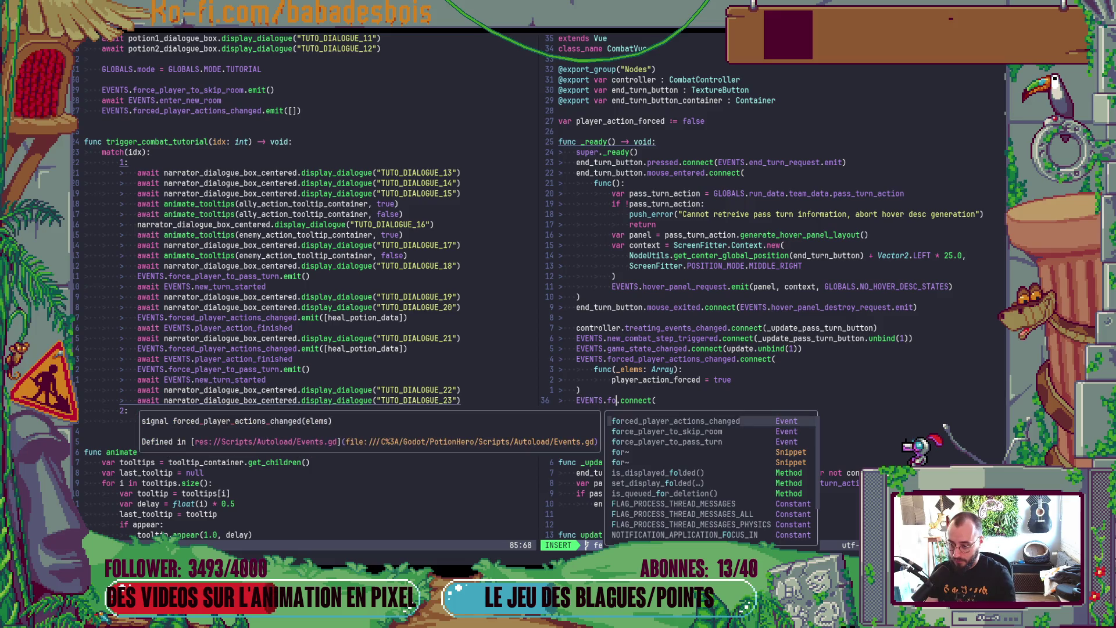
{"action": "key", "text": "ctrl+n"}
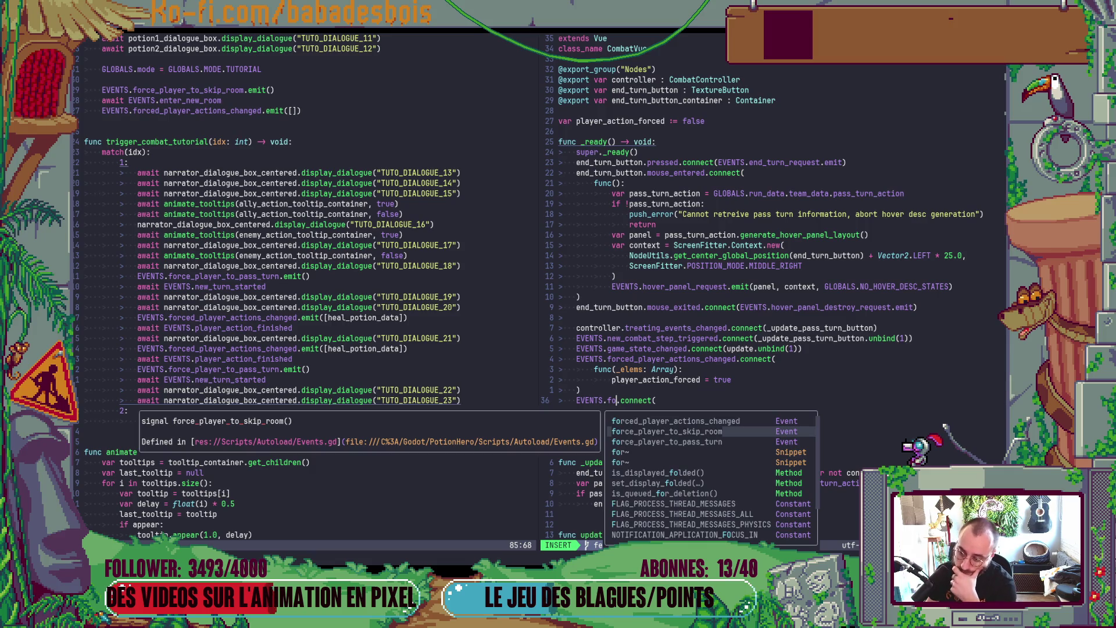
{"action": "key", "text": "ctrl+n"}
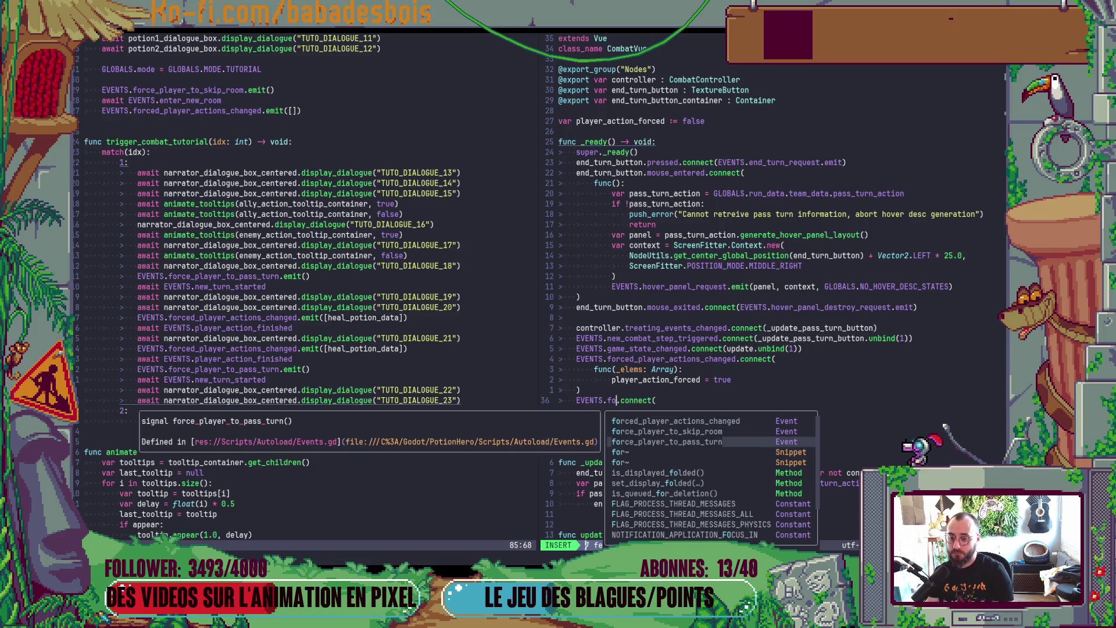
{"action": "key", "text": "Return"}
{"action": "key", "text": "Escape"}
{"action": "type", "text": "pciwfalse"}
Step: Reset player_action_forced to false in the new handler, save, and go to the pass-turn button code
{"action": "key", "text": "Escape"}
{"action": "type", "text": ":w"}
{"action": "key", "text": "Return"}
{"action": "scroll", "coordinate": [639, 392], "scroll_direction": "down", "scroll_amount": 5}
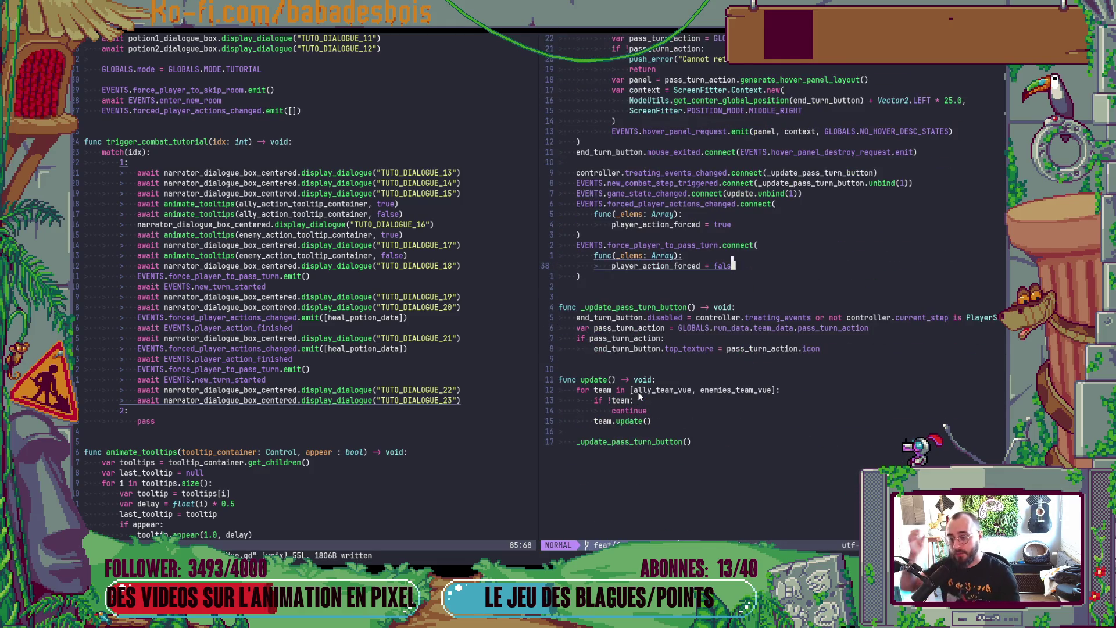
{"action": "left_click", "coordinate": [663, 349]}
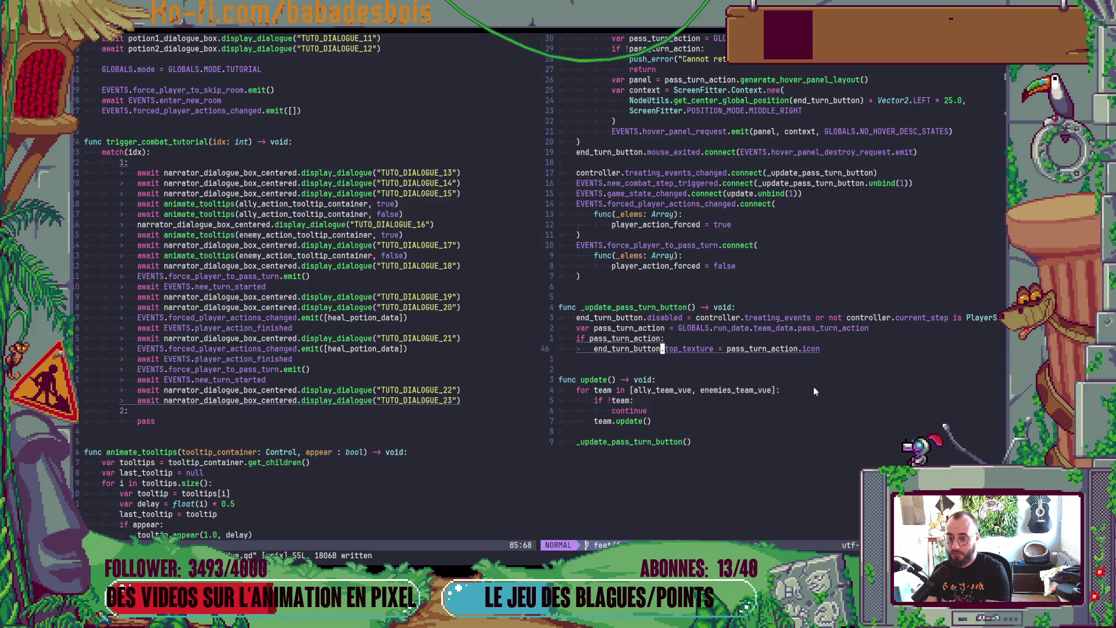
{"action": "key", "text": "k"}
{"action": "key", "text": "k"}
{"action": "key", "text": "k"}
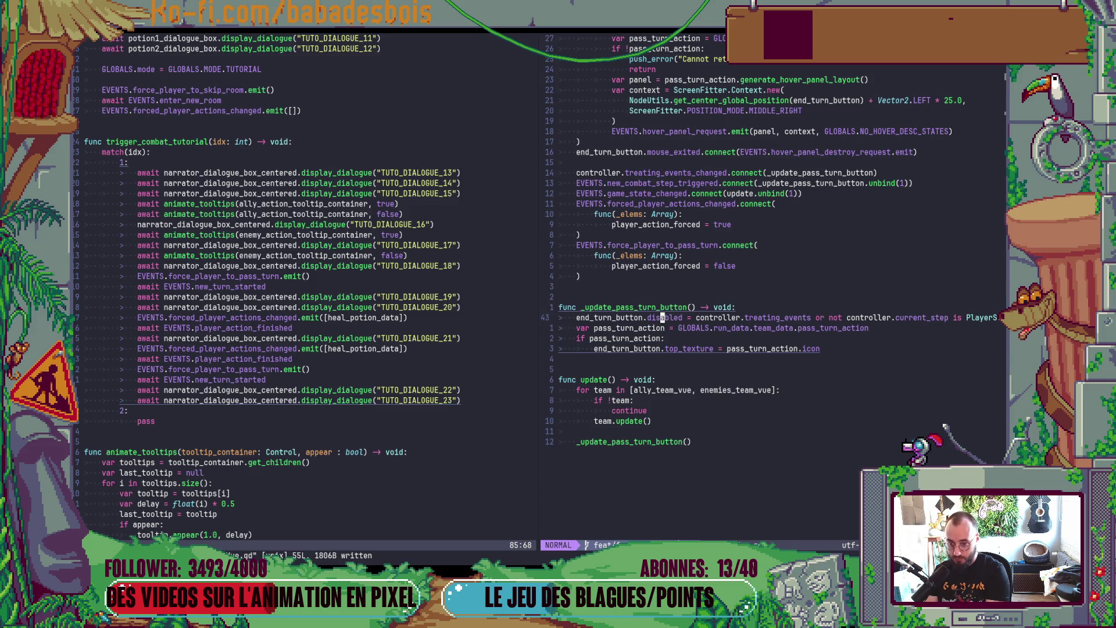
Step: Append 'or player_action_forced' to the pass-turn button's disabled condition and save
{"action": "type", "text": "i"}
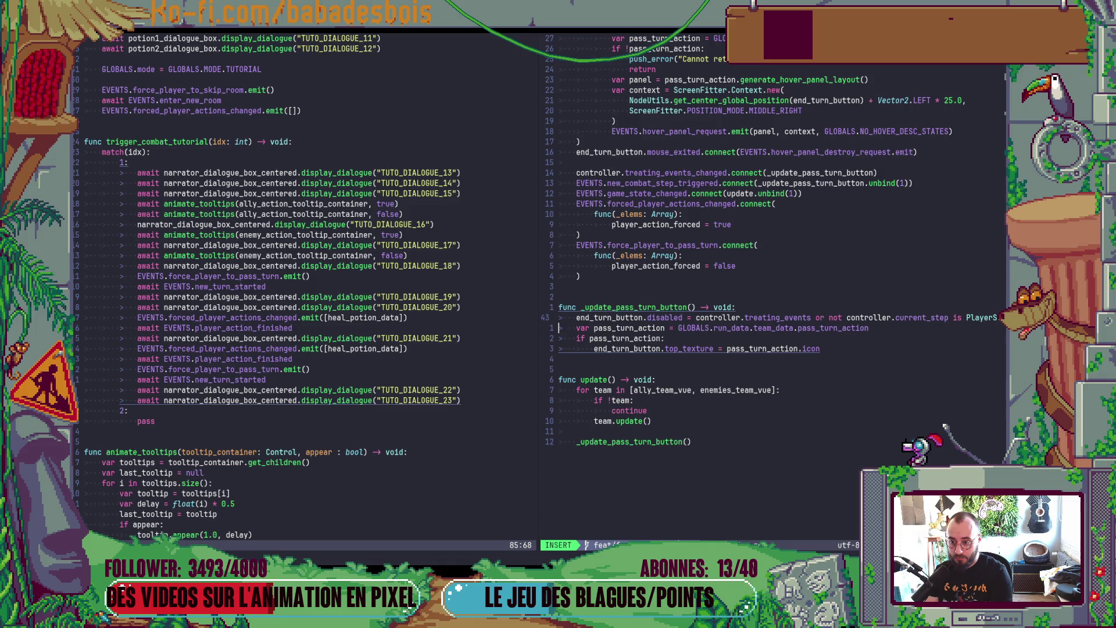
{"action": "type", "text": "or player_action_forced"}
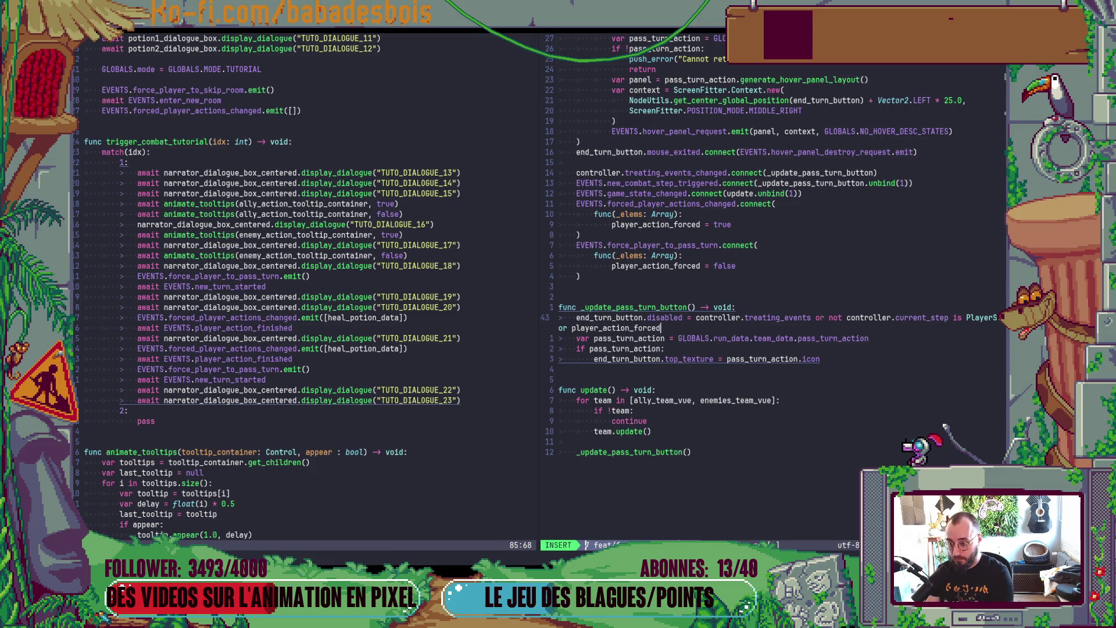
{"action": "key", "text": "Escape"}
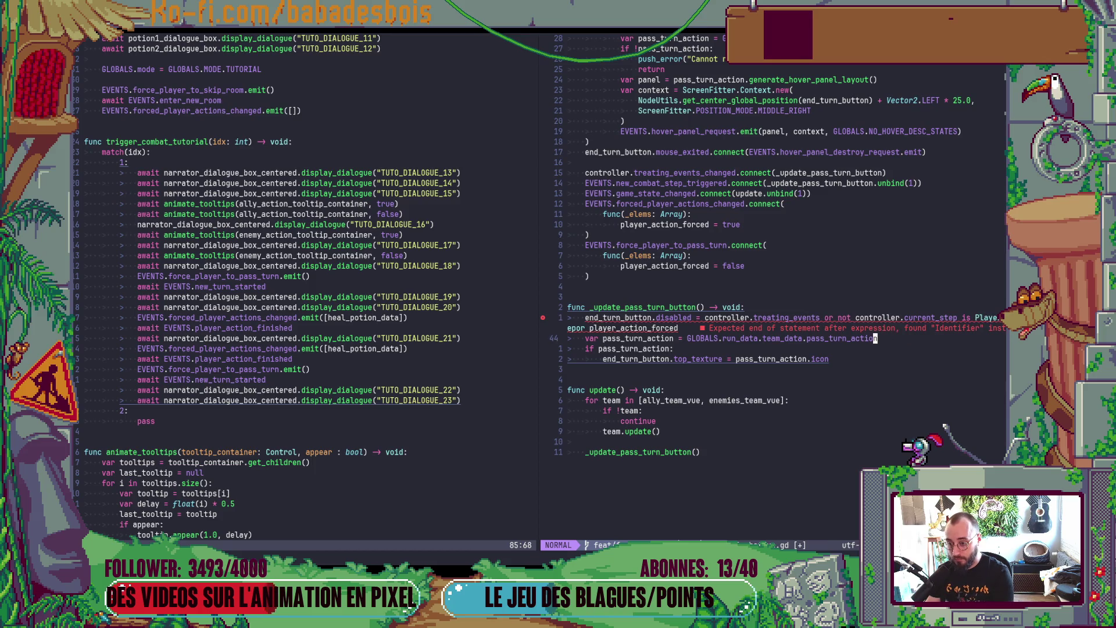
{"action": "key", "text": "b"}
{"action": "type", "text": ":w"}
{"action": "key", "text": "Return"}
{"action": "type", "text": ":w"}
{"action": "key", "text": "Return"}
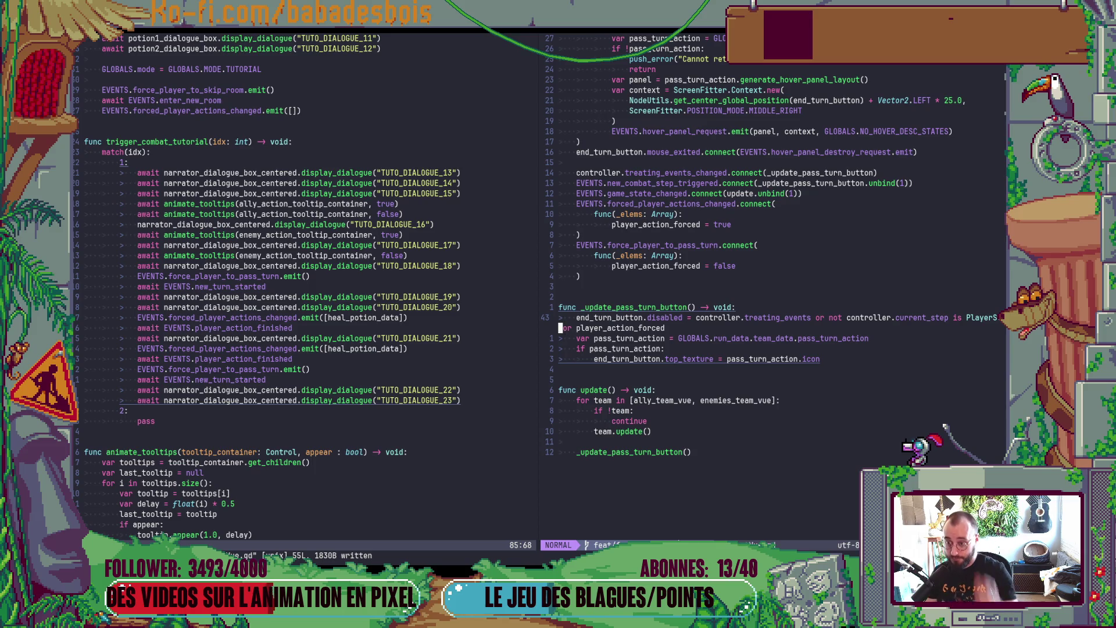
Step: Call _update_pass_turn_button() in both the forced-actions and pass-turn handlers, then save
{"action": "scroll", "coordinate": [811, 315], "scroll_direction": "up", "scroll_amount": 1}
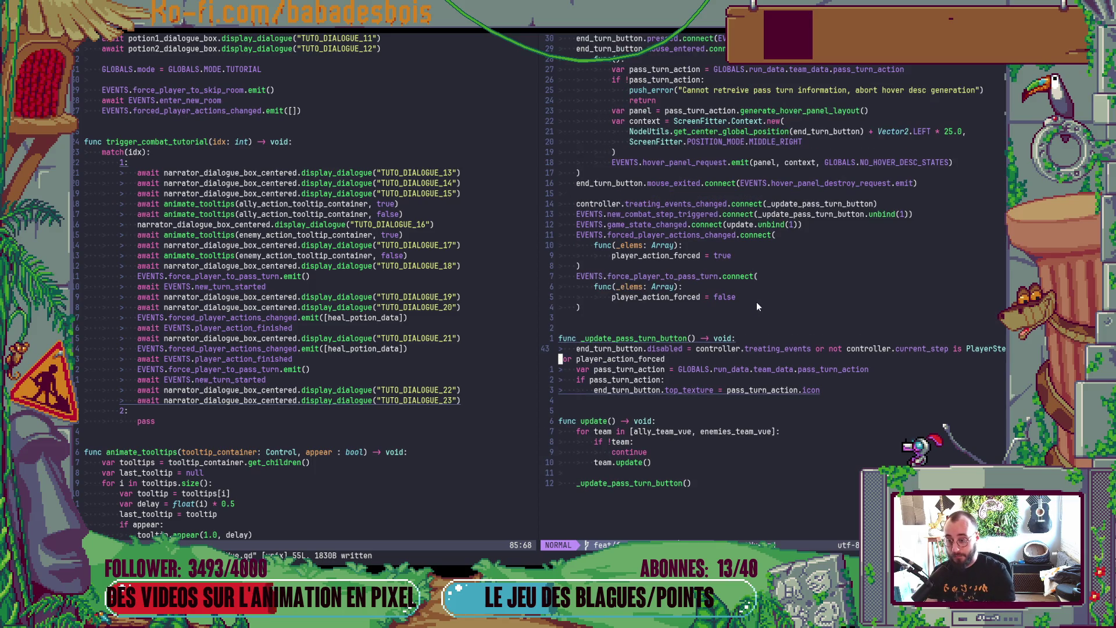
{"action": "key", "text": "k"}
{"action": "key", "text": "k"}
{"action": "key", "text": "k"}
{"action": "key", "text": "k"}
{"action": "type", "text": "o_update_pass_turn_button("}
{"action": "key", "text": "Escape"}
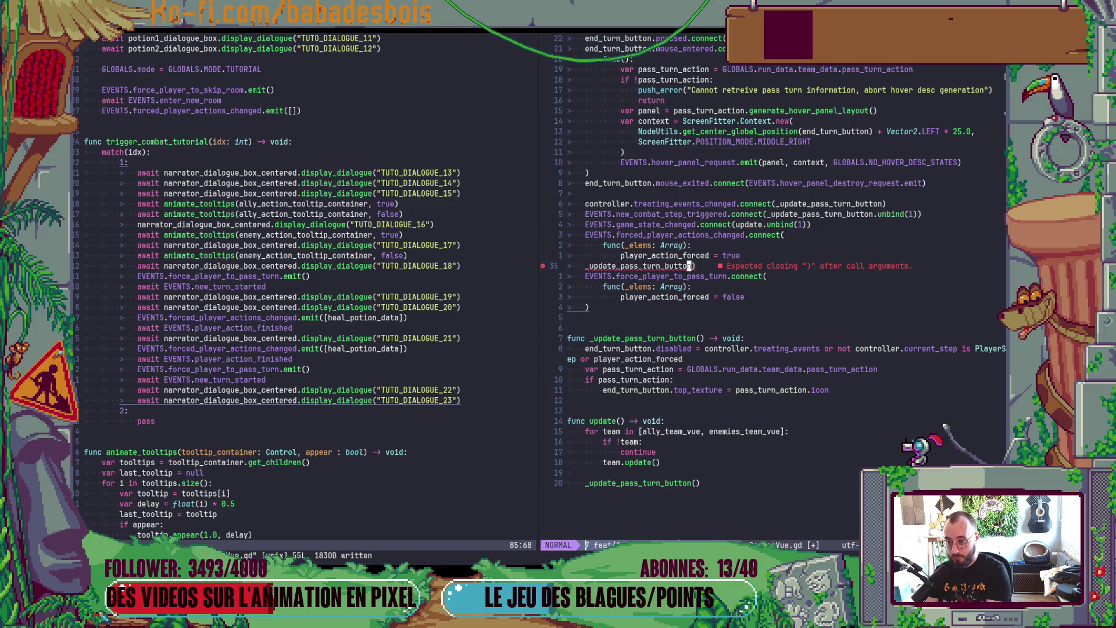
{"action": "key", "text": "u"}
{"action": "type", "text": "O"}
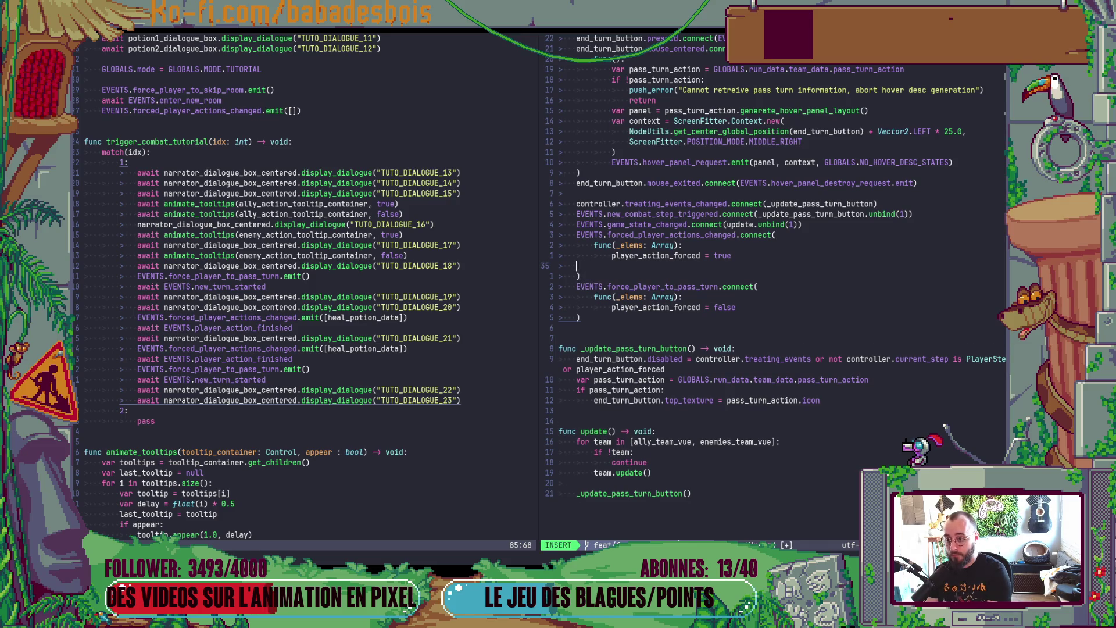
{"action": "type", "text": "_update_pass_turn_button()"}
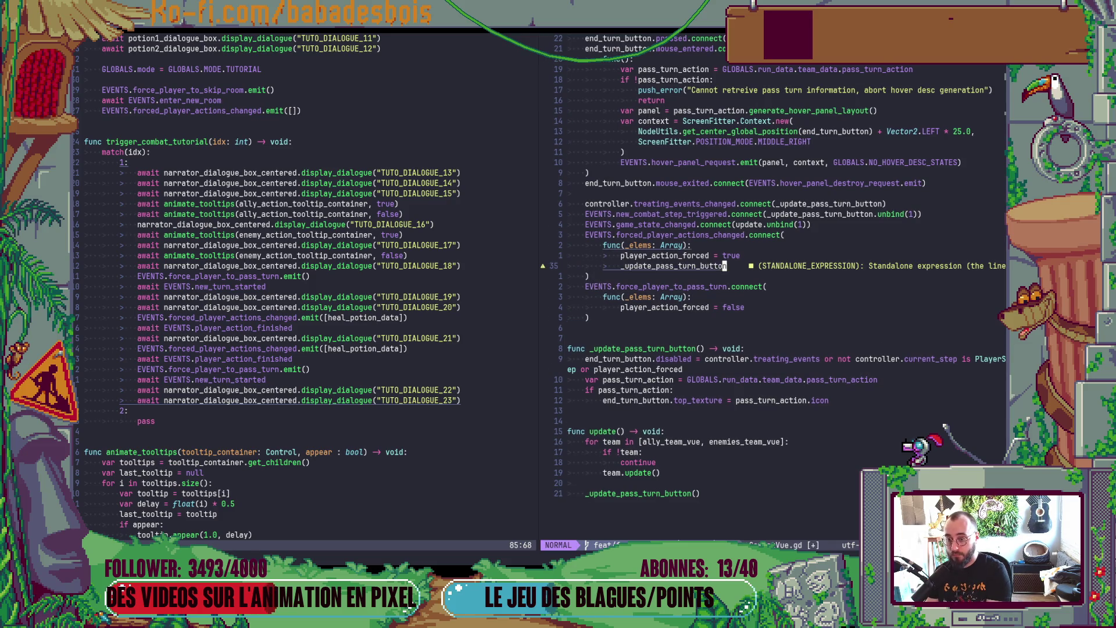
{"action": "key", "text": "Escape"}
{"action": "key", "text": "j"}
{"action": "key", "text": "j"}
{"action": "key", "text": "j"}
{"action": "type", "text": "o_update_pass_turn_button()"}
{"action": "key", "text": "Escape"}
{"action": "key", "text": "ctrl+s"}
Step: Run the game from Godot, enter the next room, and click through the combat tutorial lines
{"action": "key", "text": "alt+Tab"}
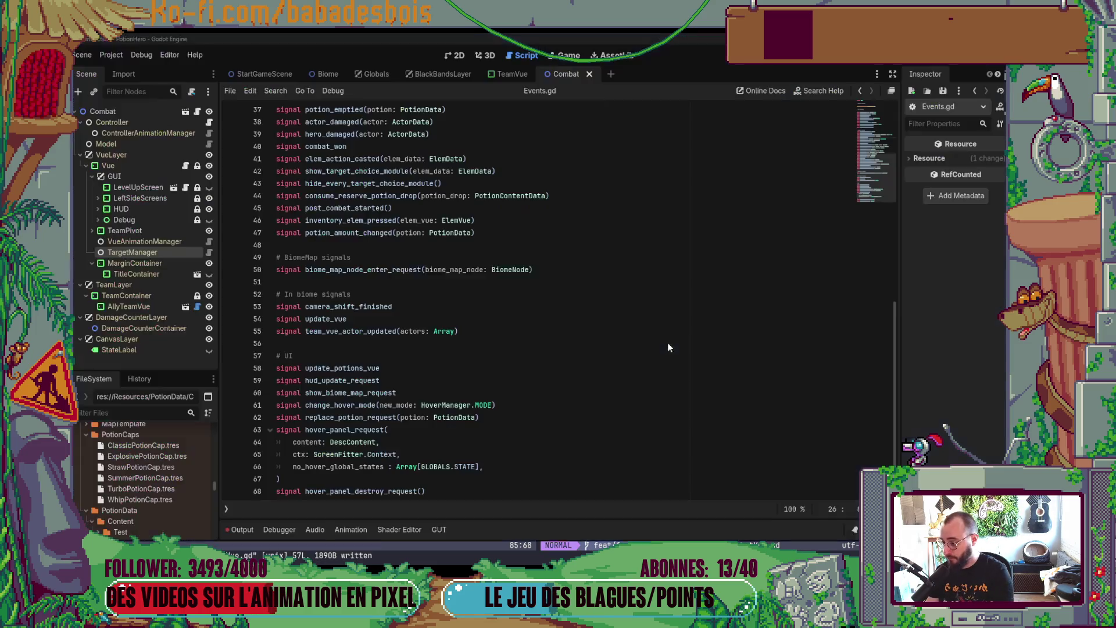
{"action": "key", "text": "F5"}
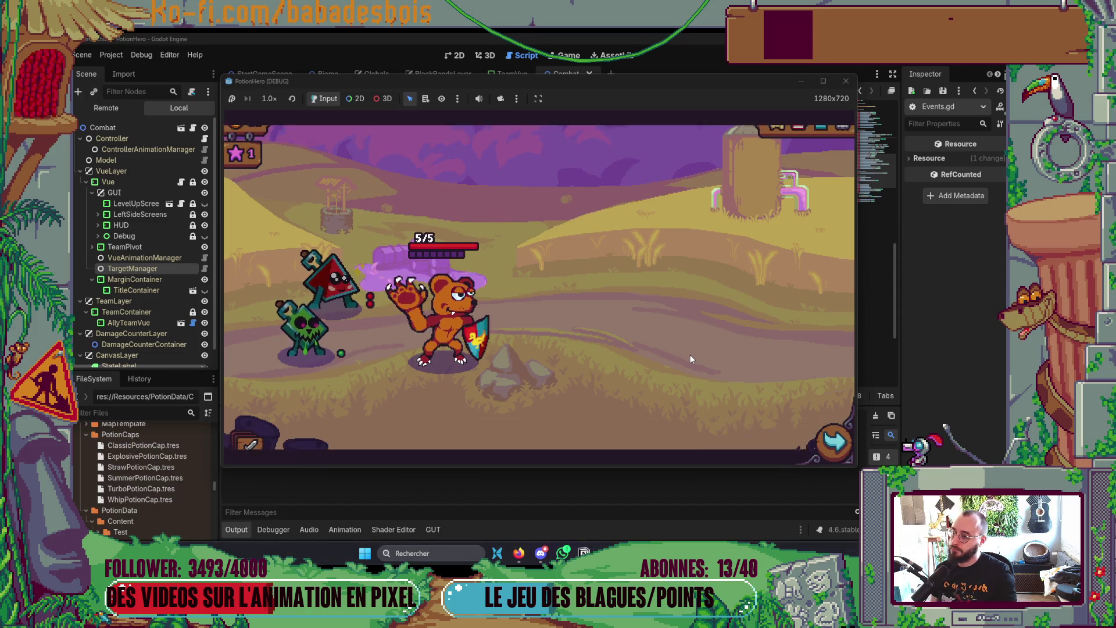
{"action": "left_click", "coordinate": [833, 443]}
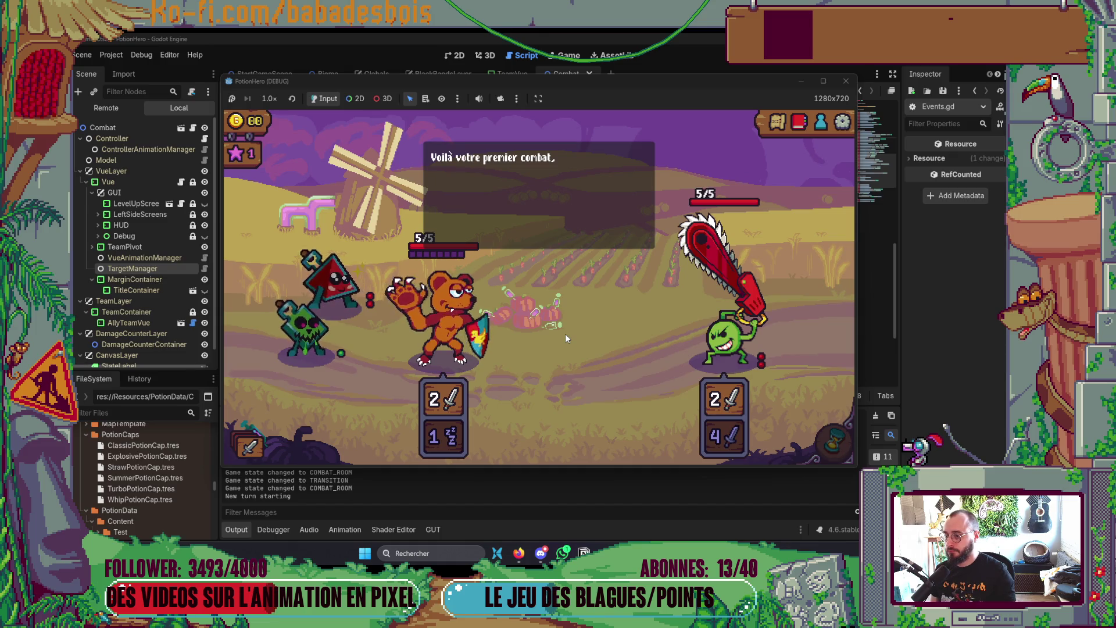
{"action": "left_click", "coordinate": [553, 208]}
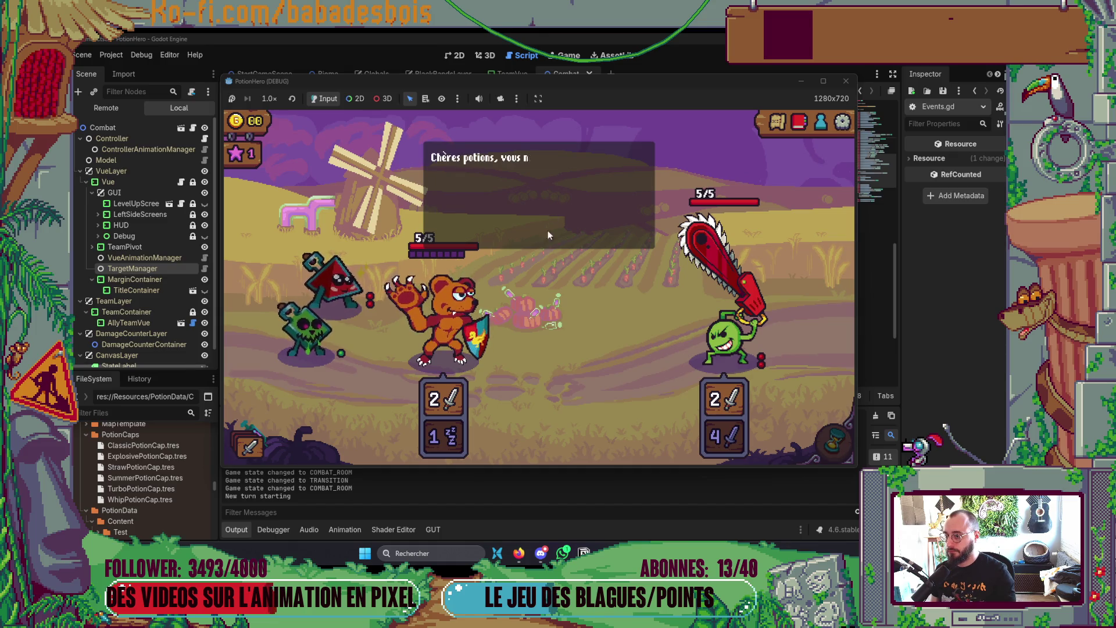
{"action": "left_click", "coordinate": [535, 345]}
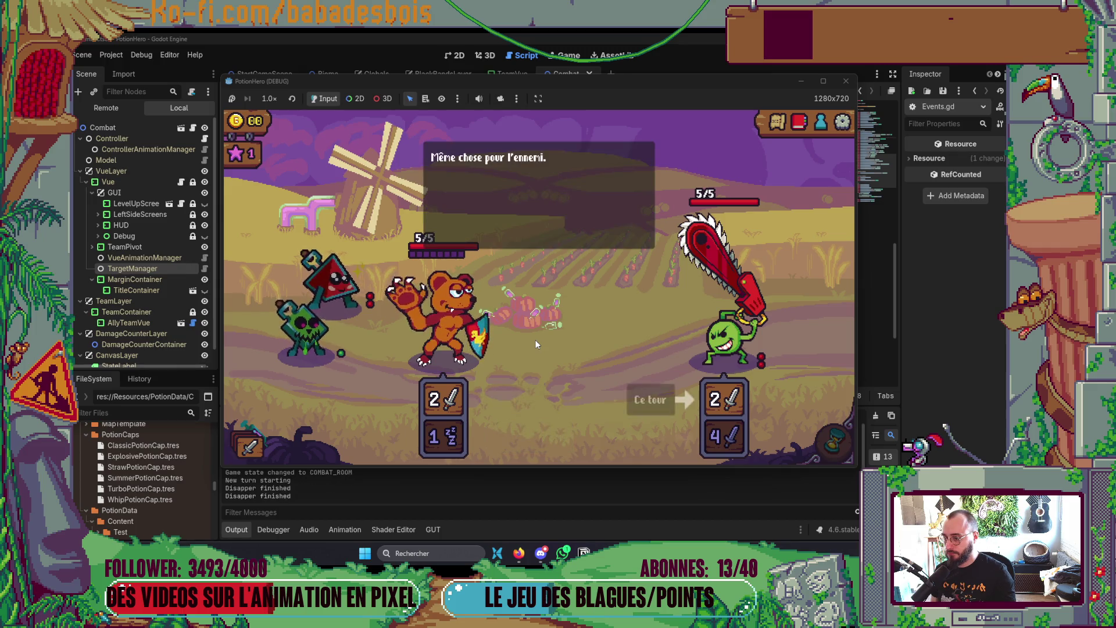
{"action": "left_click", "coordinate": [536, 343]}
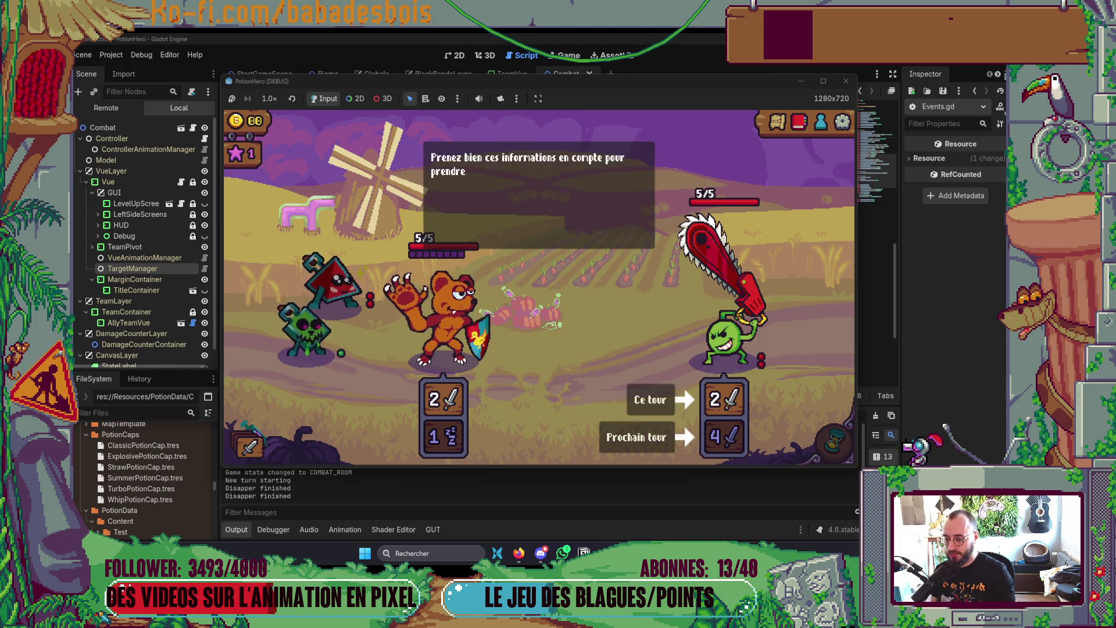
{"action": "key", "text": "alt+Tab"}
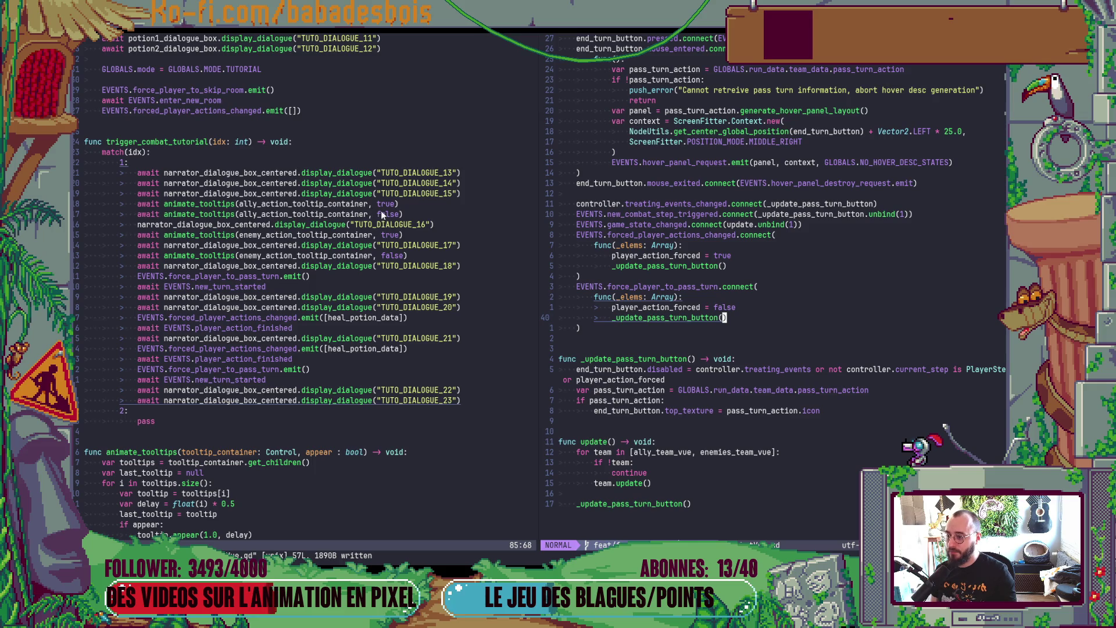
Step: Move the ally tooltips line above TUTO_DIALOGUE_15 in Tutorial.gd and save
{"action": "left_click", "coordinate": [393, 227]}
{"action": "key", "text": "alt+k"}
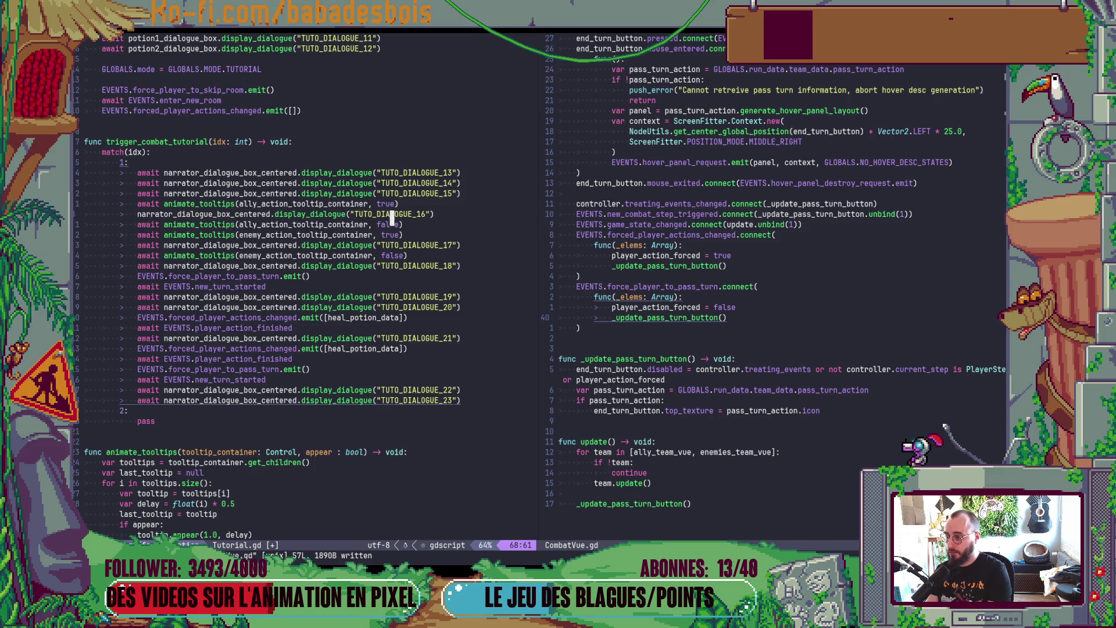
{"action": "key", "text": "alt+j"}
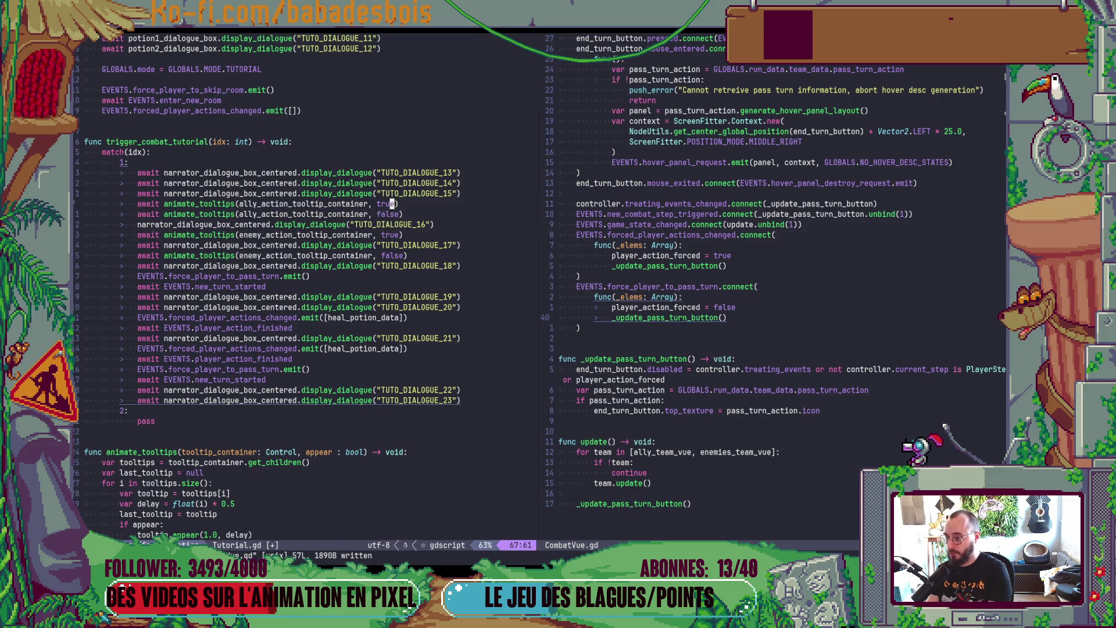
{"action": "key", "text": "alt+k"}
{"action": "key", "text": "I"}
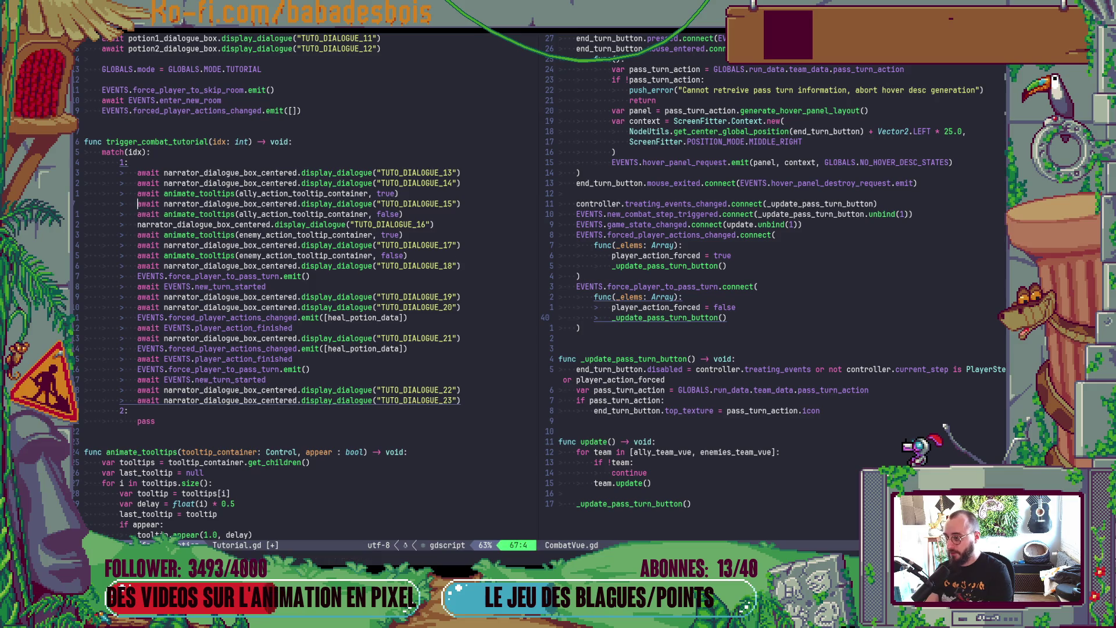
{"action": "key", "text": "Escape"}
{"action": "type", "text": ":w"}
{"action": "key", "text": "Return"}
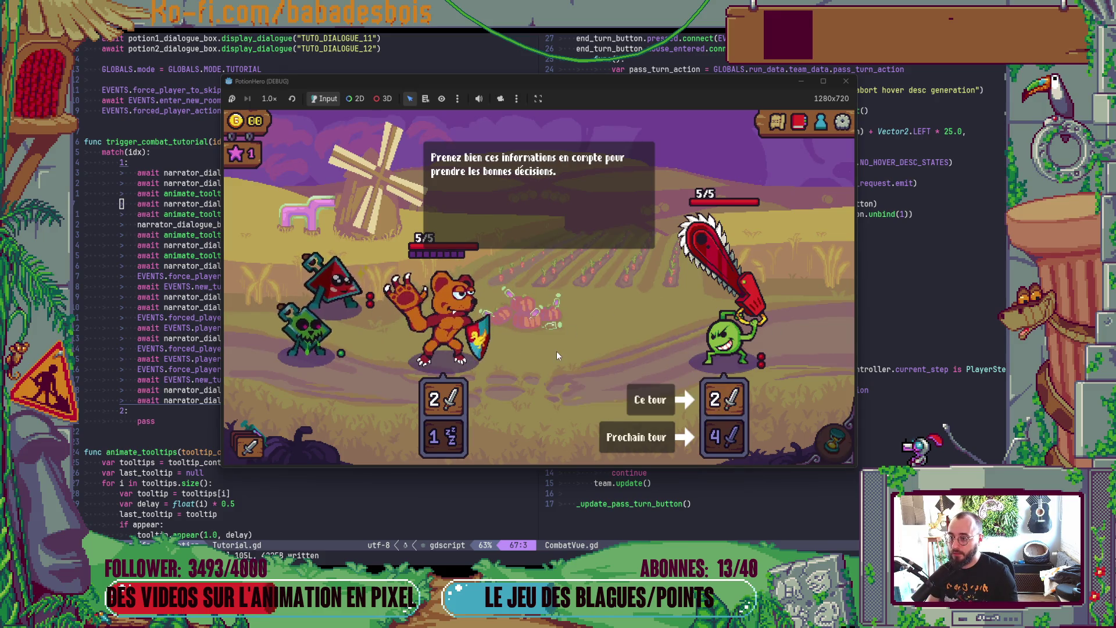
Step: Close the running game and relaunch it with F5
{"action": "left_click", "coordinate": [846, 81]}
{"action": "left_click", "coordinate": [318, 265]}
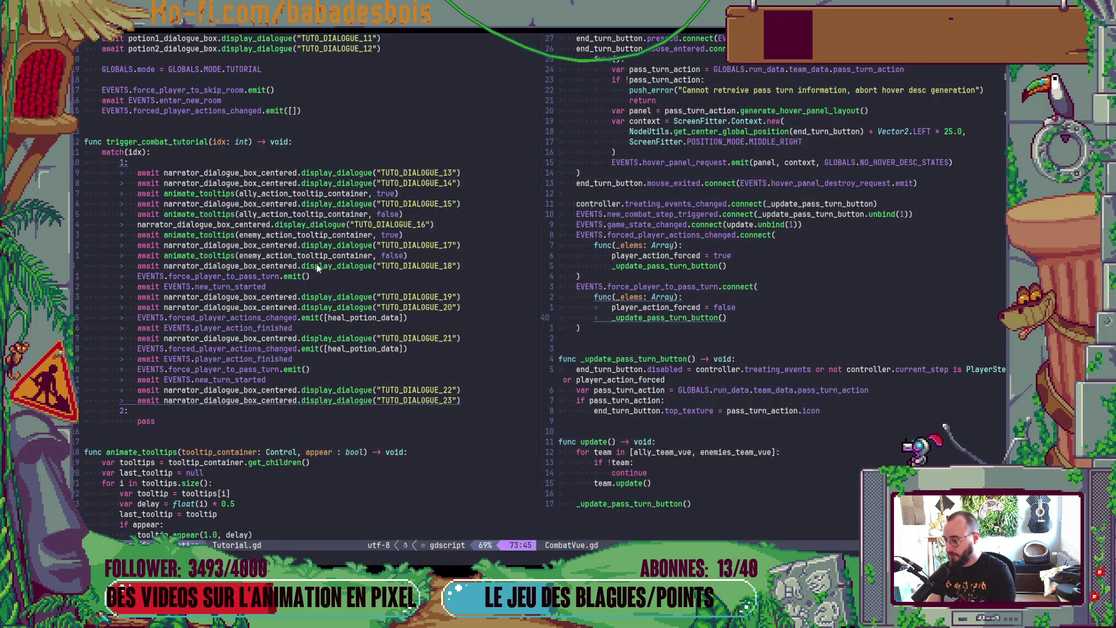
{"action": "key", "text": "F5"}
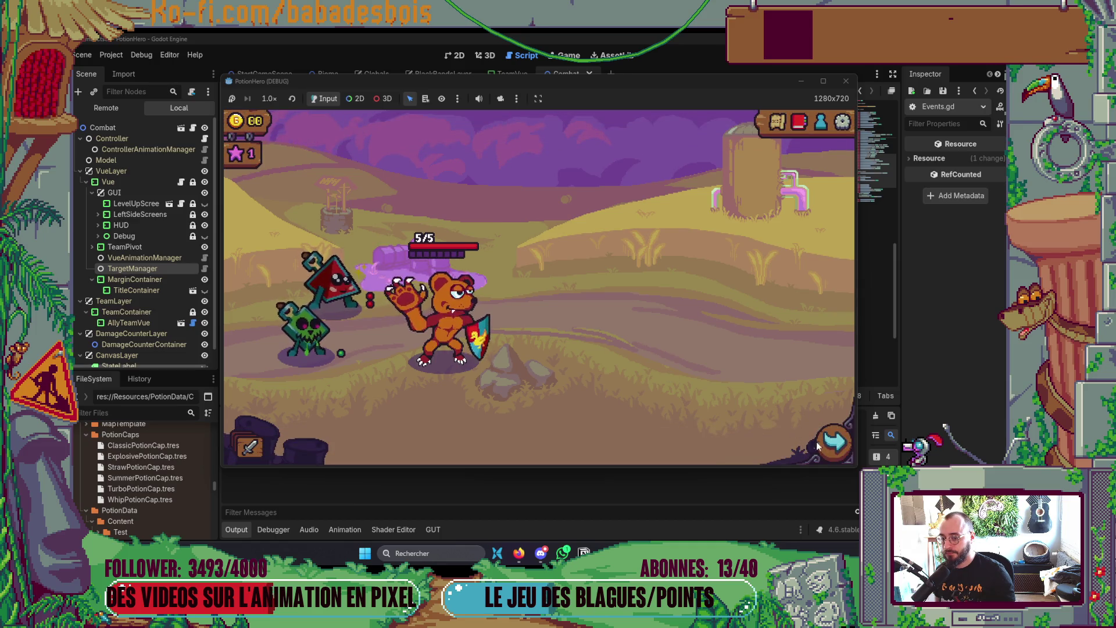
Step: Enter the farm combat from the map, click through the tutorial dialogue, then stop the game
{"action": "left_click", "coordinate": [826, 439]}
{"action": "left_click", "coordinate": [469, 327]}
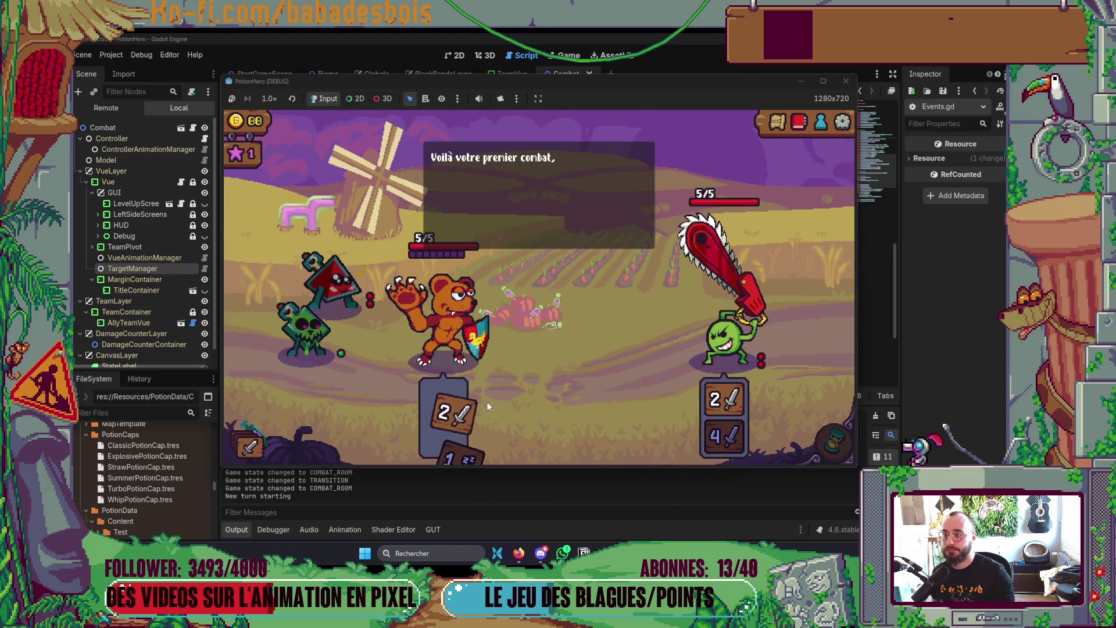
{"action": "left_click", "coordinate": [542, 402]}
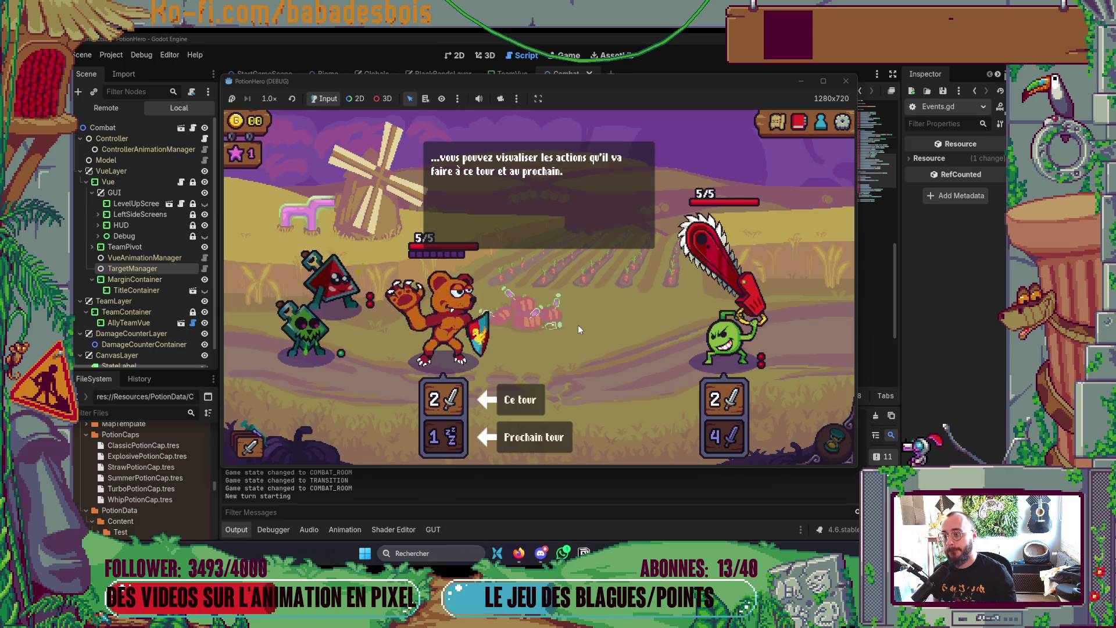
{"action": "left_click", "coordinate": [575, 169]}
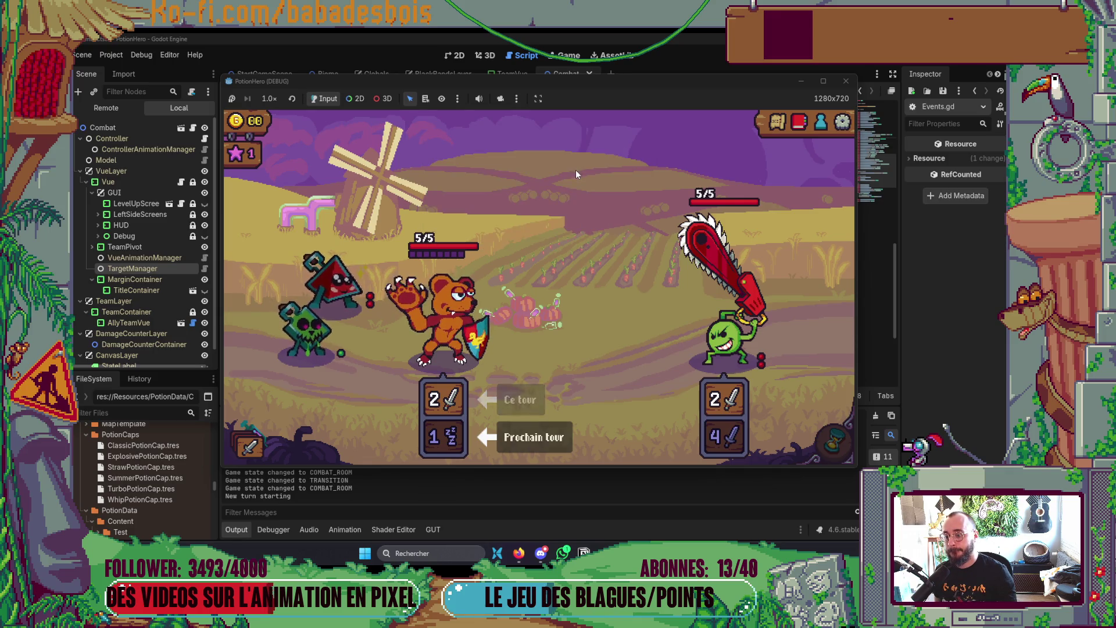
{"action": "left_click", "coordinate": [552, 205]}
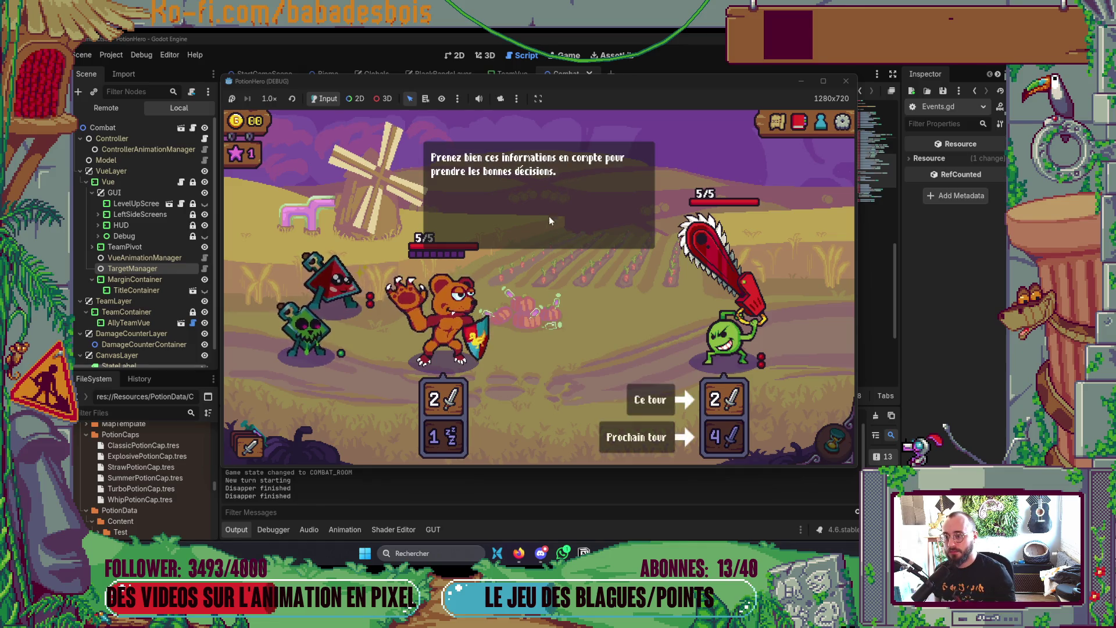
{"action": "left_click", "coordinate": [546, 337]}
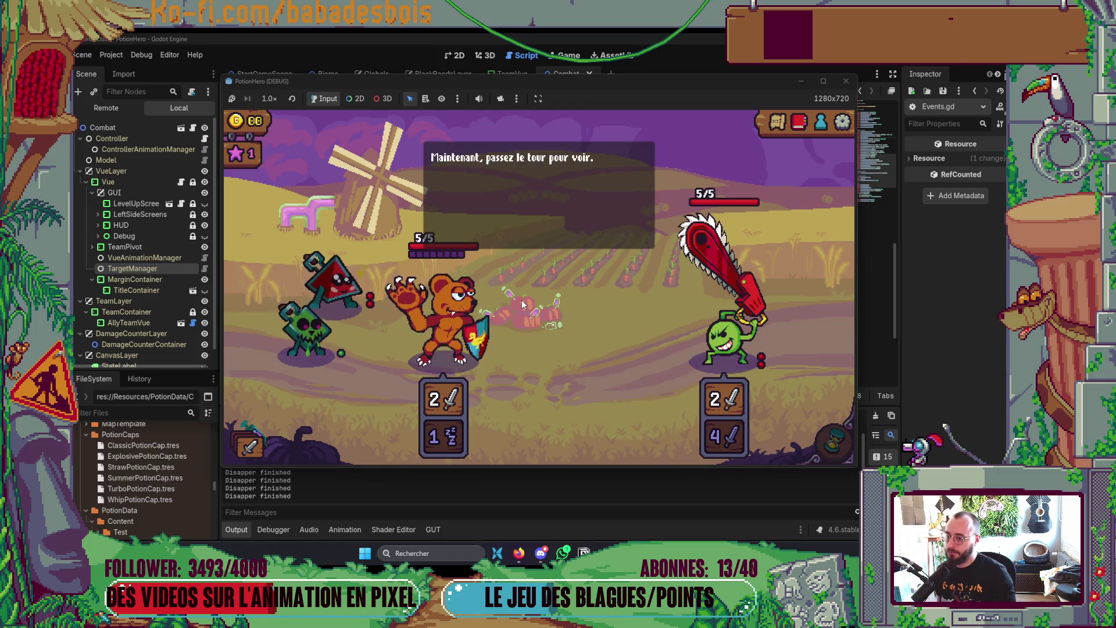
{"action": "left_click", "coordinate": [543, 319]}
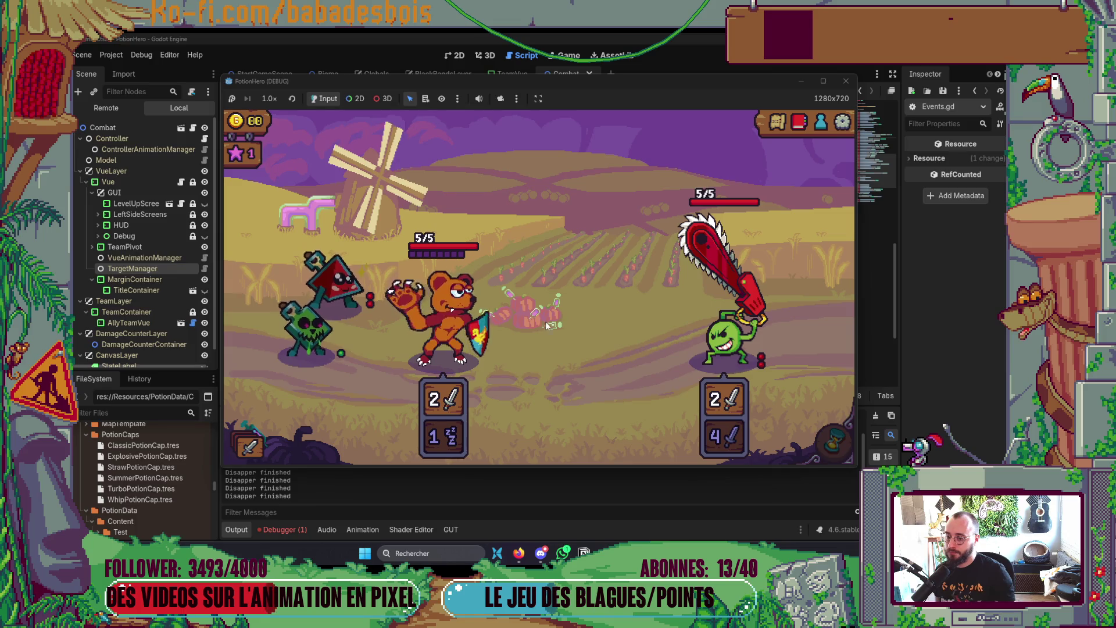
{"action": "mouse_move", "coordinate": [414, 318]}
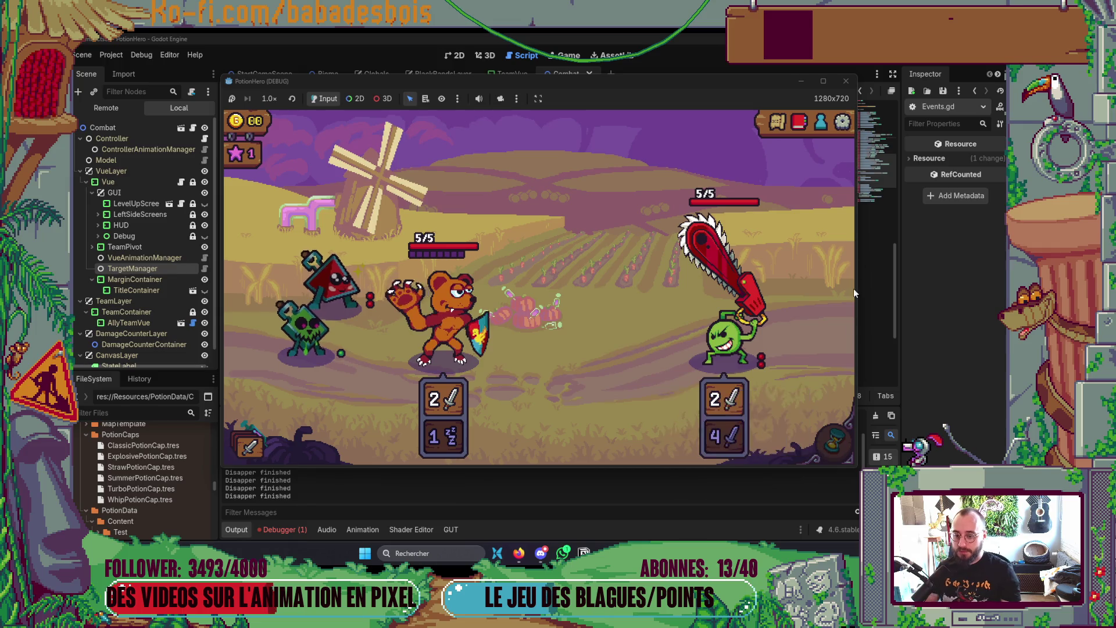
{"action": "left_click", "coordinate": [846, 81]}
{"action": "key", "text": "alt+Tab"}
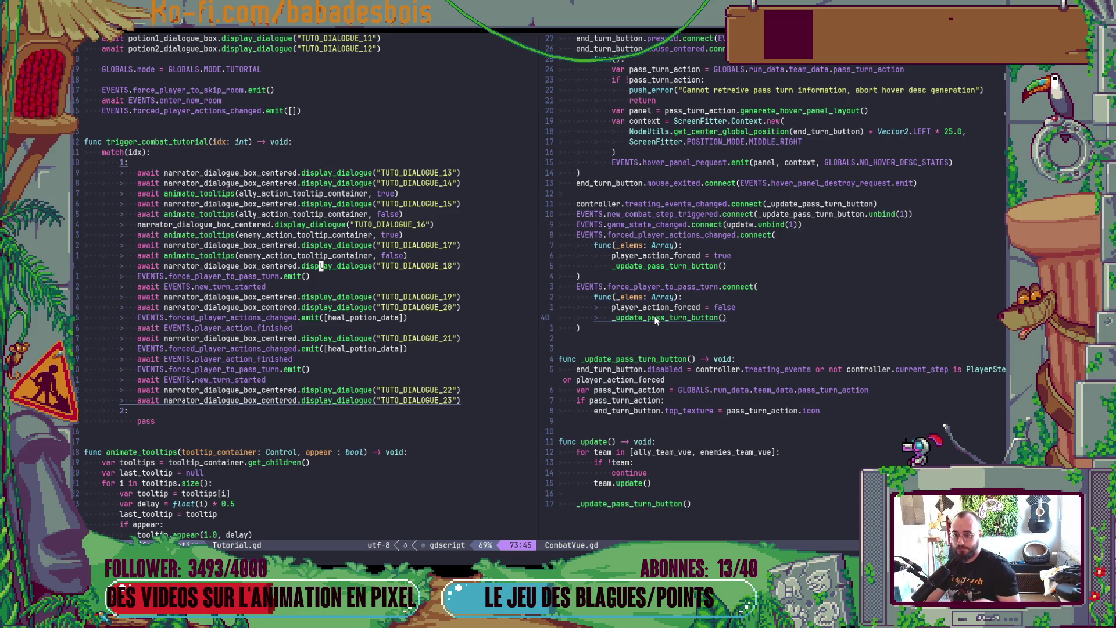
Step: Remove 'or player_action_forced' from the end_turn_button.disabled condition
{"action": "scroll", "coordinate": [828, 347], "scroll_direction": "up", "scroll_amount": 3}
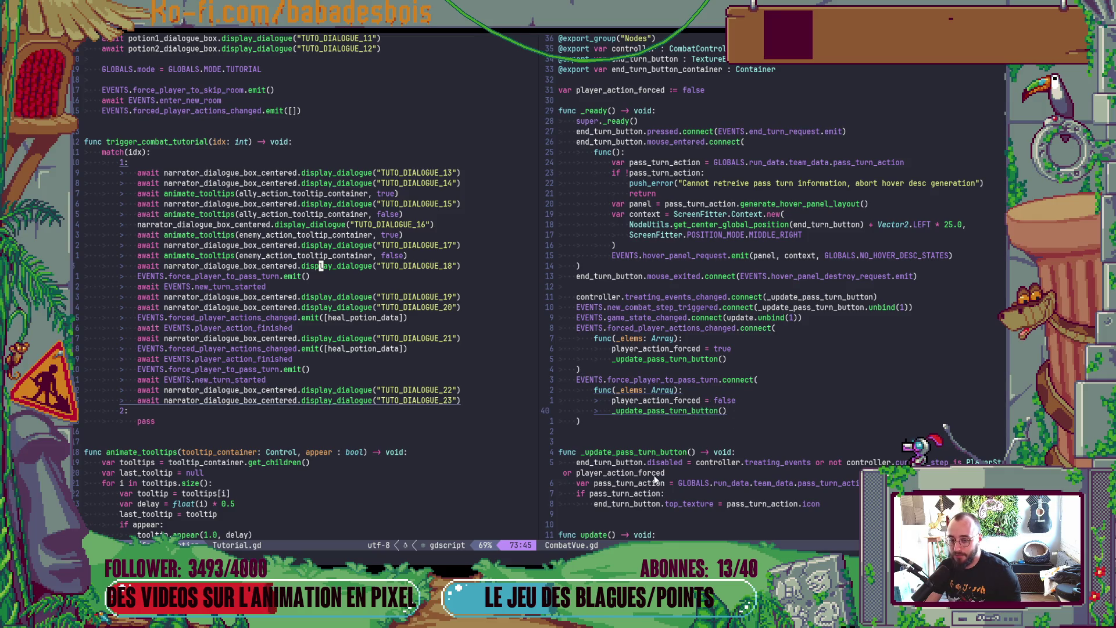
{"action": "left_click", "coordinate": [568, 472]}
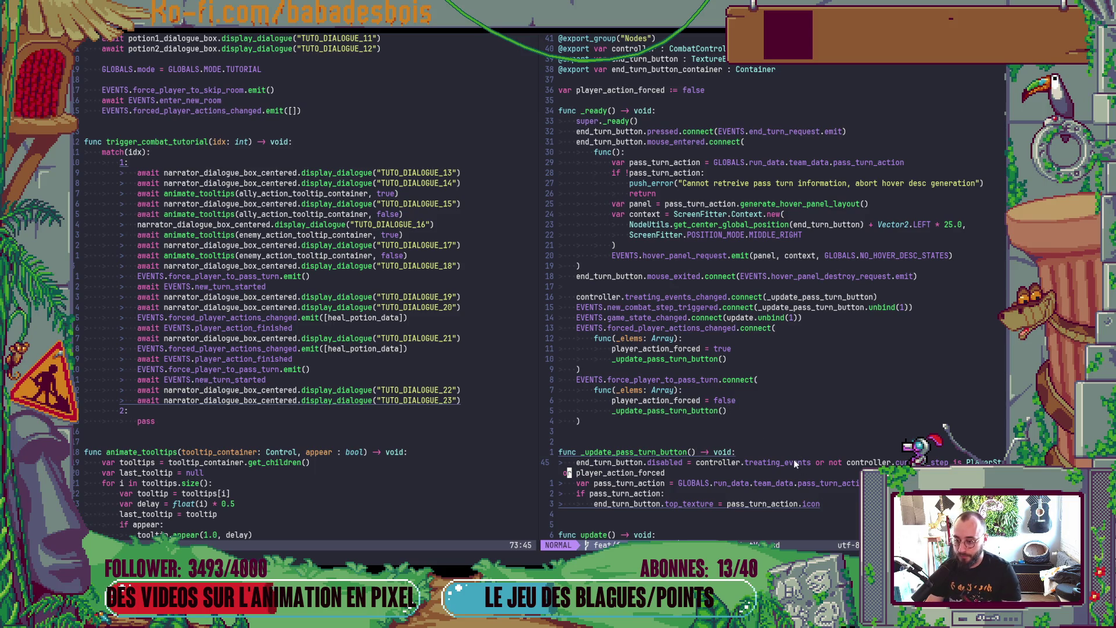
{"action": "key", "text": "d"}
{"action": "key", "text": "d"}
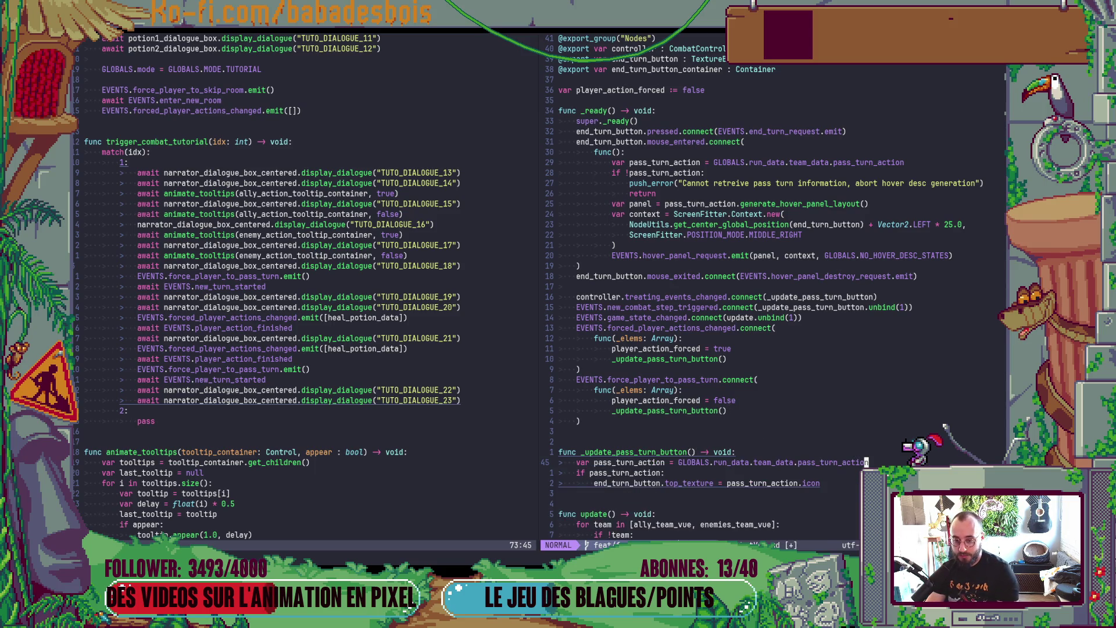
{"action": "key", "text": "u"}
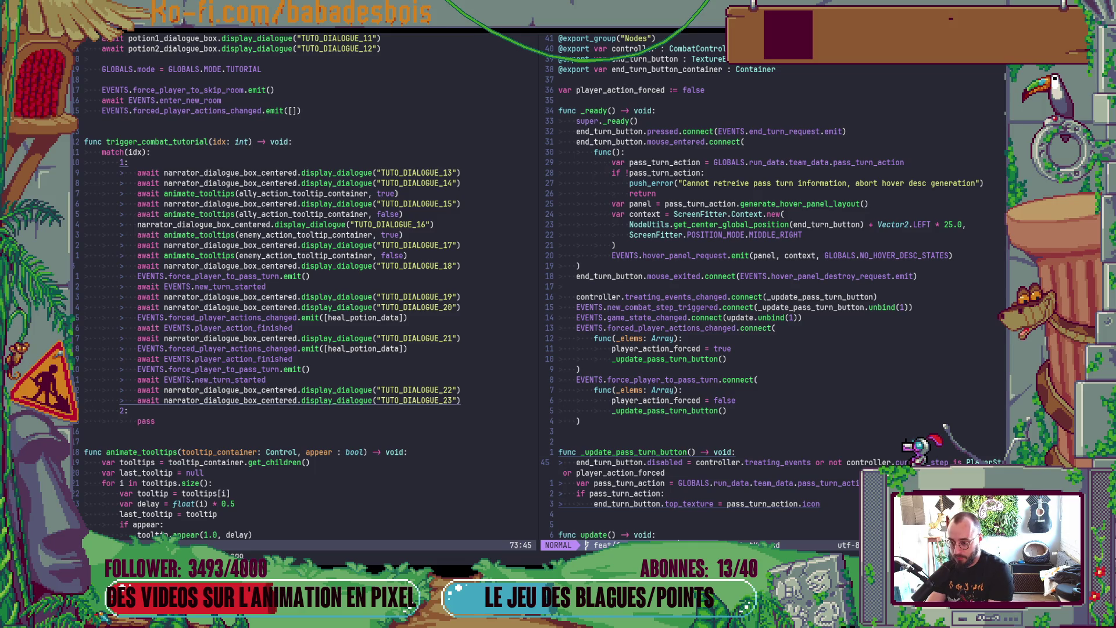
{"action": "key", "text": "shift+d"}
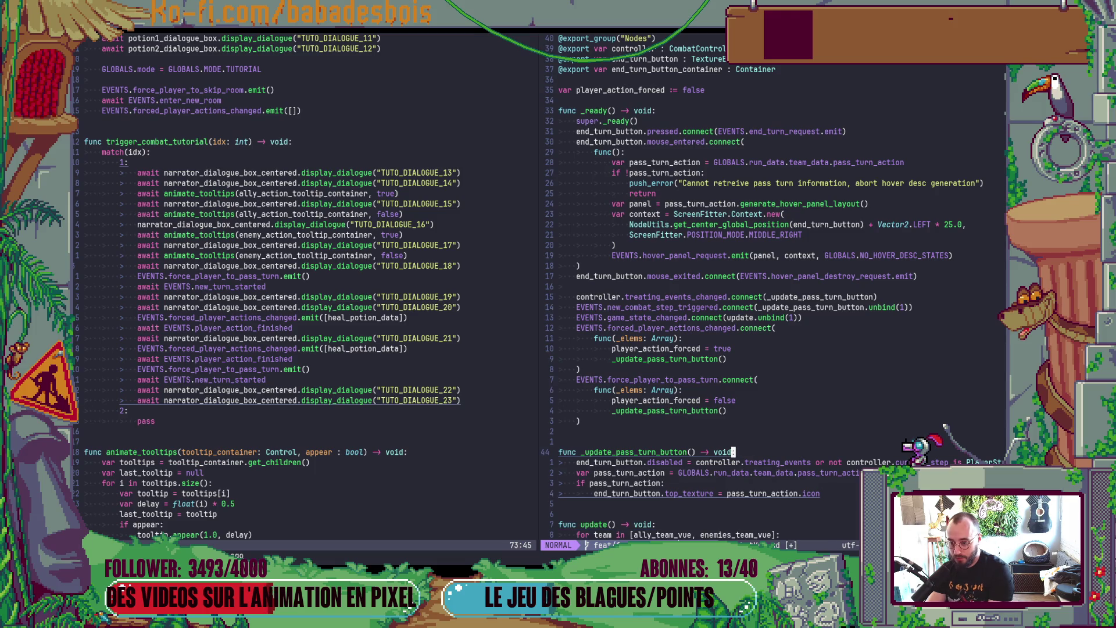
Step: Insert 'if player_action_forced:' above it with end_turn_button.disabled = true
{"action": "type", "text": "Oif"}
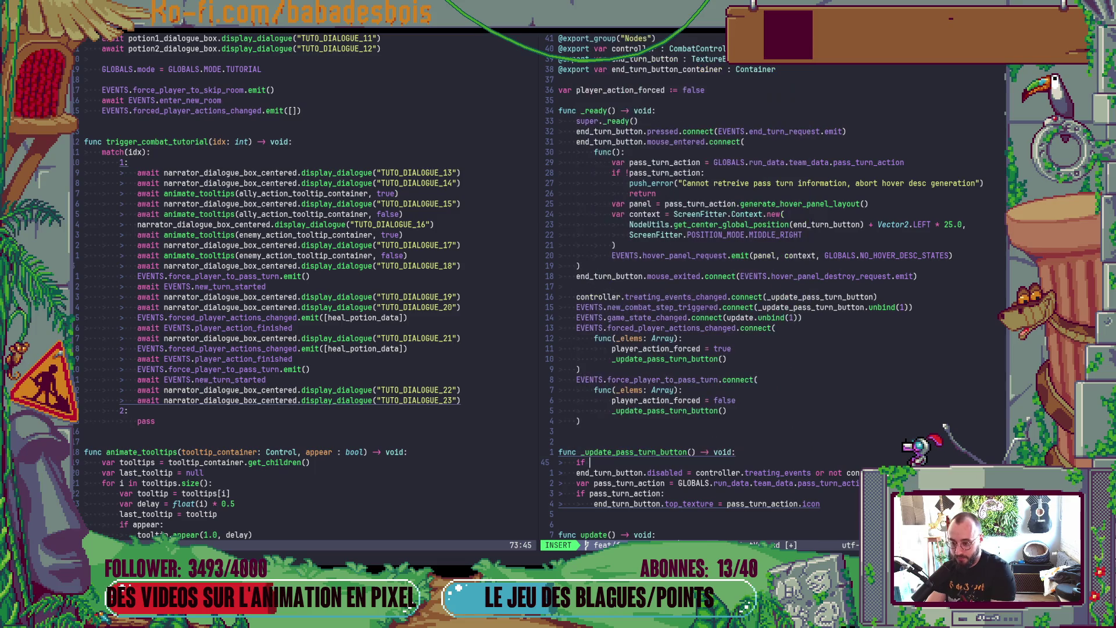
{"action": "type", "text": " or"}
{"action": "key", "text": "ctrl+n"}
{"action": "key", "text": "ctrl+n"}
{"action": "key", "text": "ctrl+n"}
{"action": "key", "text": "ctrl+n"}
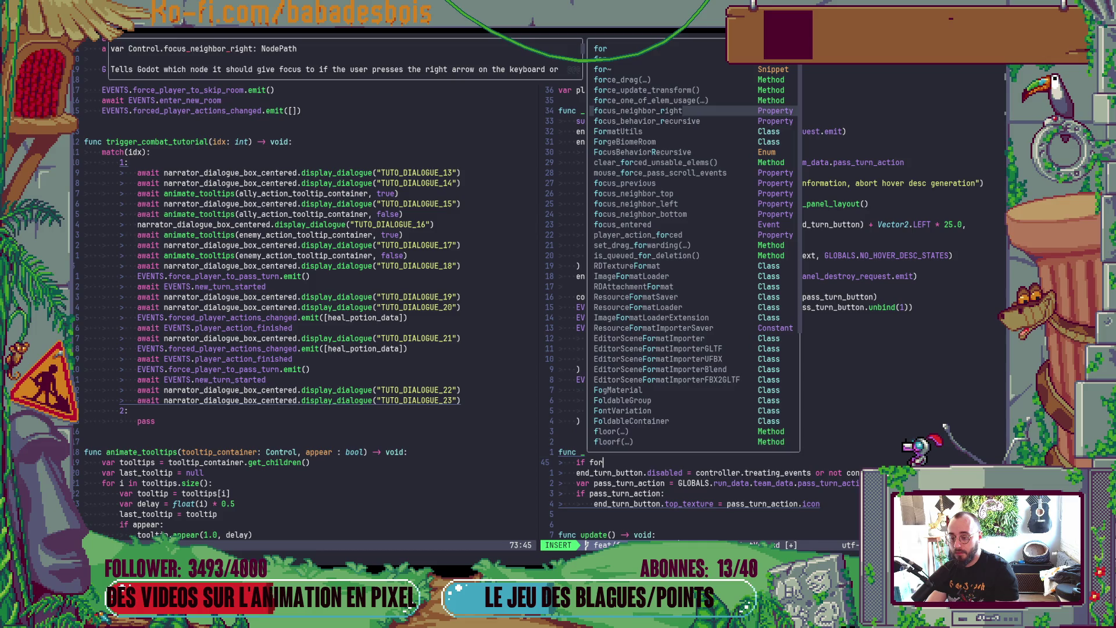
{"action": "key", "text": "BackSpace"}
{"action": "key", "text": "BackSpace"}
{"action": "key", "text": "BackSpace"}
{"action": "type", "text": "pl"}
{"action": "key", "text": "ctrl+y"}
{"action": "type", "text": ":"}
{"action": "key", "text": "Return"}
{"action": "type", "text": "en"}
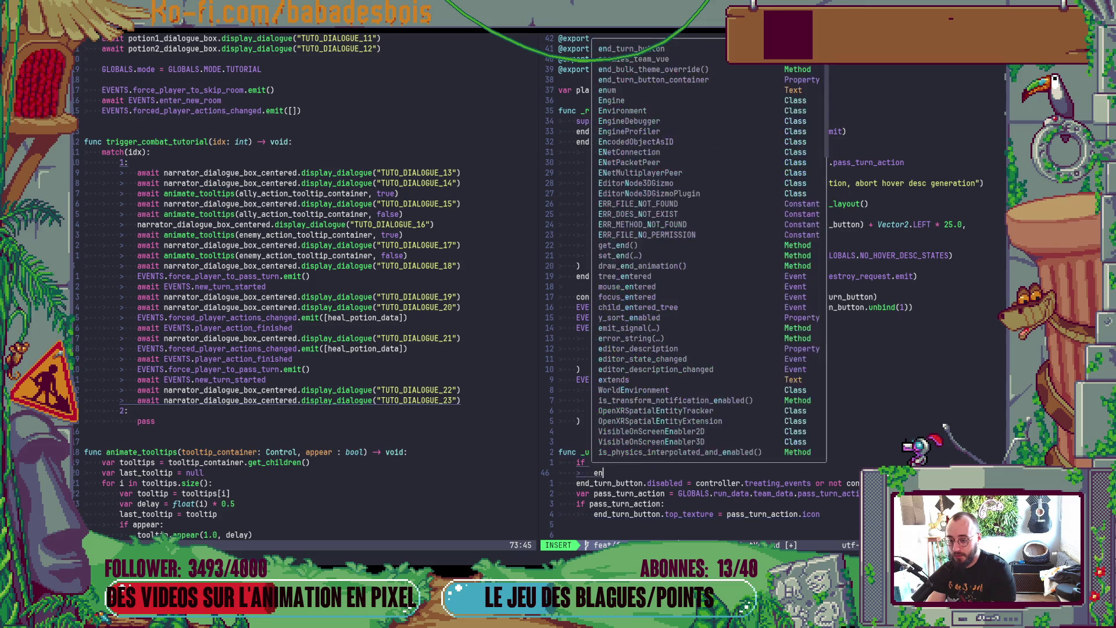
{"action": "type", "text": "d_turn_button.disabled "}
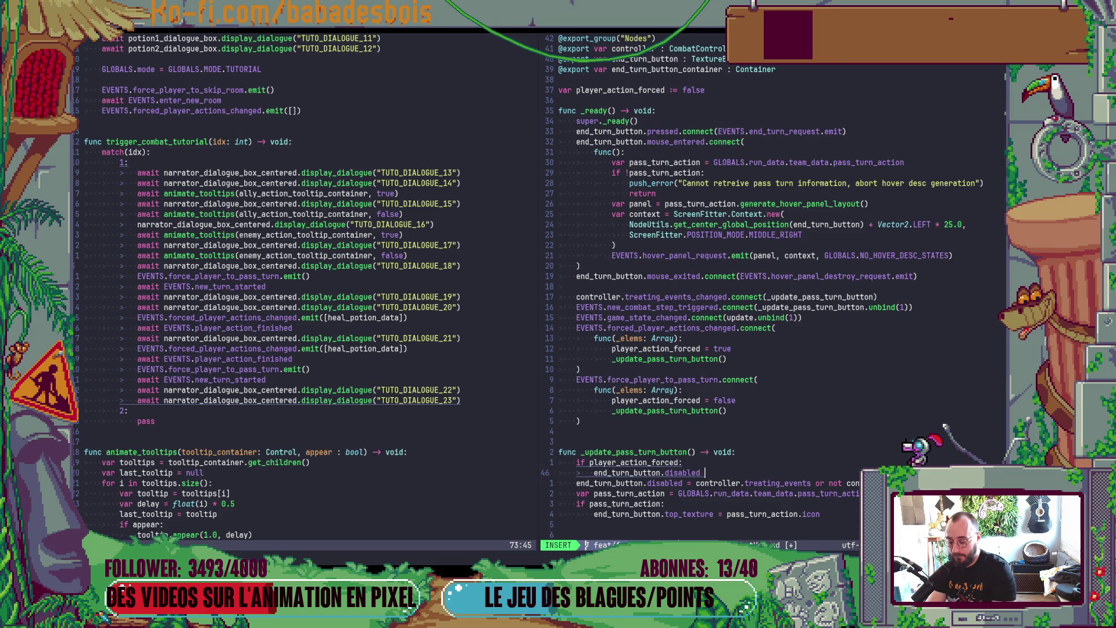
{"action": "type", "text": "= true"}
{"action": "key", "text": "Escape"}
Step: Add an else: branch, indent the original disabled line under it, and save CombatVue.gd
{"action": "key", "text": "bracketright"}
{"action": "key", "text": "space"}
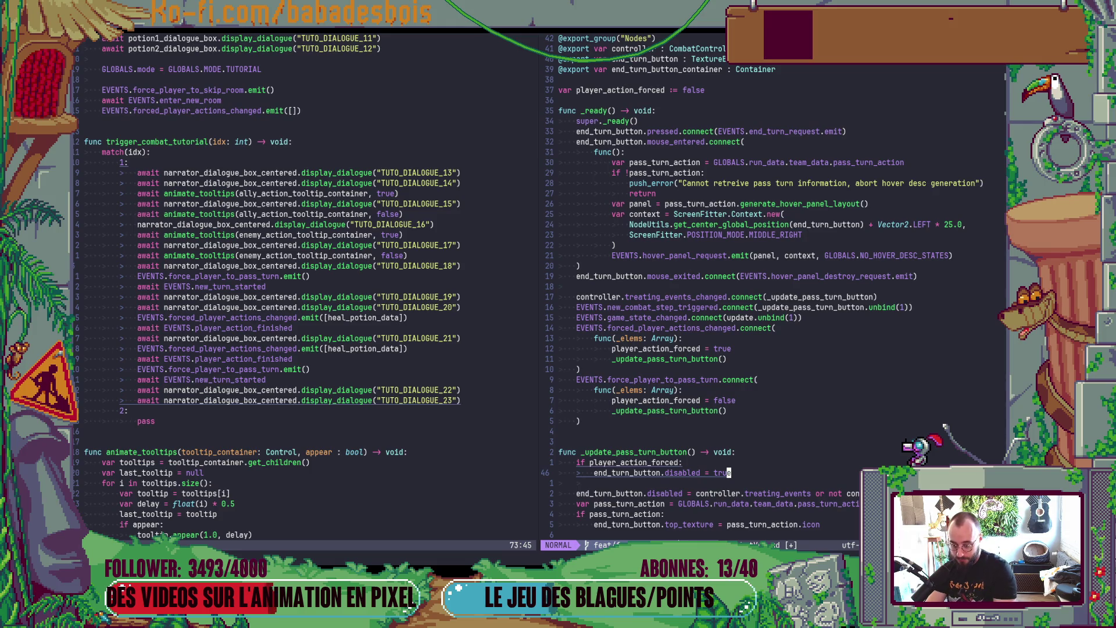
{"action": "type", "text": "o"}
{"action": "type", "text": "lse"}
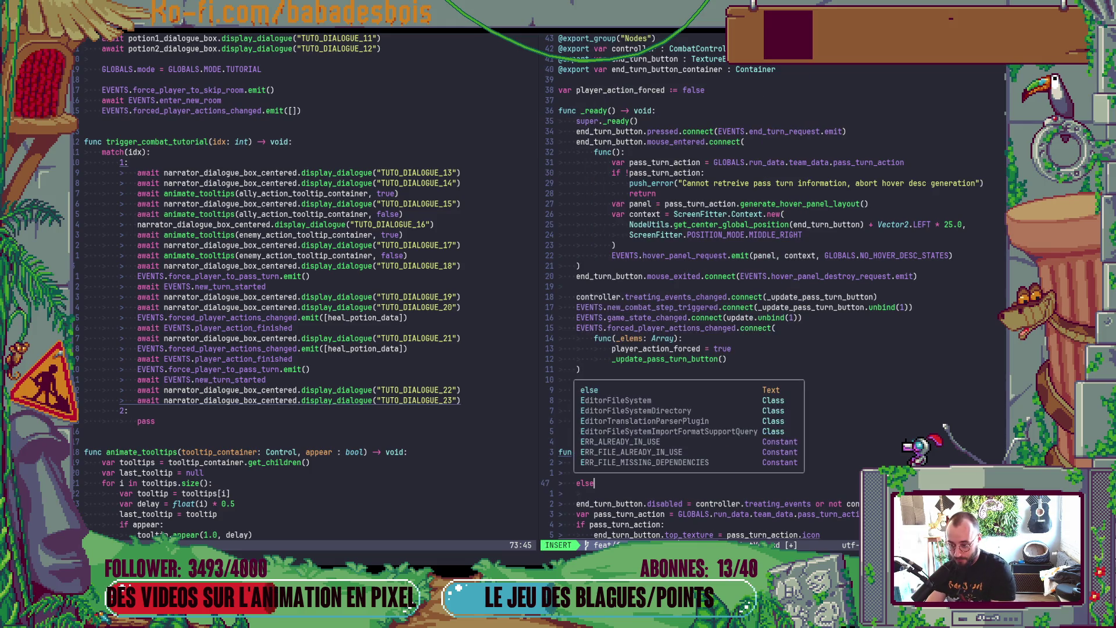
{"action": "type", "text": ":"}
{"action": "key", "text": "Escape"}
{"action": "key", "text": "j"}
{"action": "key", "text": "j"}
{"action": "key", "text": "shift+v"}
{"action": "type", "text": ">:w"}
{"action": "key", "text": "Return"}
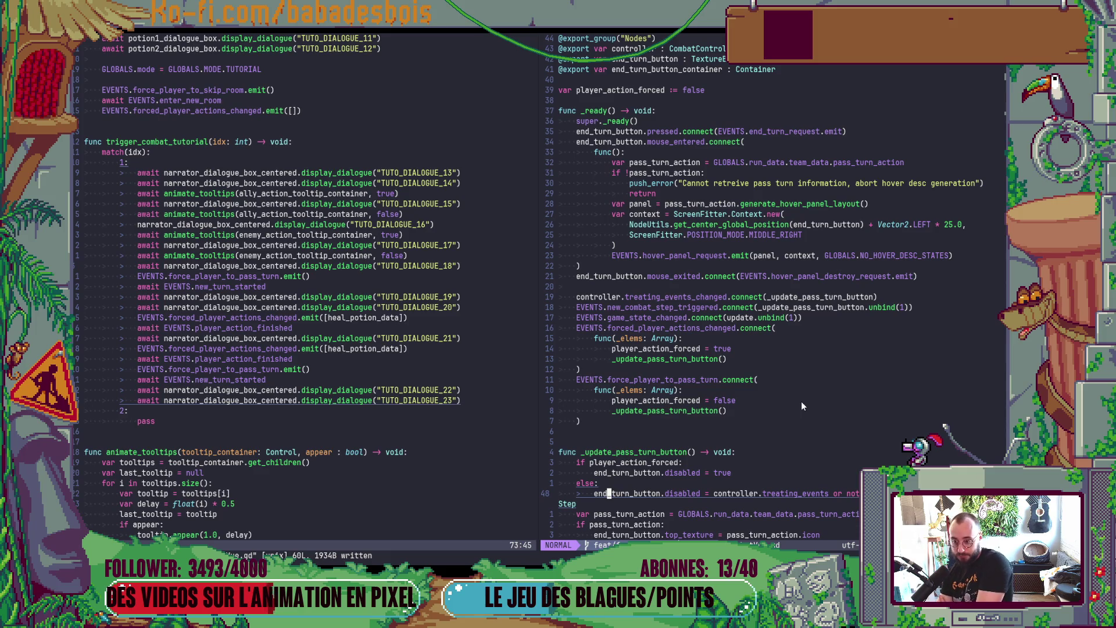
{"action": "scroll", "coordinate": [801, 379], "scroll_direction": "down", "scroll_amount": 1}
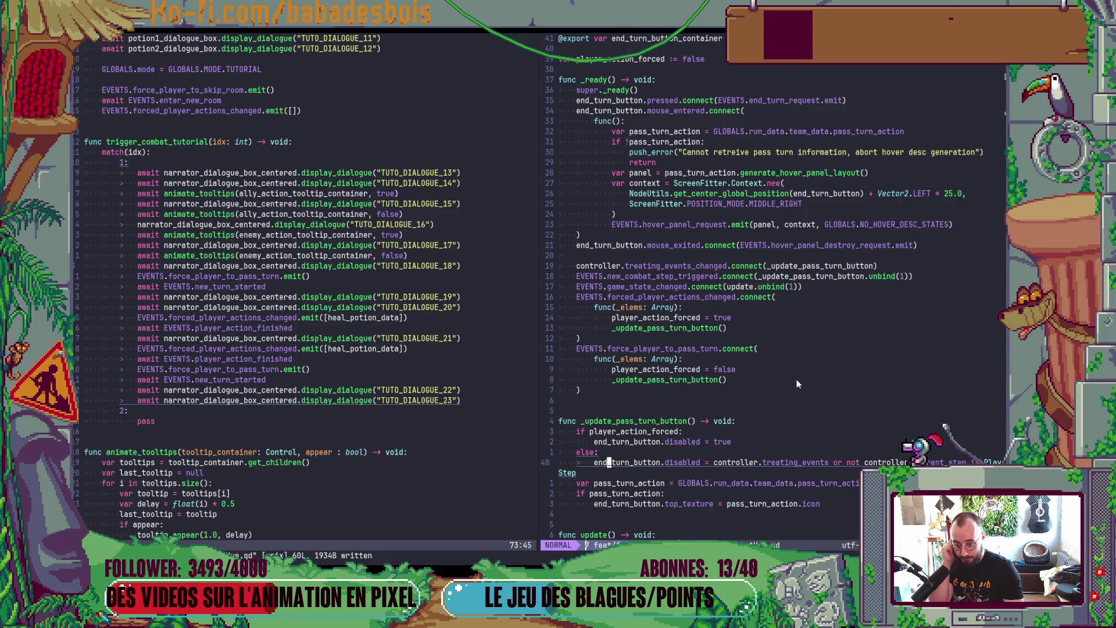
{"action": "scroll", "coordinate": [794, 382], "scroll_direction": "up", "scroll_amount": 1}
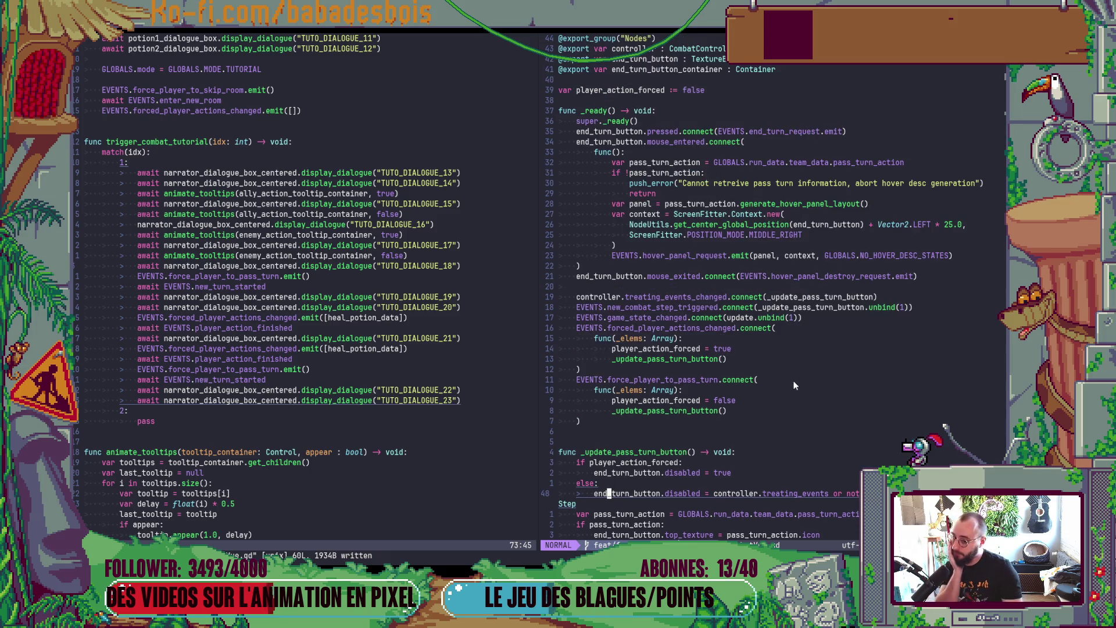
{"action": "scroll", "coordinate": [793, 386], "scroll_direction": "up", "scroll_amount": 1}
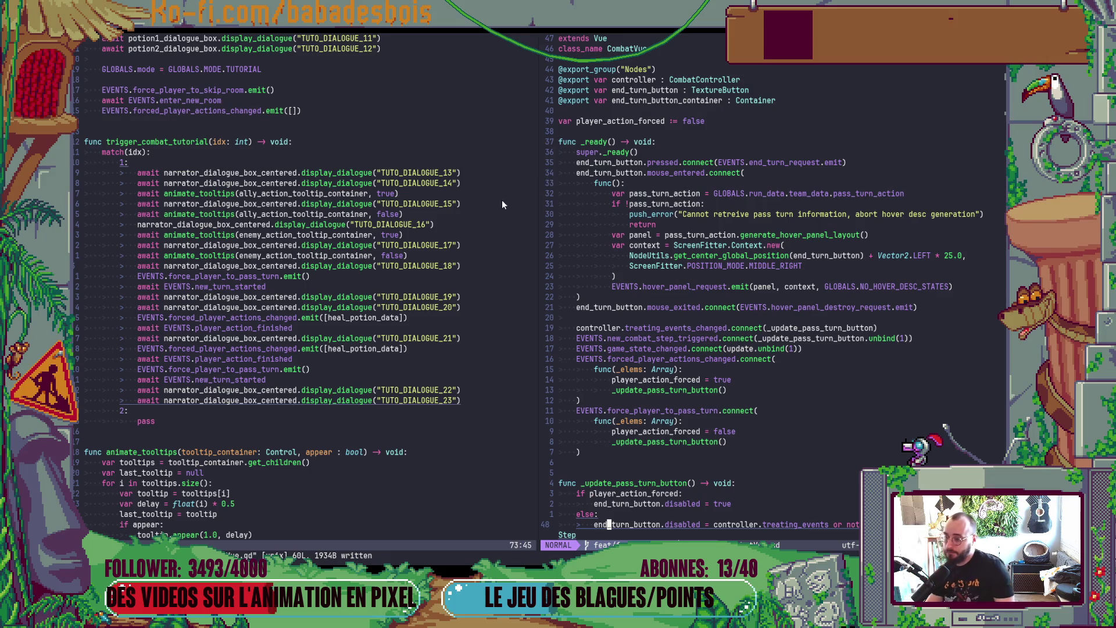
{"action": "key", "text": "alt+Tab"}
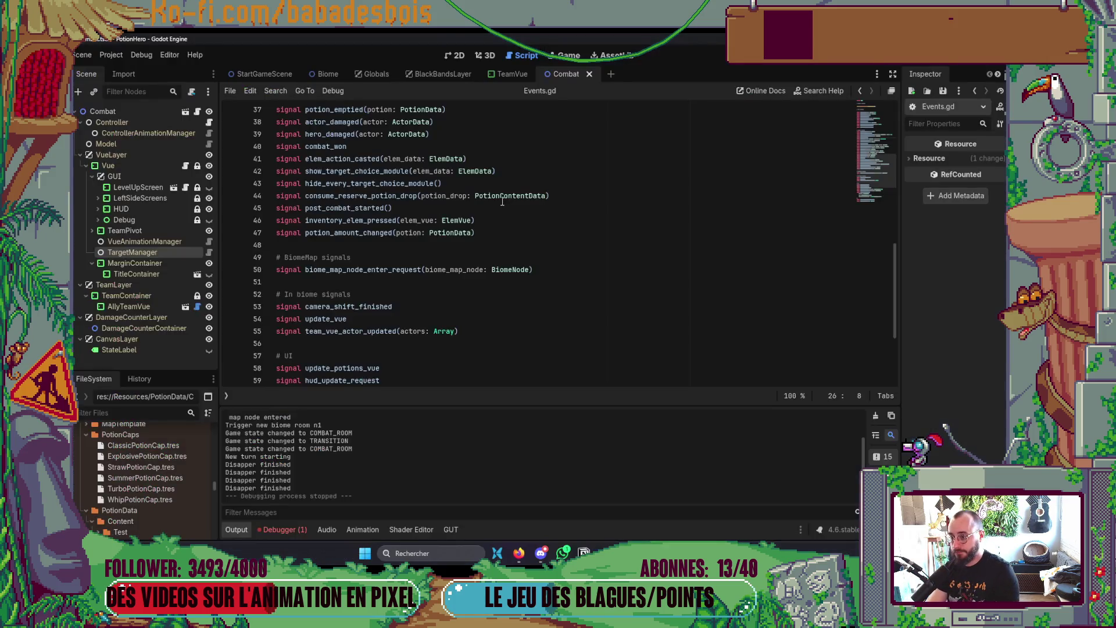
Step: Launch the game with F5, click through the farm intro dialogue, and advance to the next room
{"action": "key", "text": "F5"}
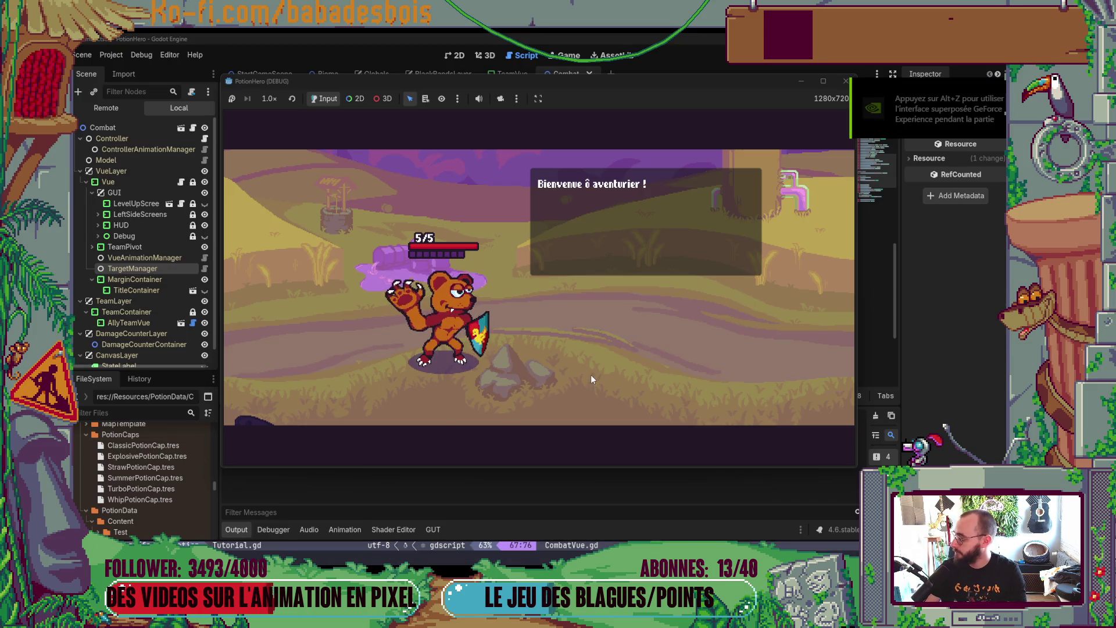
{"action": "left_click", "coordinate": [591, 346]}
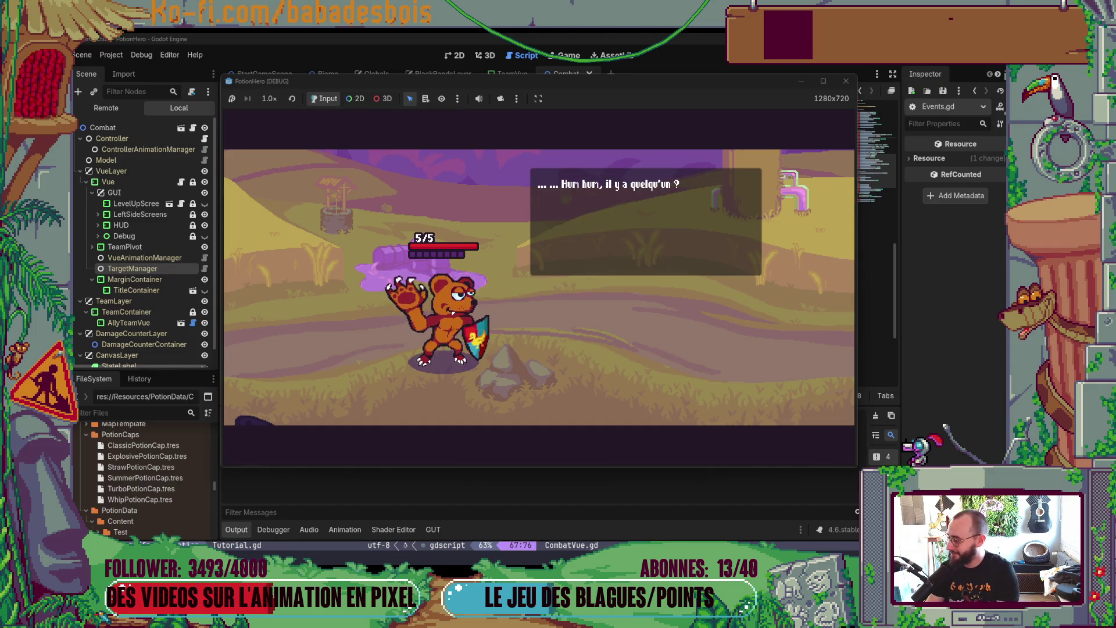
{"action": "left_click", "coordinate": [577, 357]}
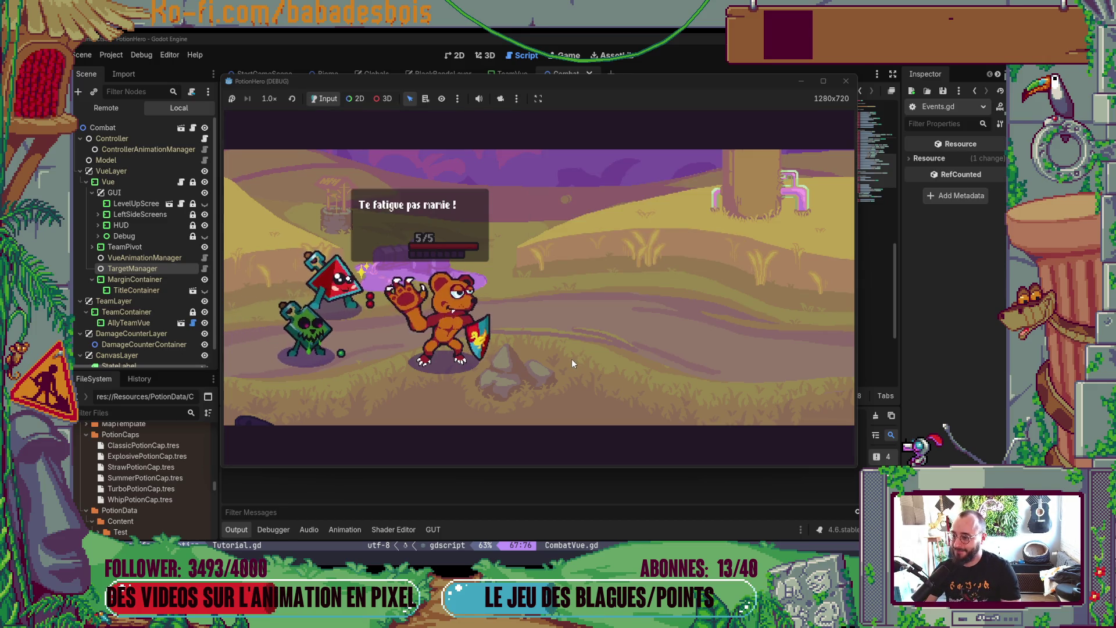
{"action": "left_click", "coordinate": [571, 358]}
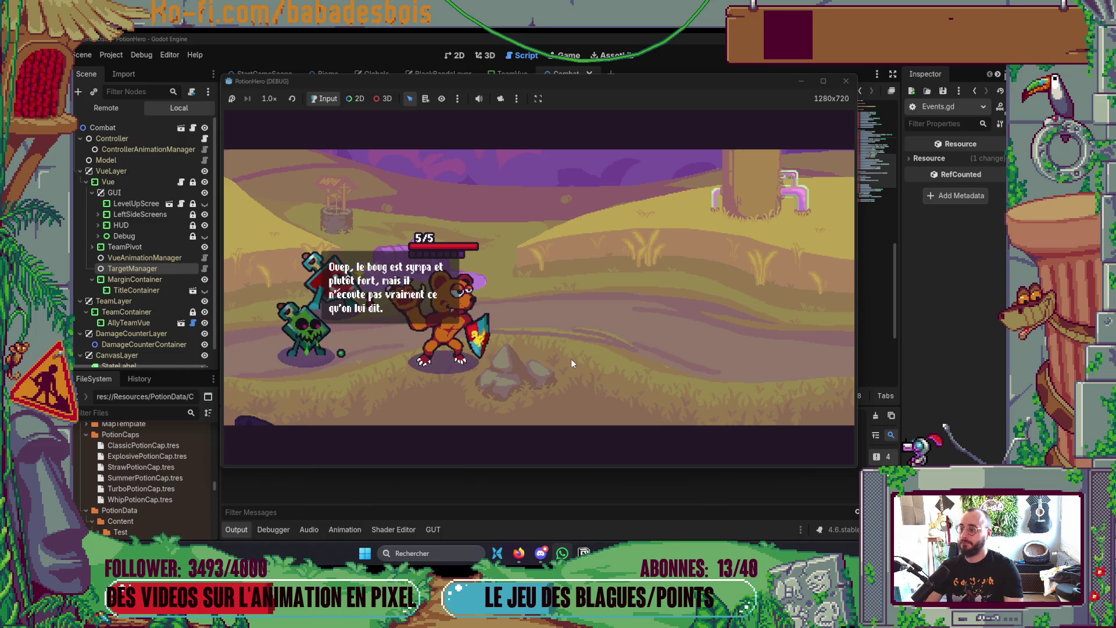
{"action": "left_click", "coordinate": [571, 359]}
{"action": "left_click", "coordinate": [570, 359]}
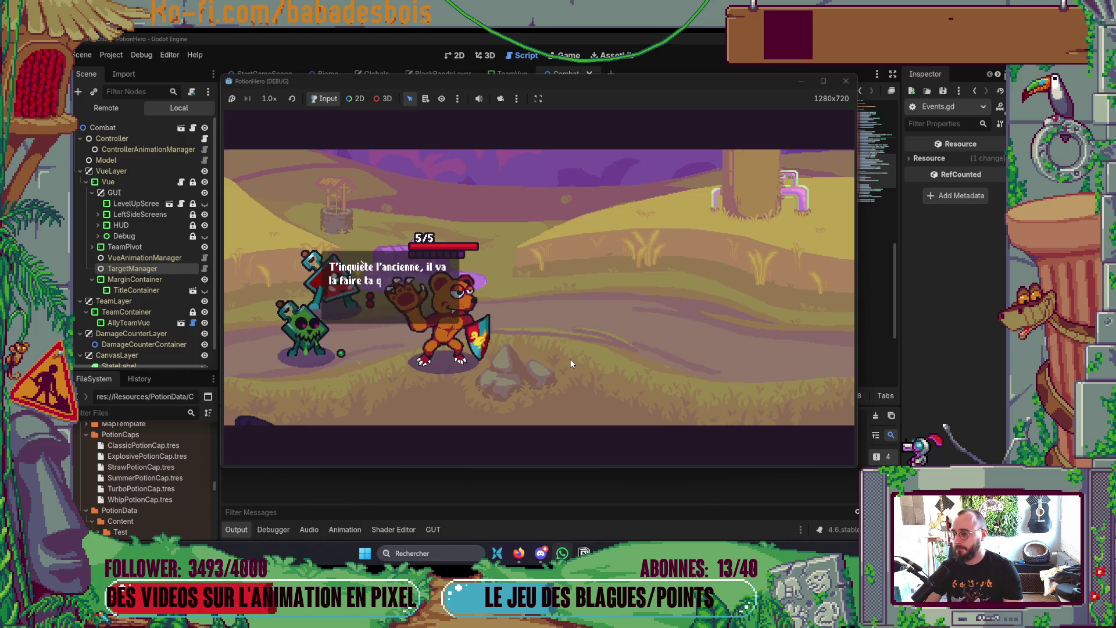
{"action": "left_click", "coordinate": [570, 358]}
{"action": "left_click", "coordinate": [569, 358]}
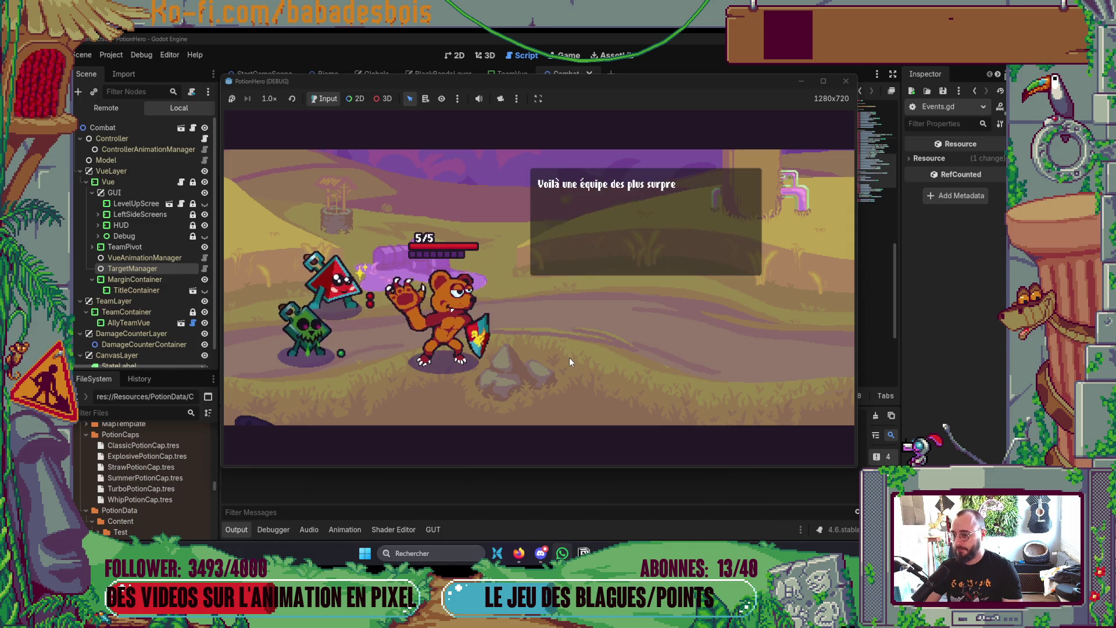
{"action": "left_click", "coordinate": [570, 358]}
{"action": "left_click", "coordinate": [570, 357]}
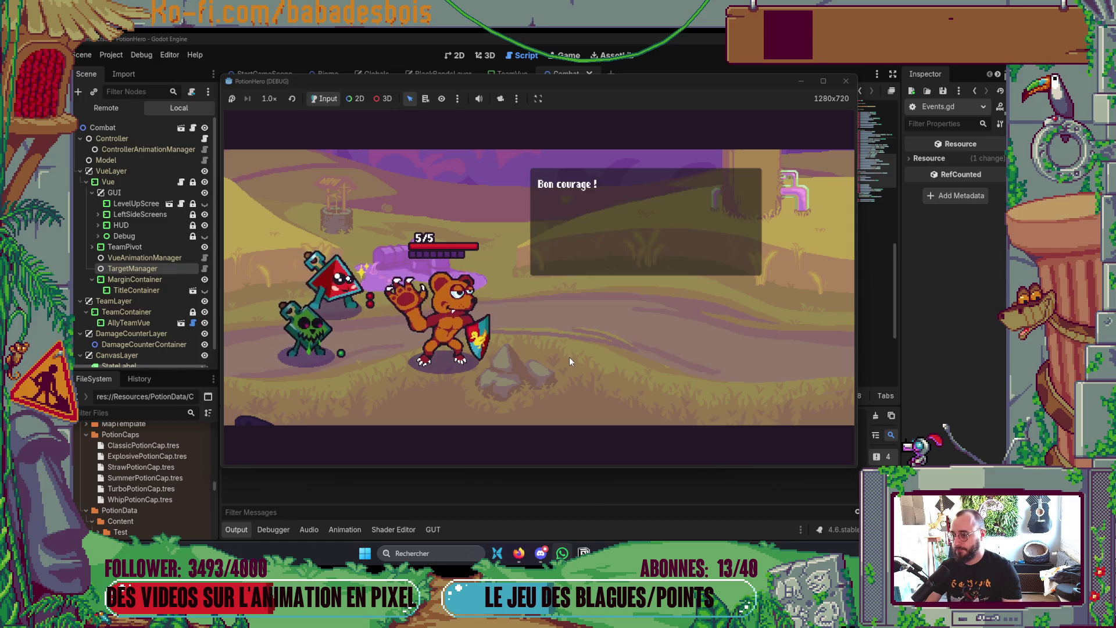
{"action": "left_click", "coordinate": [570, 357]}
{"action": "left_click", "coordinate": [568, 356]}
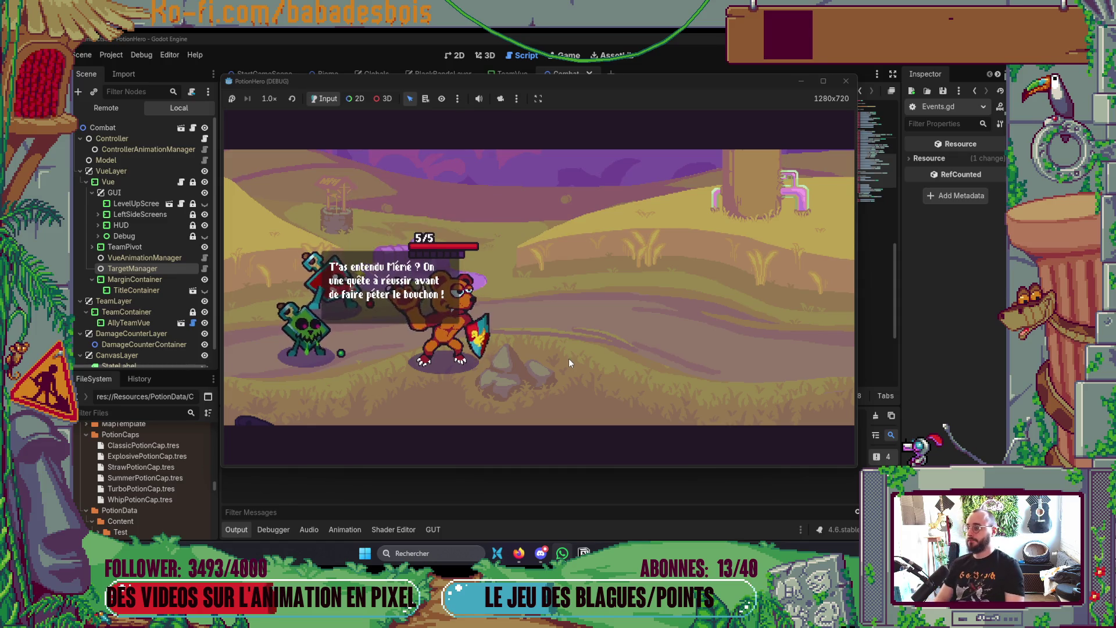
{"action": "left_click", "coordinate": [569, 359]}
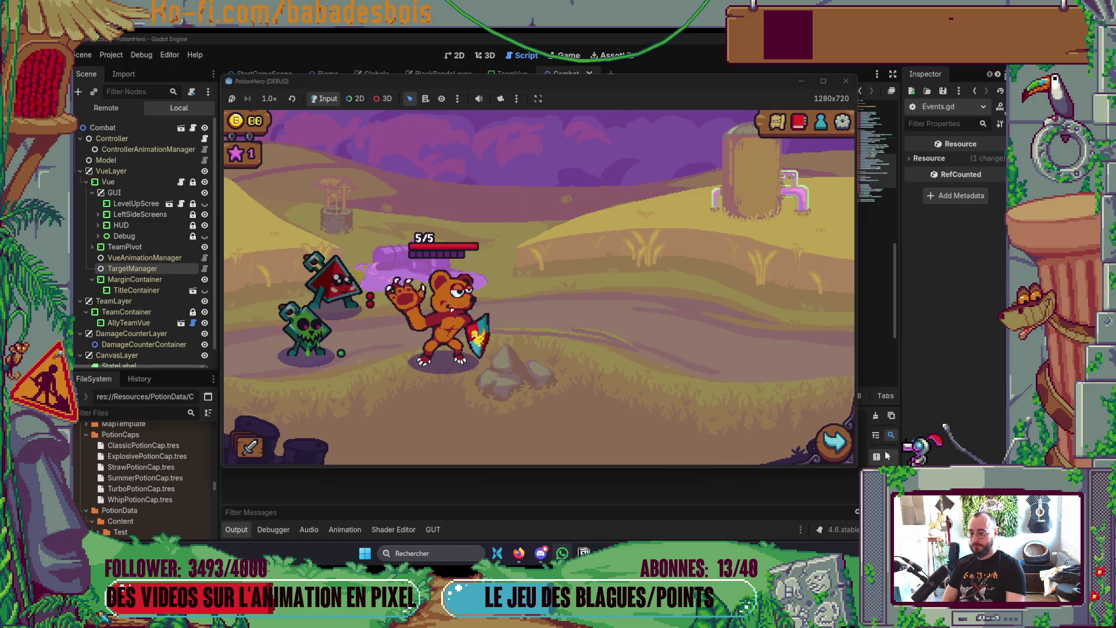
{"action": "left_click", "coordinate": [851, 447]}
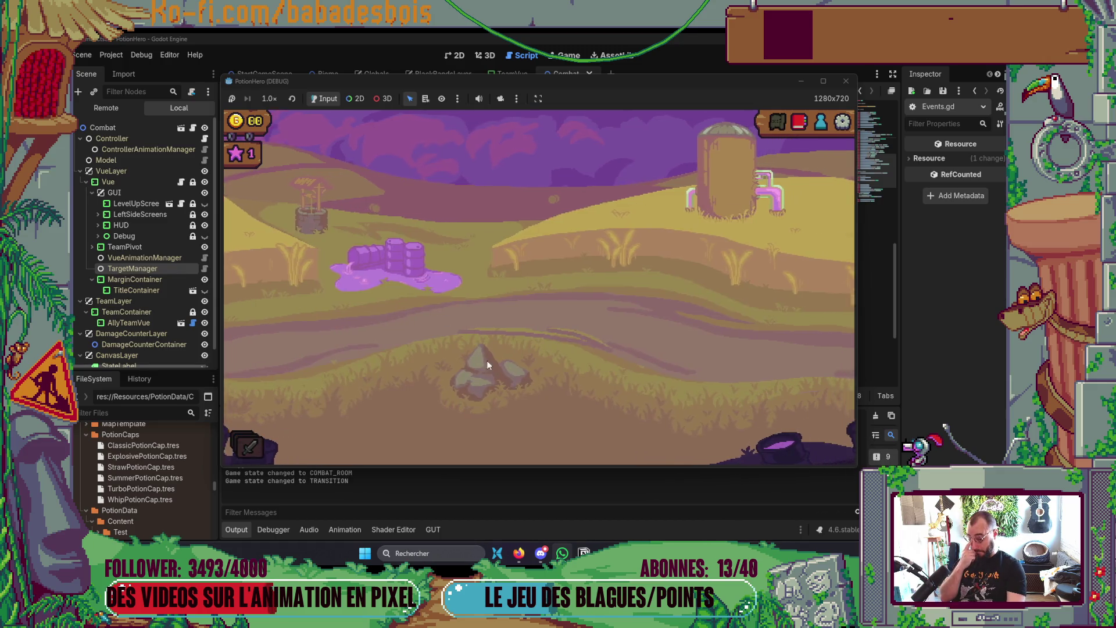
Step: Click through the combat tutorial to the pass-turn prompt and pass the turn with the hourglass button
{"action": "mouse_move", "coordinate": [694, 553]}
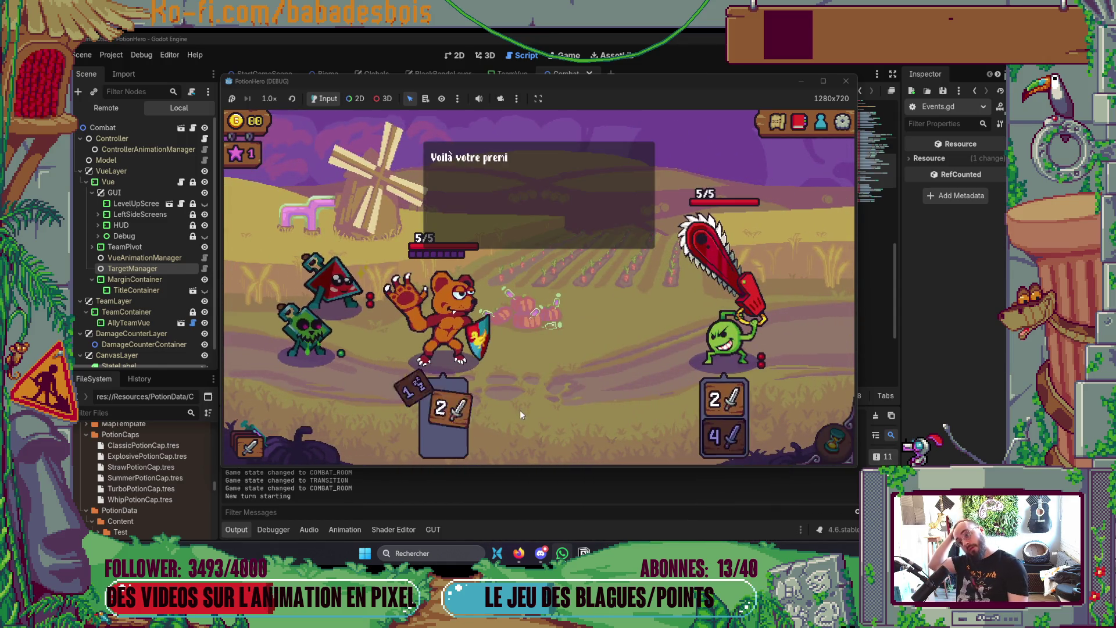
{"action": "left_click", "coordinate": [545, 393]}
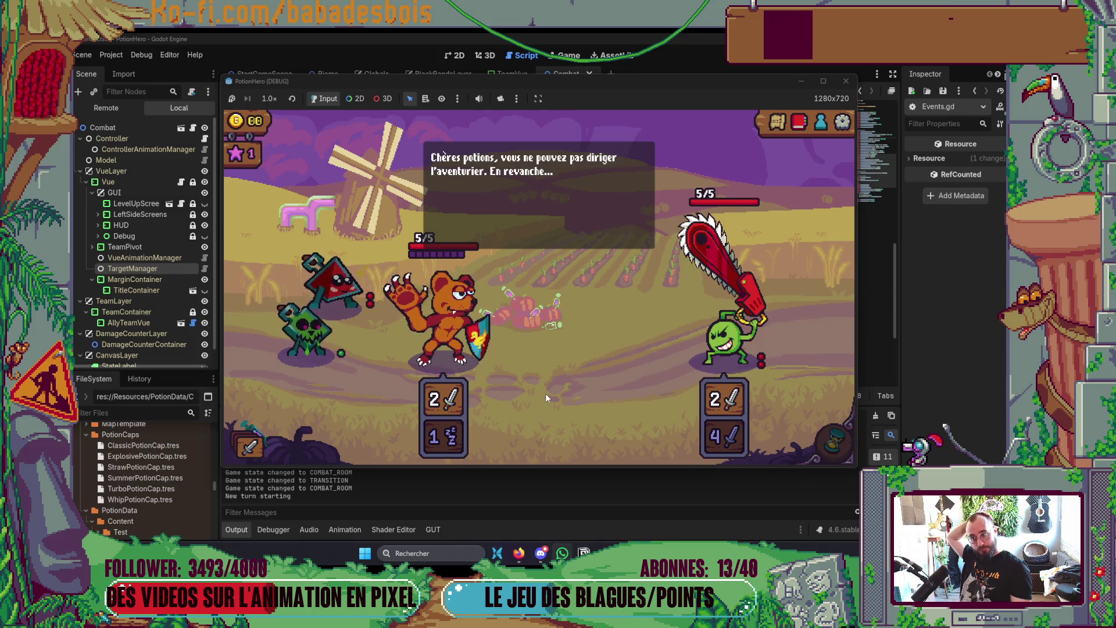
{"action": "left_click", "coordinate": [546, 393]}
{"action": "left_click", "coordinate": [545, 393]}
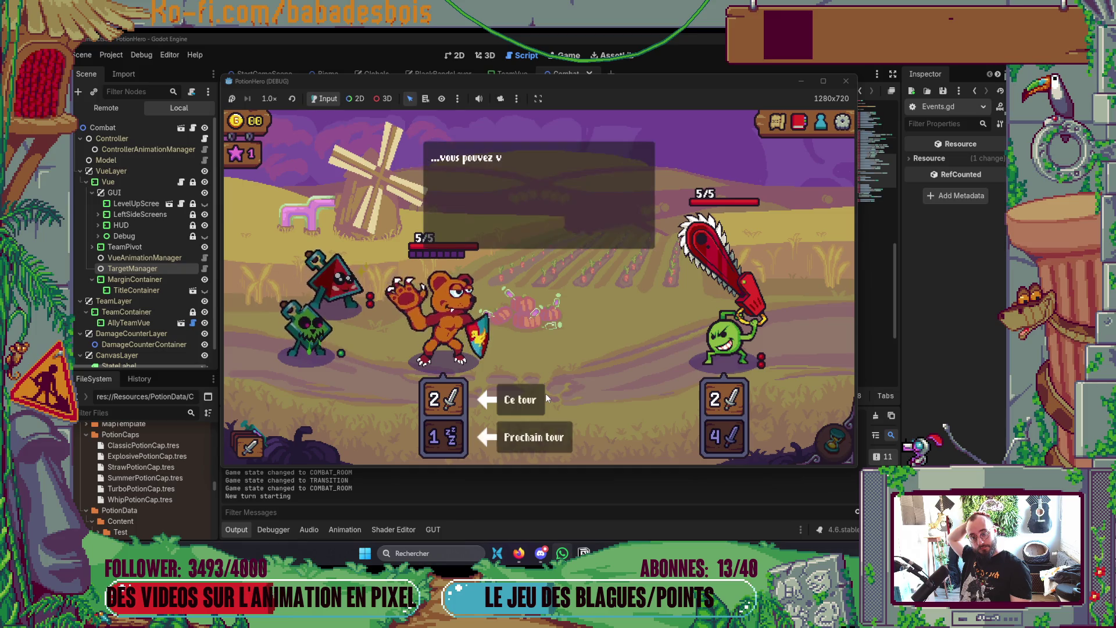
{"action": "left_click", "coordinate": [531, 284]}
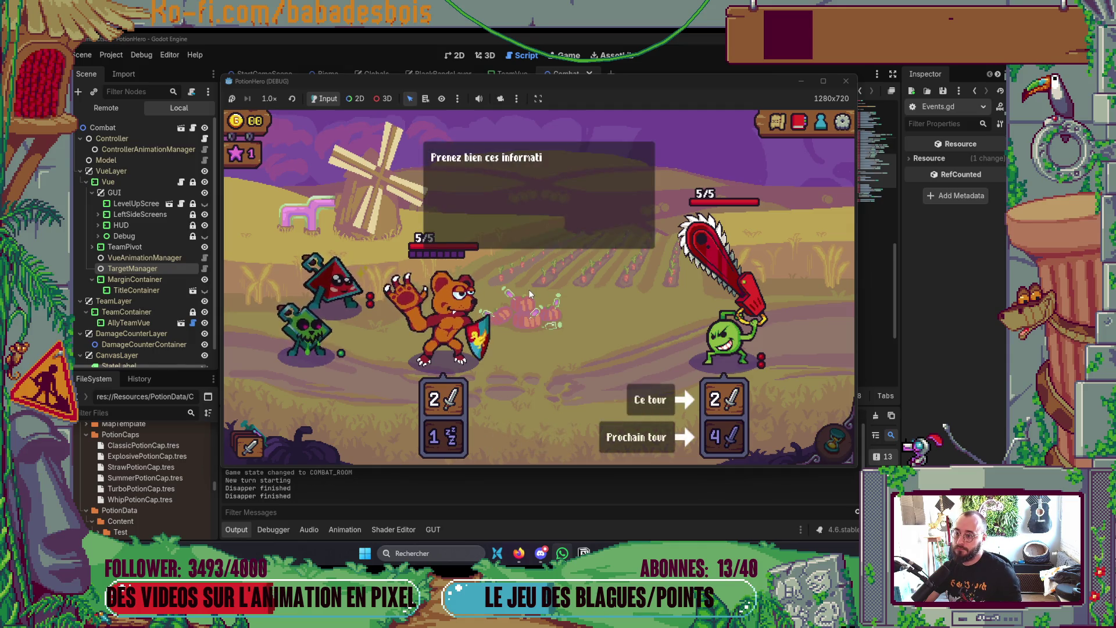
{"action": "left_click", "coordinate": [529, 290]}
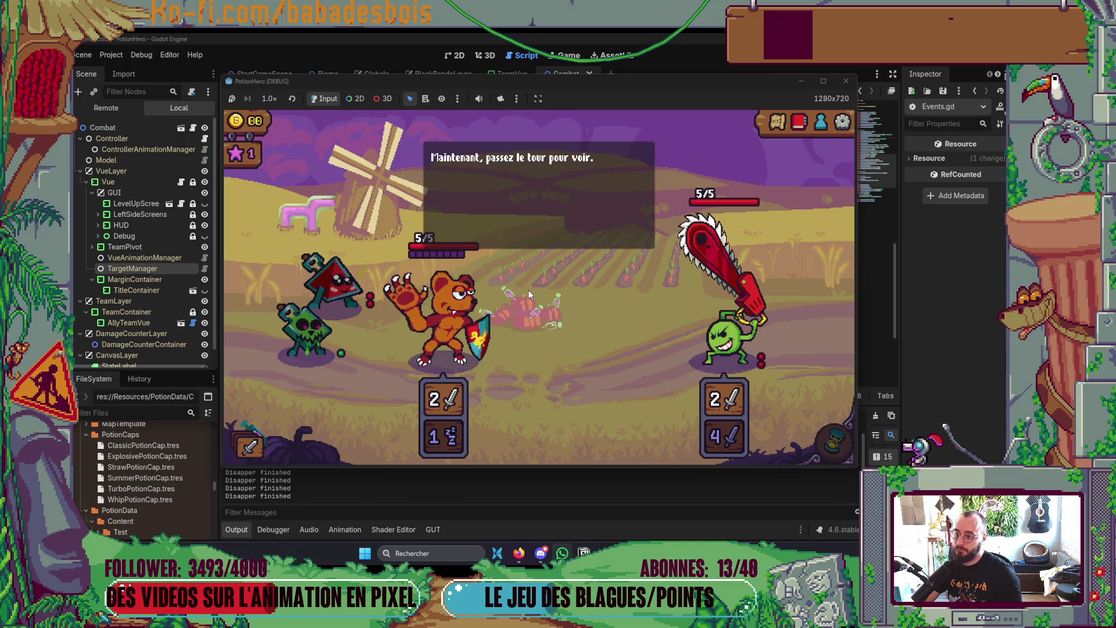
{"action": "left_click", "coordinate": [528, 291]}
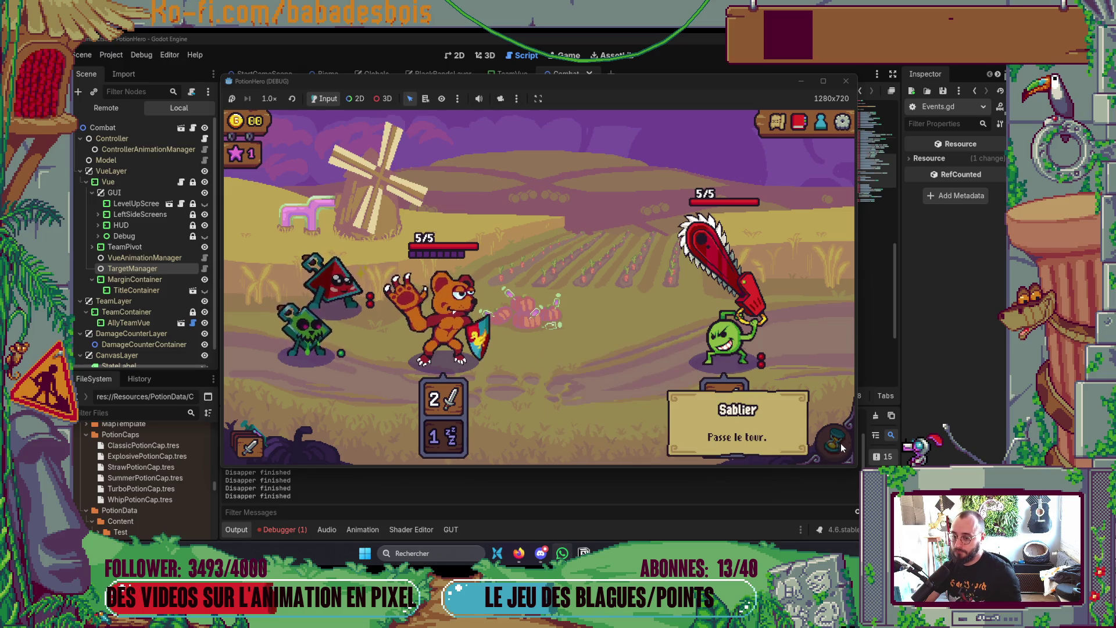
{"action": "left_click", "coordinate": [284, 528]}
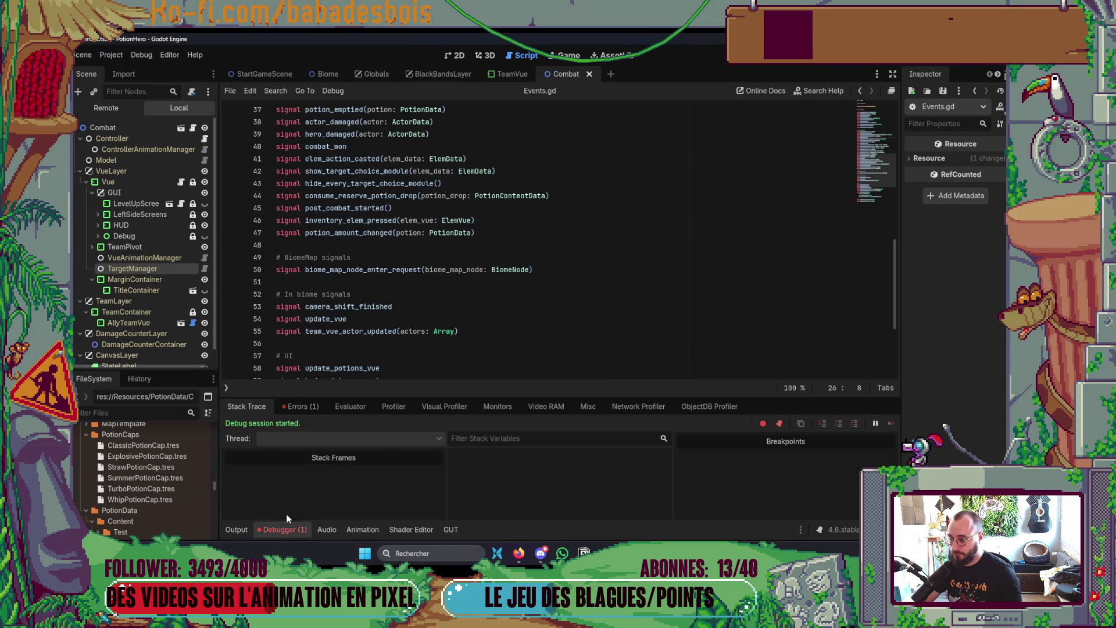
Step: Open the Errors list and jump to the failing line in CombatVue.gd in Neovim
{"action": "left_click", "coordinate": [300, 406]}
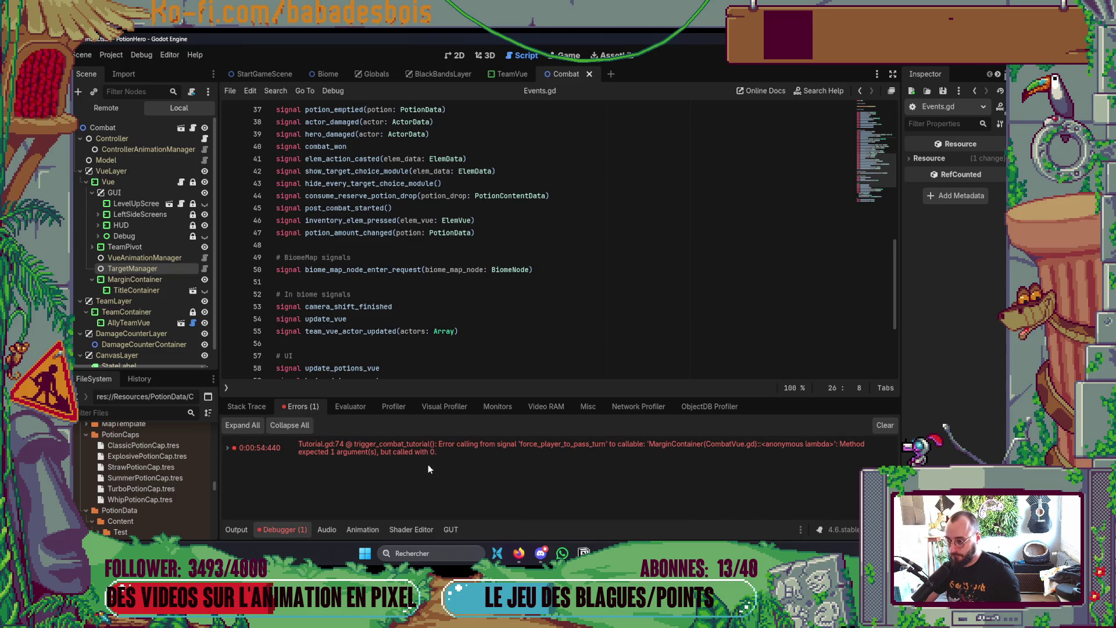
{"action": "double_click", "coordinate": [490, 448]}
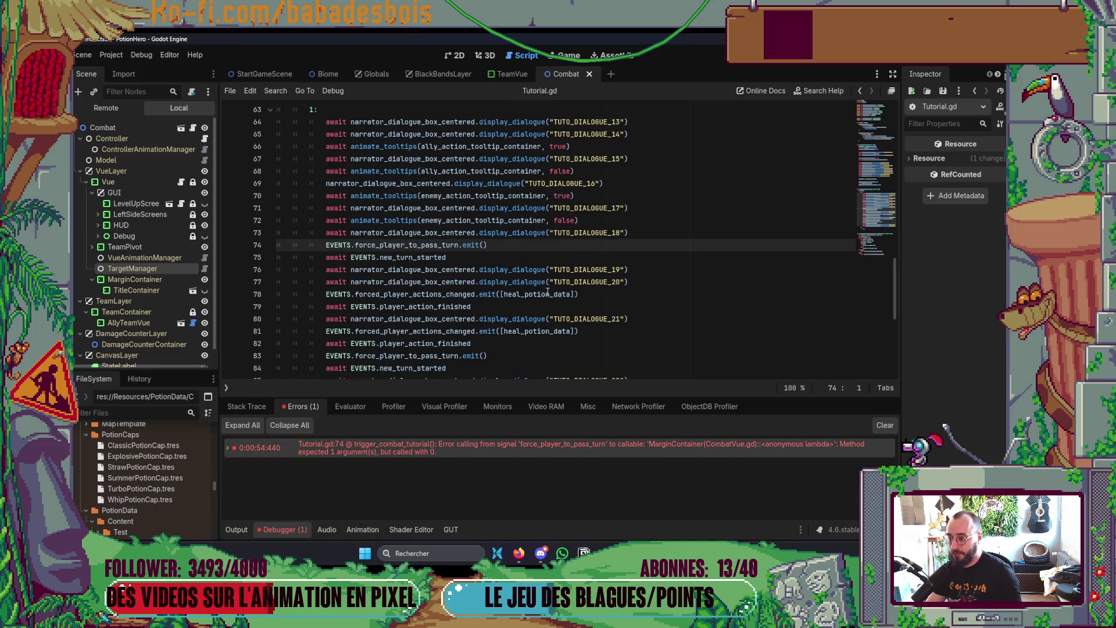
{"action": "key", "text": "alt+Tab"}
{"action": "key", "text": "Tab"}
{"action": "key", "text": "Tab"}
{"action": "key", "text": "Tab"}
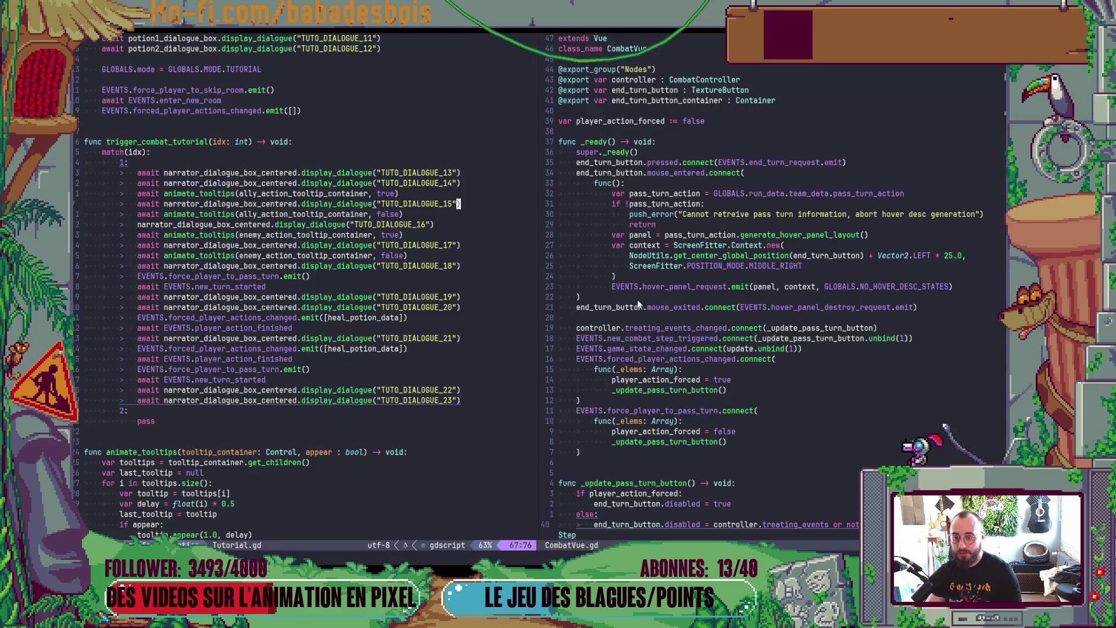
Step: Remove the '_elems: Array' parameter so force_player_to_pass_turn takes no arguments
{"action": "left_click", "coordinate": [705, 304]}
{"action": "scroll", "coordinate": [692, 405], "scroll_direction": "down", "scroll_amount": 2}
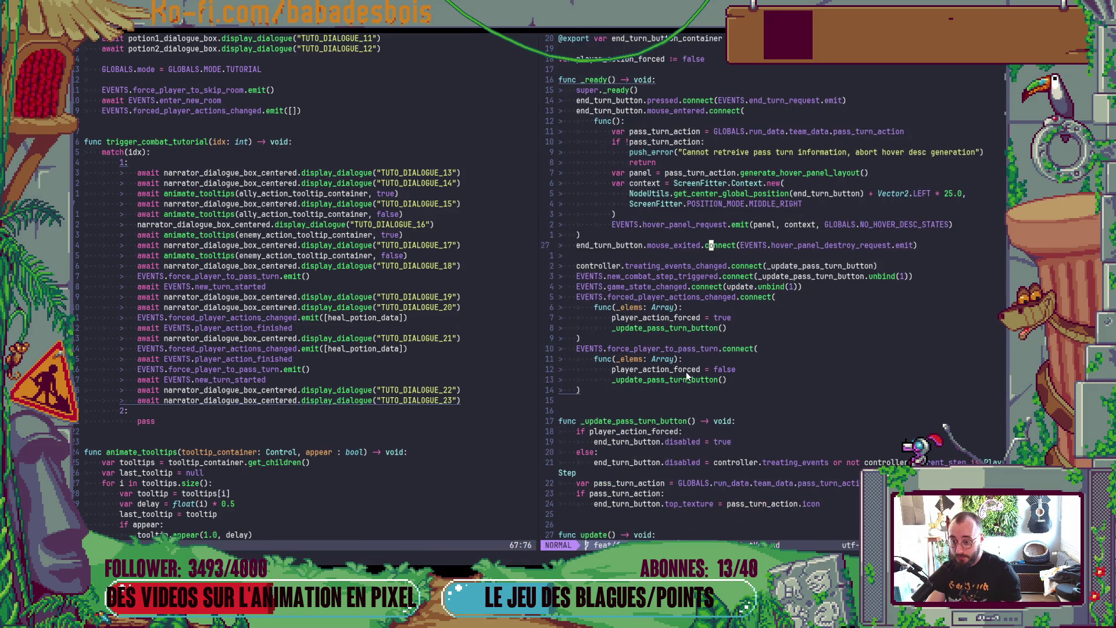
{"action": "left_click_drag", "start_coordinate": [632, 360], "coordinate": [634, 372]}
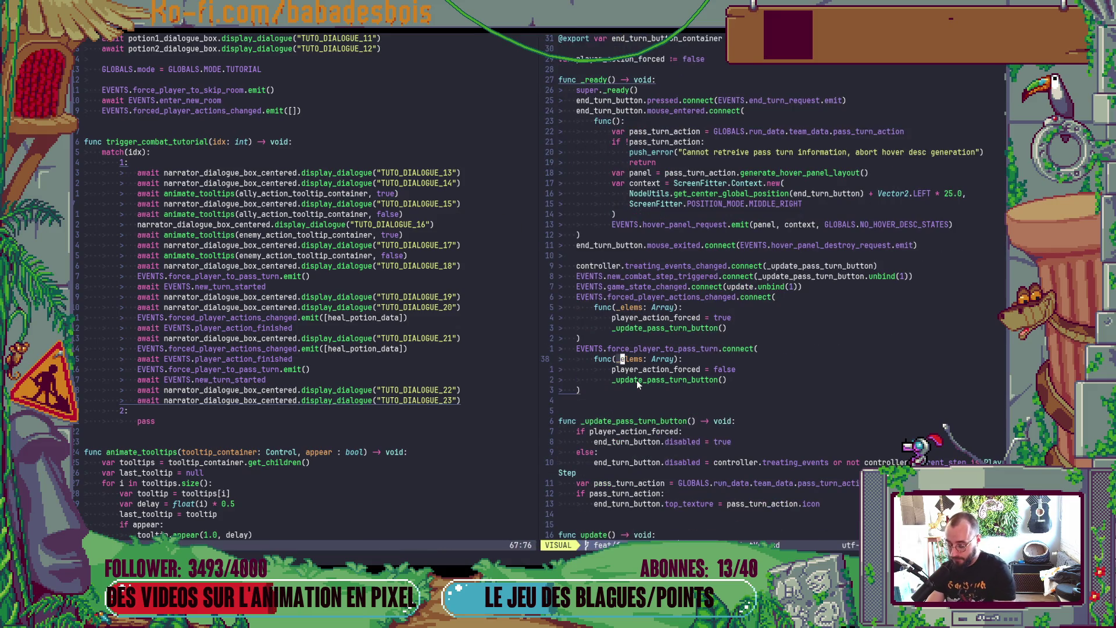
{"action": "key", "text": "Escape"}
{"action": "key", "text": "d"}
{"action": "key", "text": "t"}
{"action": "key", "text": "parenright"}
Step: Save CombatVue.gd with :w and relaunch the game from Godot with F5
{"action": "type", "text": ":w"}
{"action": "key", "text": "Return"}
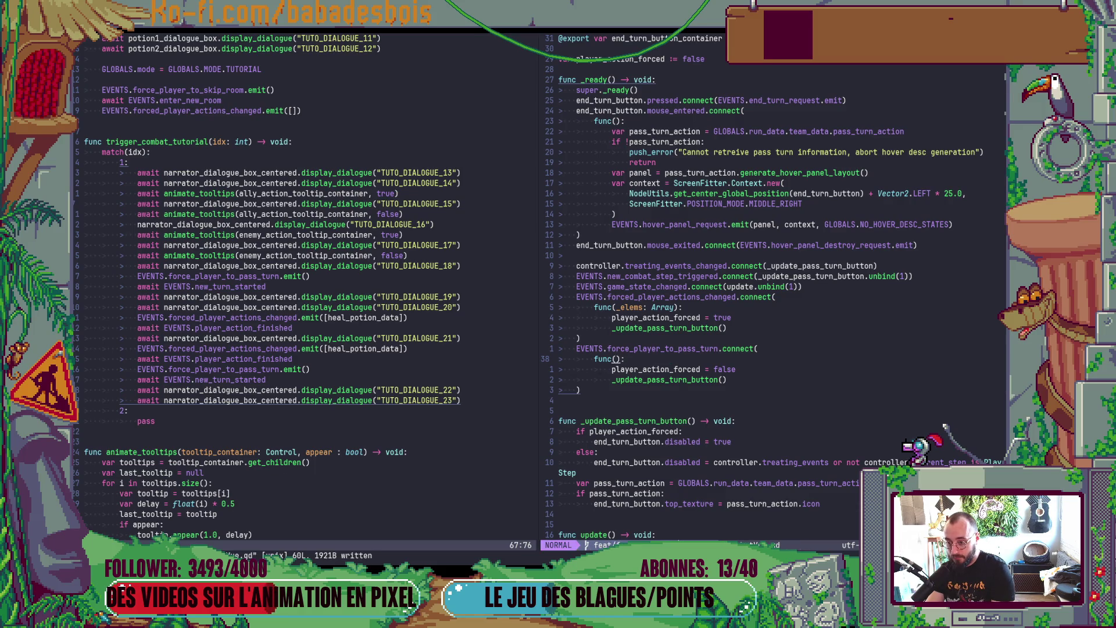
{"action": "key", "text": "alt+Tab"}
{"action": "key", "text": "F5"}
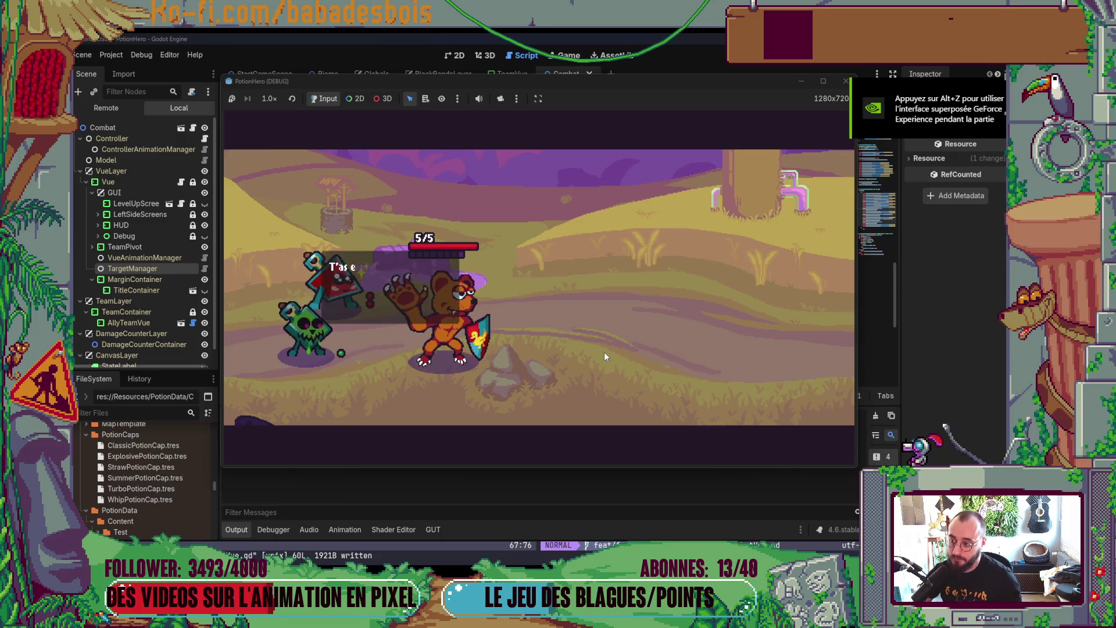
Step: Enter the combat room from the map and click through the combat tutorial dialogue
{"action": "left_click", "coordinate": [833, 441]}
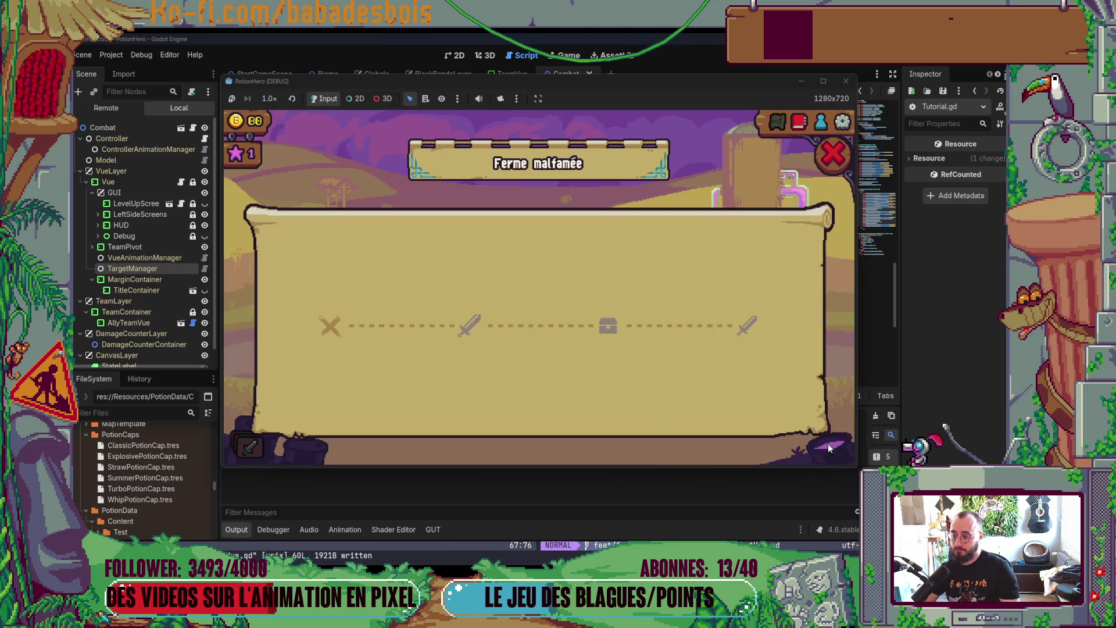
{"action": "left_click", "coordinate": [468, 323]}
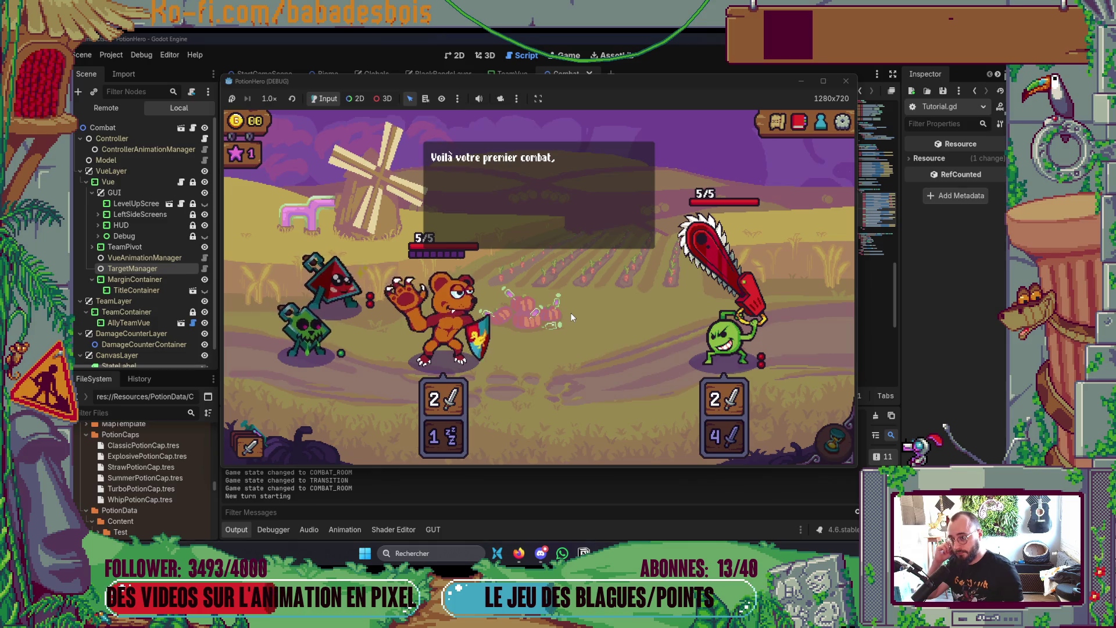
{"action": "left_click", "coordinate": [559, 198]}
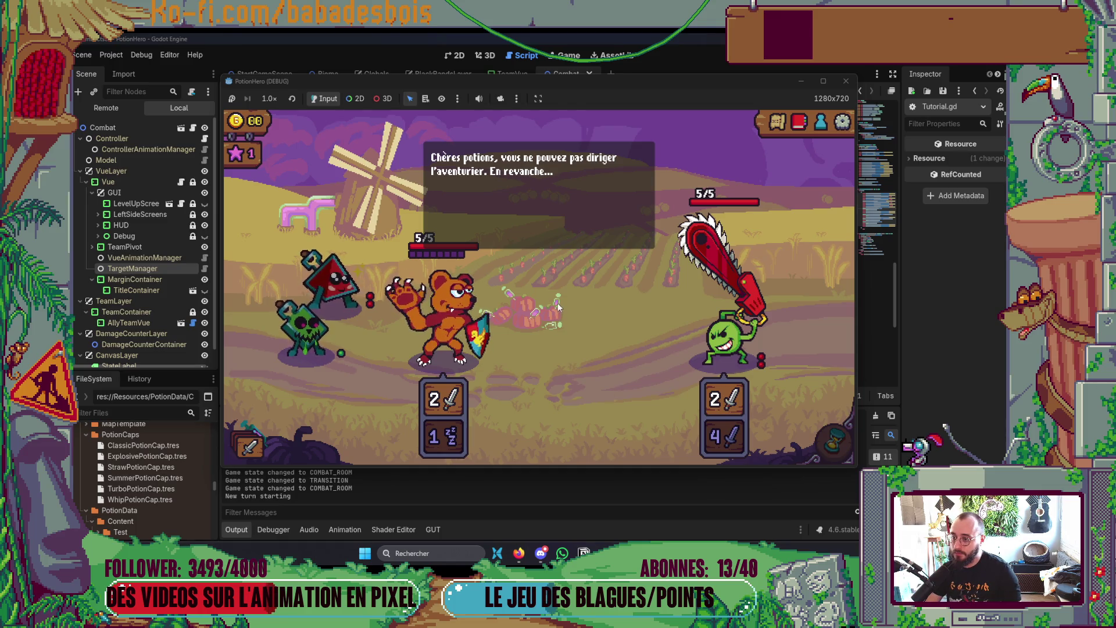
{"action": "left_click", "coordinate": [554, 255]}
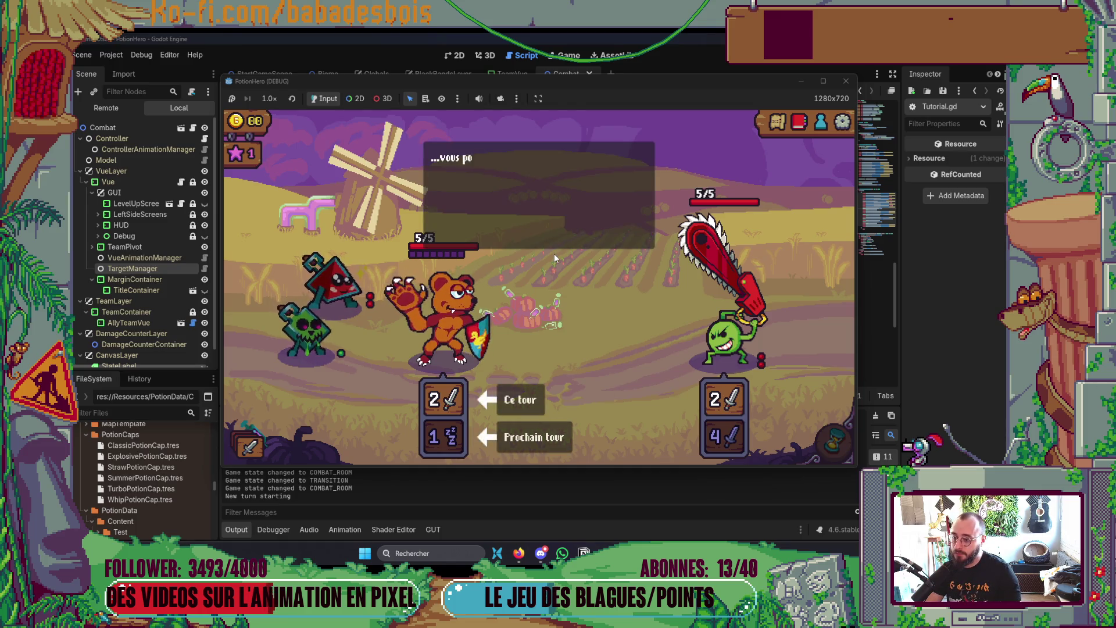
{"action": "left_click", "coordinate": [547, 298]}
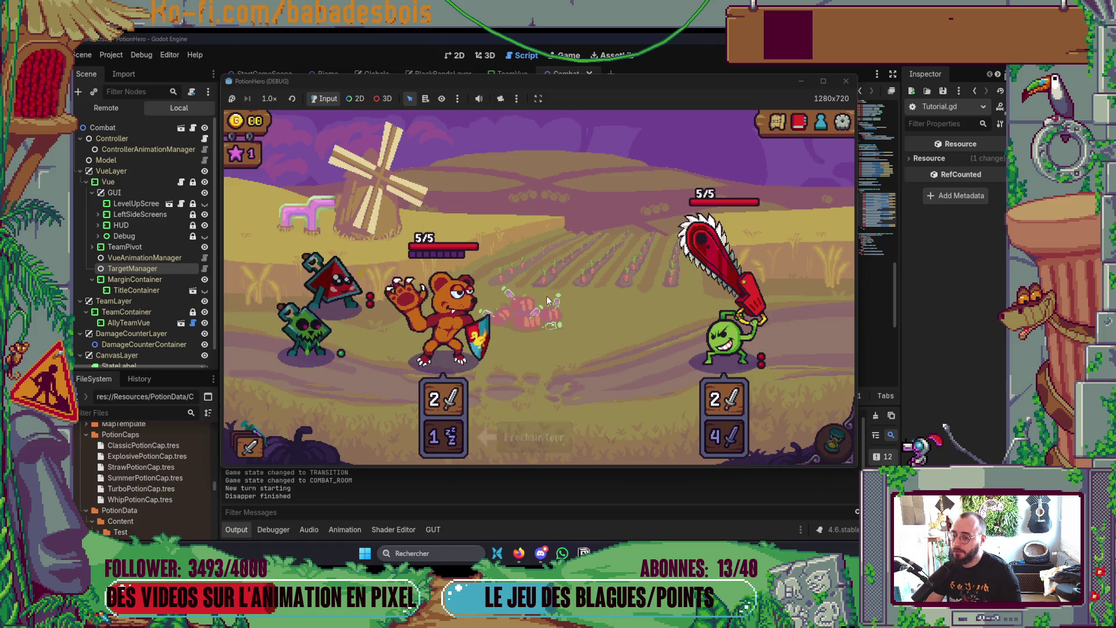
{"action": "left_click", "coordinate": [545, 298]}
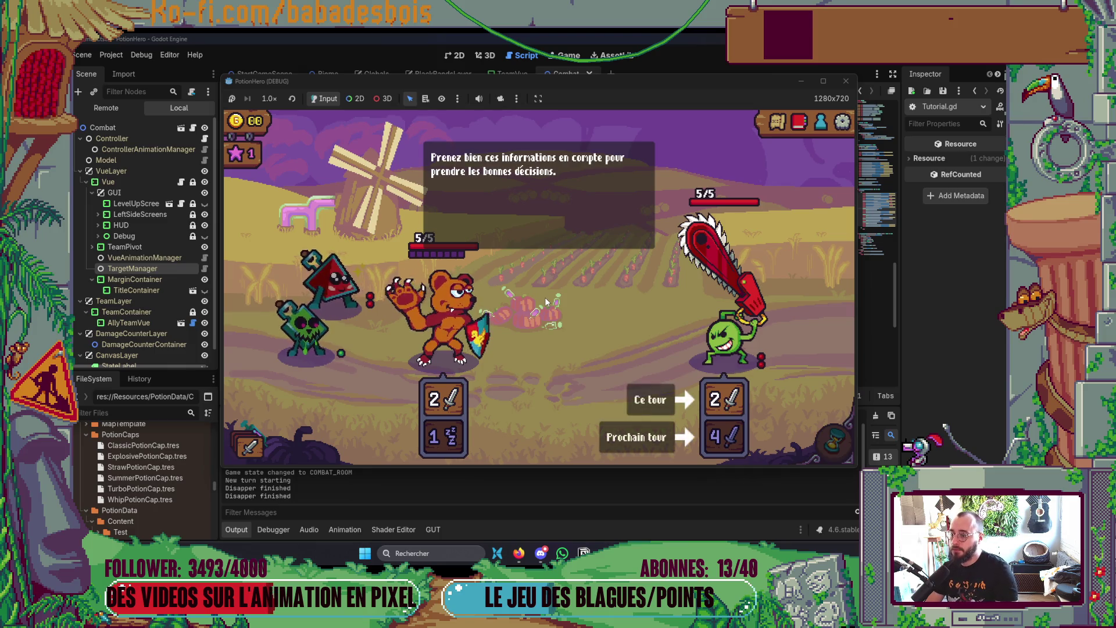
{"action": "left_click", "coordinate": [546, 298]}
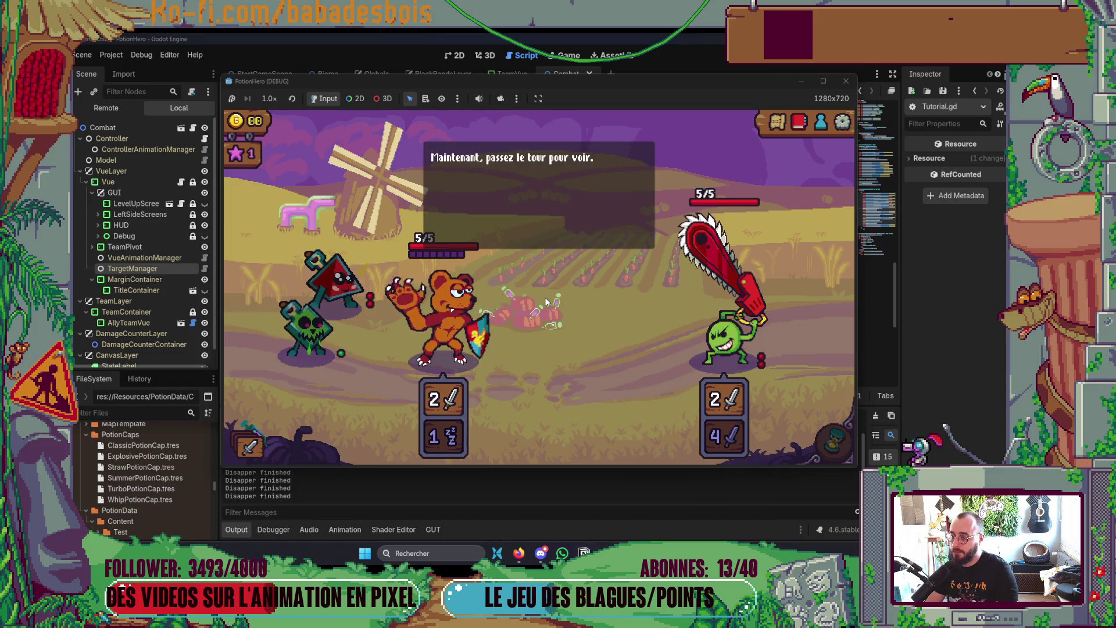
{"action": "left_click", "coordinate": [545, 298]}
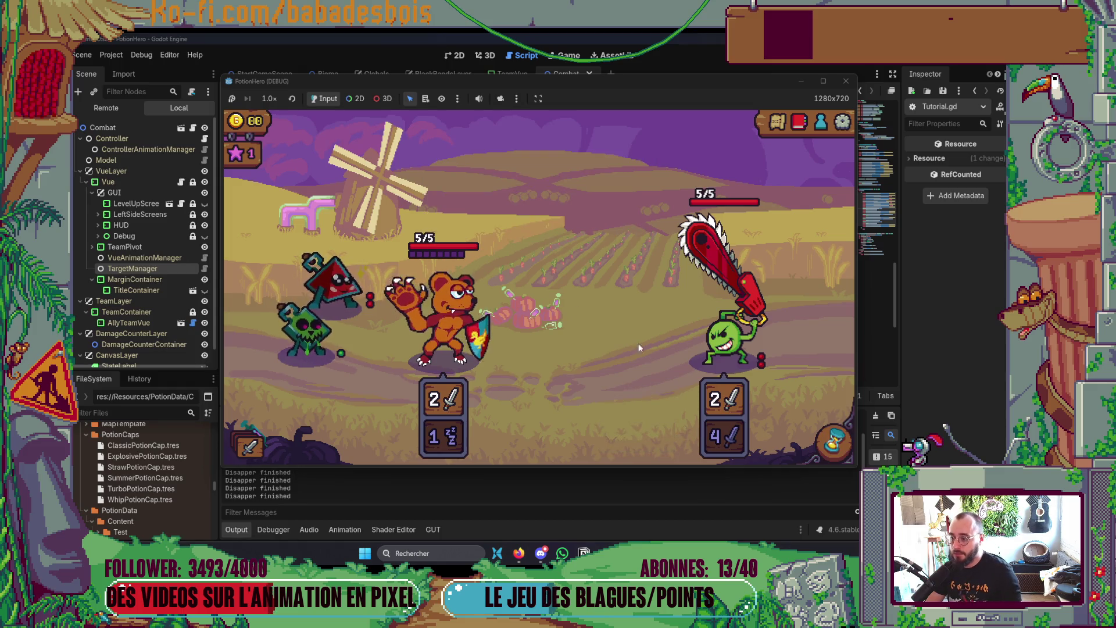
Step: Pass the turn with the hourglass so the enemy acts, then stop the game
{"action": "left_click", "coordinate": [834, 443]}
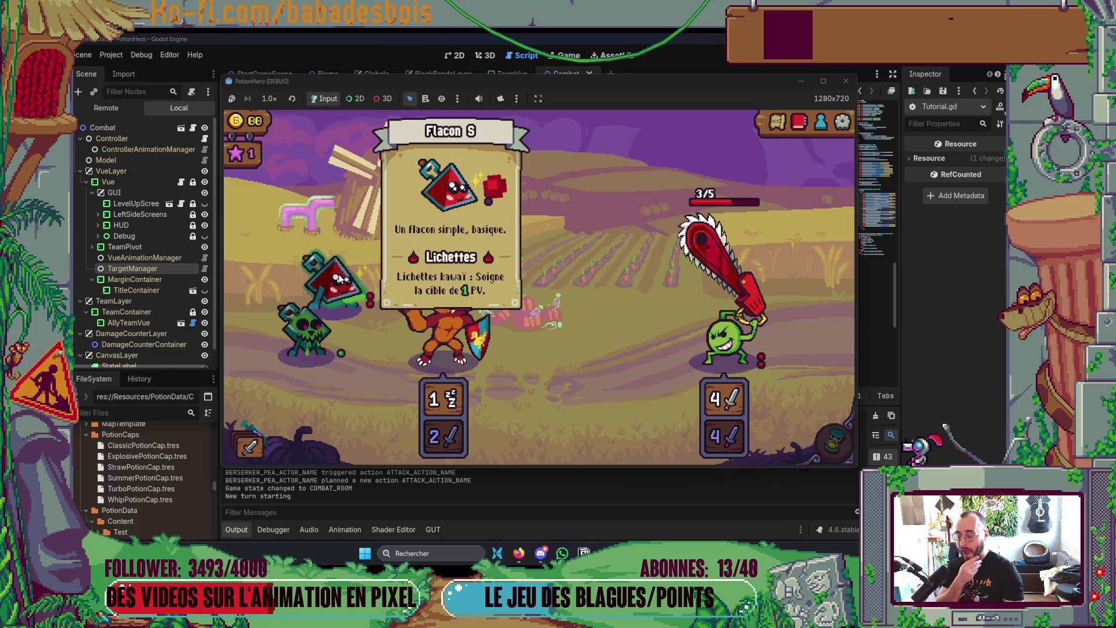
{"action": "mouse_move", "coordinate": [366, 282]}
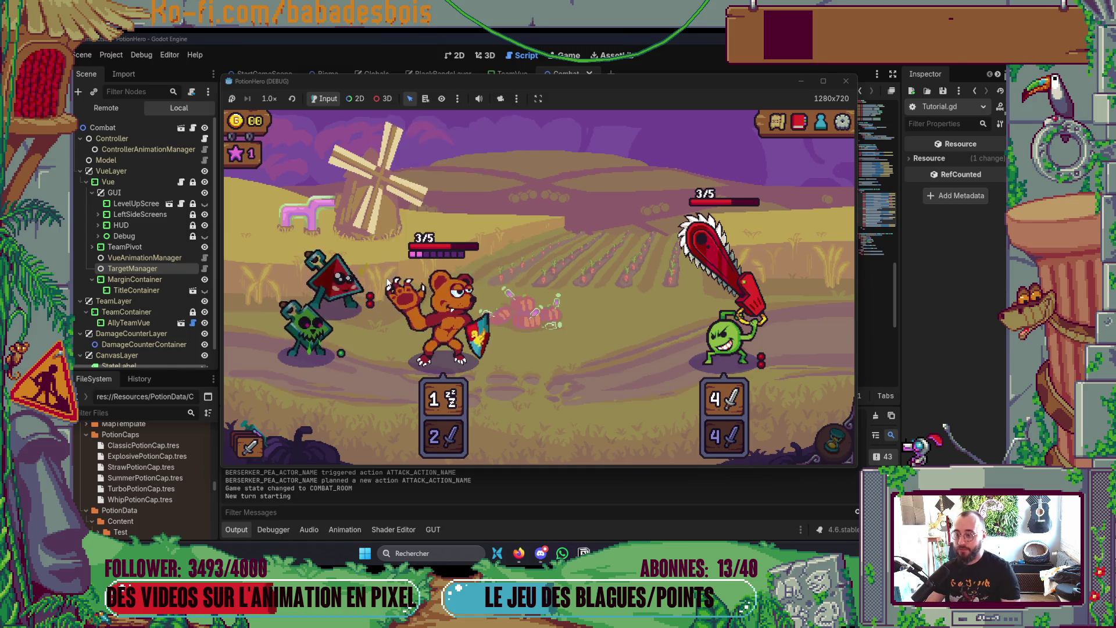
{"action": "left_click", "coordinate": [847, 85]}
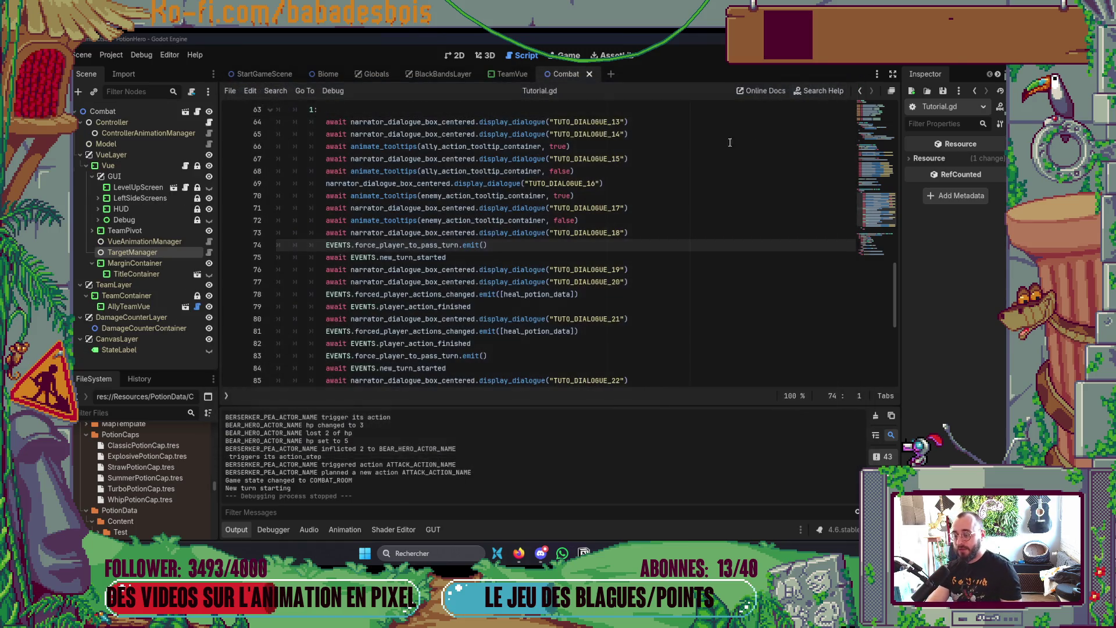
Step: Stop the game and find the forced-actions emit line in Tutorial.gd in Neovim
{"action": "left_click", "coordinate": [462, 60]}
{"action": "key", "text": "alt+Tab"}
{"action": "key", "text": "Tab"}
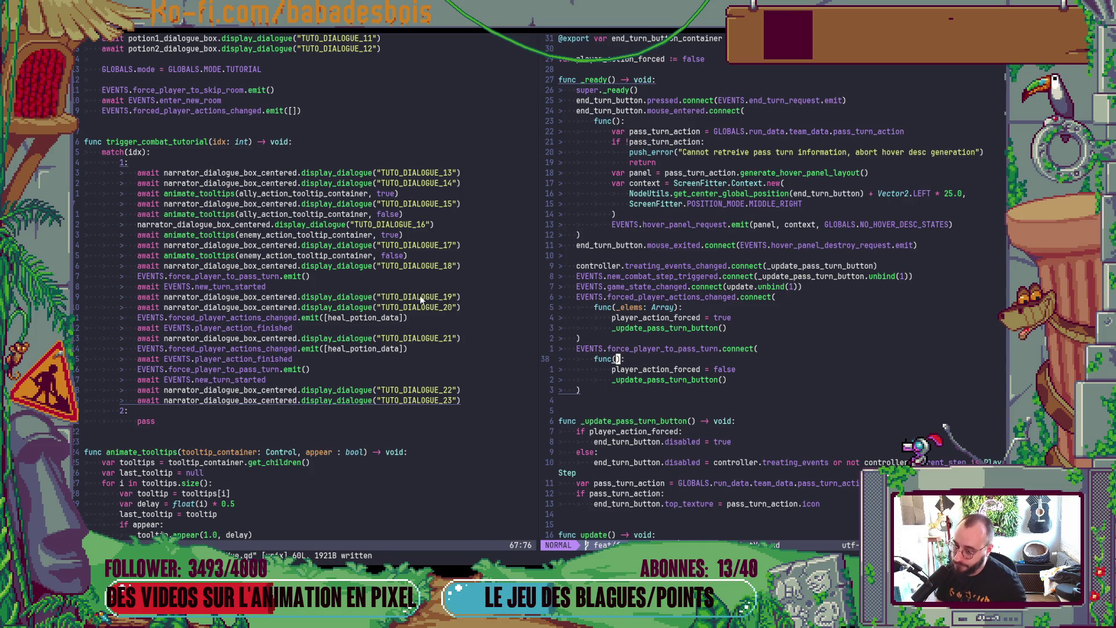
{"action": "scroll", "coordinate": [500, 337], "scroll_direction": "down", "scroll_amount": 7}
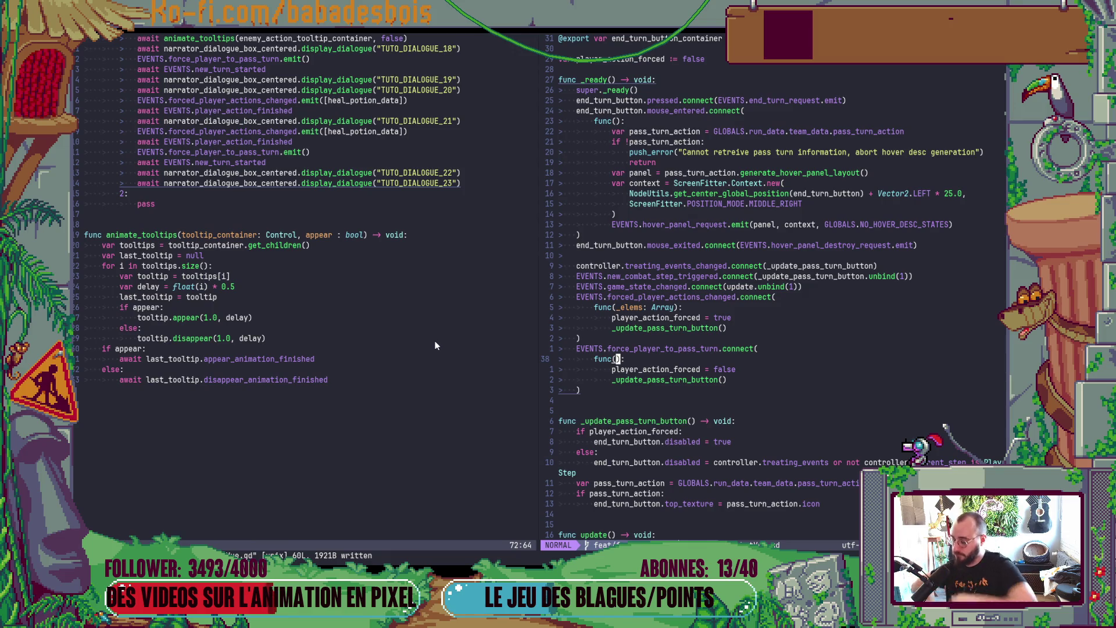
{"action": "scroll", "coordinate": [554, 412], "scroll_direction": "up", "scroll_amount": 1}
{"action": "scroll", "coordinate": [305, 386], "scroll_direction": "up", "scroll_amount": 9}
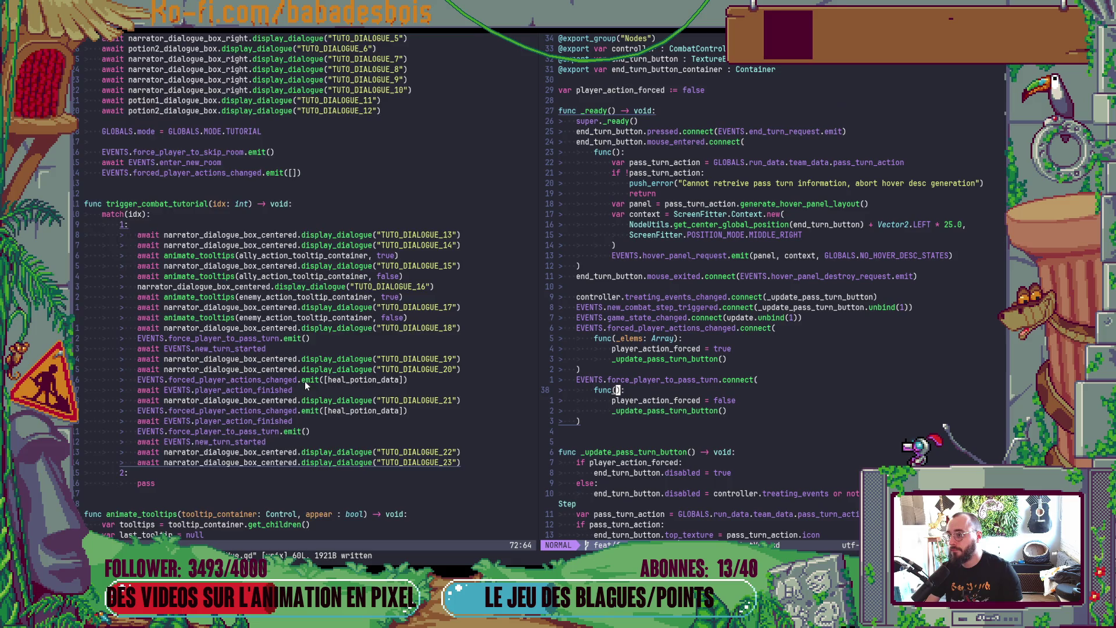
{"action": "scroll", "coordinate": [304, 382], "scroll_direction": "up", "scroll_amount": 15}
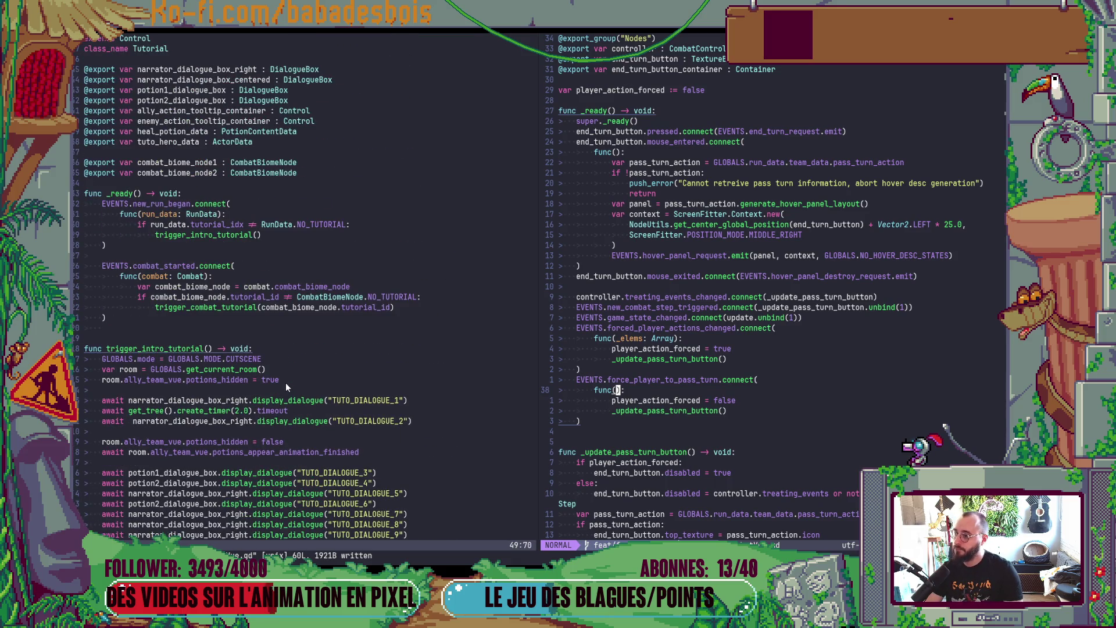
{"action": "scroll", "coordinate": [282, 381], "scroll_direction": "down", "scroll_amount": 9}
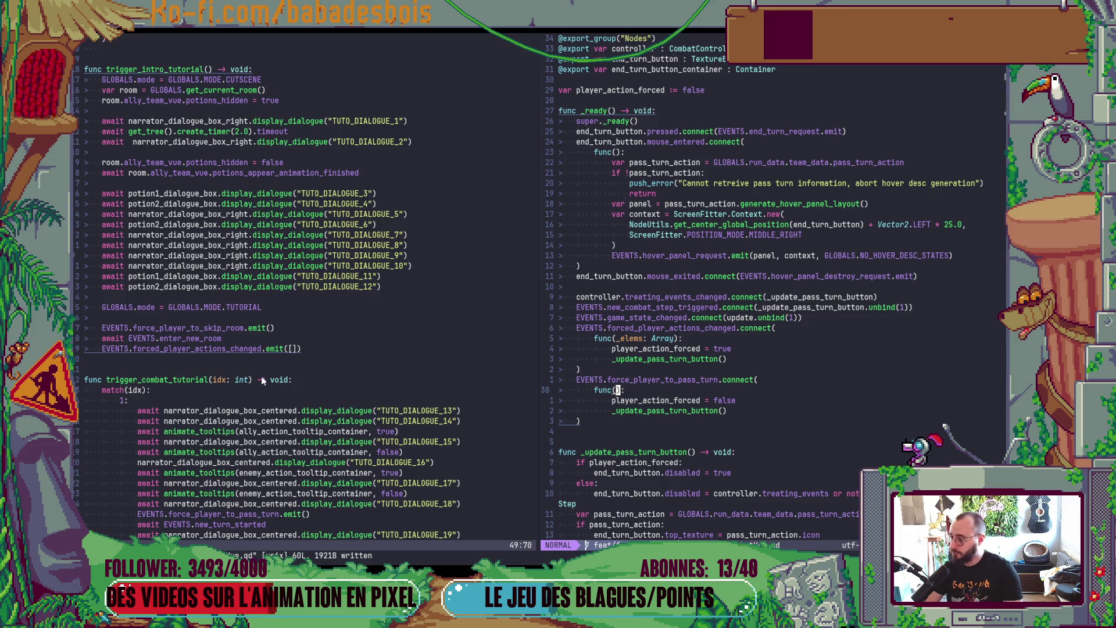
{"action": "scroll", "coordinate": [261, 376], "scroll_direction": "down", "scroll_amount": 6}
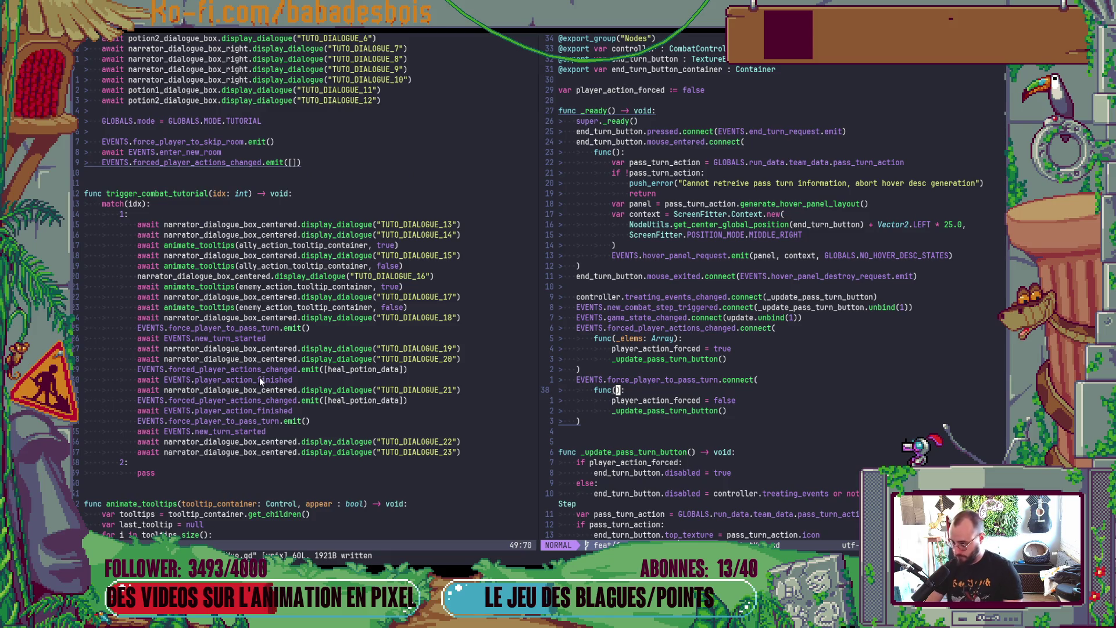
{"action": "scroll", "coordinate": [259, 378], "scroll_direction": "down", "scroll_amount": 2}
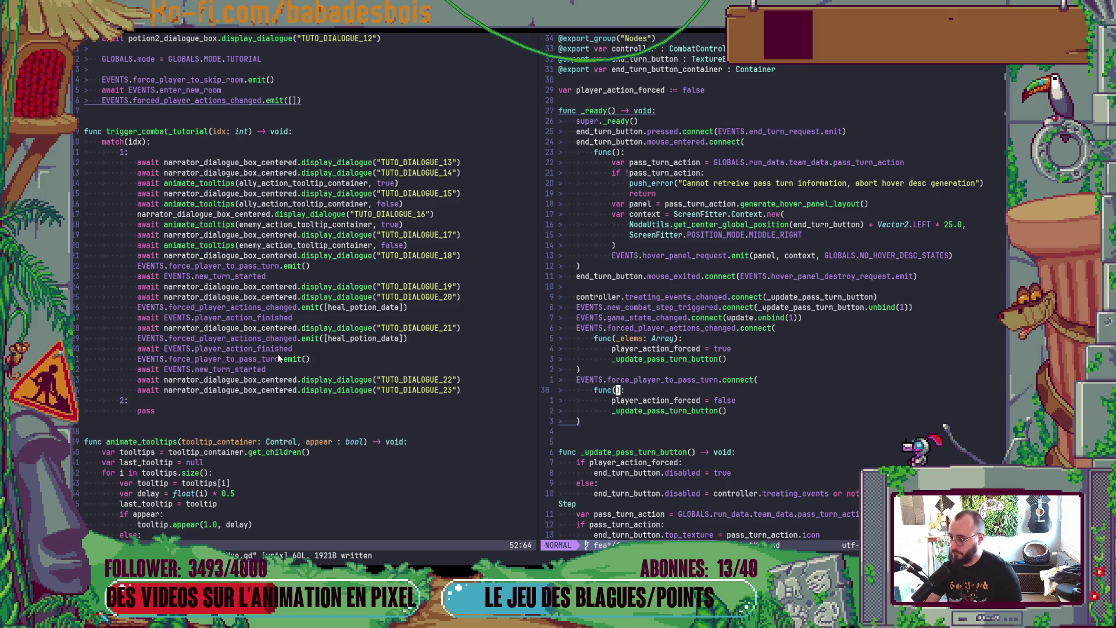
{"action": "left_click", "coordinate": [263, 307]}
Step: Duplicate the emit line after the new-turn wait, drop heal_potion_data from its list, and save
{"action": "key", "text": "y"}
{"action": "key", "text": "y"}
{"action": "key", "text": "k"}
{"action": "key", "text": "P"}
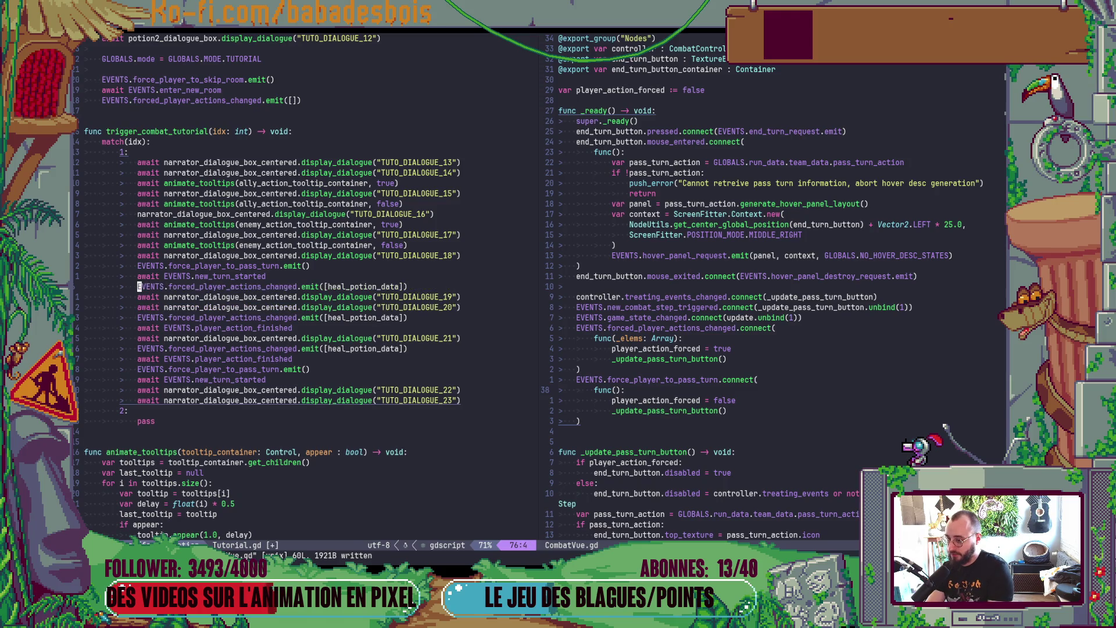
{"action": "key", "text": "f"}
{"action": "key", "text": "bracketleft"}
{"action": "type", "text": "lC"}
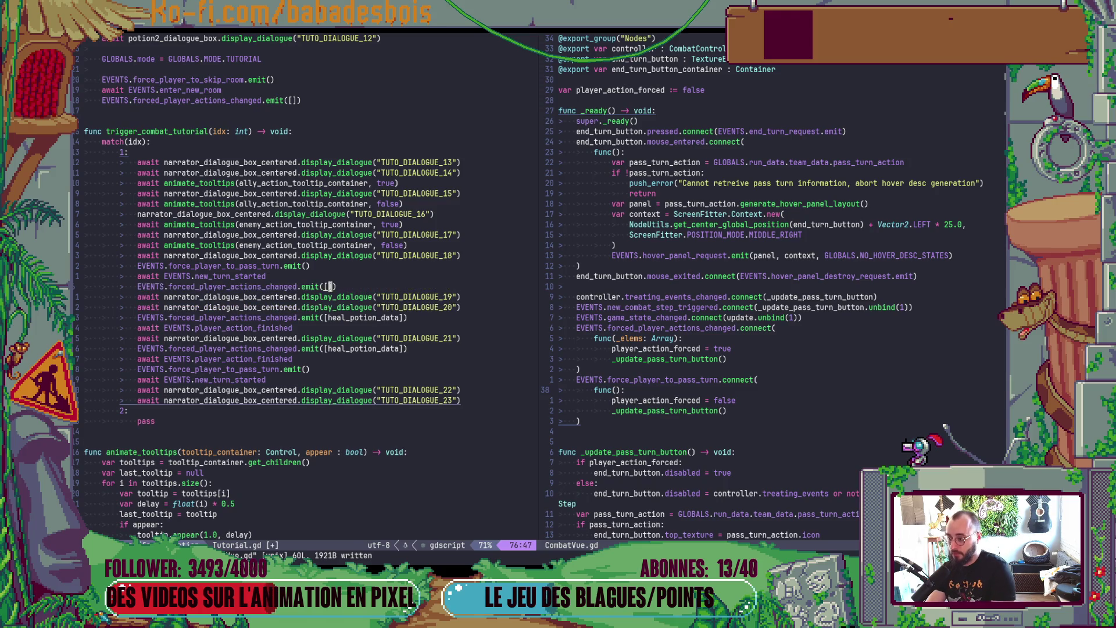
{"action": "type", "text": ":w"}
{"action": "key", "text": "Return"}
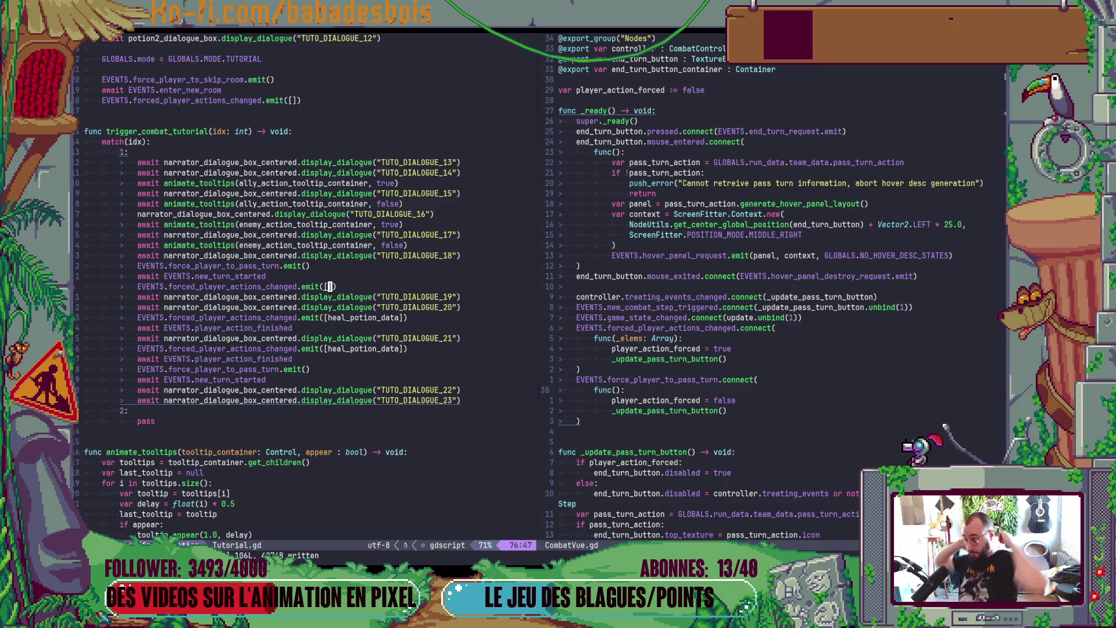
Step: Add 'await' before the TUTO_DIALOGUE_16 dialogue call on line 69 and save Tutorial.gd
{"action": "key", "text": "k"}
{"action": "key", "text": "k"}
{"action": "key", "text": "k"}
{"action": "key", "text": "j"}
{"action": "key", "text": "j"}
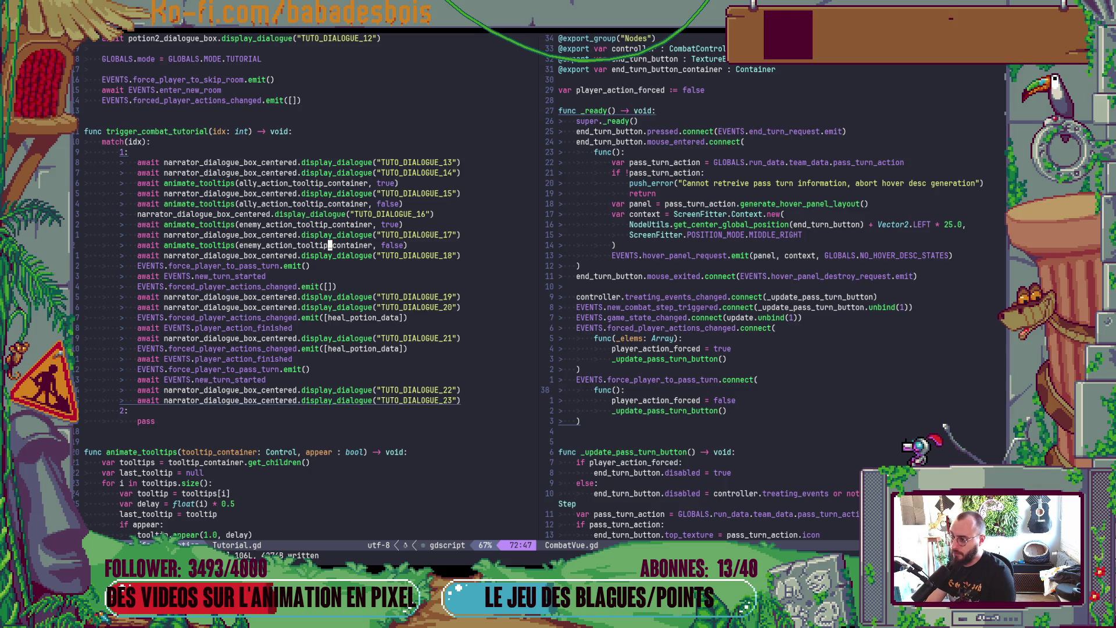
{"action": "key", "text": "shift+i"}
{"action": "type", "text": "await"}
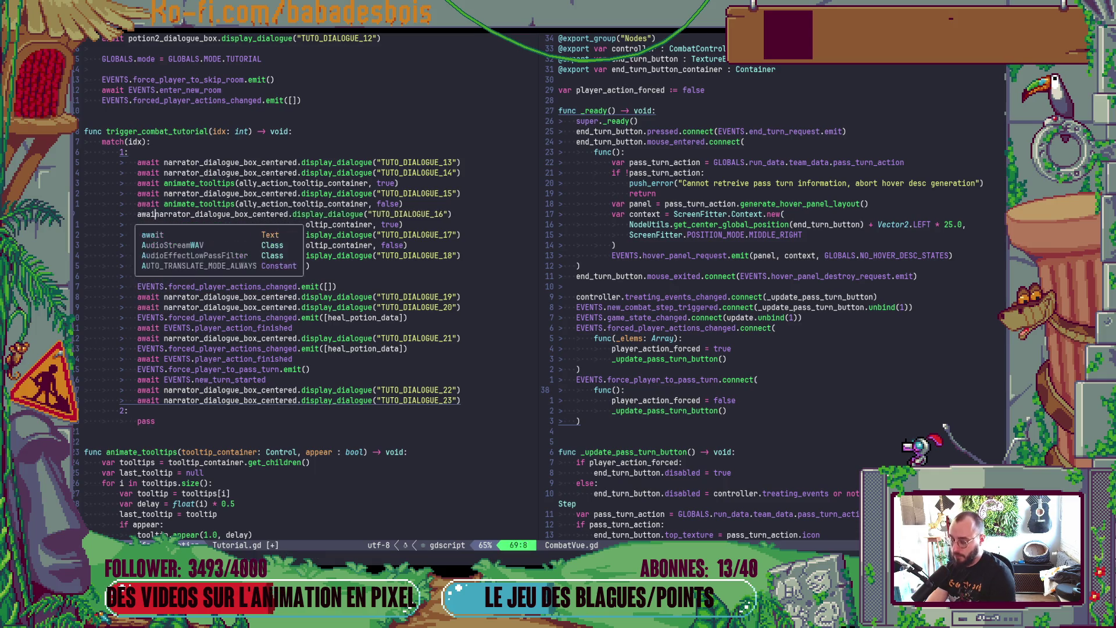
{"action": "key", "text": "Escape"}
{"action": "type", "text": ":w"}
{"action": "key", "text": "Return"}
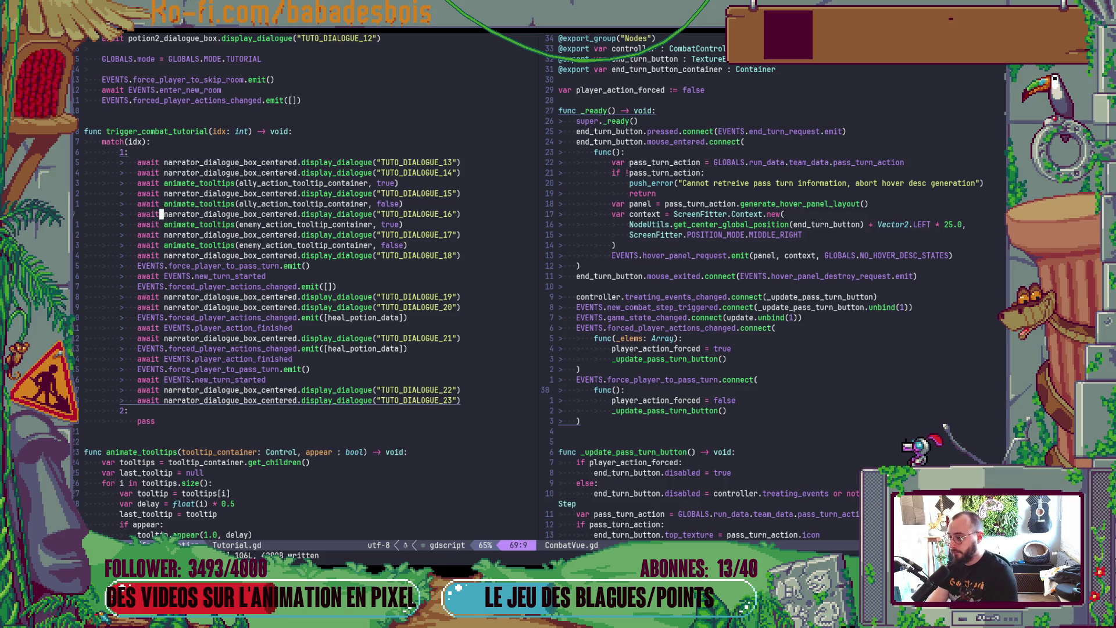
{"action": "key", "text": "alt+Tab"}
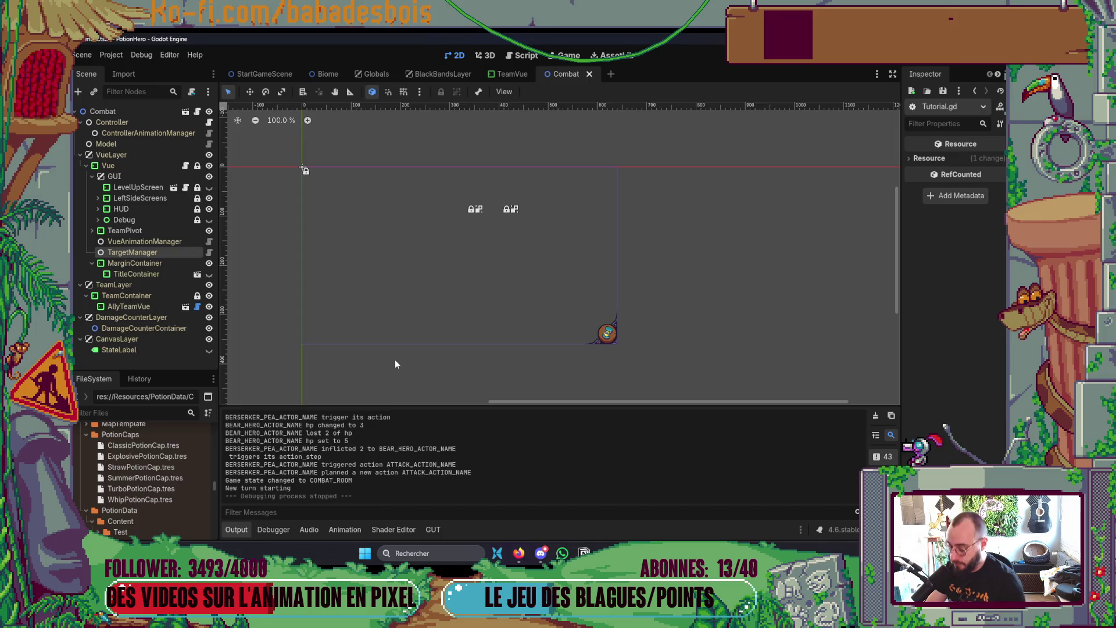
{"action": "key", "text": "F5"}
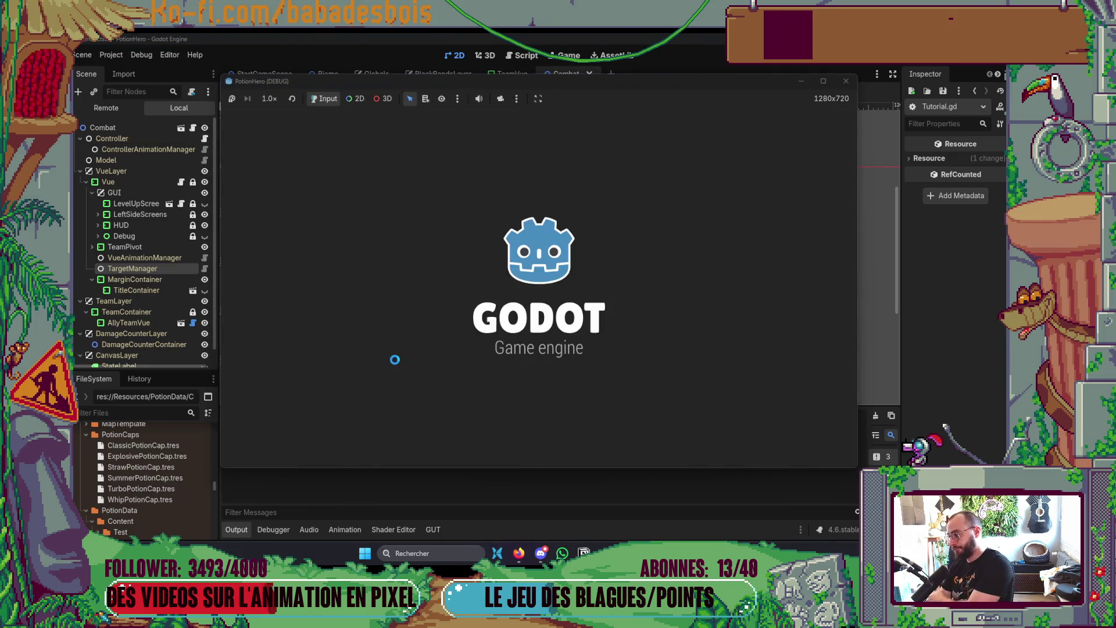
{"action": "mouse_move", "coordinate": [470, 316]}
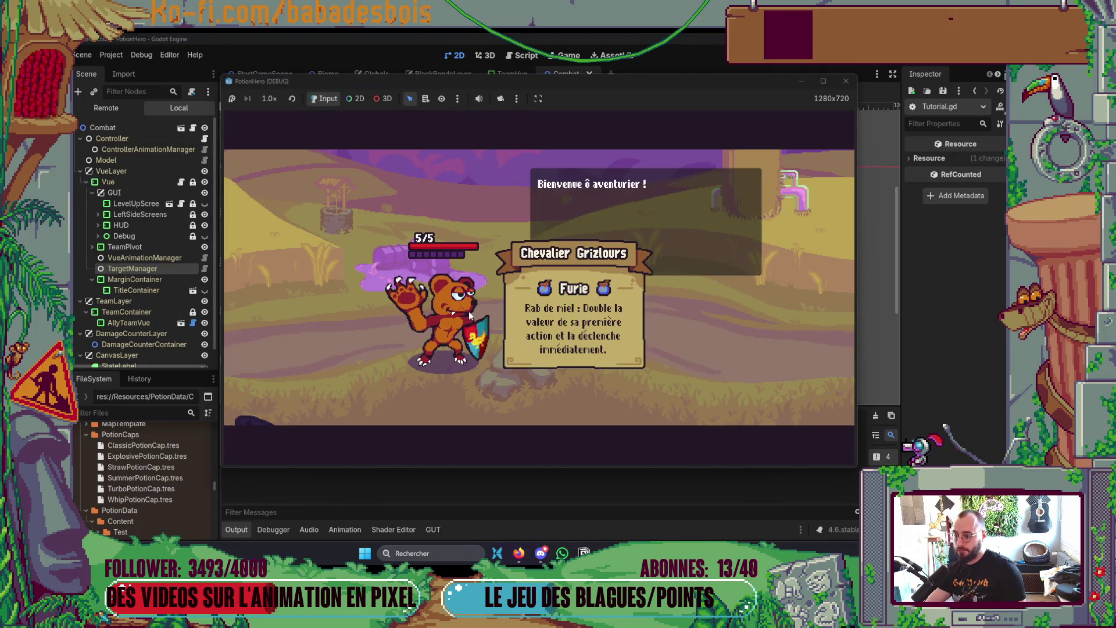
{"action": "left_click", "coordinate": [568, 382]}
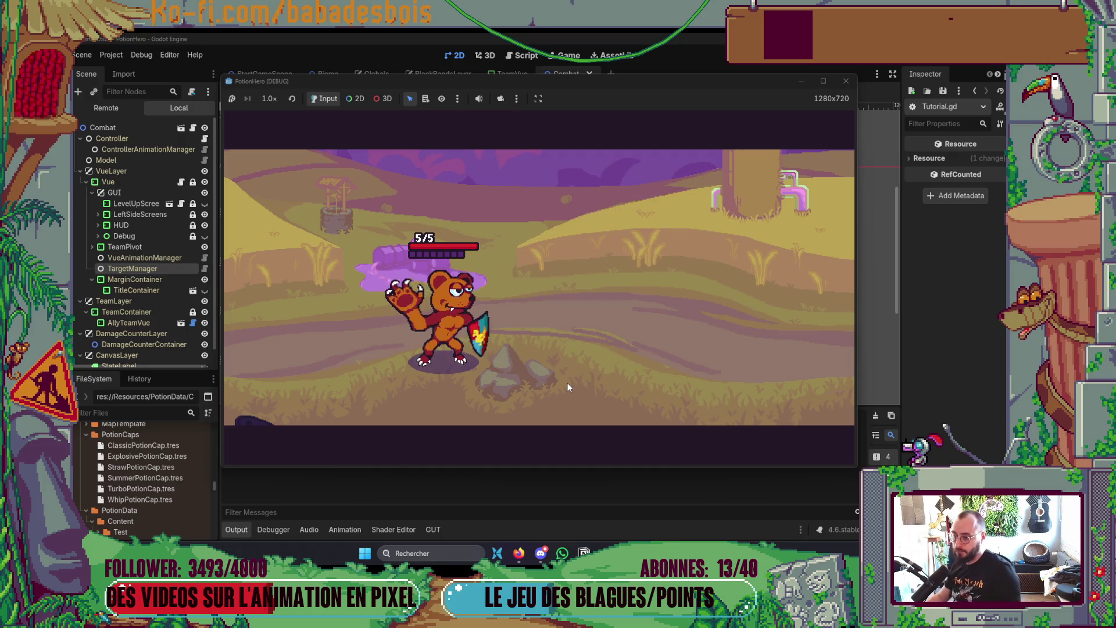
{"action": "left_click", "coordinate": [567, 382]}
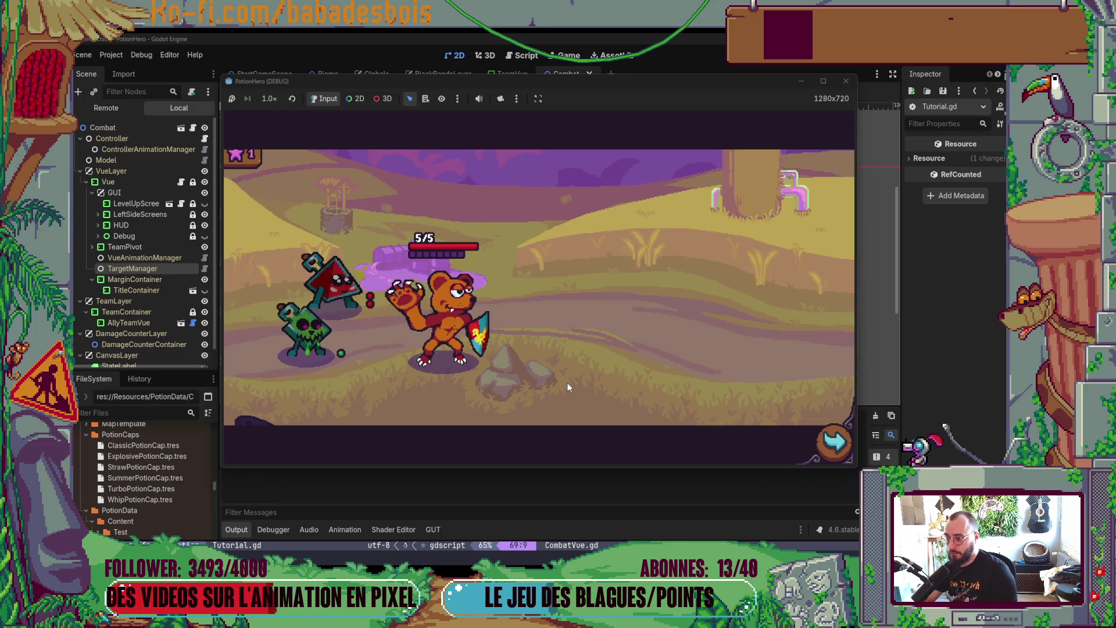
{"action": "left_click", "coordinate": [847, 456]}
{"action": "left_click", "coordinate": [468, 325]}
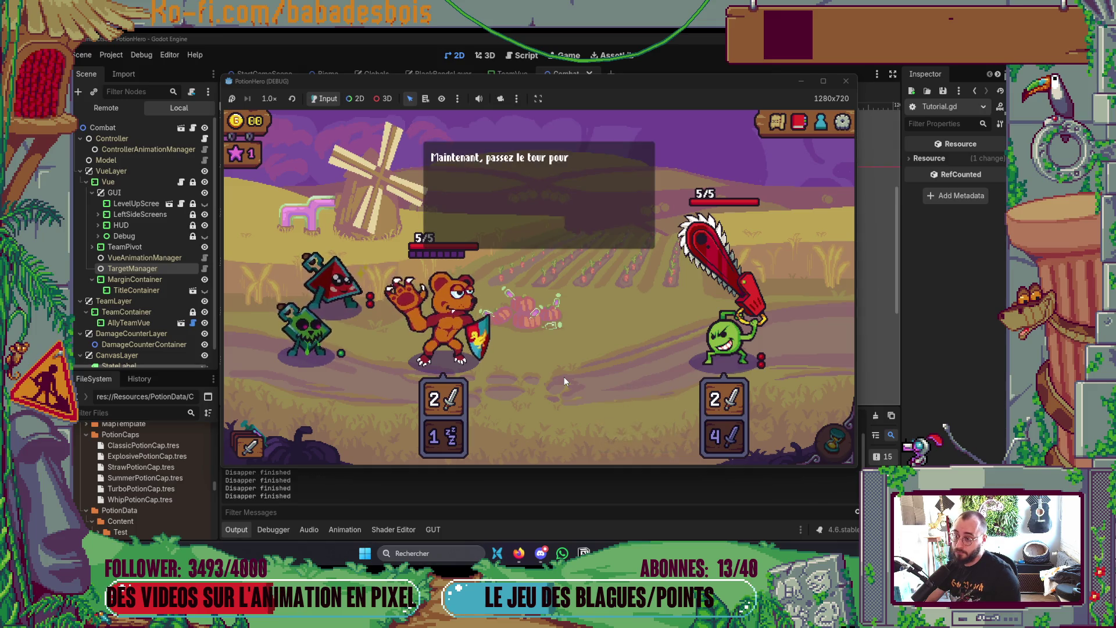
{"action": "key", "text": "space"}
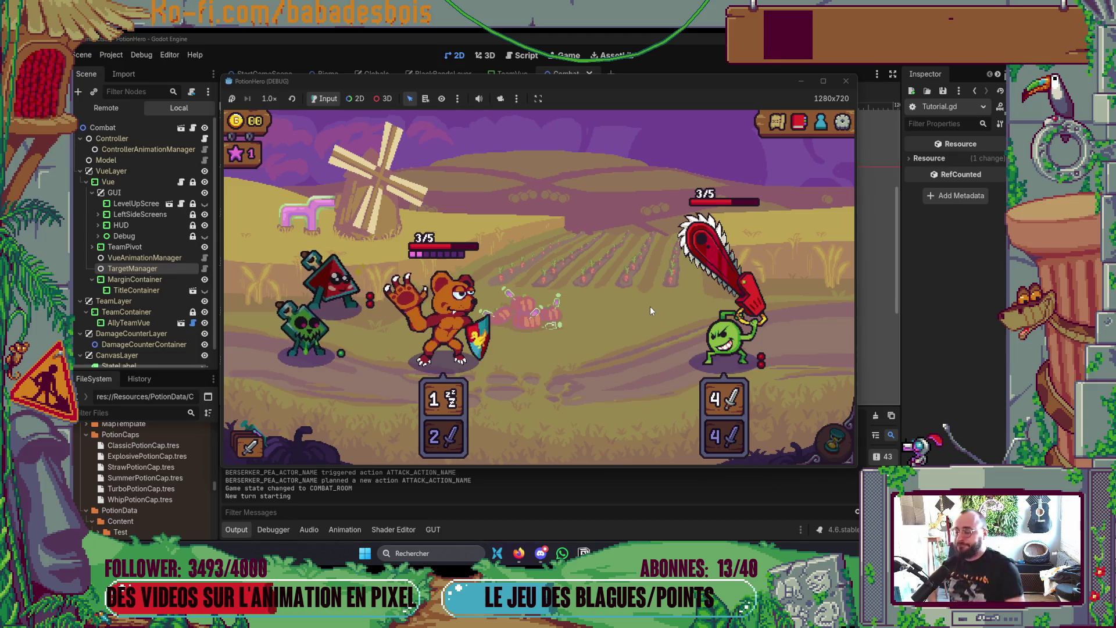
{"action": "left_click", "coordinate": [845, 83]}
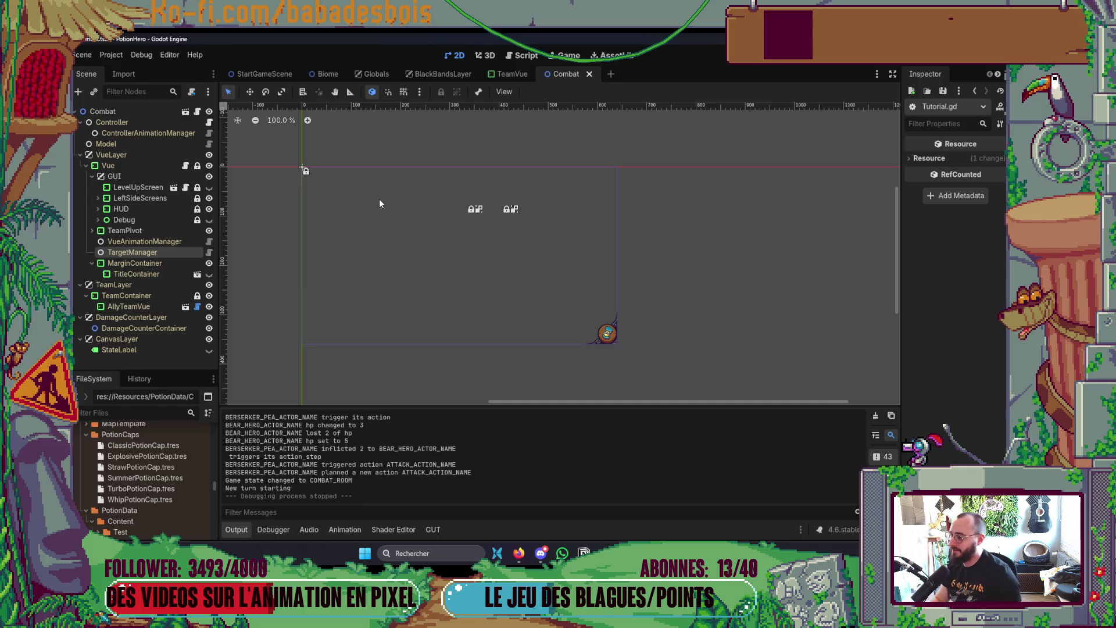
Step: Return to Neovim and glance at the CombatVue.gd pane before going back to Tutorial.gd
{"action": "key", "text": "alt+Tab"}
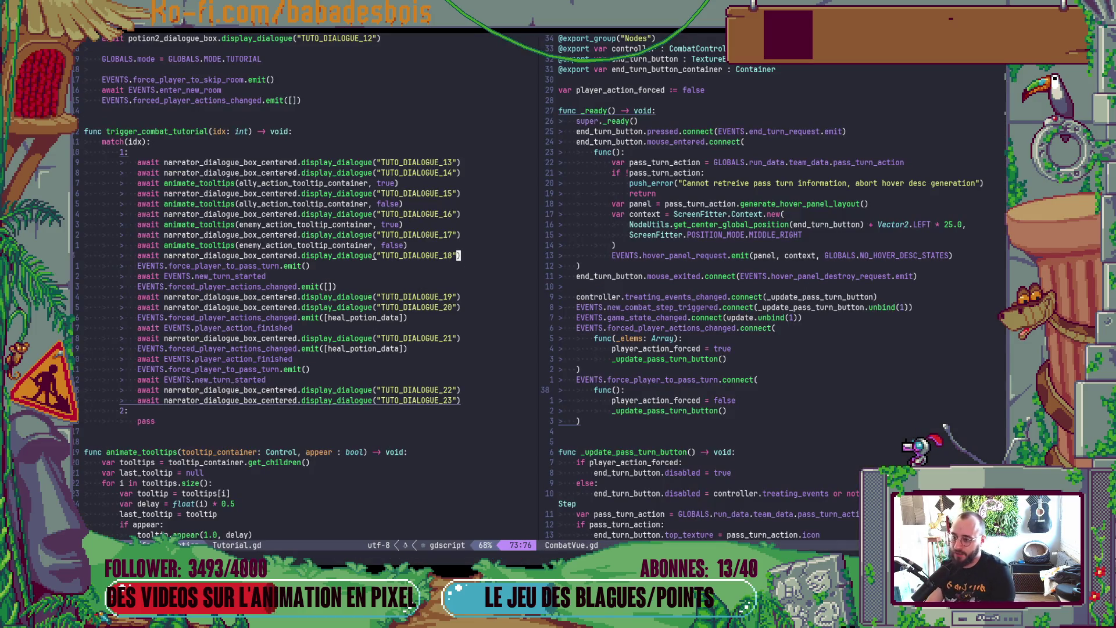
{"action": "key", "text": "ctrl+w"}
{"action": "key", "text": "l"}
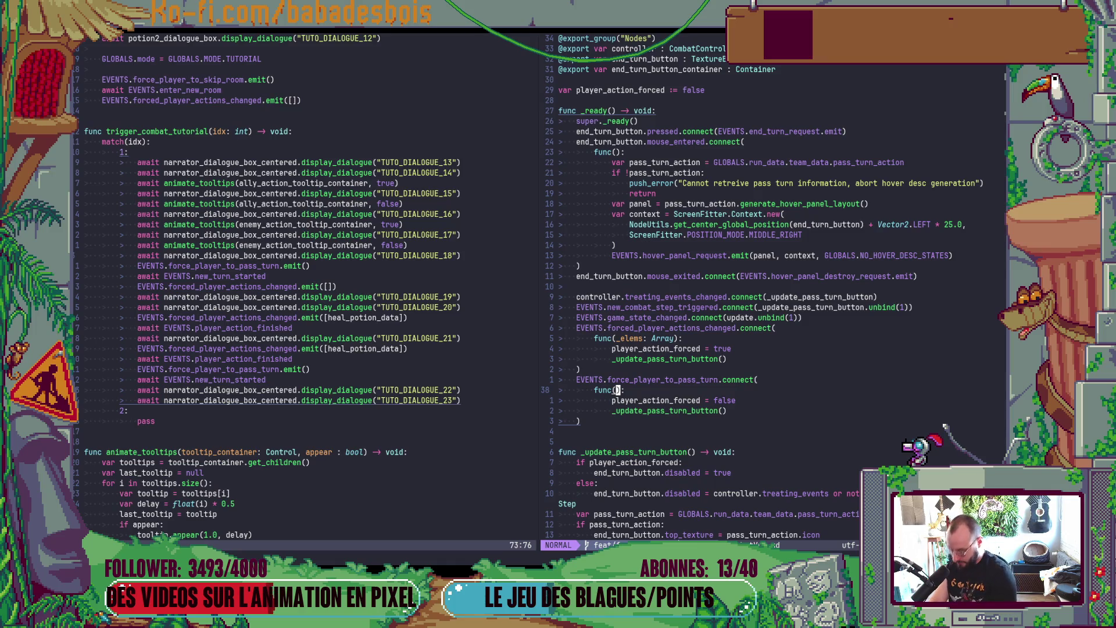
{"action": "key", "text": "ctrl+w"}
{"action": "key", "text": "h"}
Step: Scroll Tutorial.gd to its top, then bring up the Miro storyboard in Firefox
{"action": "scroll", "coordinate": [375, 280], "scroll_direction": "up", "scroll_amount": 7}
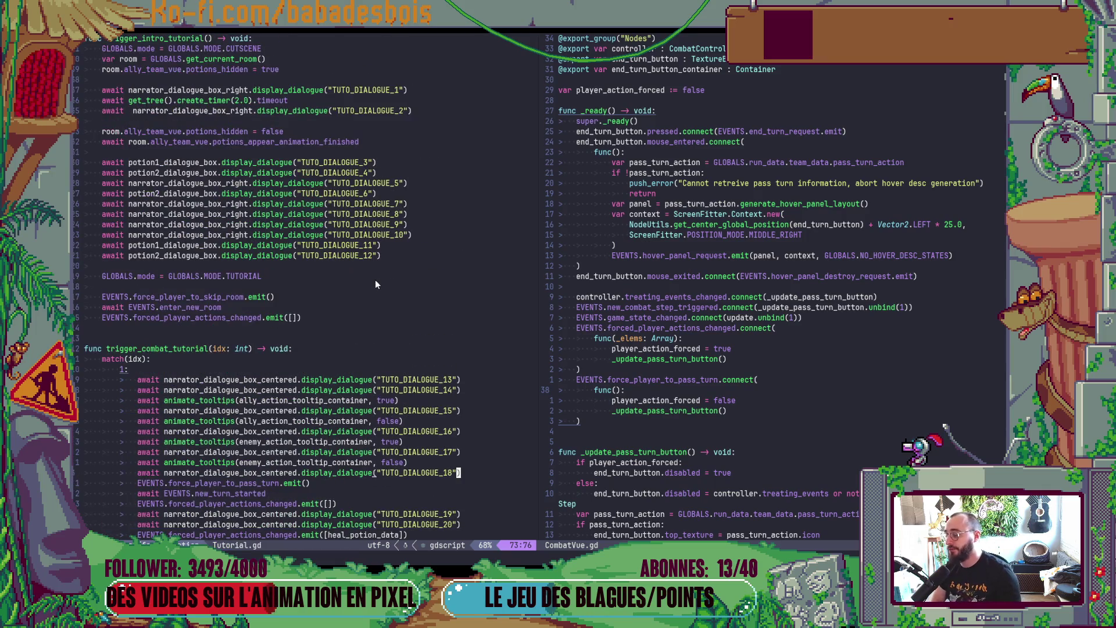
{"action": "scroll", "coordinate": [375, 284], "scroll_direction": "up", "scroll_amount": 10}
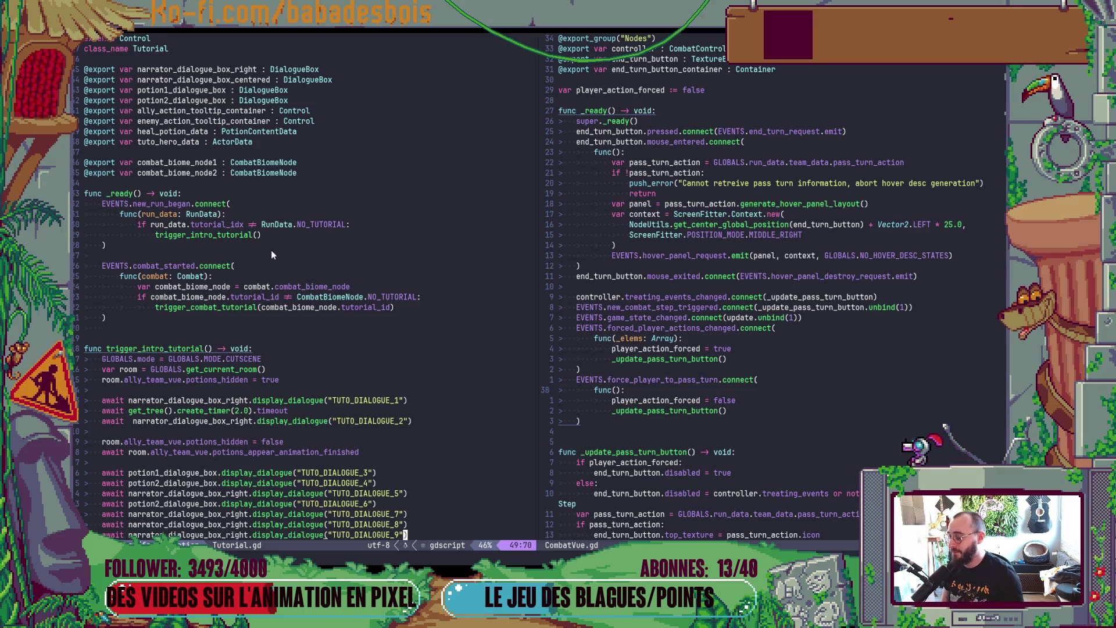
{"action": "scroll", "coordinate": [271, 252], "scroll_direction": "down", "scroll_amount": 8}
{"action": "scroll", "coordinate": [259, 235], "scroll_direction": "up", "scroll_amount": 7}
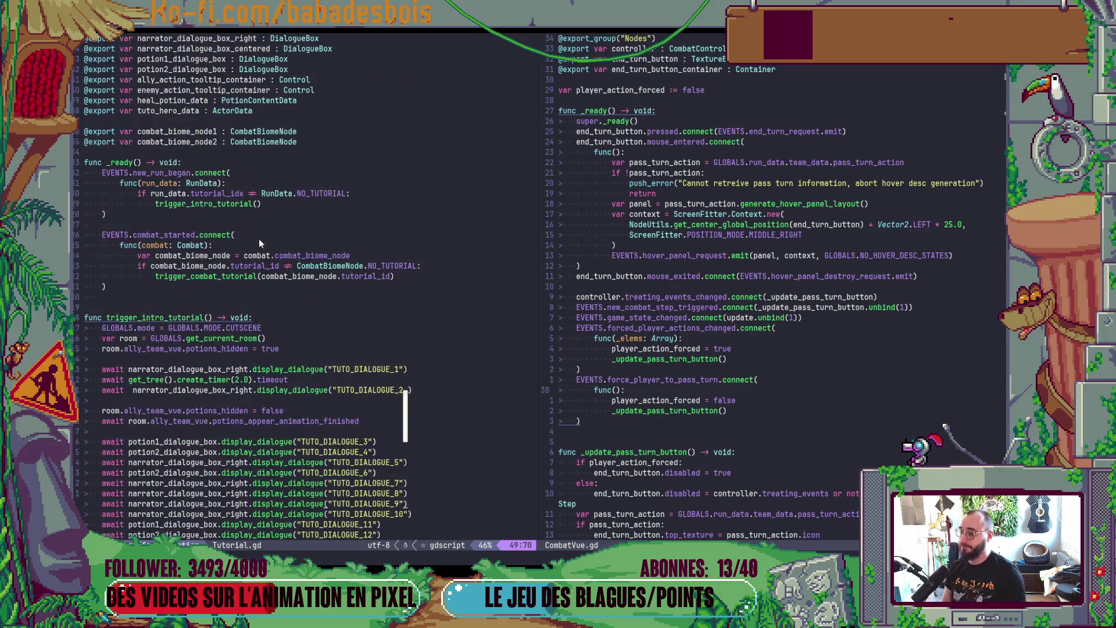
{"action": "scroll", "coordinate": [259, 243], "scroll_direction": "up", "scroll_amount": 1}
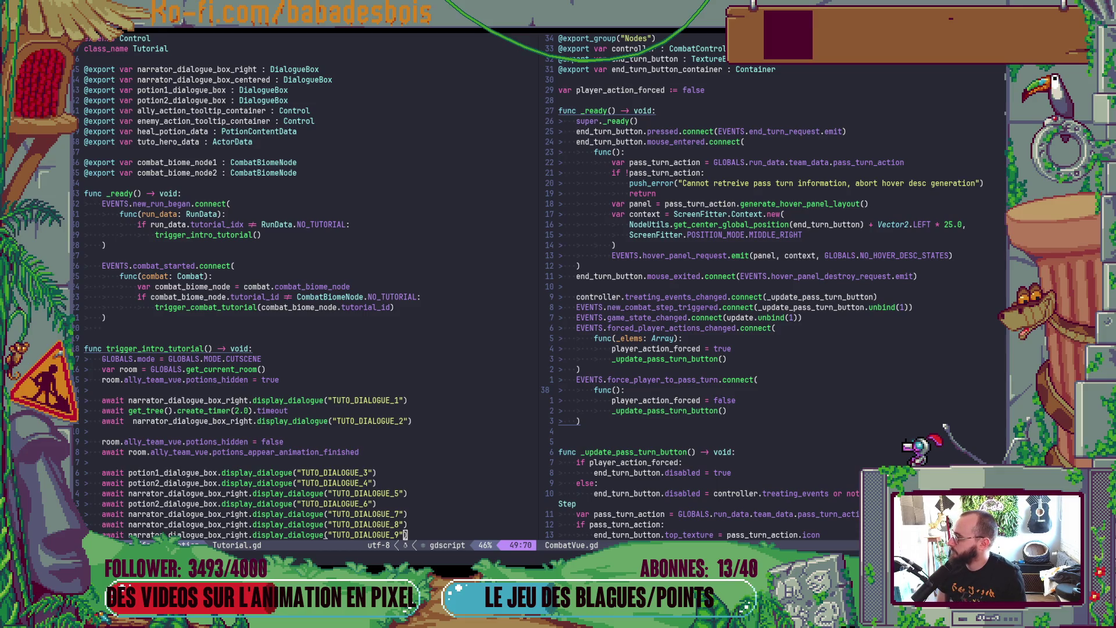
{"action": "left_click", "coordinate": [519, 553]}
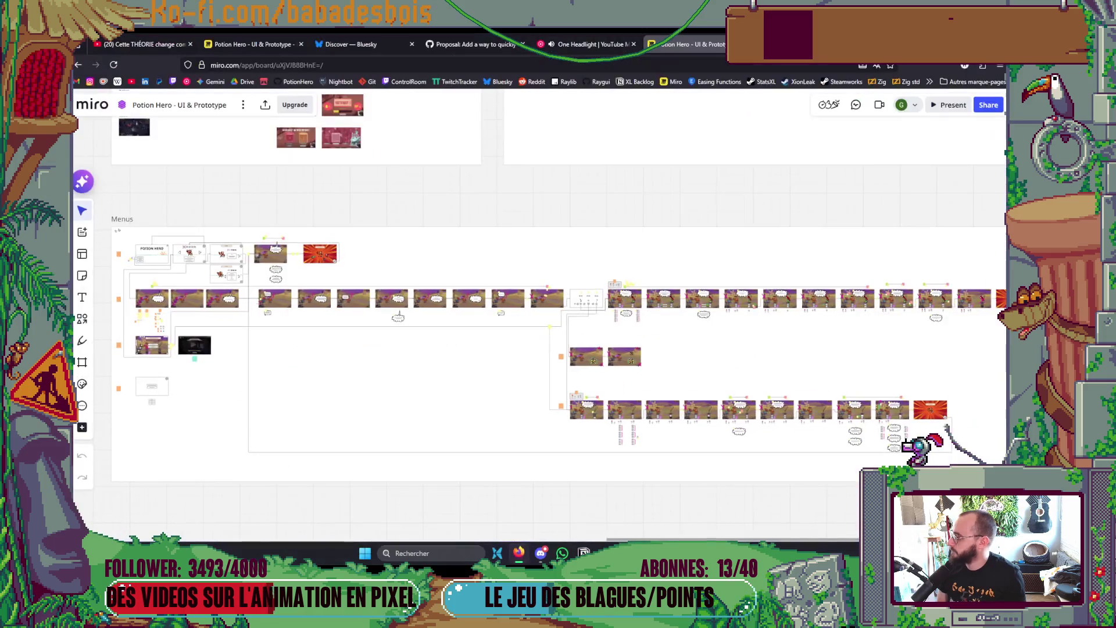
Step: Pan and zoom across the Miro combat tutorial storyboard frames, then head back to Neovim
{"action": "scroll", "coordinate": [657, 314], "scroll_direction": "up", "scroll_amount": 5}
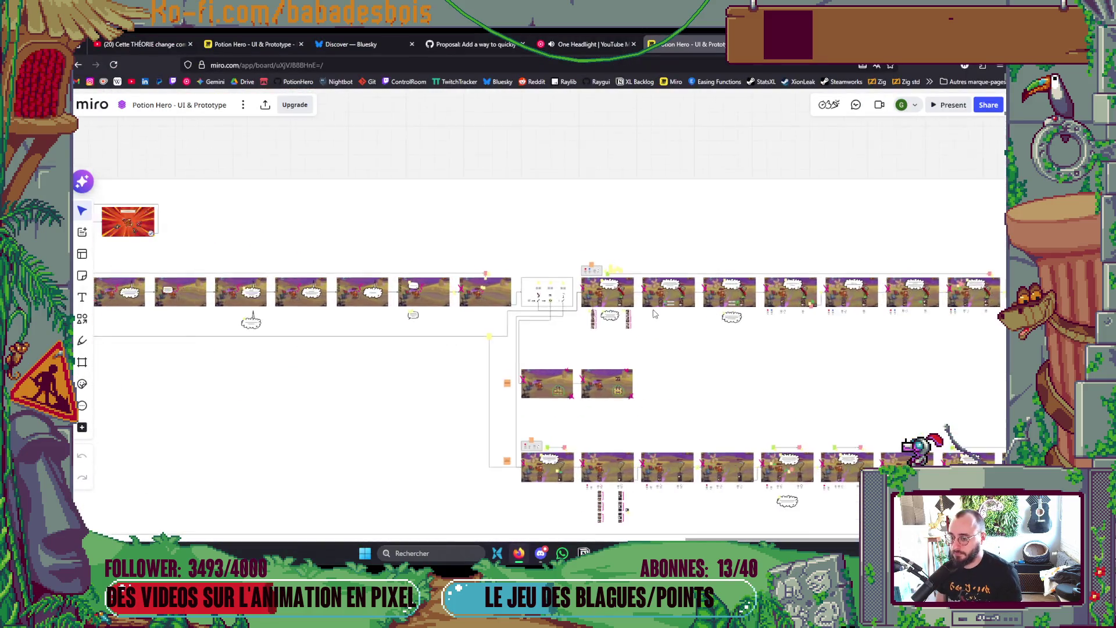
{"action": "scroll", "coordinate": [652, 314], "scroll_direction": "up", "scroll_amount": 5}
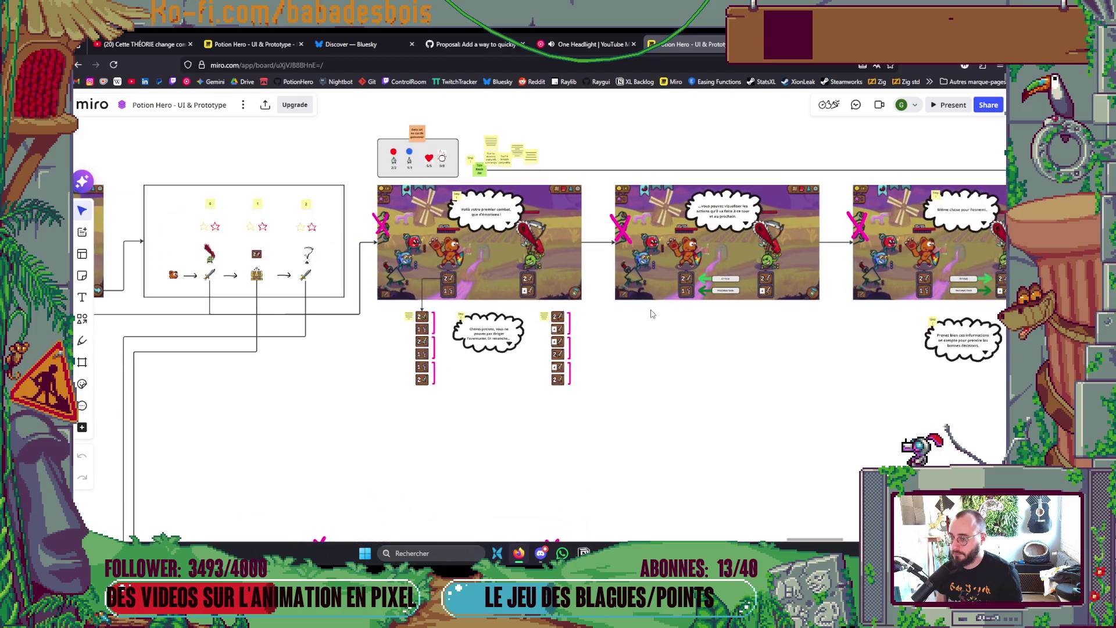
{"action": "scroll", "coordinate": [619, 319], "scroll_direction": "right", "scroll_amount": 10}
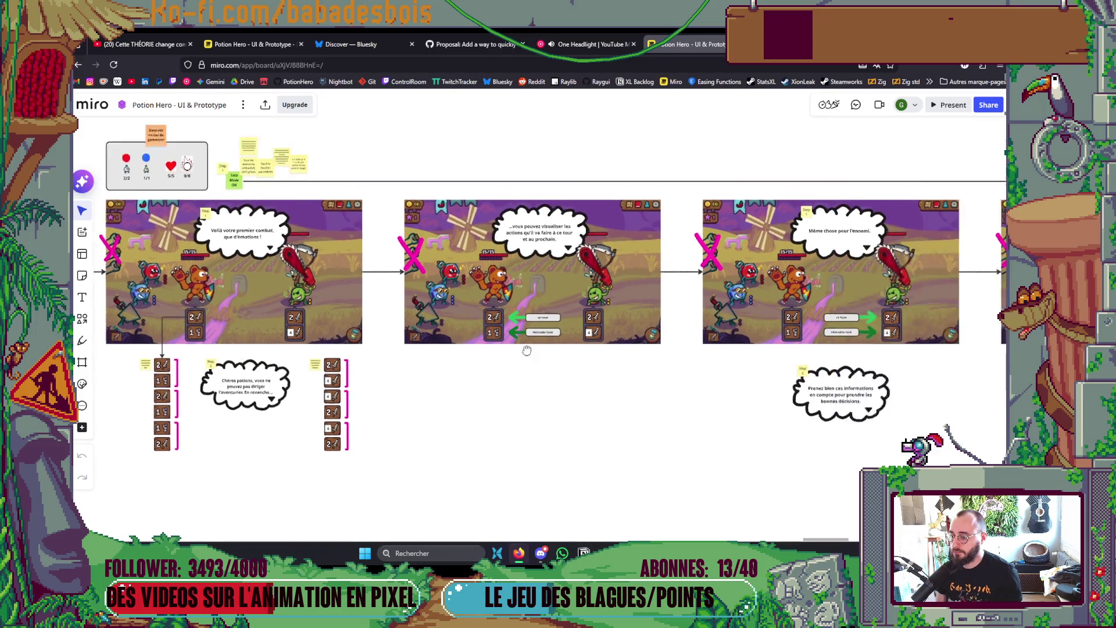
{"action": "scroll", "coordinate": [797, 367], "scroll_direction": "down", "scroll_amount": 2}
{"action": "scroll", "coordinate": [764, 387], "scroll_direction": "right", "scroll_amount": 5}
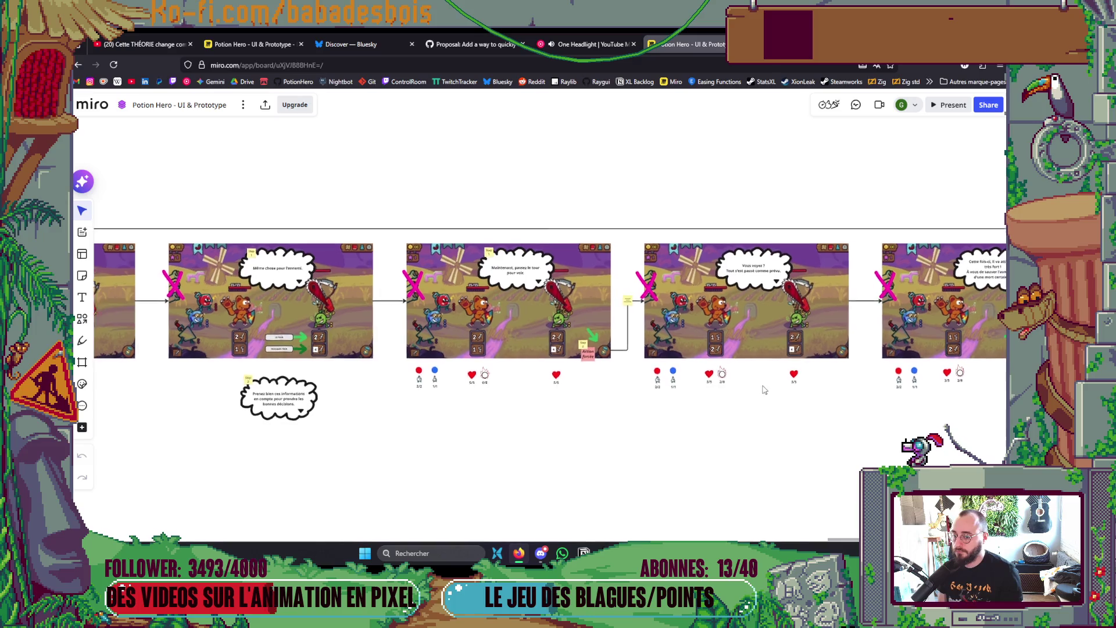
{"action": "scroll", "coordinate": [668, 398], "scroll_direction": "up", "scroll_amount": 2}
{"action": "scroll", "coordinate": [640, 390], "scroll_direction": "right", "scroll_amount": 4}
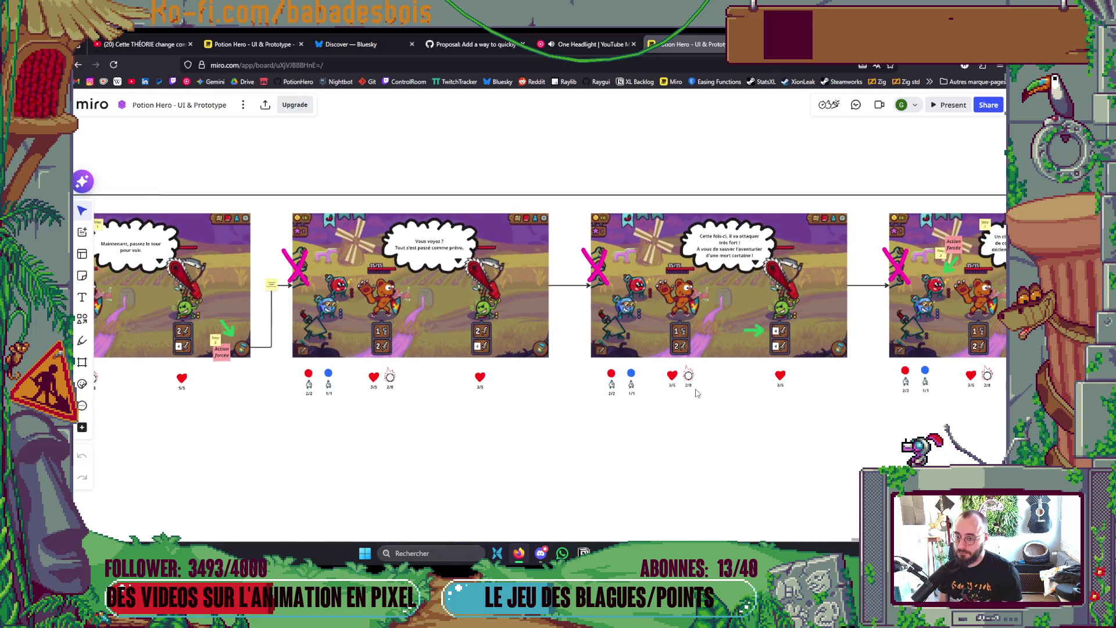
{"action": "scroll", "coordinate": [691, 394], "scroll_direction": "right", "scroll_amount": 1}
{"action": "left_click_drag", "start_coordinate": [719, 399], "coordinate": [471, 368]}
{"action": "scroll", "coordinate": [471, 369], "scroll_direction": "right", "scroll_amount": 5}
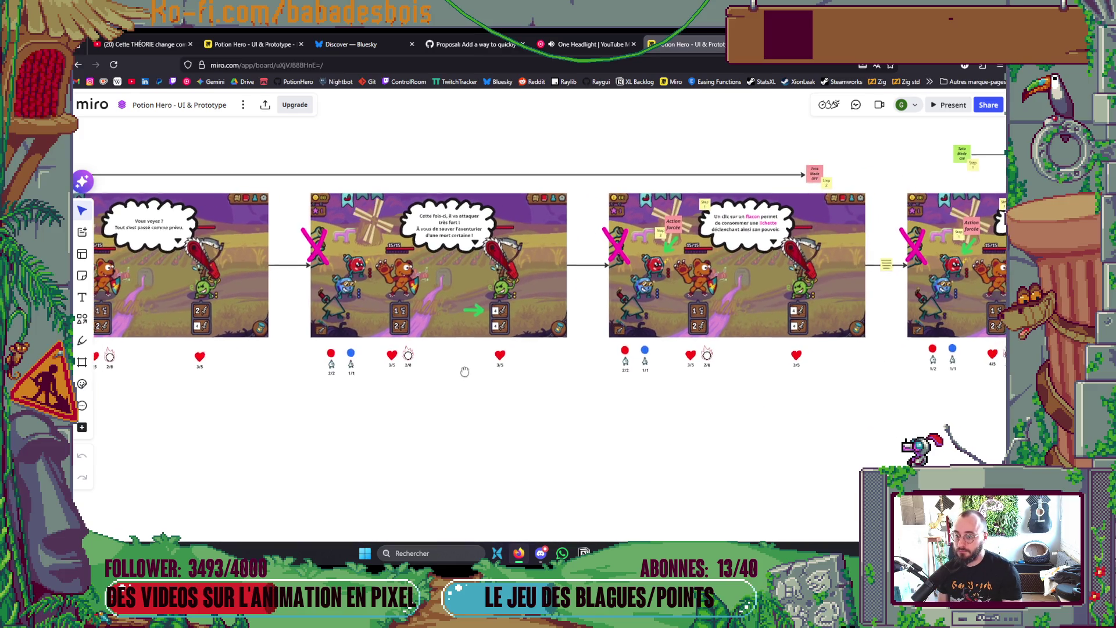
{"action": "left_click_drag", "start_coordinate": [726, 411], "coordinate": [605, 407]}
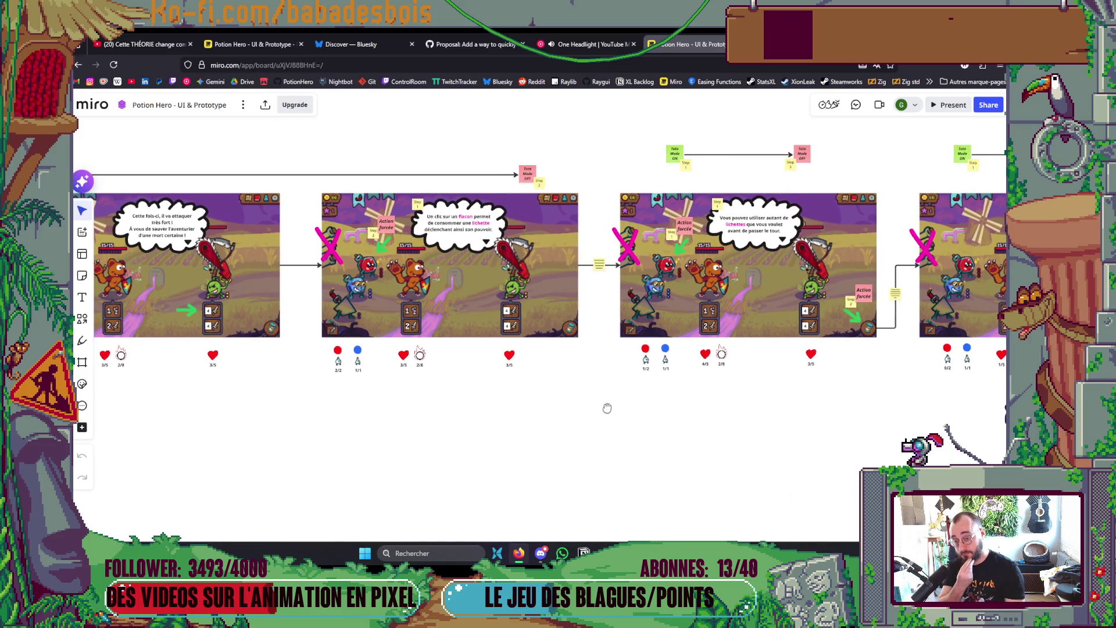
{"action": "left_click_drag", "start_coordinate": [603, 406], "coordinate": [349, 406]}
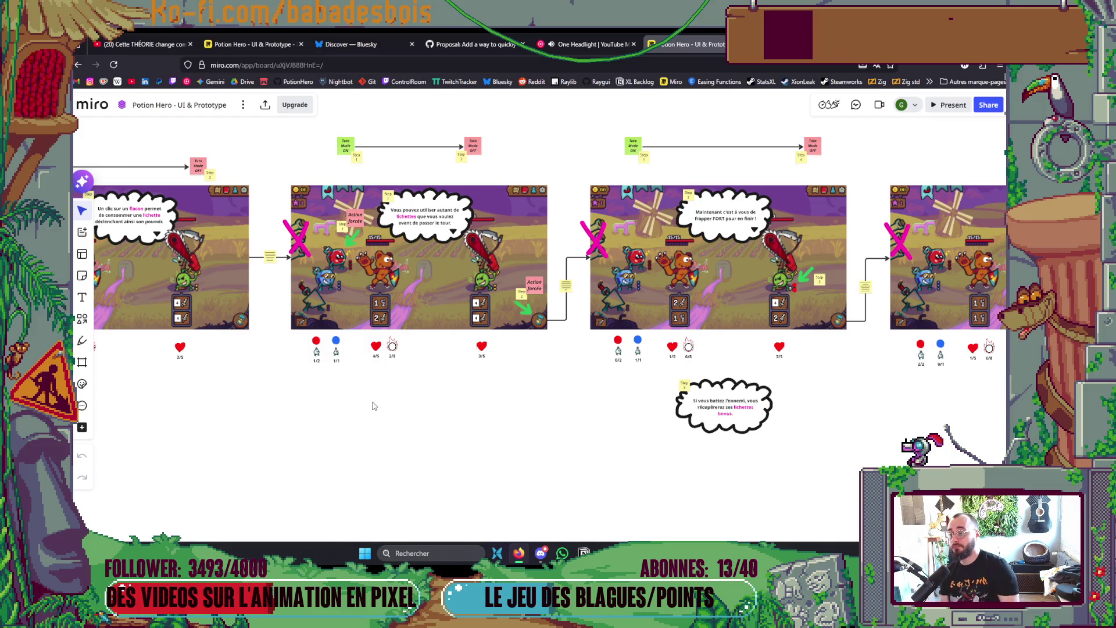
{"action": "scroll", "coordinate": [374, 406], "scroll_direction": "down", "scroll_amount": 5}
{"action": "key", "text": "alt+Tab"}
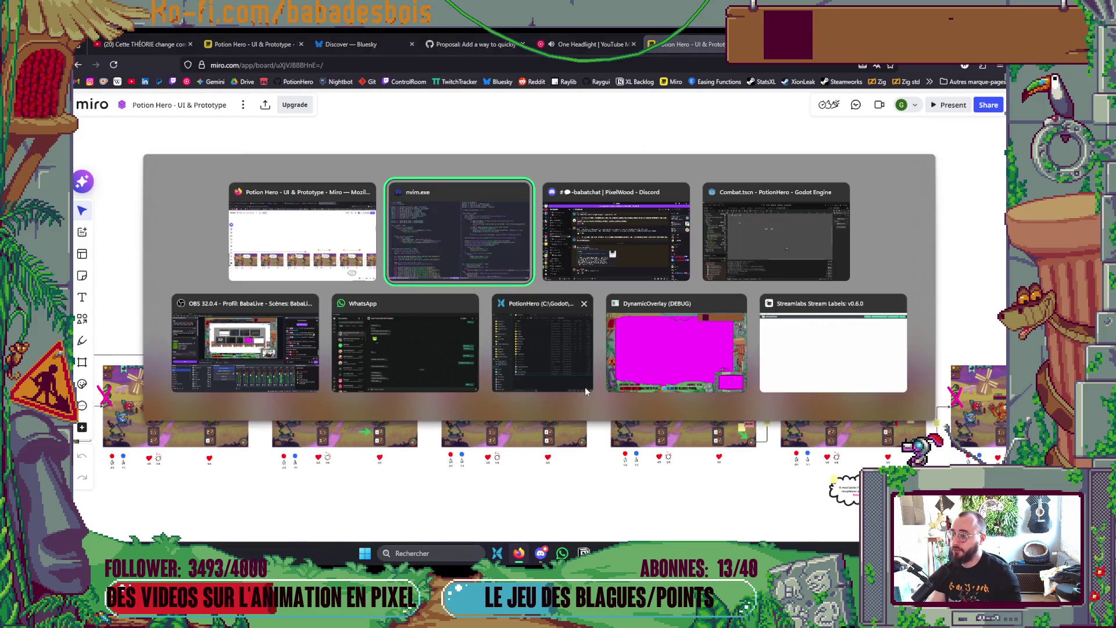
Step: Scroll through Tutorial.gd's intro dialogue sequence, focus the CombatVue.gd pane, and bring up the window switcher
{"action": "scroll", "coordinate": [309, 218], "scroll_direction": "down", "scroll_amount": 5}
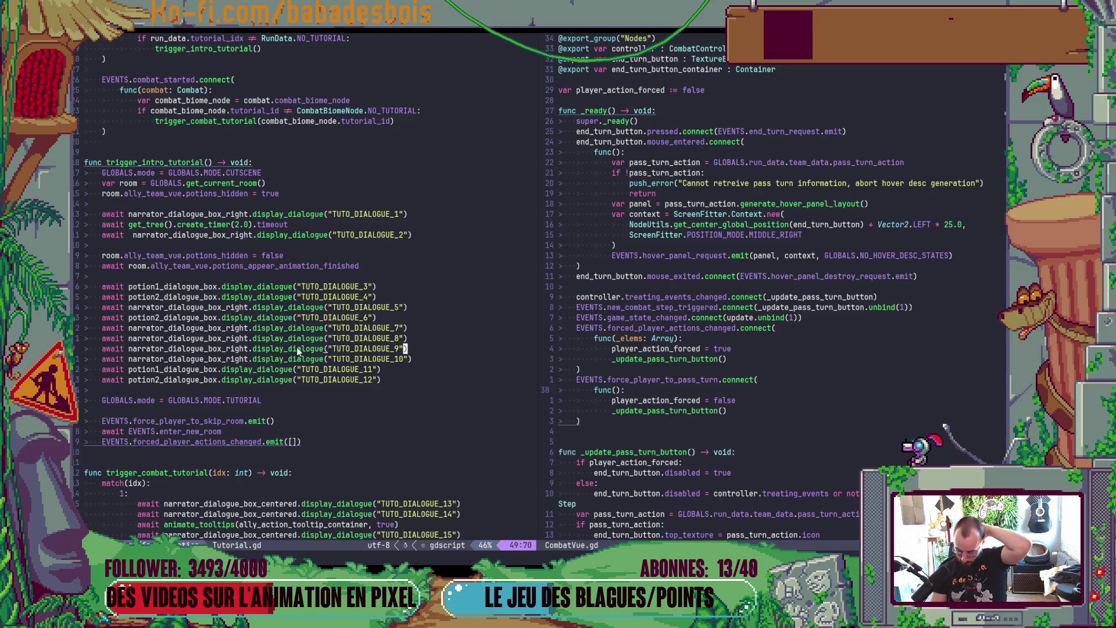
{"action": "scroll", "coordinate": [329, 273], "scroll_direction": "down", "scroll_amount": 12}
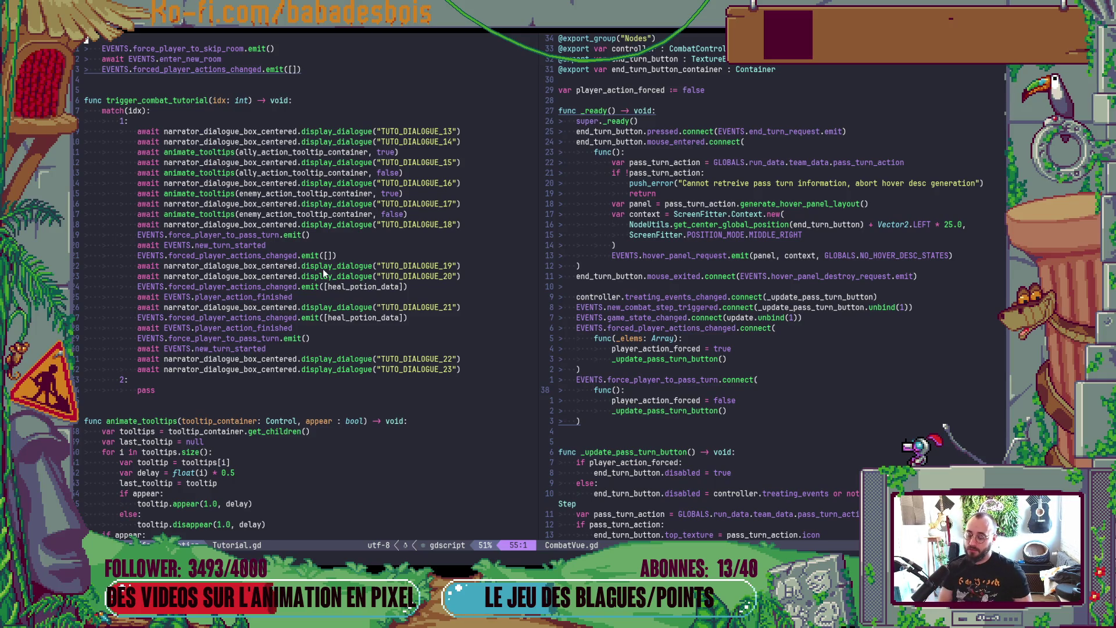
{"action": "scroll", "coordinate": [303, 276], "scroll_direction": "up", "scroll_amount": 13}
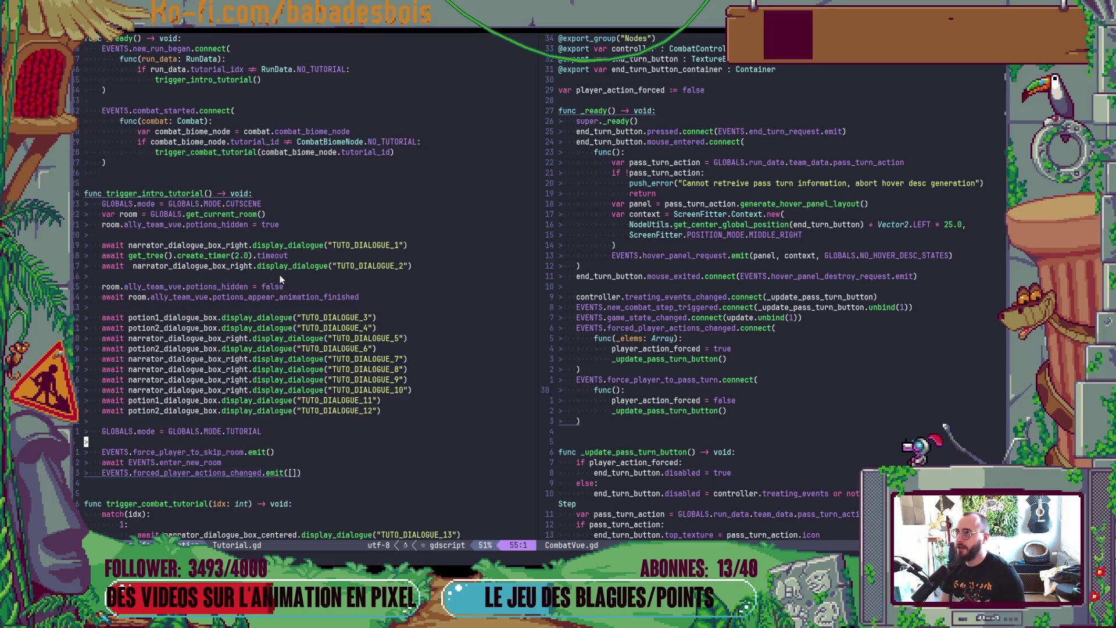
{"action": "scroll", "coordinate": [264, 310], "scroll_direction": "up", "scroll_amount": 3}
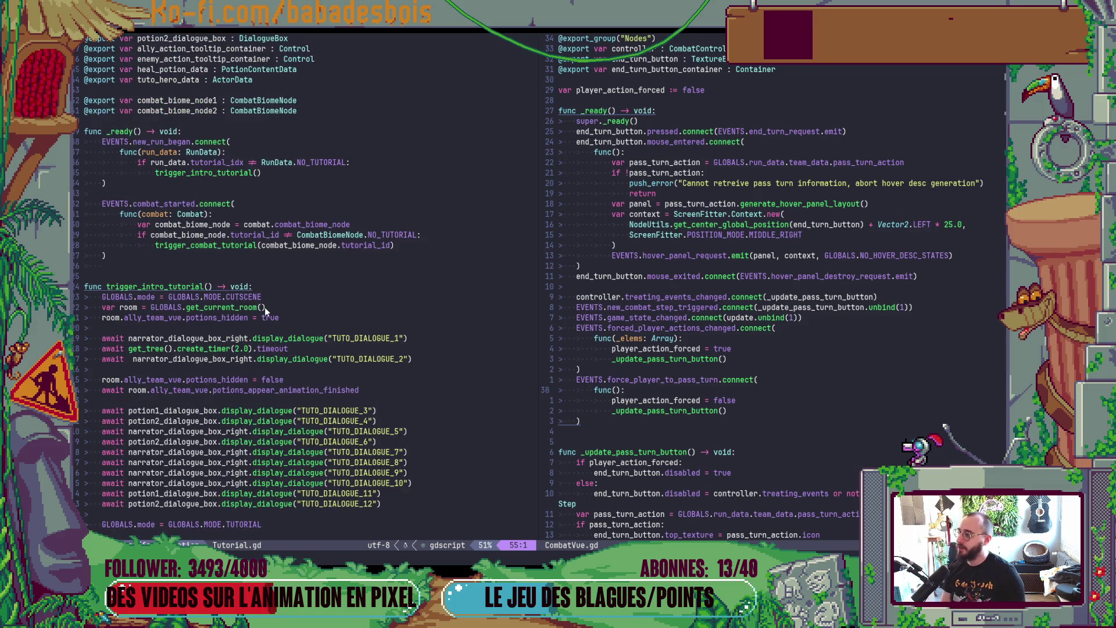
{"action": "scroll", "coordinate": [264, 308], "scroll_direction": "up", "scroll_amount": 2}
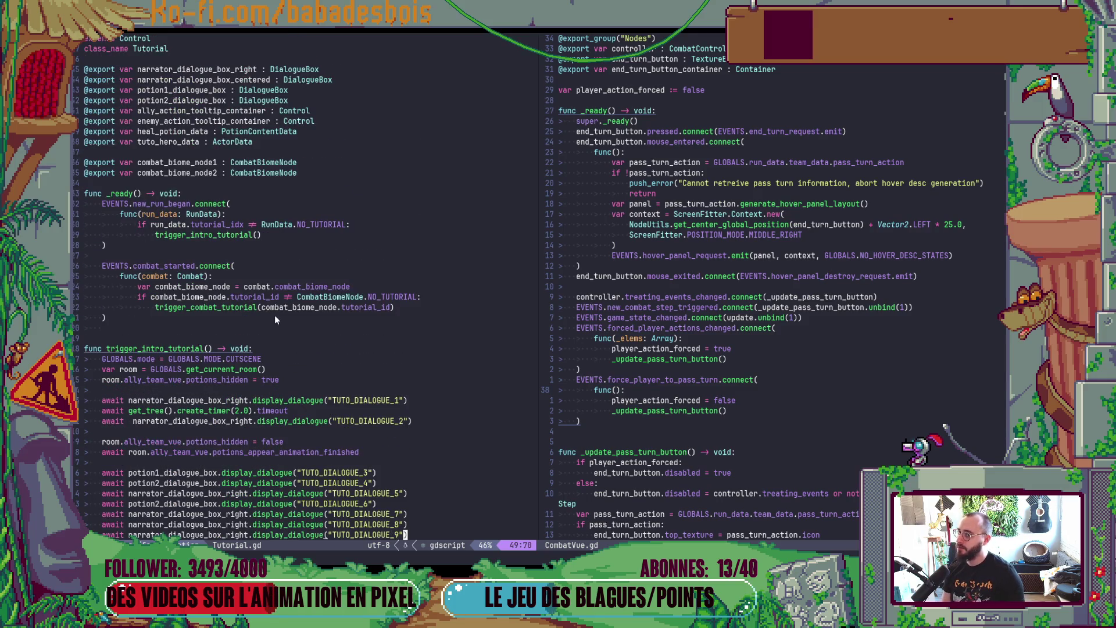
{"action": "left_click", "coordinate": [724, 319]}
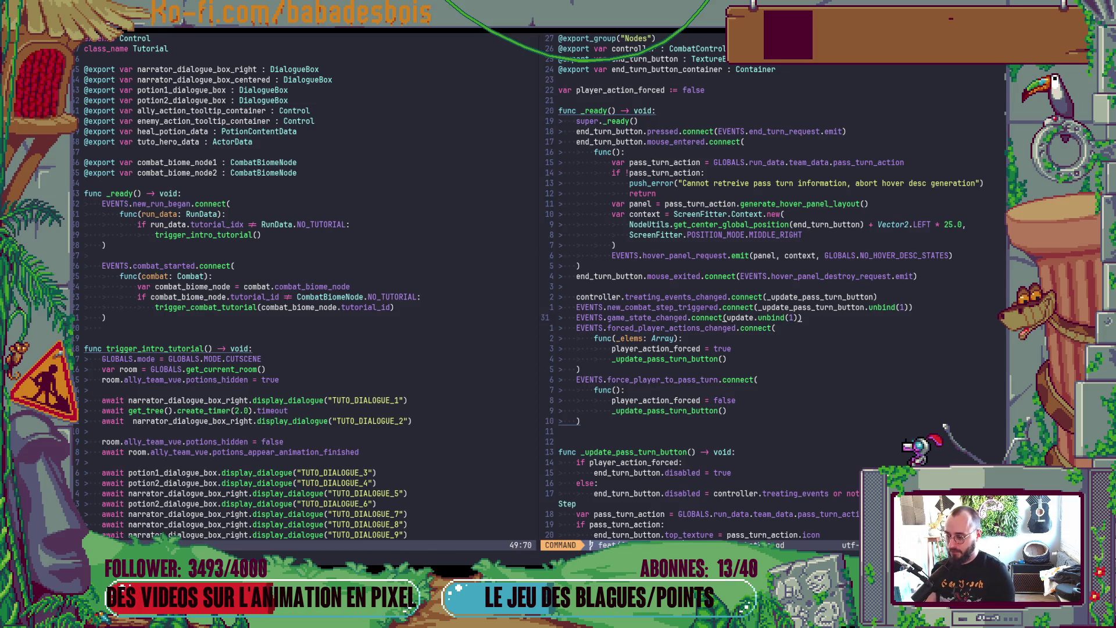
{"action": "key", "text": "alt+Tab"}
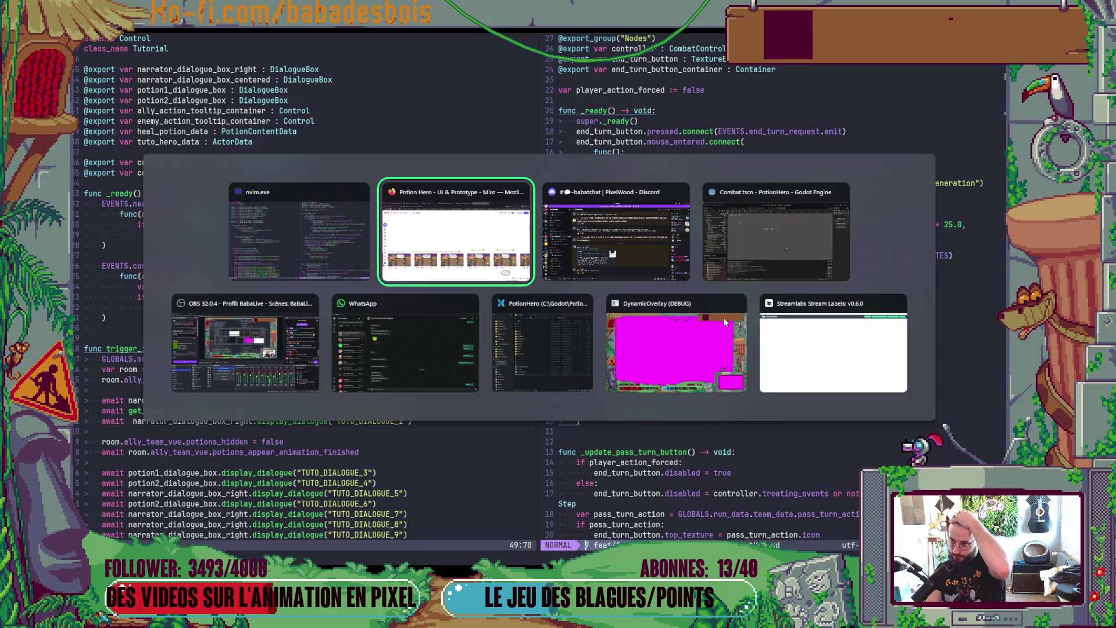
Step: Filter Godot's FileSystem dock by 'status' and enlarge the file list, then return to Neovim
{"action": "key", "text": "alt+Tab"}
{"action": "key", "text": "alt+Tab"}
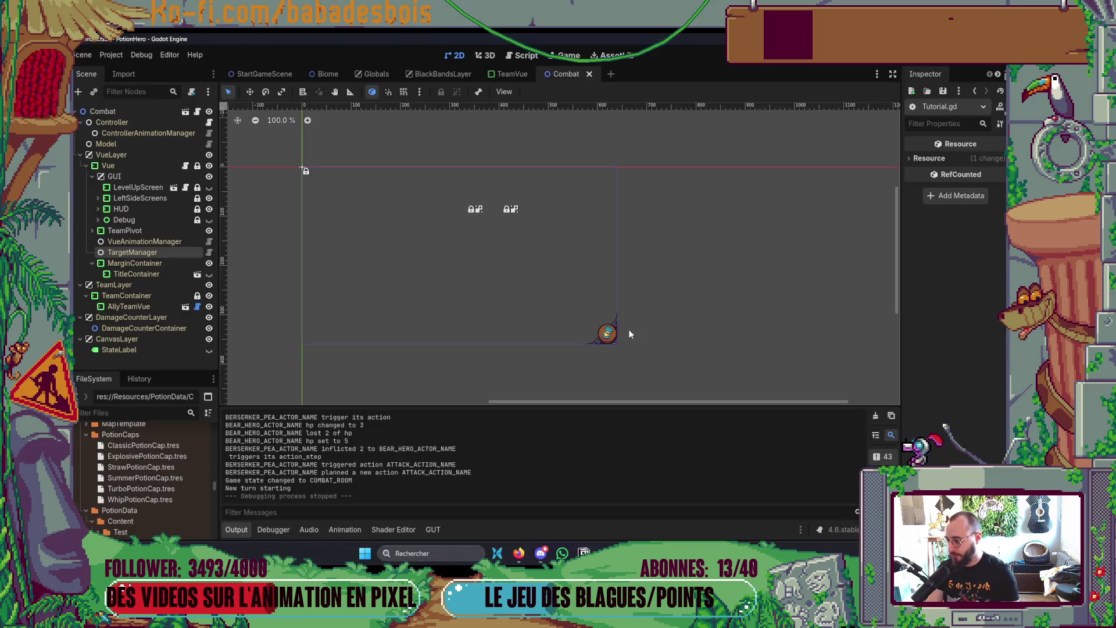
{"action": "left_click", "coordinate": [157, 408]}
{"action": "type", "text": "status"}
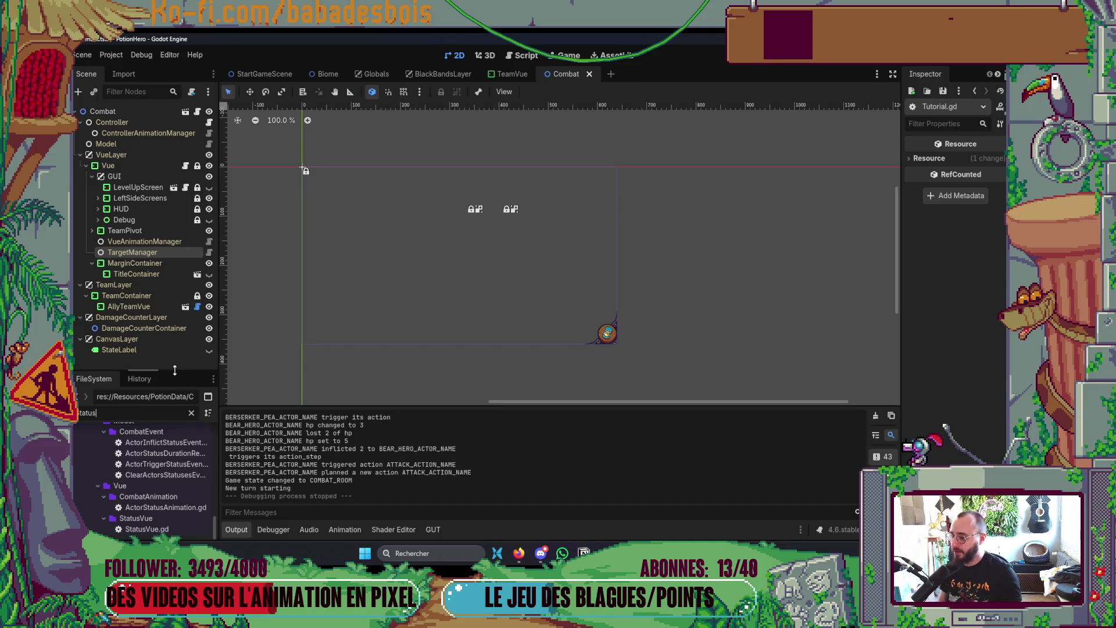
{"action": "left_click_drag", "start_coordinate": [189, 370], "coordinate": [188, 182]}
{"action": "scroll", "coordinate": [177, 333], "scroll_direction": "up", "scroll_amount": 3}
{"action": "scroll", "coordinate": [177, 333], "scroll_direction": "up", "scroll_amount": 3}
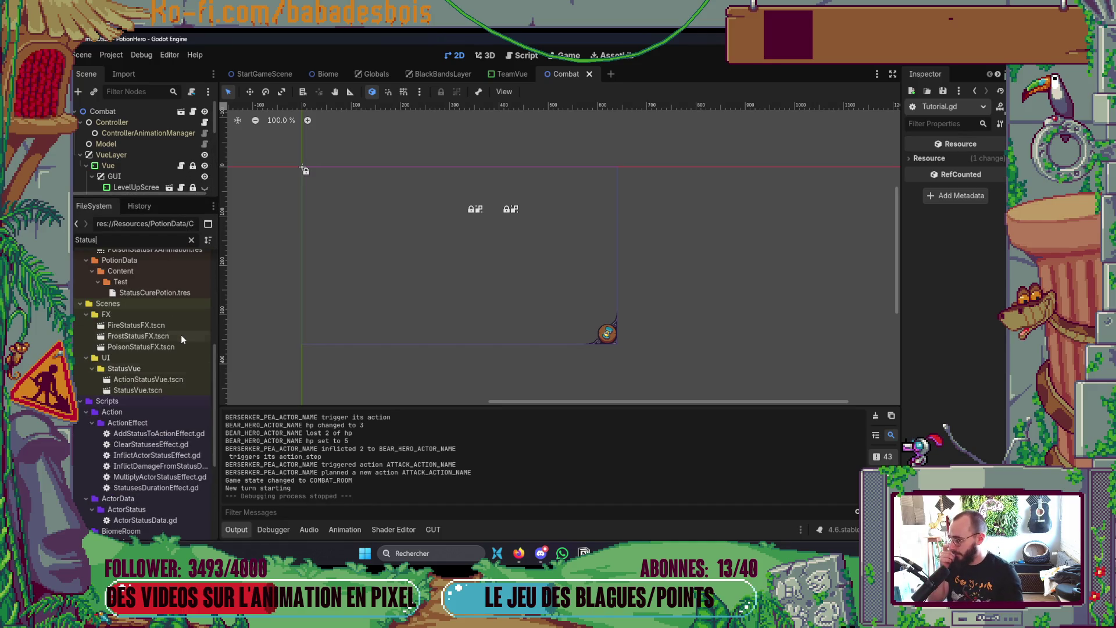
{"action": "key", "text": "alt+Tab"}
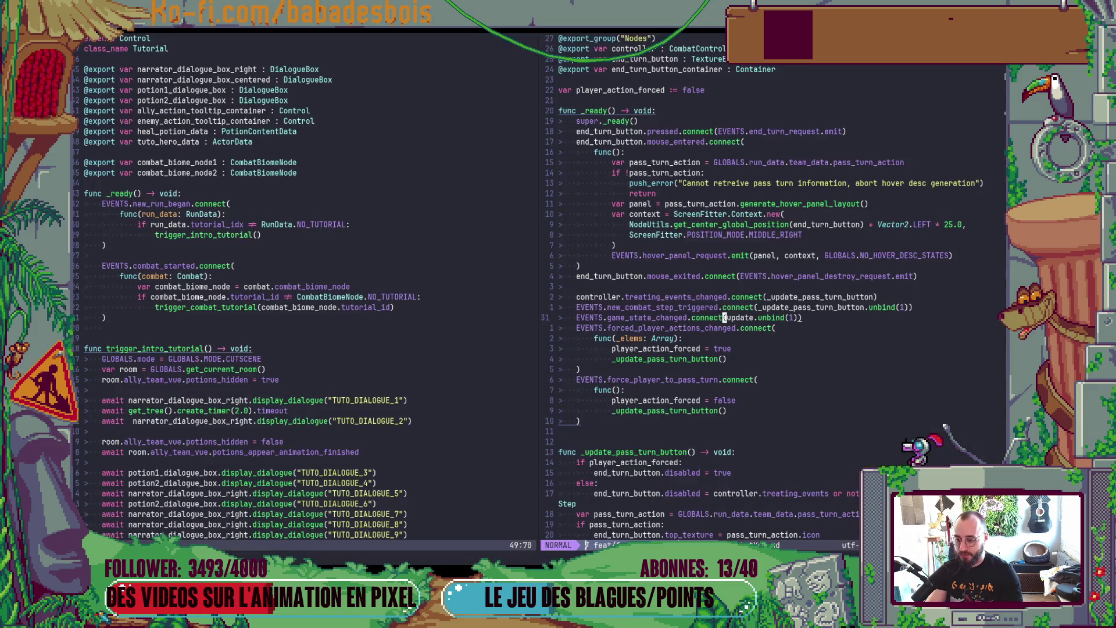
Step: Open ActorStatusData.gd in Neovim by searching 'StatusData' in the file finder
{"action": "key", "text": "space"}
{"action": "key", "text": "f"}
{"action": "key", "text": "f"}
{"action": "type", "text": "StatusData"}
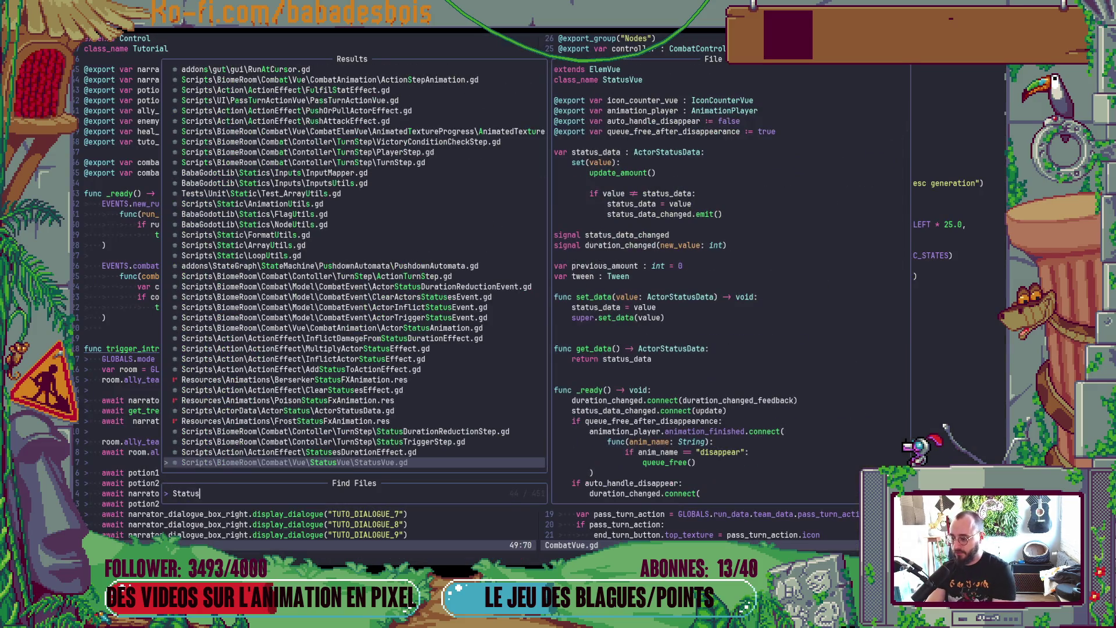
{"action": "key", "text": "Return"}
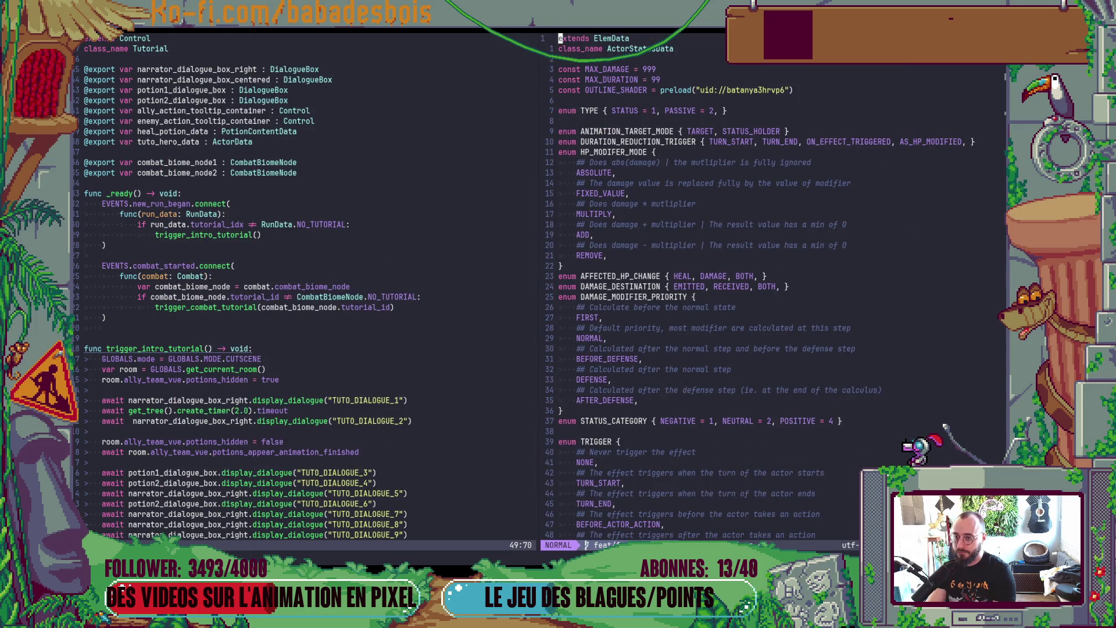
Step: Page through ActorStatusData.gd down to reduce_duration and back up to effect_trigger
{"action": "key", "text": "ctrl+d"}
{"action": "key", "text": "ctrl+d"}
{"action": "key", "text": "ctrl+d"}
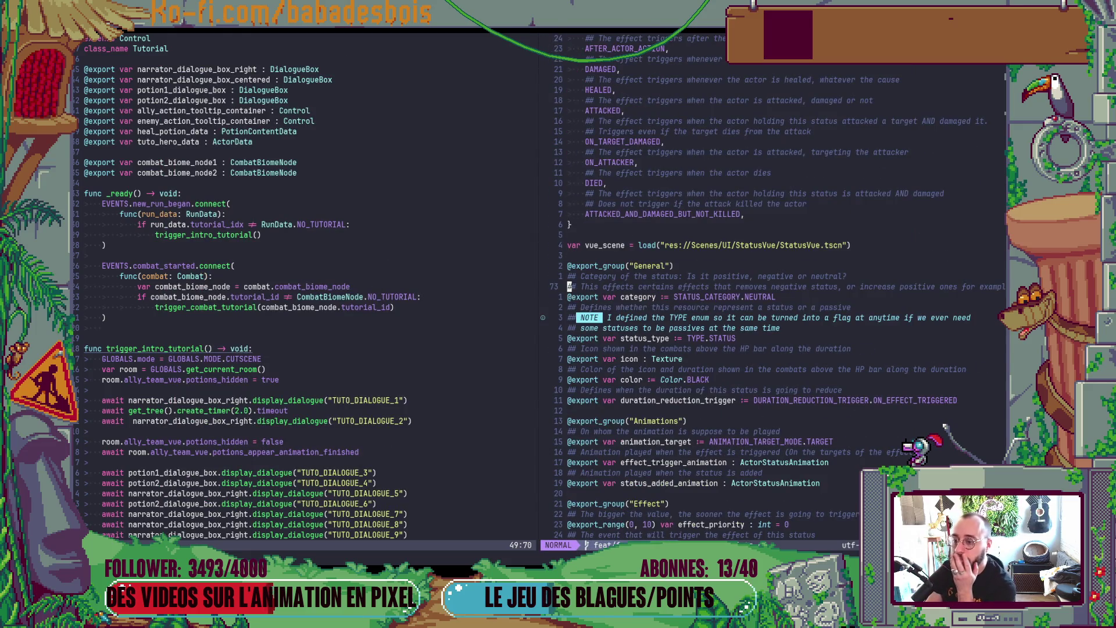
{"action": "key", "text": "ctrl+d"}
{"action": "key", "text": "ctrl+d"}
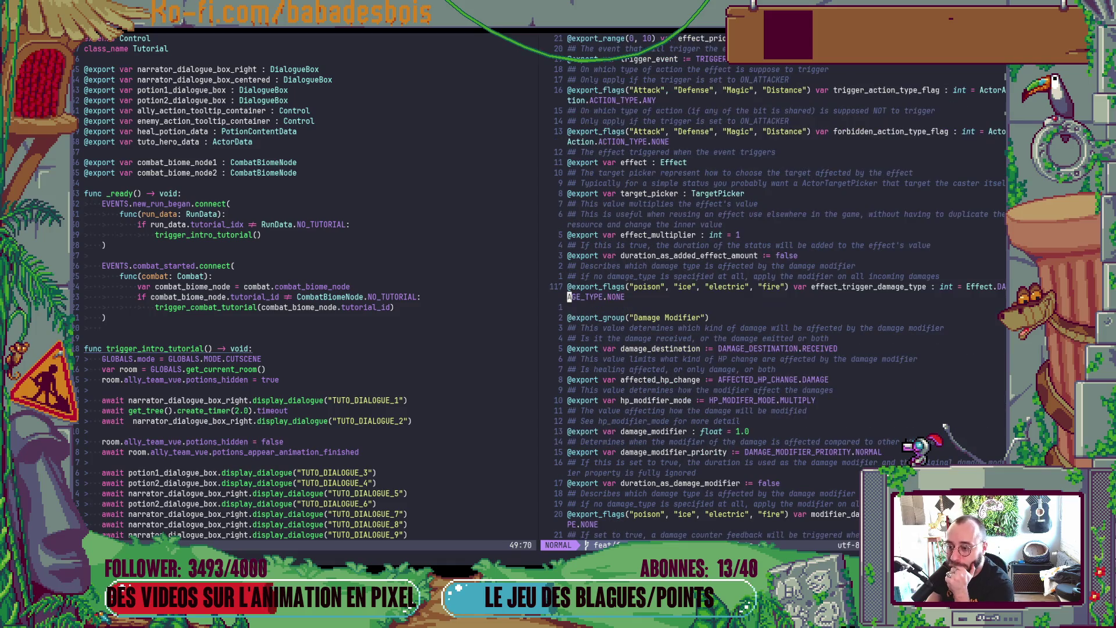
{"action": "key", "text": "ctrl+d"}
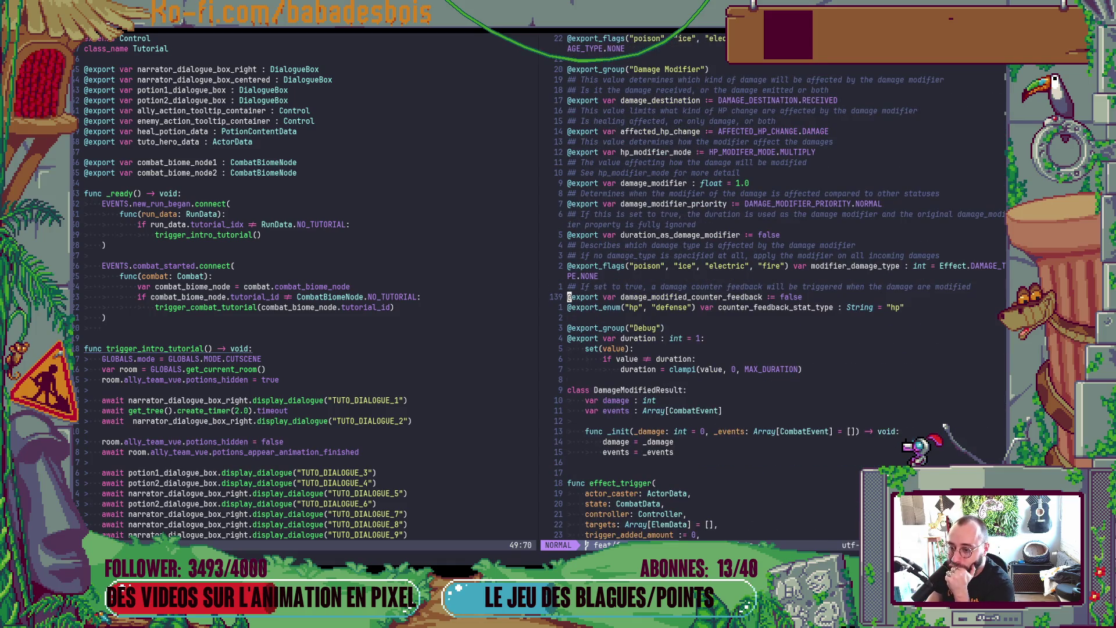
{"action": "key", "text": "ctrl+d"}
{"action": "key", "text": "ctrl+d"}
{"action": "key", "text": "ctrl+d"}
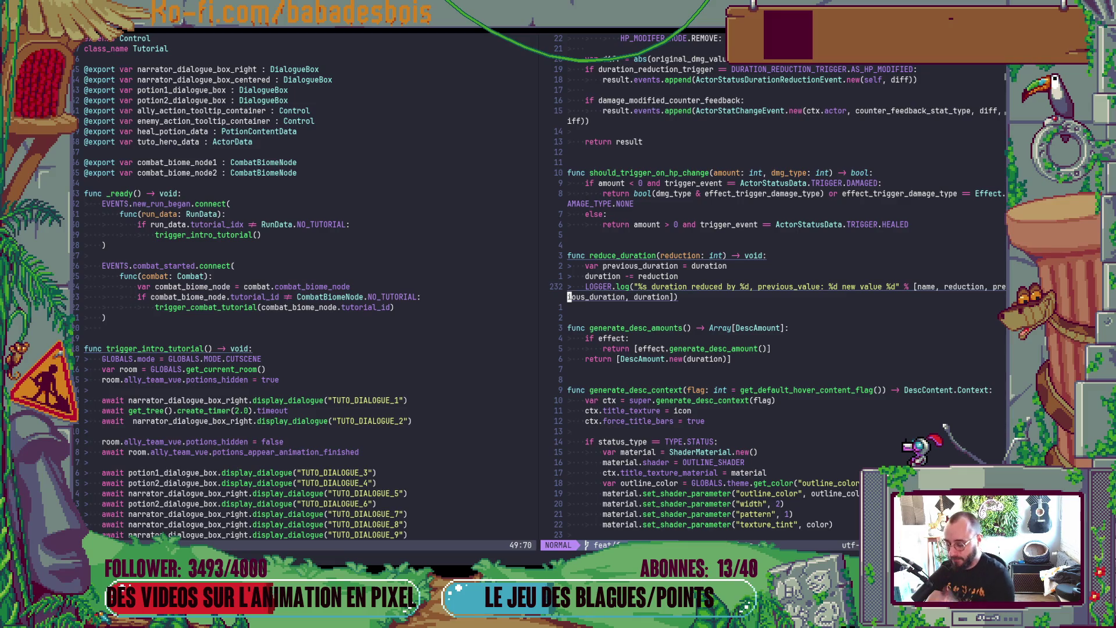
{"action": "key", "text": "ctrl+u"}
{"action": "key", "text": "ctrl+u"}
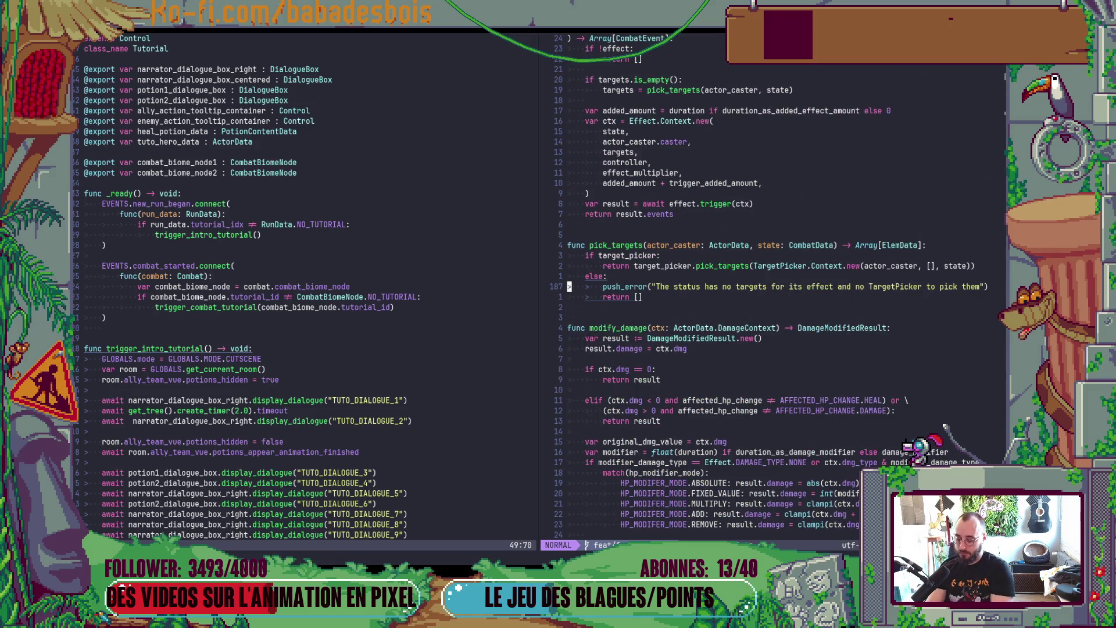
{"action": "key", "text": "ctrl+u"}
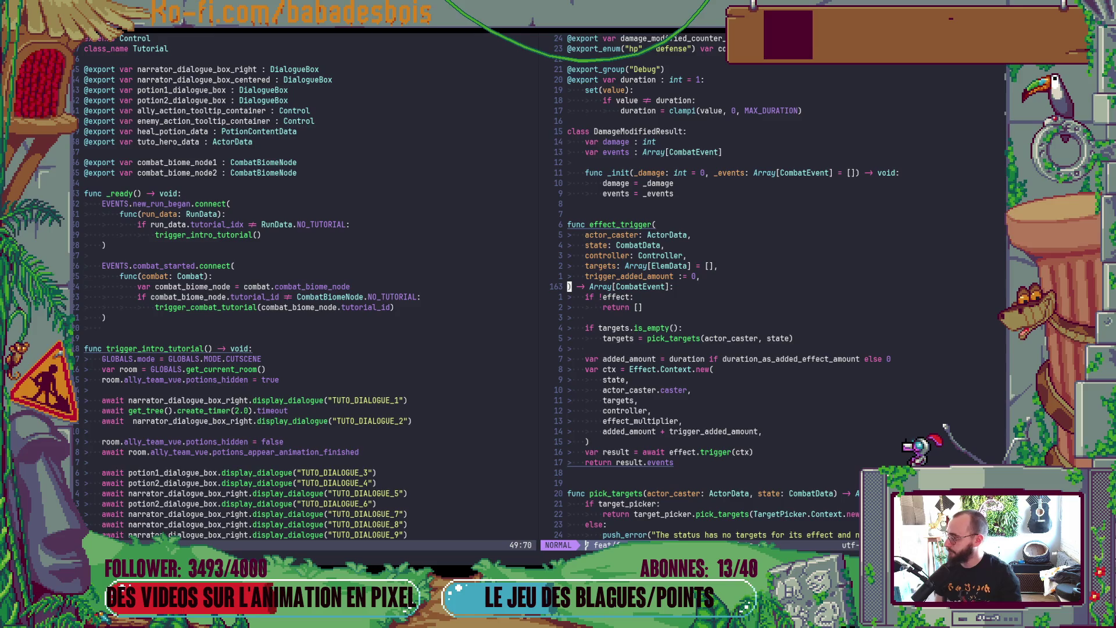
{"action": "key", "text": "alt+Tab"}
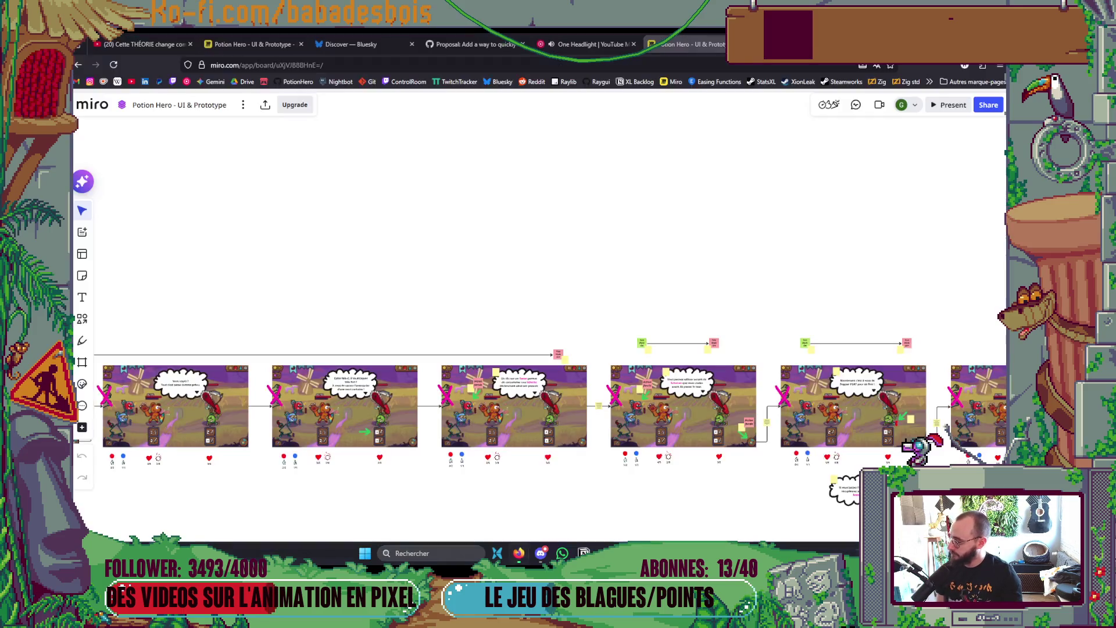
Step: Play the album Deep: The Baritone Sessions, Vol. 2 from the YouTube Music library, then minimize Firefox
{"action": "left_click", "coordinate": [157, 44]}
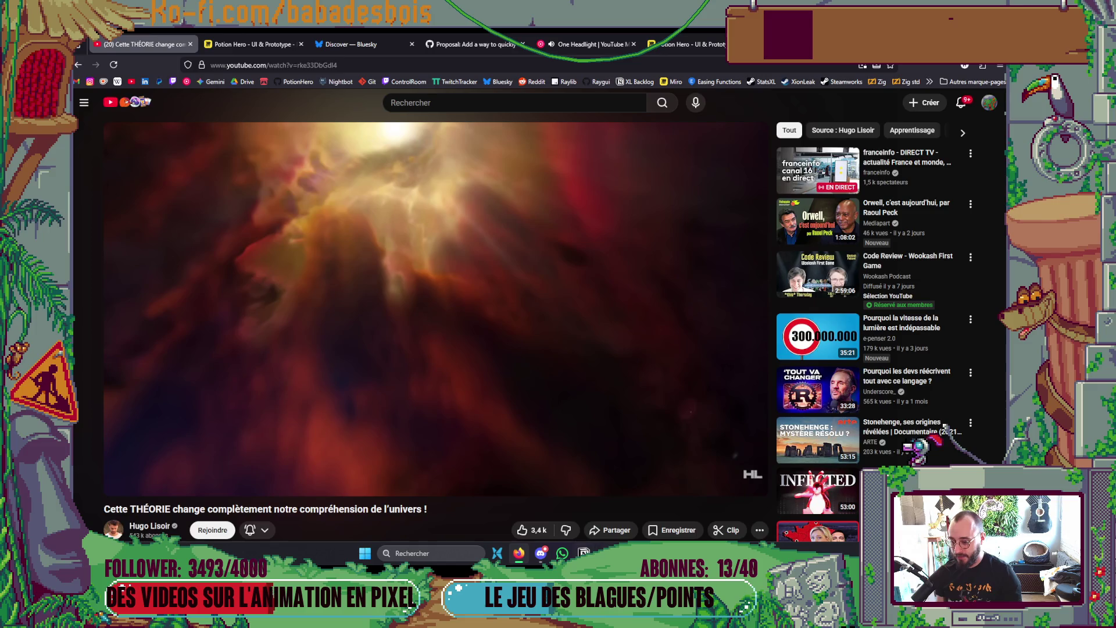
{"action": "left_click", "coordinate": [588, 43]}
{"action": "scroll", "coordinate": [505, 357], "scroll_direction": "down", "scroll_amount": 5}
{"action": "mouse_move", "coordinate": [506, 360]}
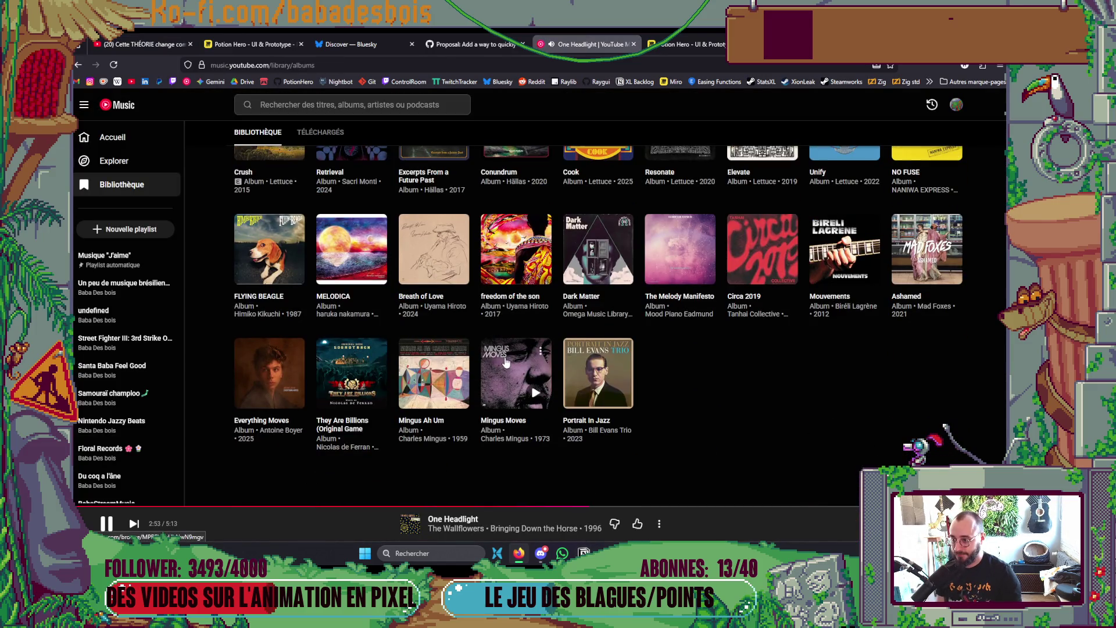
{"action": "mouse_move", "coordinate": [609, 376]}
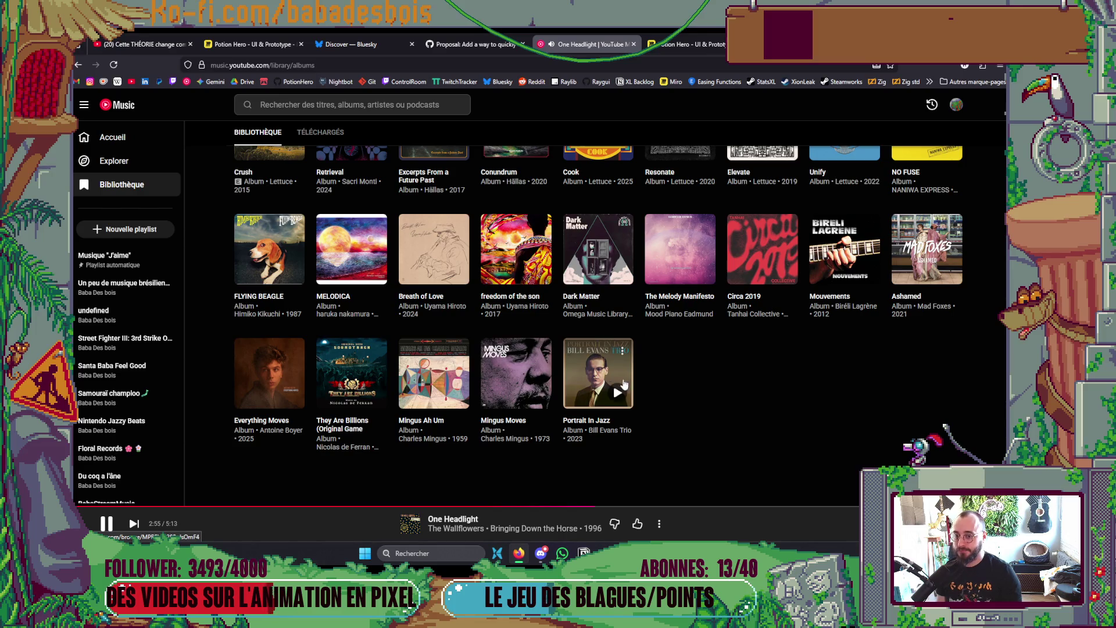
{"action": "scroll", "coordinate": [633, 393], "scroll_direction": "up", "scroll_amount": 3}
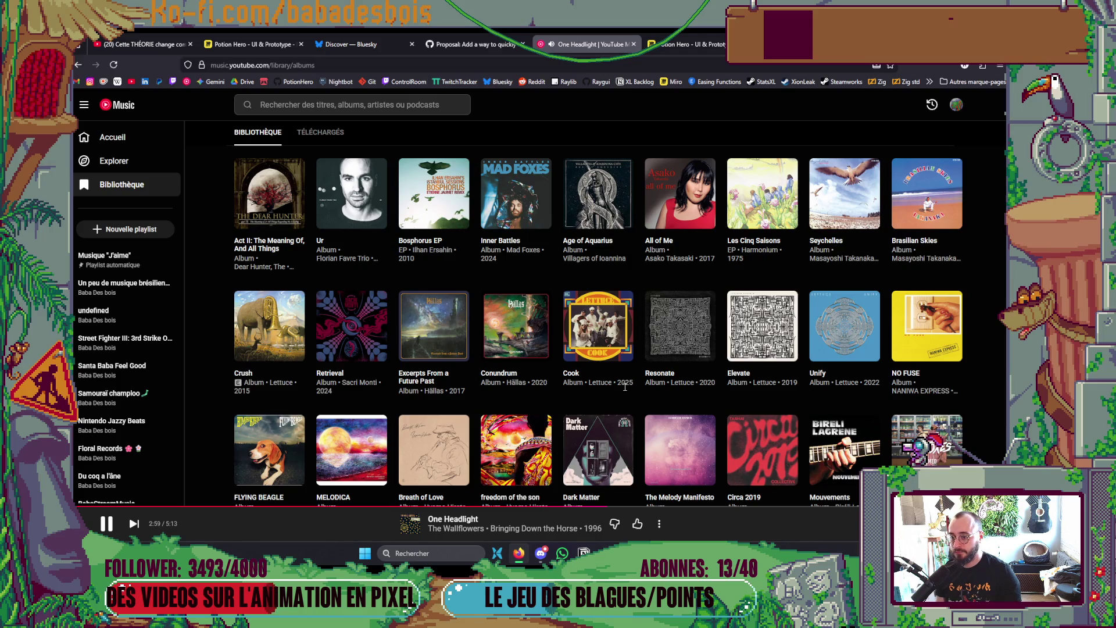
{"action": "scroll", "coordinate": [621, 389], "scroll_direction": "up", "scroll_amount": 3}
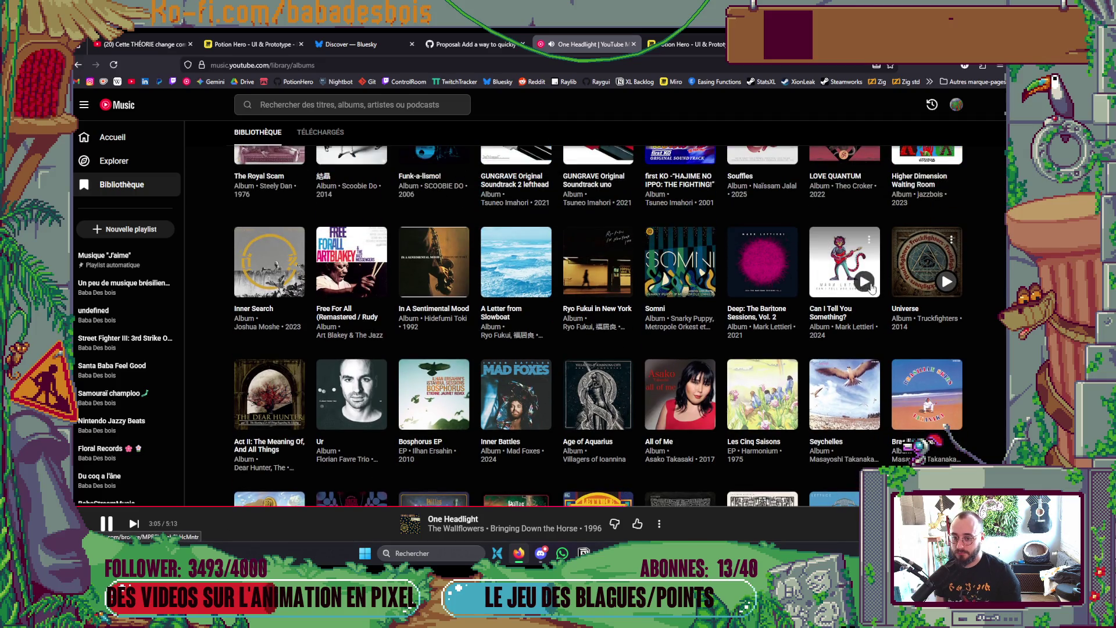
{"action": "left_click", "coordinate": [781, 282]}
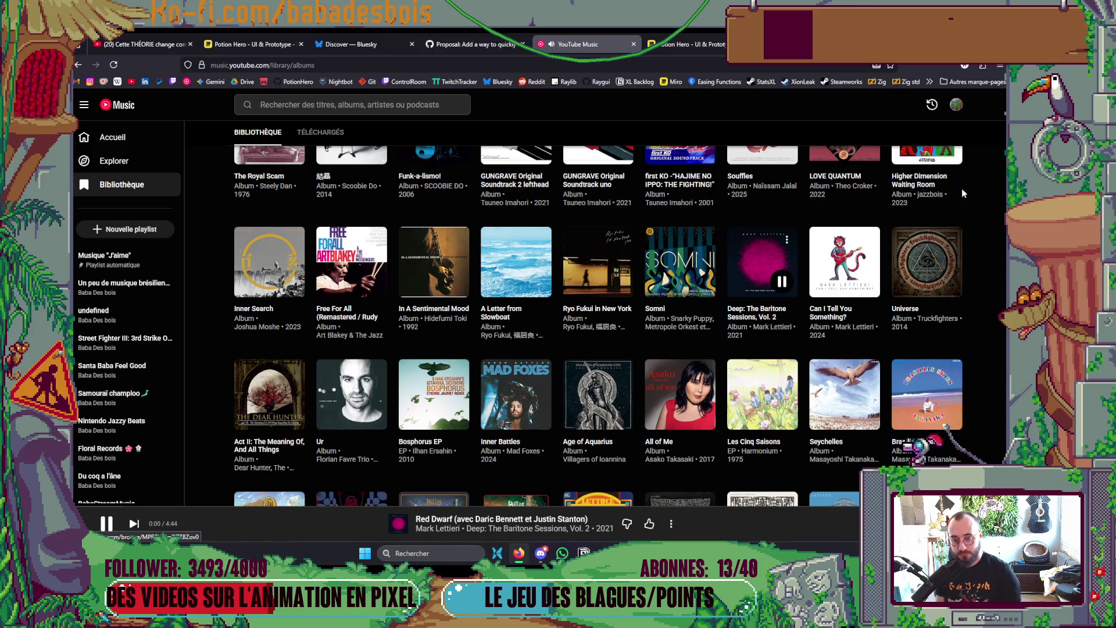
{"action": "left_click", "coordinate": [940, 44]}
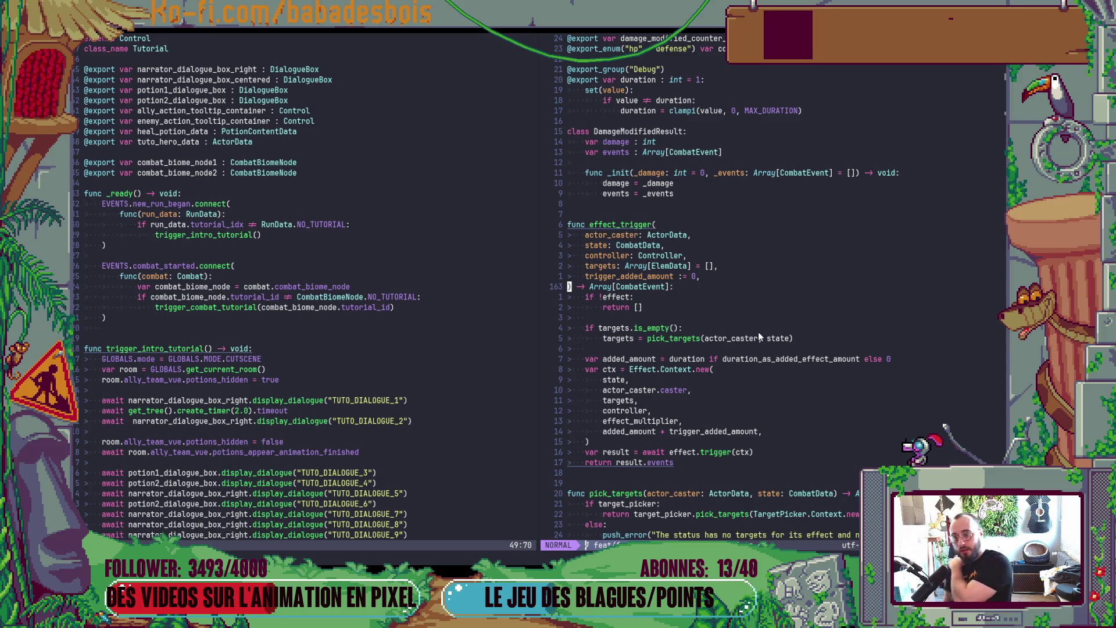
Step: Read through ActorStatusData's enums and Effect exports, land on effect_priority, and open the file finder
{"action": "scroll", "coordinate": [758, 331], "scroll_direction": "down", "scroll_amount": 20}
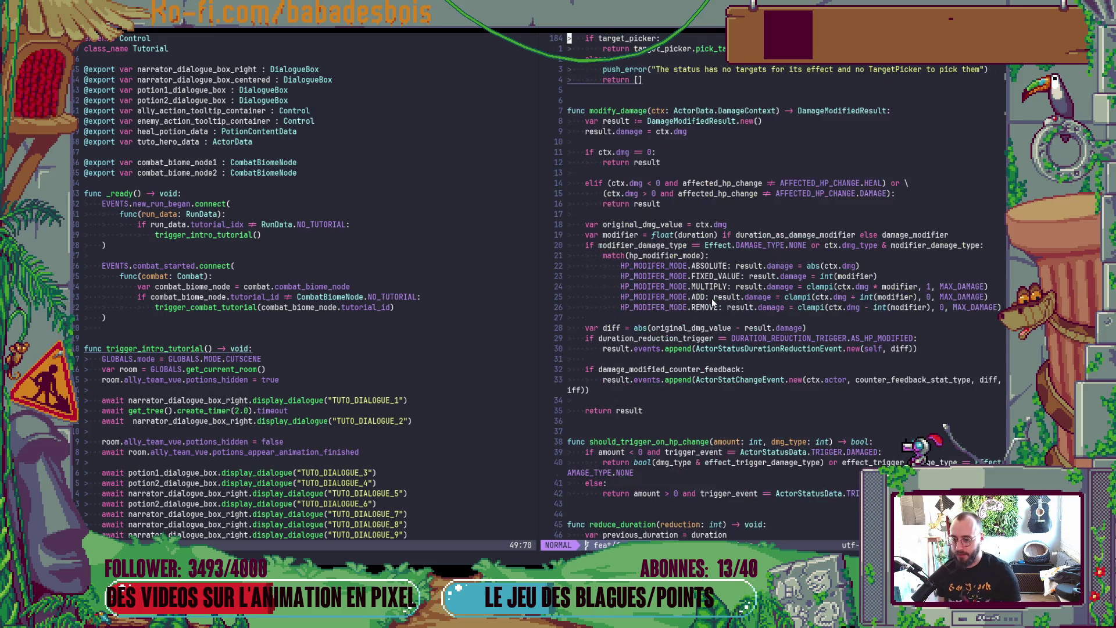
{"action": "scroll", "coordinate": [712, 297], "scroll_direction": "down", "scroll_amount": 7}
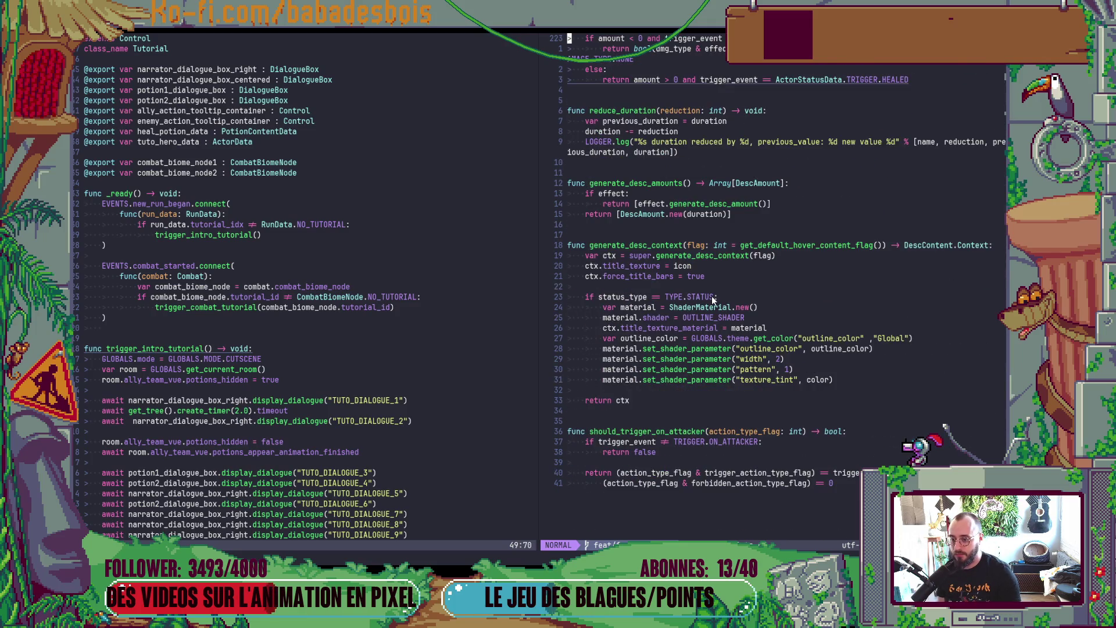
{"action": "scroll", "coordinate": [711, 295], "scroll_direction": "up", "scroll_amount": 20}
{"action": "scroll", "coordinate": [723, 294], "scroll_direction": "up", "scroll_amount": 17}
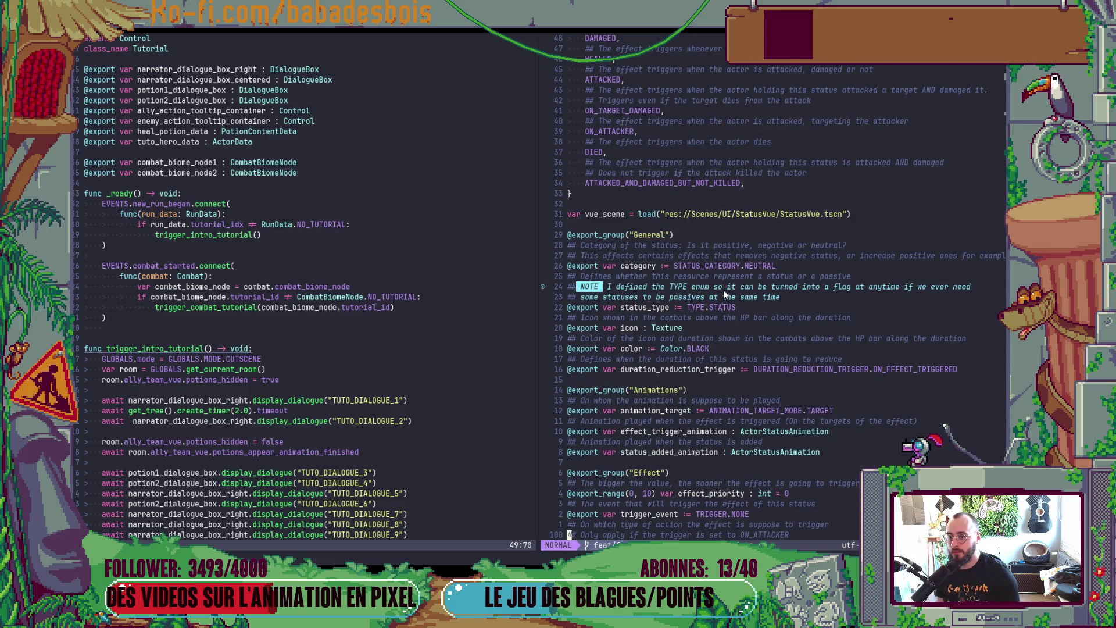
{"action": "scroll", "coordinate": [723, 293], "scroll_direction": "up", "scroll_amount": 17}
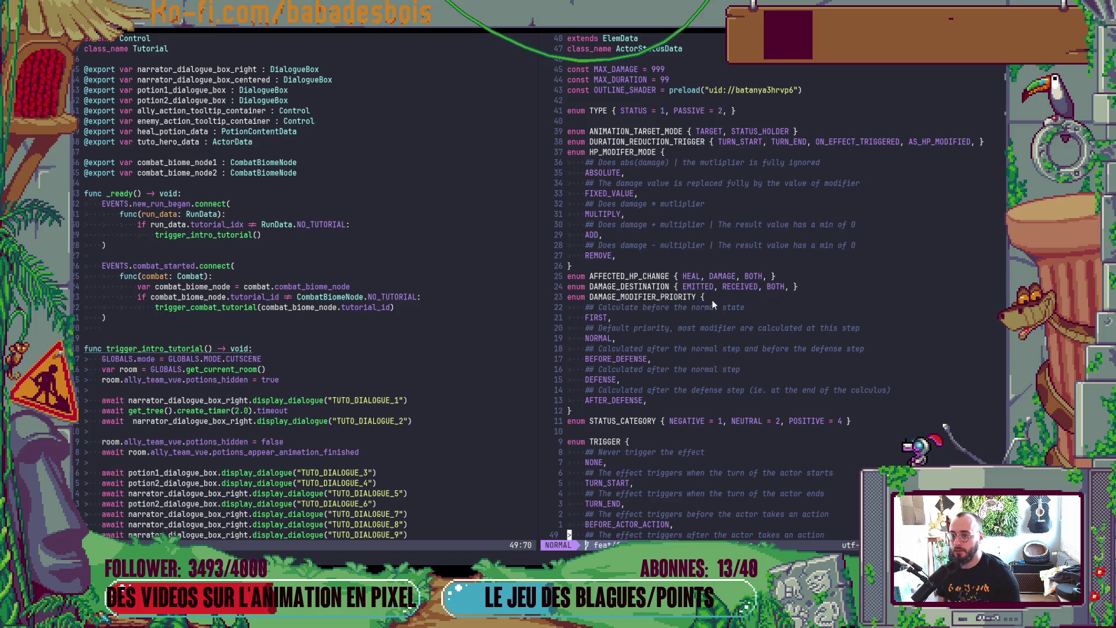
{"action": "scroll", "coordinate": [713, 297], "scroll_direction": "down", "scroll_amount": 17}
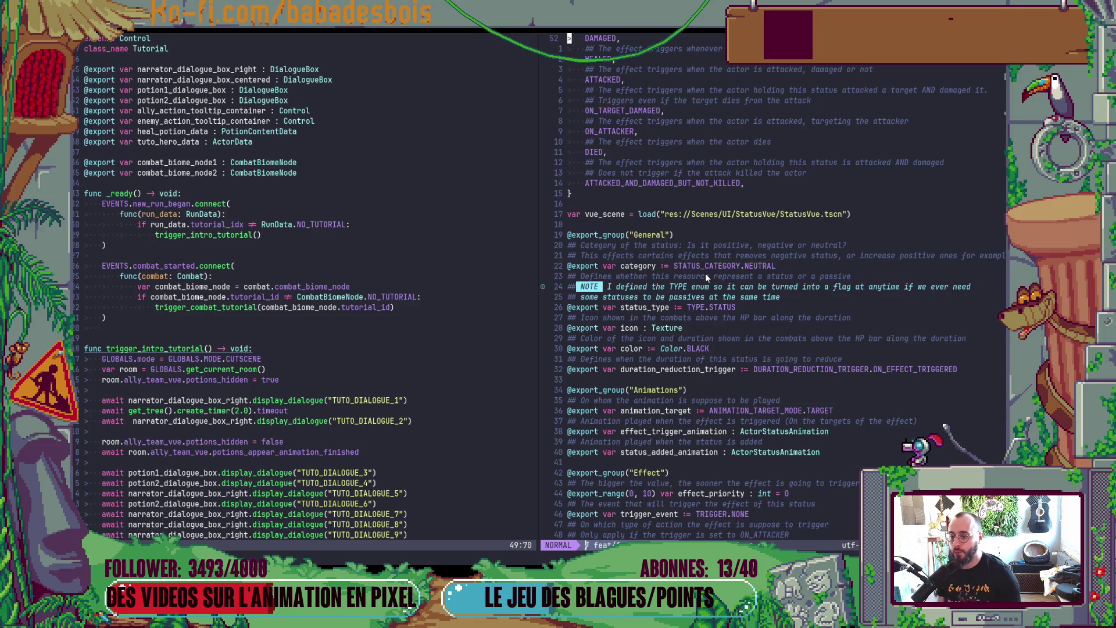
{"action": "scroll", "coordinate": [706, 274], "scroll_direction": "down", "scroll_amount": 4}
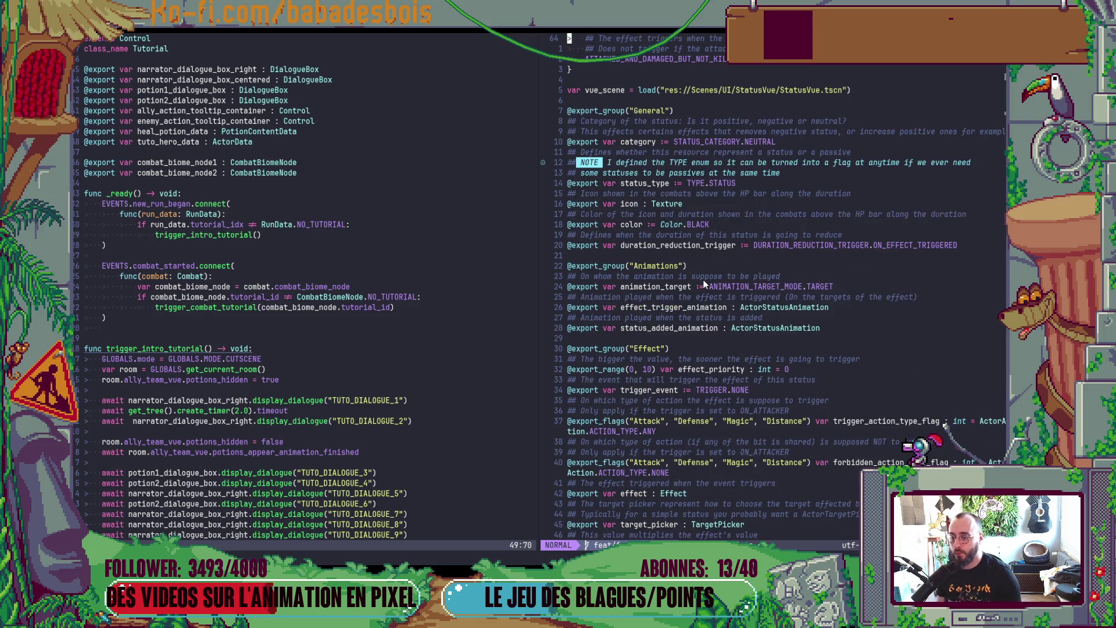
{"action": "scroll", "coordinate": [703, 279], "scroll_direction": "down", "scroll_amount": 3}
{"action": "left_click", "coordinate": [702, 277]}
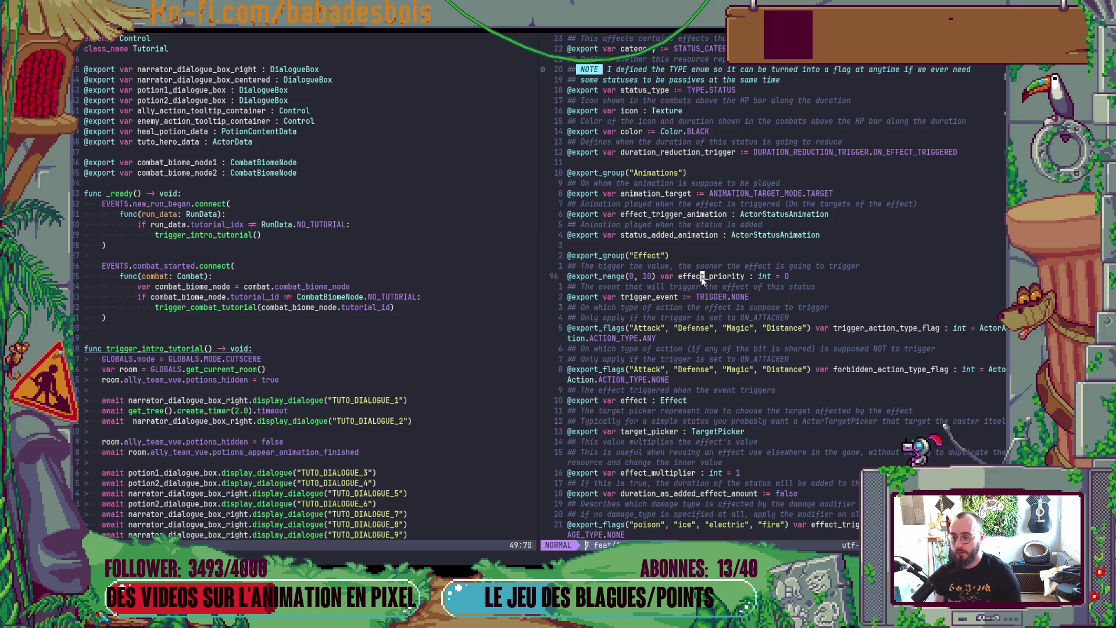
{"action": "key", "text": "space"}
{"action": "key", "text": "f"}
{"action": "key", "text": "f"}
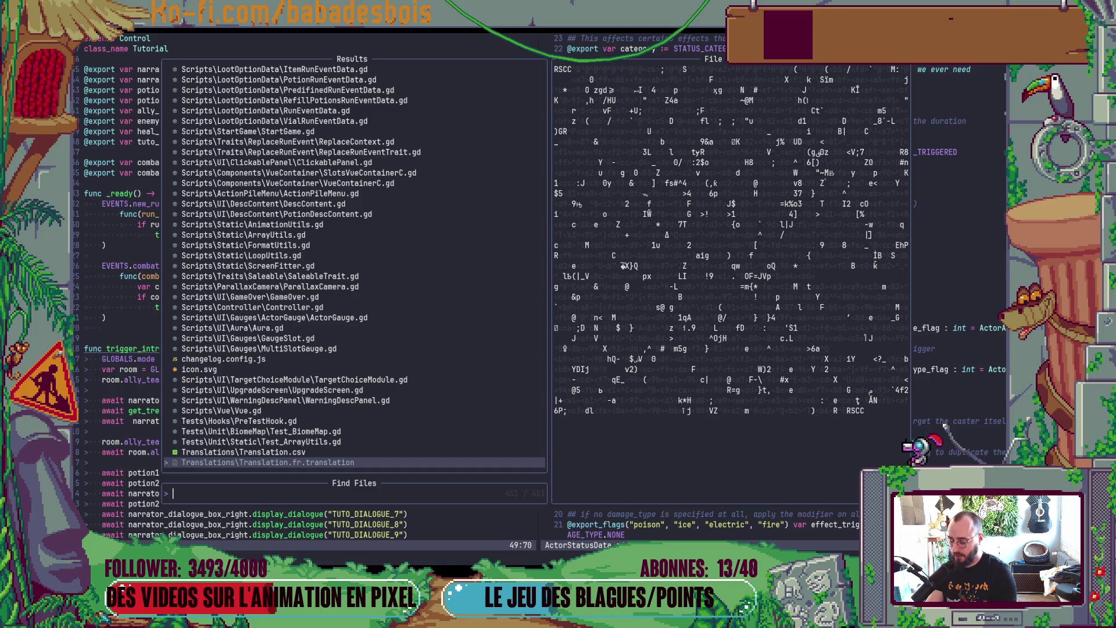
Step: Search 'Inflic' in Telescope and open InflictActorStatusEffect.gd
{"action": "type", "text": "Inflic"}
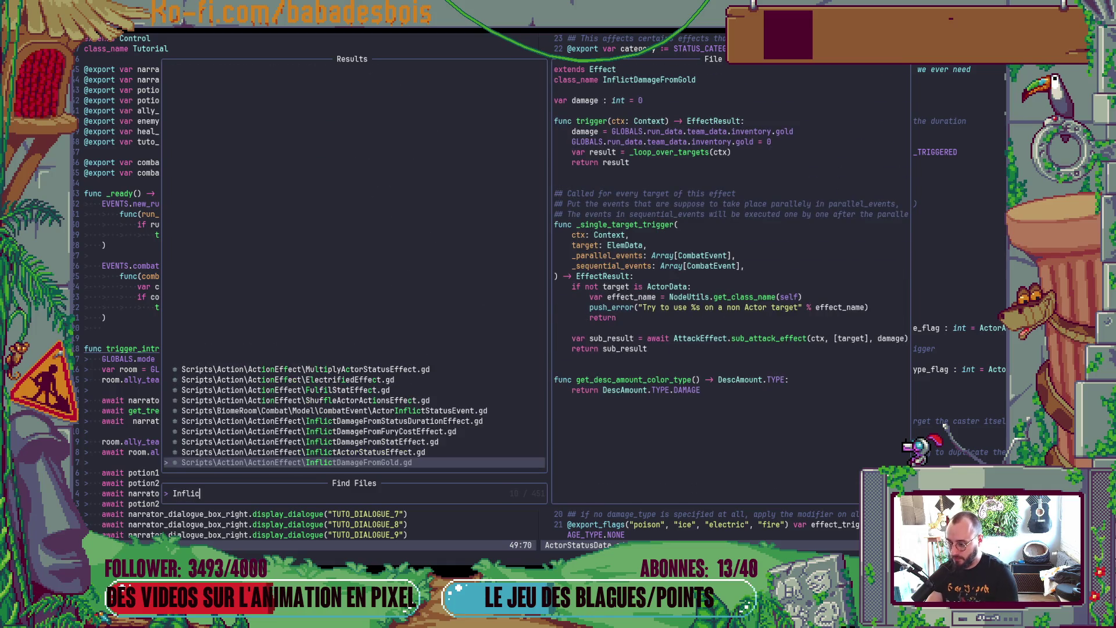
{"action": "key", "text": "Up"}
{"action": "key", "text": "Return"}
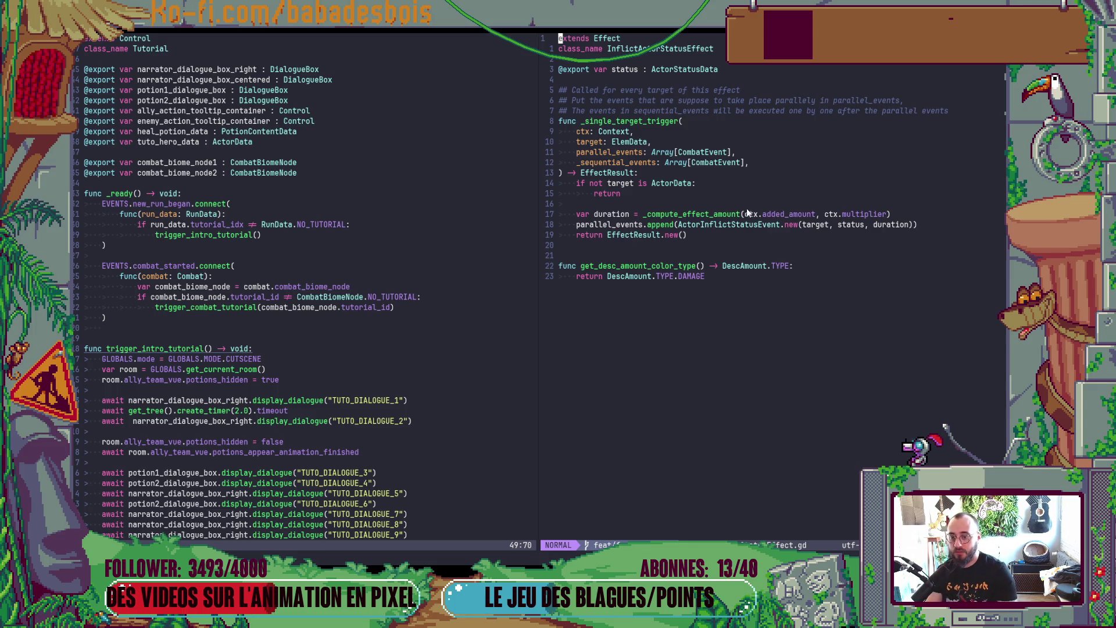
Step: Jump to the ActorInflictStatusEvent definition and select 'name' in its get_status call
{"action": "left_click", "coordinate": [738, 226]}
{"action": "key", "text": "g"}
{"action": "key", "text": "d"}
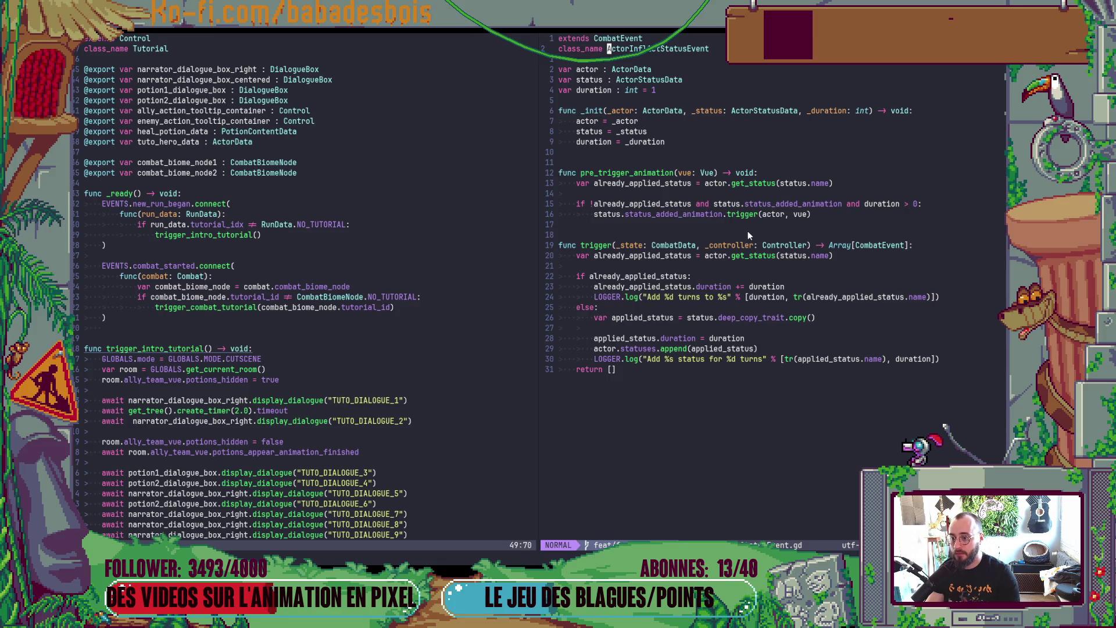
{"action": "left_click", "coordinate": [751, 256]}
{"action": "double_click", "coordinate": [820, 256]}
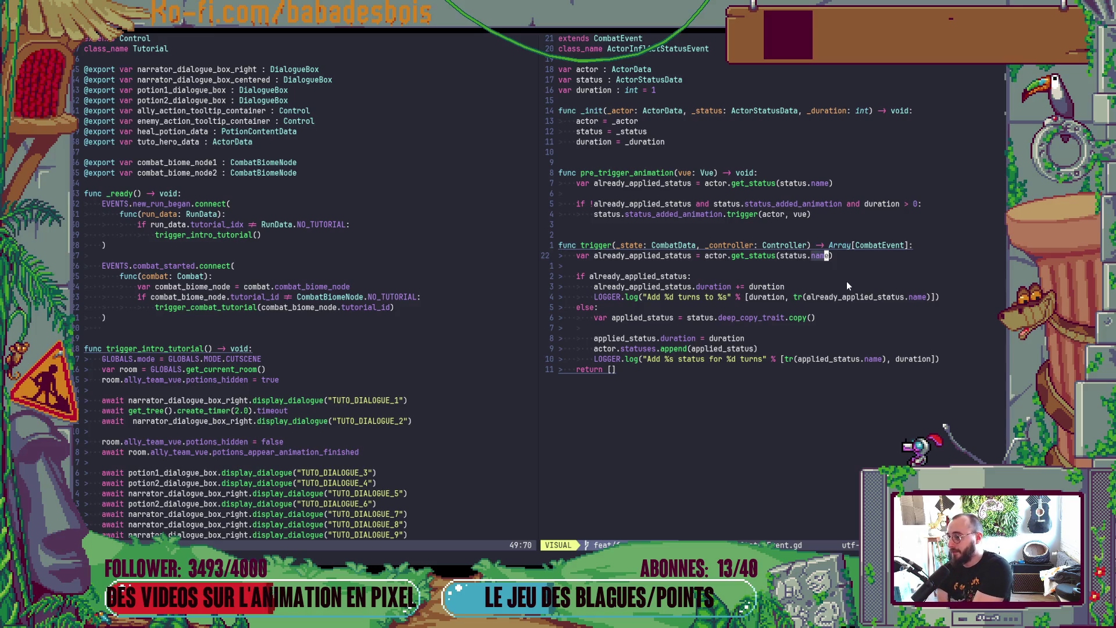
Step: Return to the left script, dismiss the file finder, and glance at Godot before returning
{"action": "key", "text": "ctrl+w"}
{"action": "key", "text": "h"}
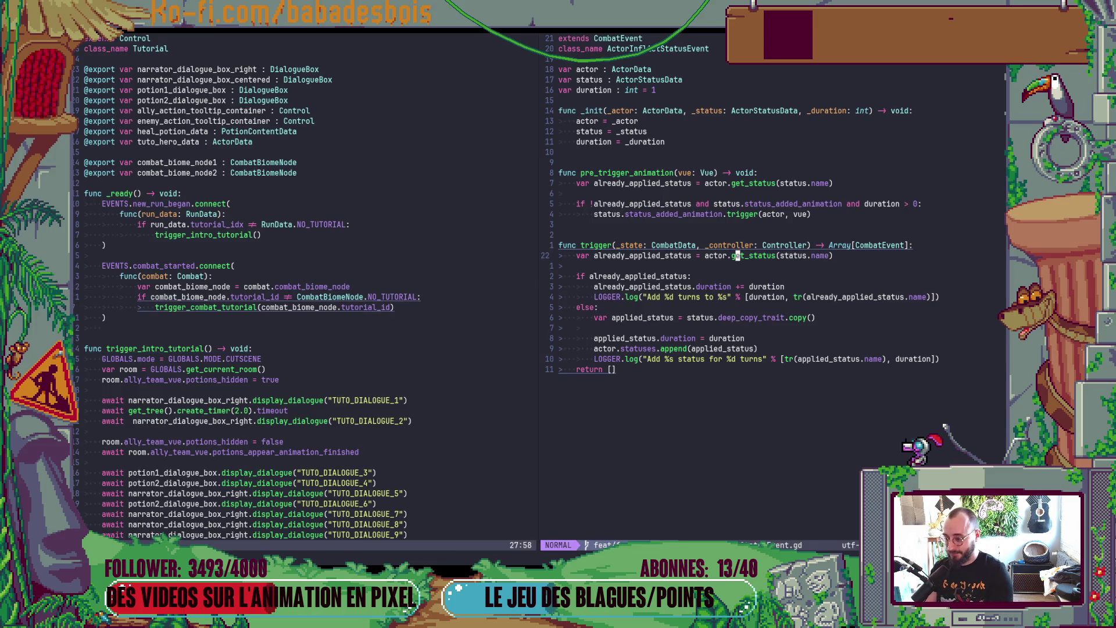
{"action": "key", "text": "space"}
{"action": "key", "text": "f"}
{"action": "key", "text": "f"}
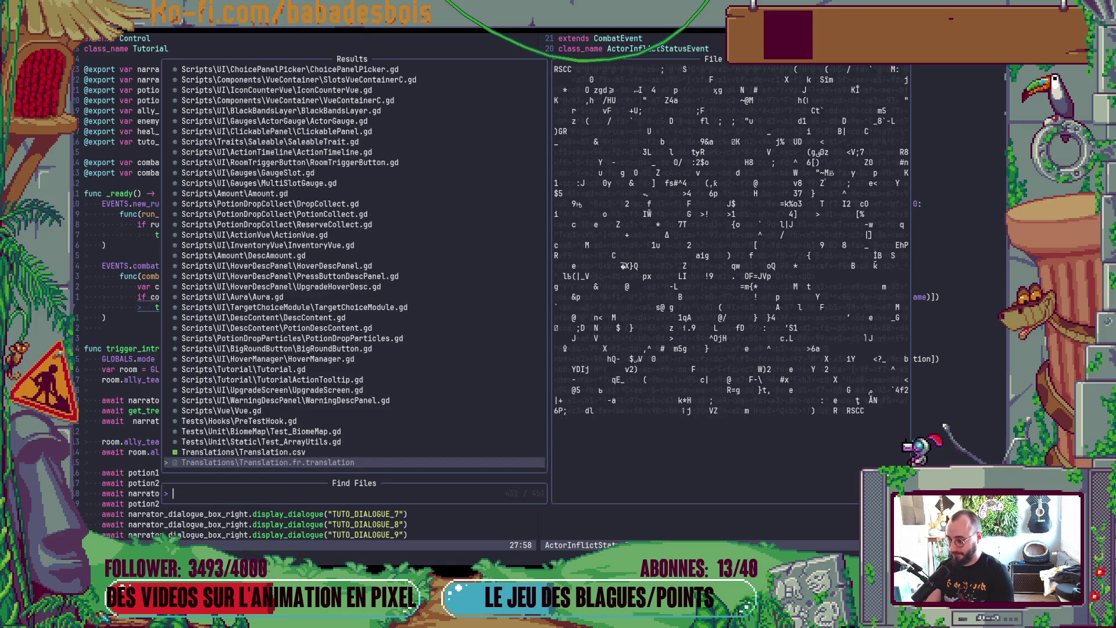
{"action": "key", "text": "Escape"}
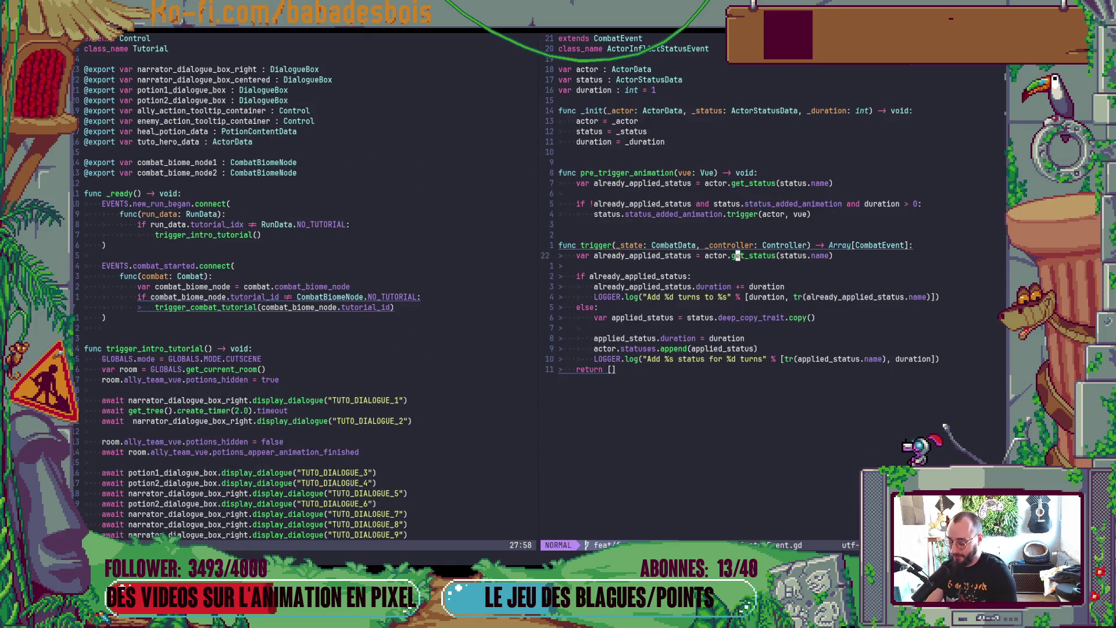
{"action": "key", "text": "alt+Tab"}
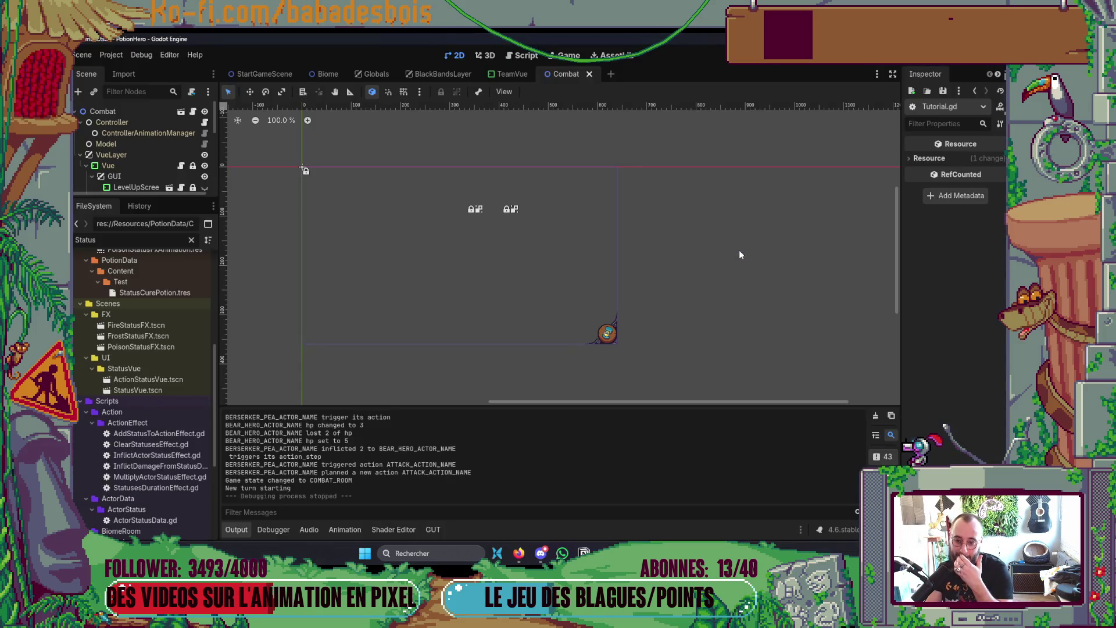
{"action": "key", "text": "alt+Tab"}
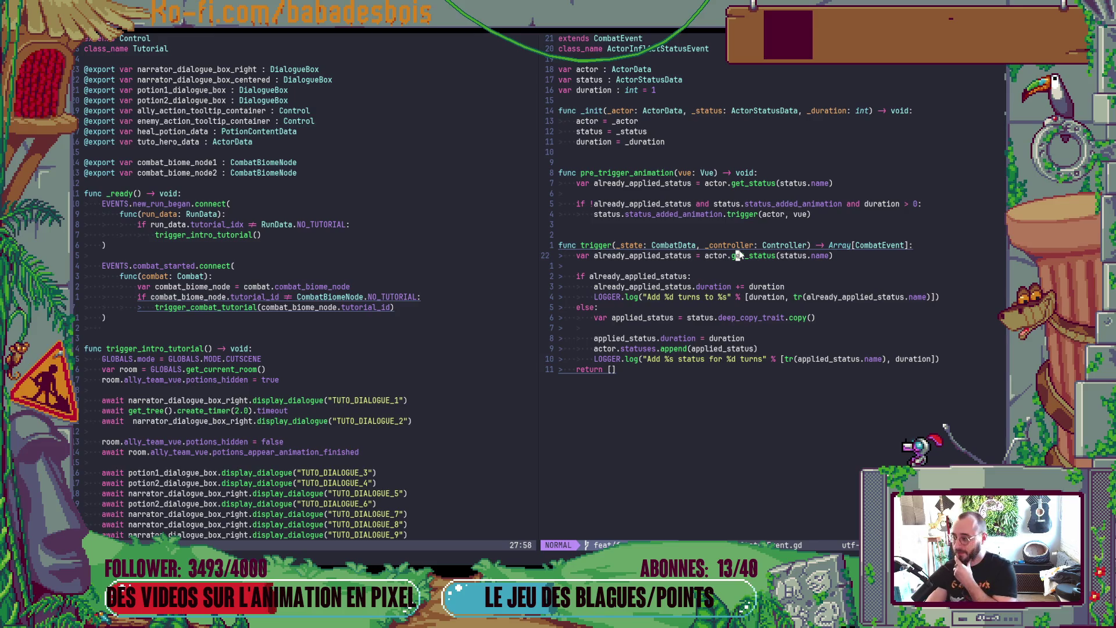
Step: Scroll the left pane down to the status animation trigger line
{"action": "key", "text": "space"}
{"action": "key", "text": "f"}
{"action": "key", "text": "f"}
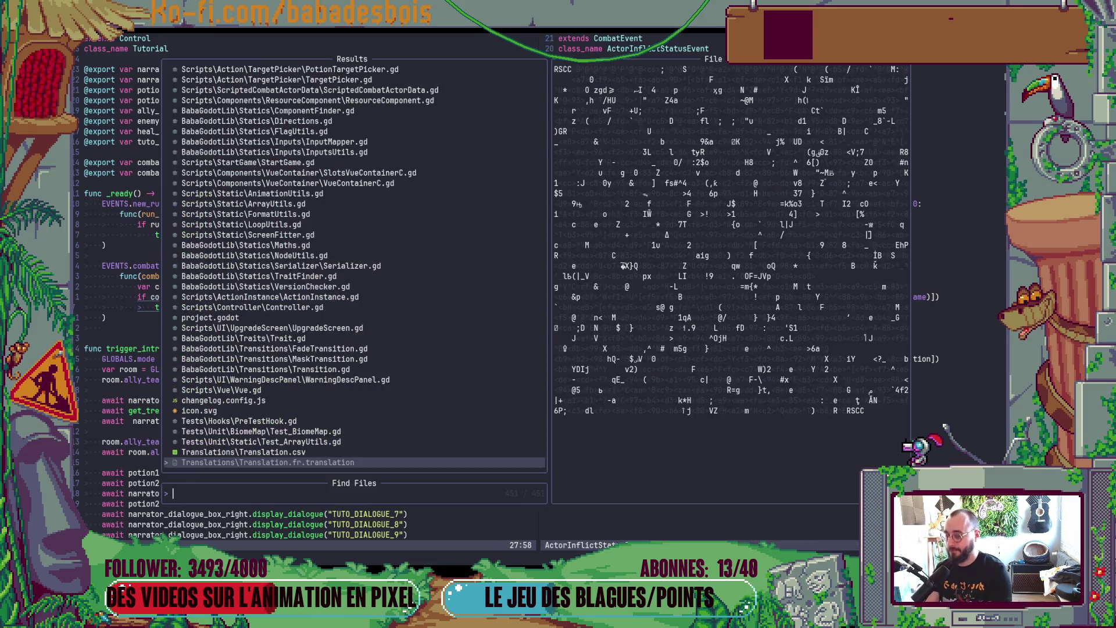
{"action": "key", "text": "Escape"}
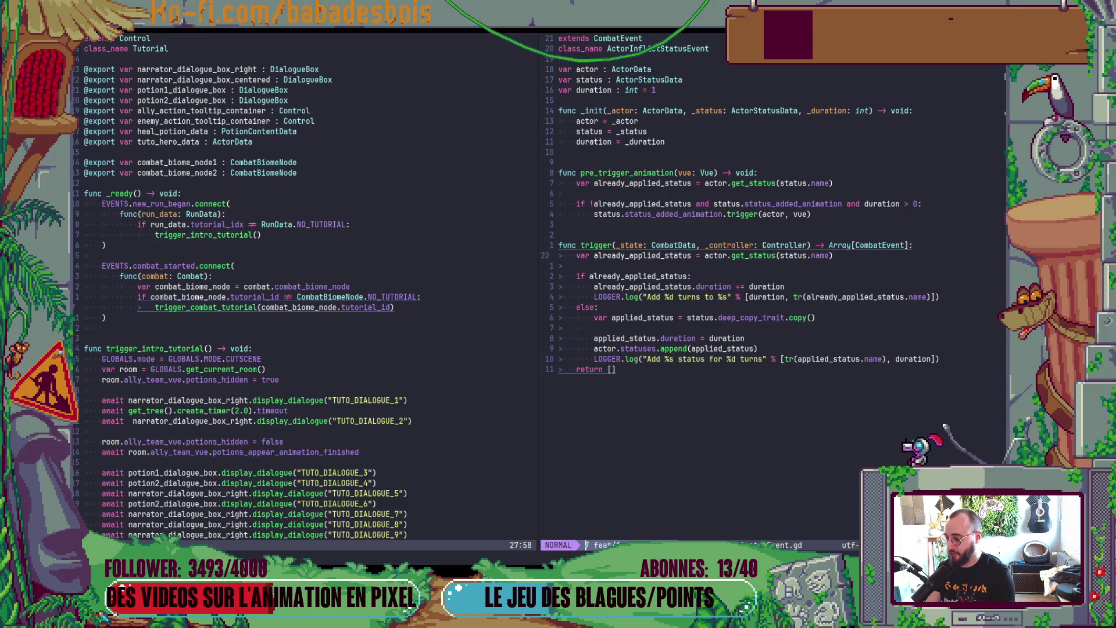
{"action": "scroll", "coordinate": [336, 361], "scroll_direction": "down", "scroll_amount": 12}
{"action": "scroll", "coordinate": [336, 361], "scroll_direction": "down", "scroll_amount": 4}
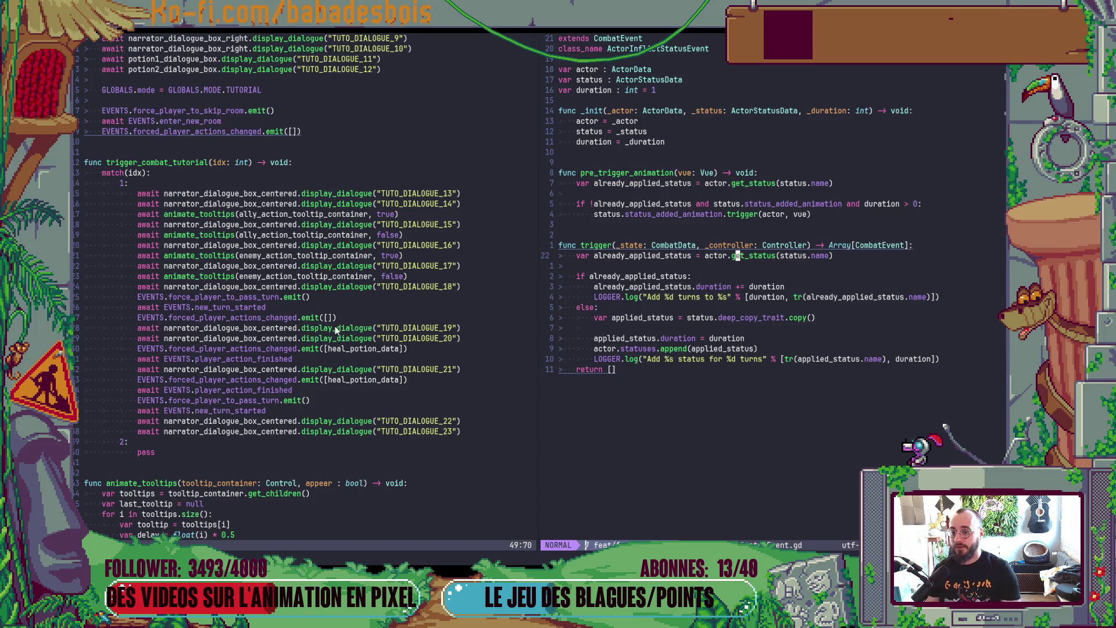
{"action": "left_click", "coordinate": [729, 213]}
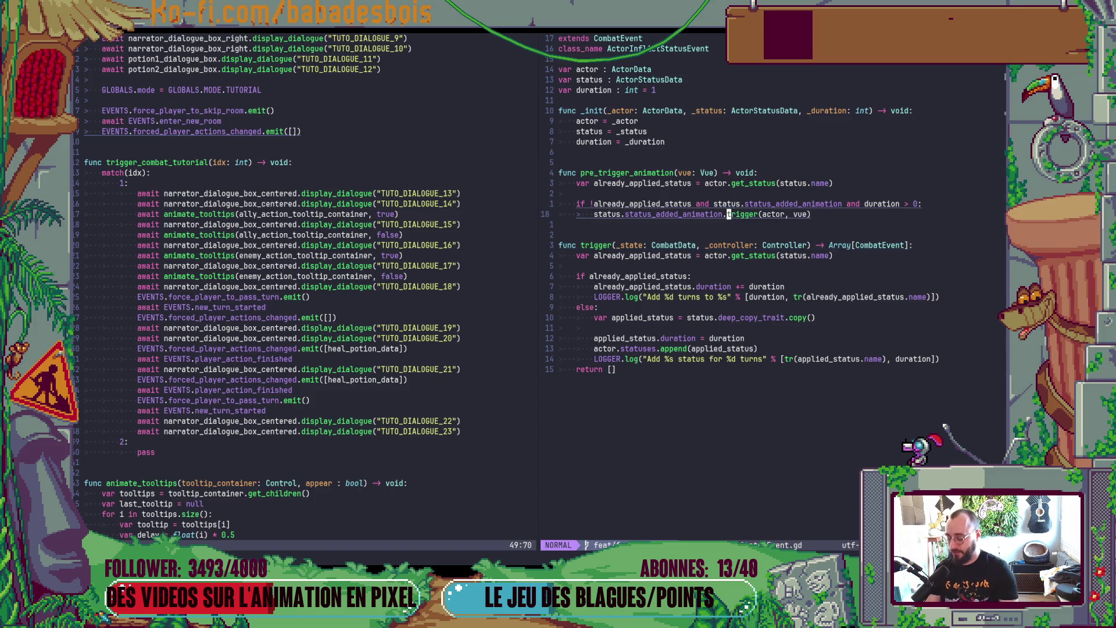
Step: Check ElemData.gd, go back to ActorInflictStatusEvent.gd with Ctrl-O, and reopen Find Files
{"action": "key", "text": "space"}
{"action": "key", "text": "f"}
{"action": "key", "text": "f"}
{"action": "type", "text": "ElemData"}
{"action": "key", "text": "Return"}
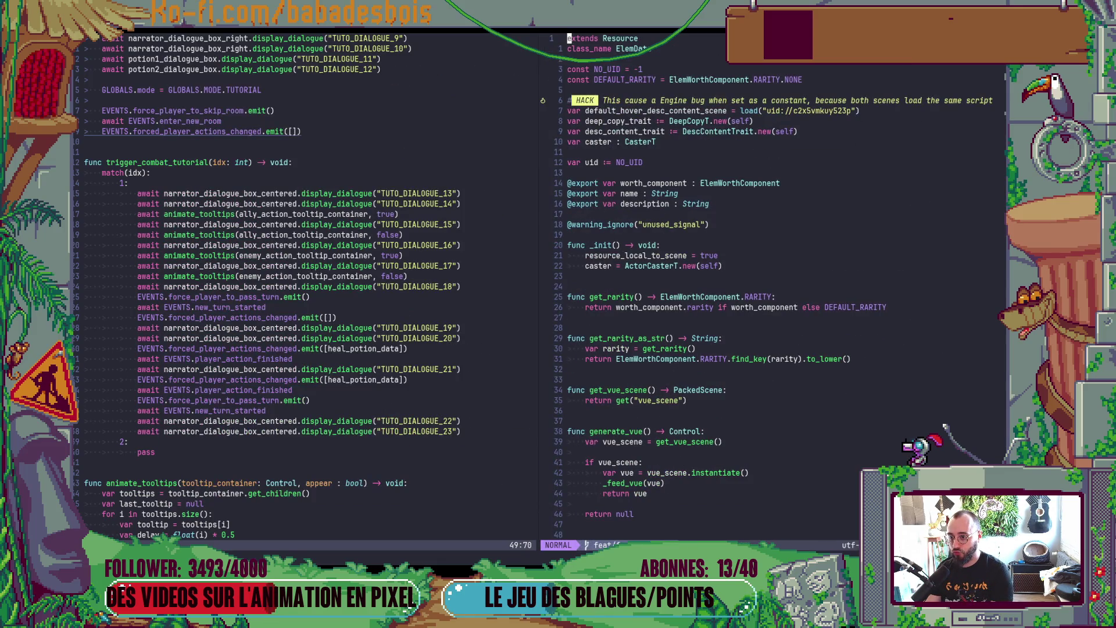
{"action": "key", "text": "ctrl+o"}
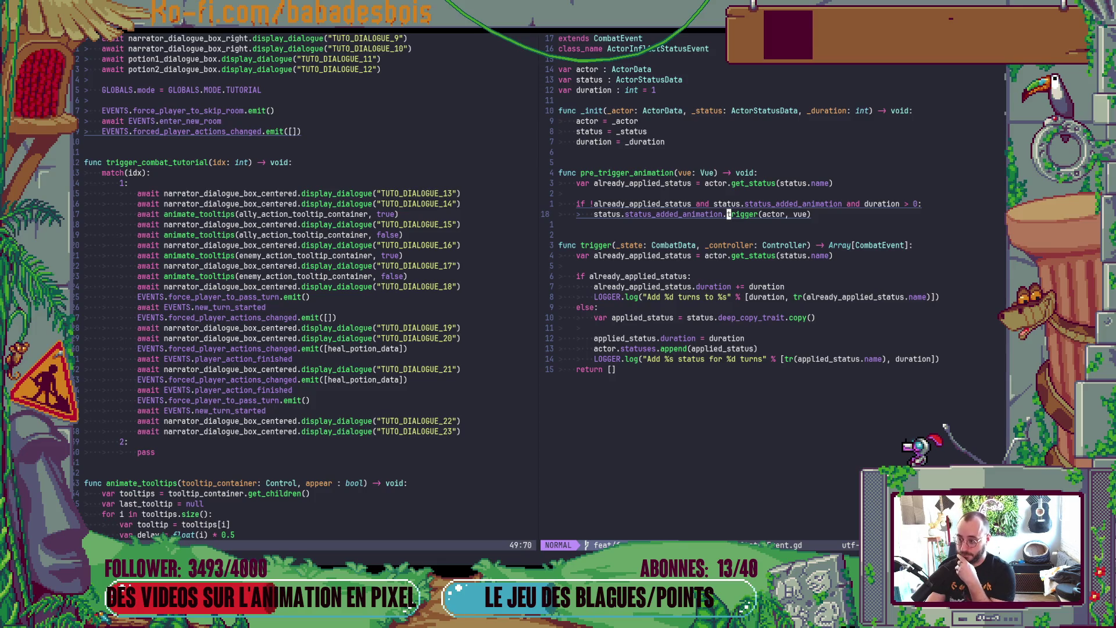
{"action": "key", "text": "space"}
{"action": "key", "text": "f"}
{"action": "key", "text": "f"}
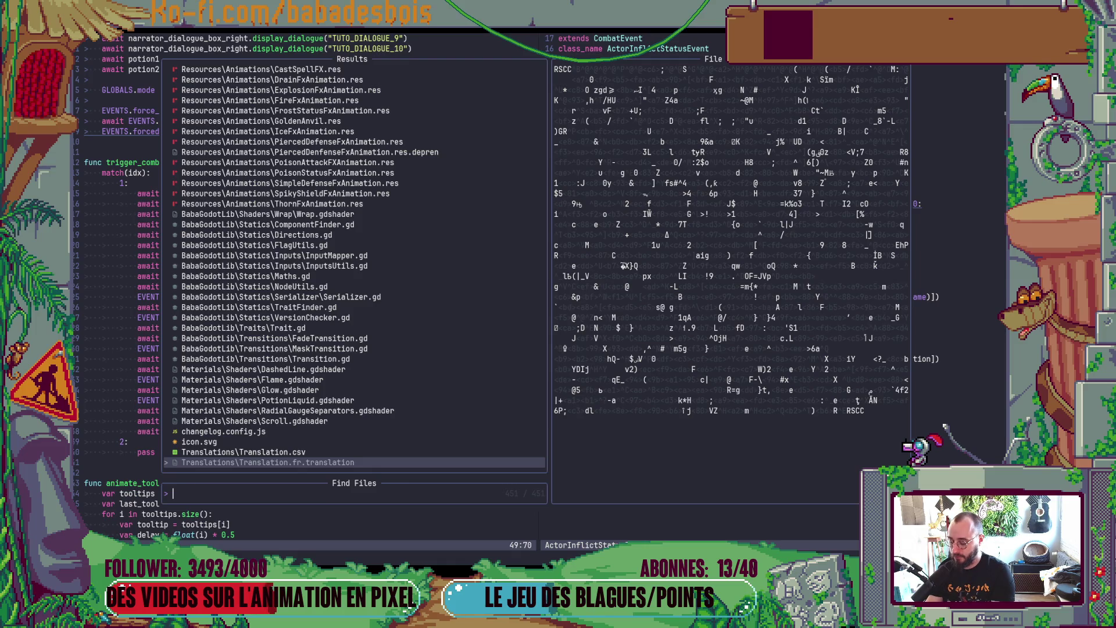
Step: Open the 'combatvue' script and move to the usable_elems filter in force_one_of_elem_usage
{"action": "type", "text": "combatvue"}
{"action": "key", "text": "Return"}
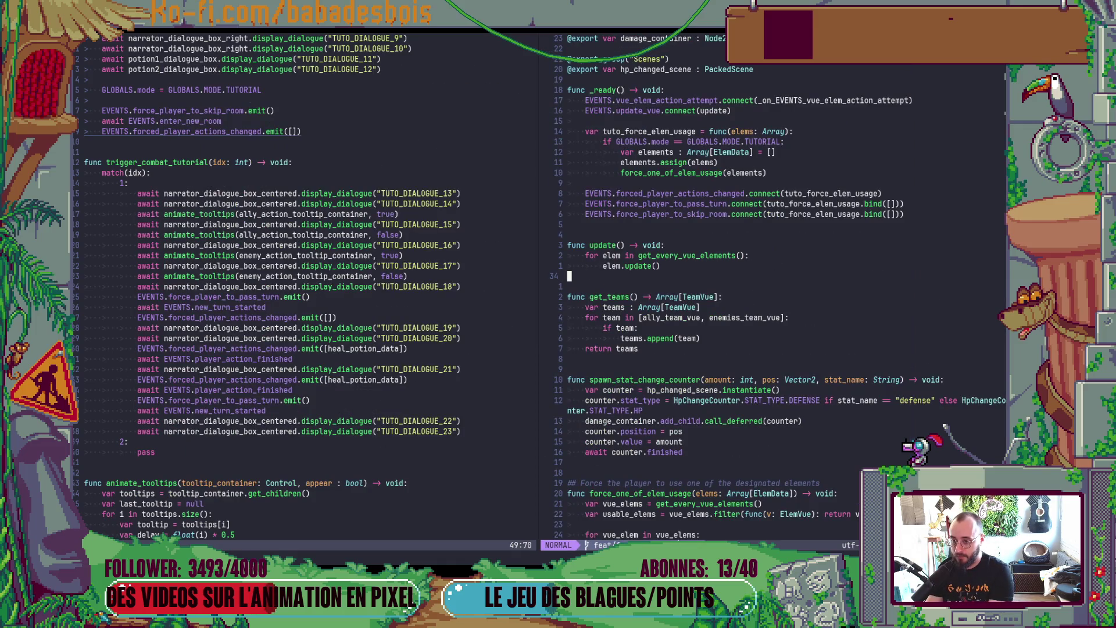
{"action": "key", "text": "j"}
{"action": "key", "text": "ctrl+d"}
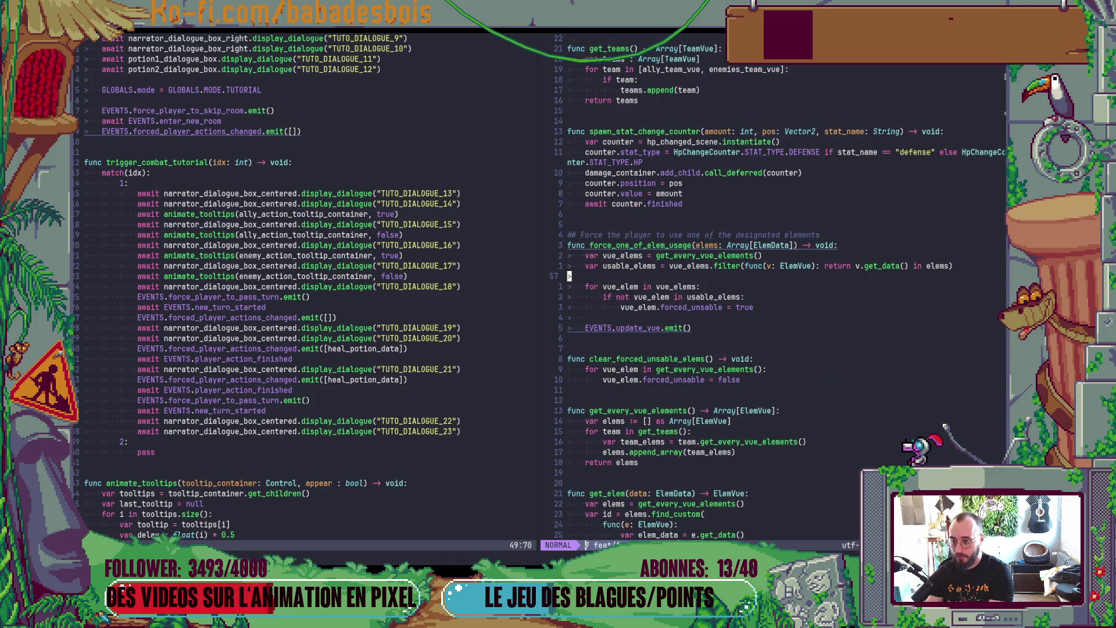
{"action": "key", "text": "j"}
{"action": "key", "text": "k"}
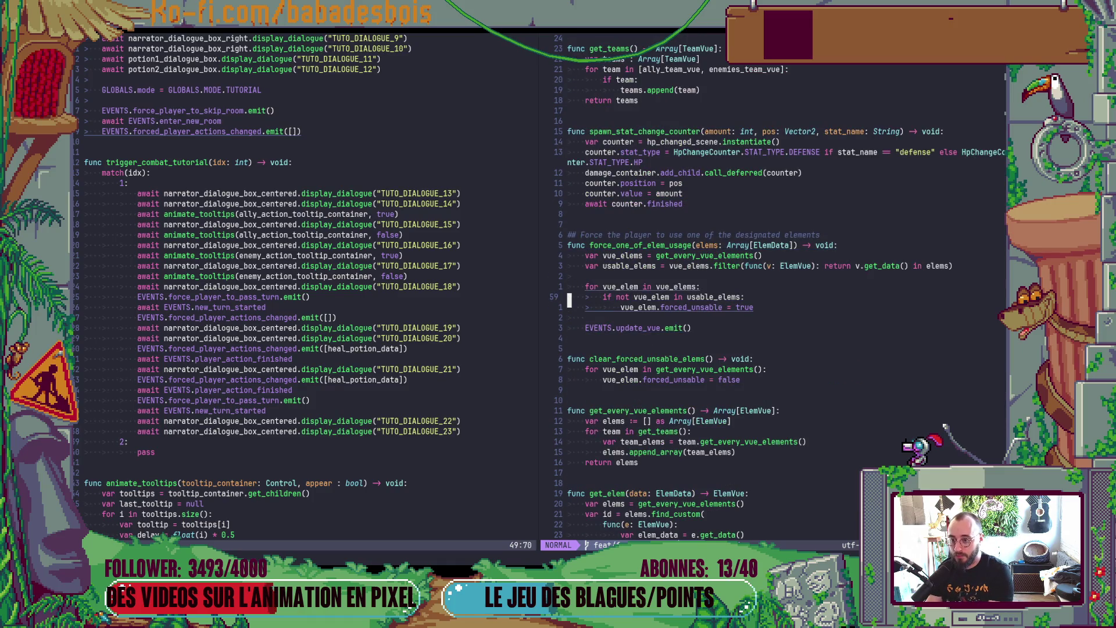
{"action": "key", "text": "k"}
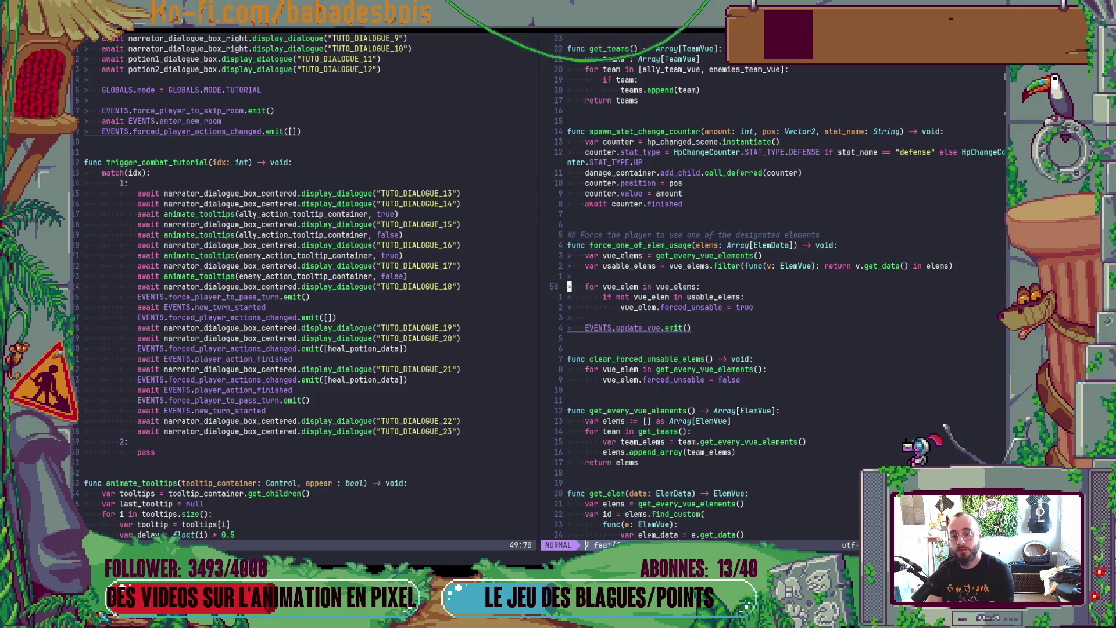
{"action": "key", "text": "k"}
{"action": "key", "text": "k"}
Step: Close the get_data parenthesis on line 56 and start a new elems.map( line above
{"action": "type", "text": "a()"}
{"action": "key", "text": "Escape"}
{"action": "key", "text": "h"}
{"action": "key", "text": "h"}
{"action": "key", "text": "h"}
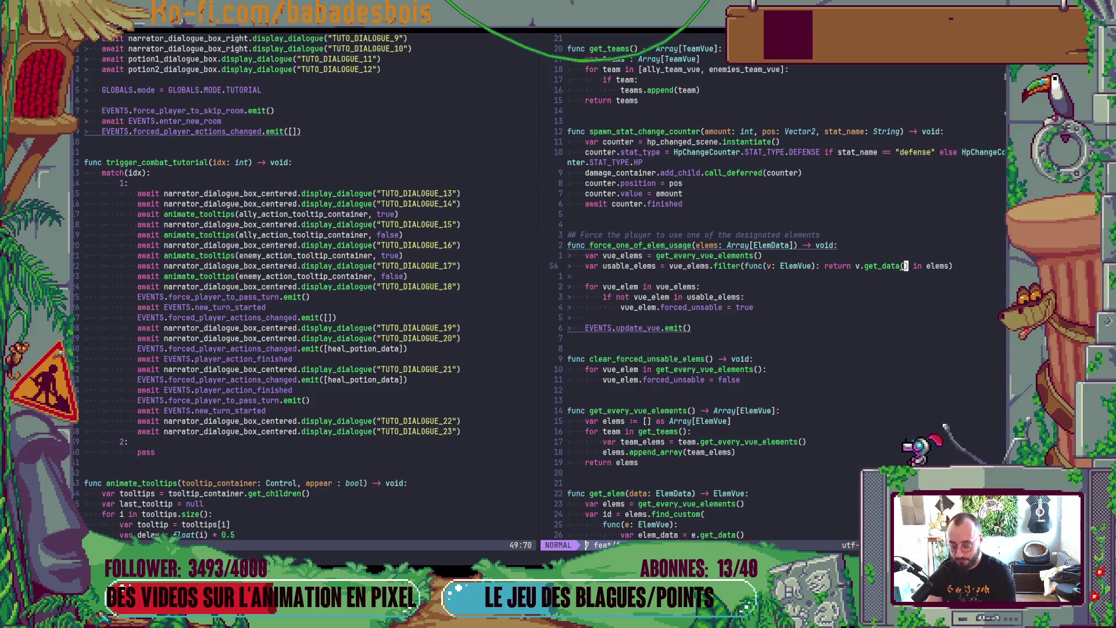
{"action": "type", "text": "O"}
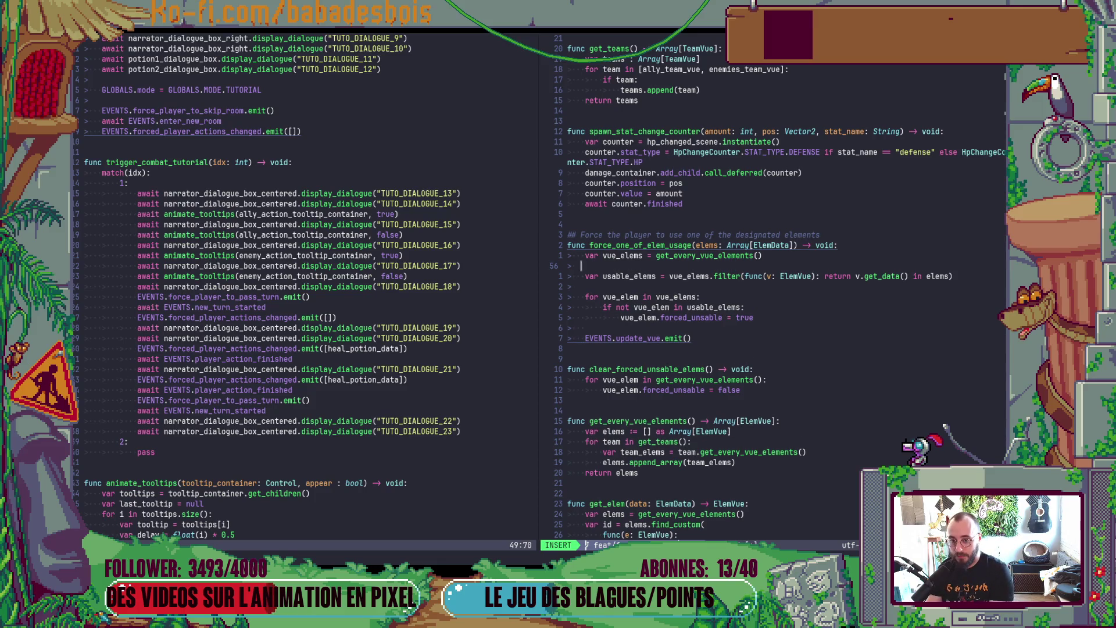
{"action": "type", "text": "r elenm"}
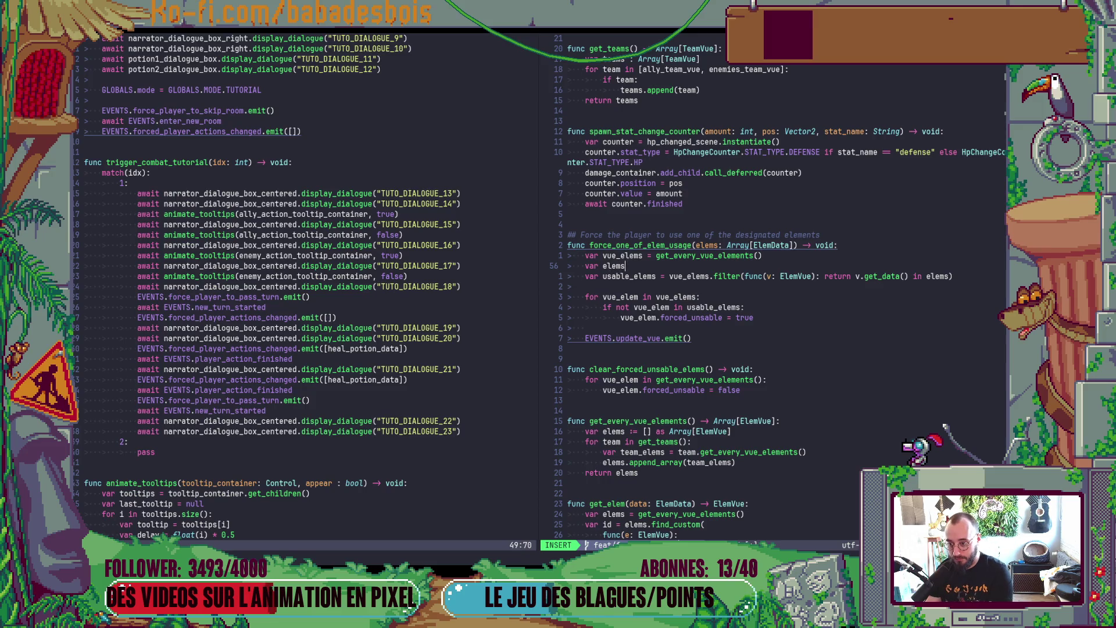
{"action": "type", "text": "es =elems.map"}
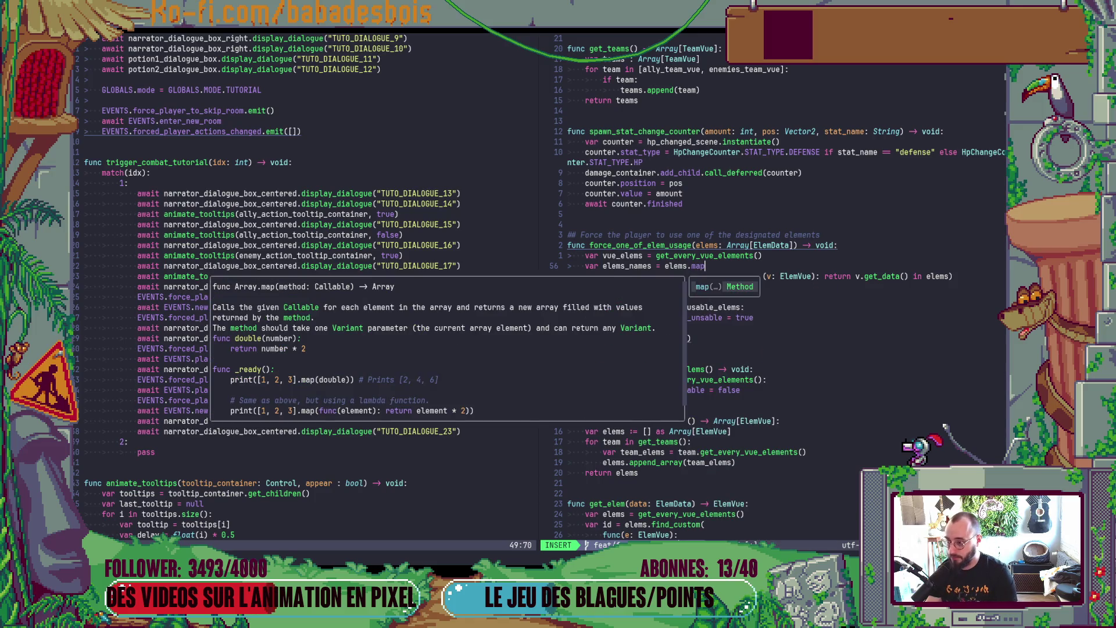
{"action": "type", "text": "(e"}
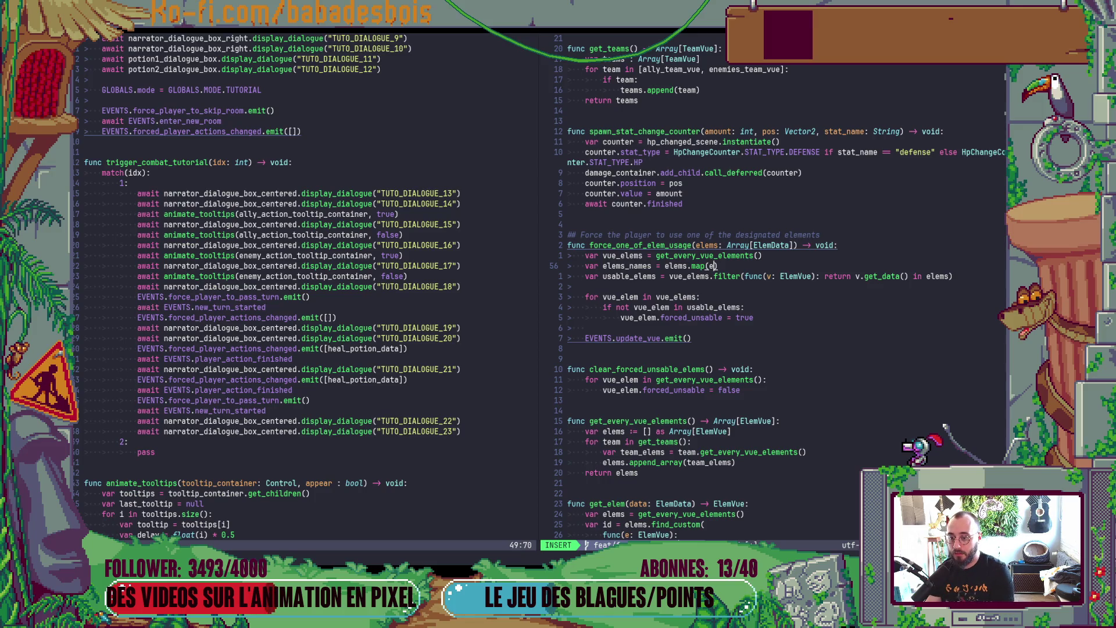
Step: Write the map lambda so elems_names holds each element's e.name
{"action": "key", "text": "BackSpace"}
{"action": "type", "text": "func"}
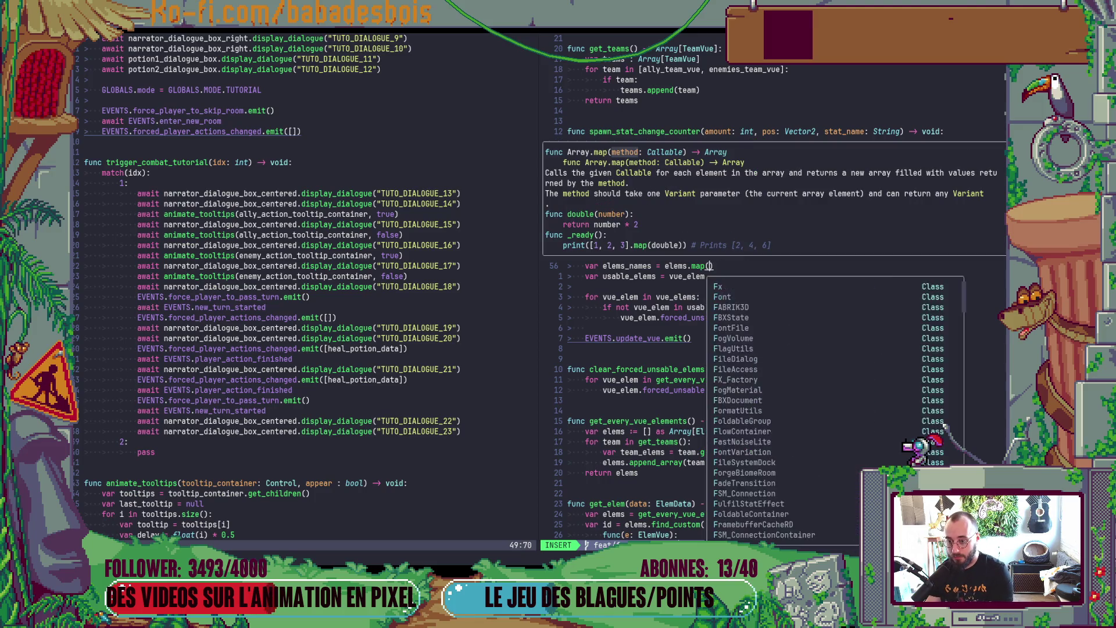
{"action": "type", "text": "(e: Eleme"}
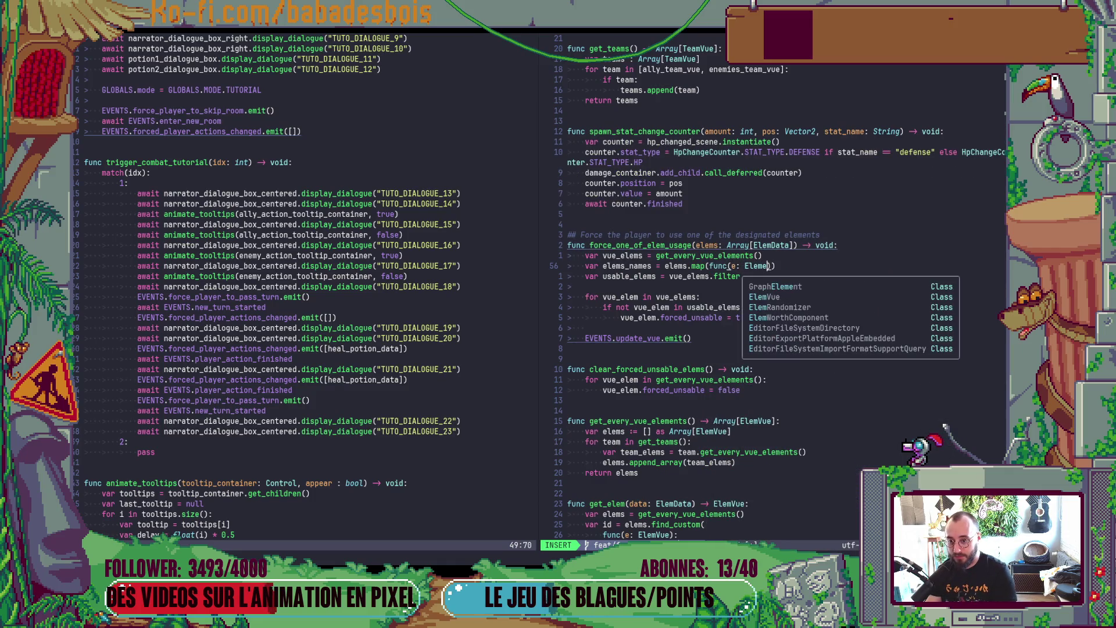
{"action": "type", "text": "Data)"}
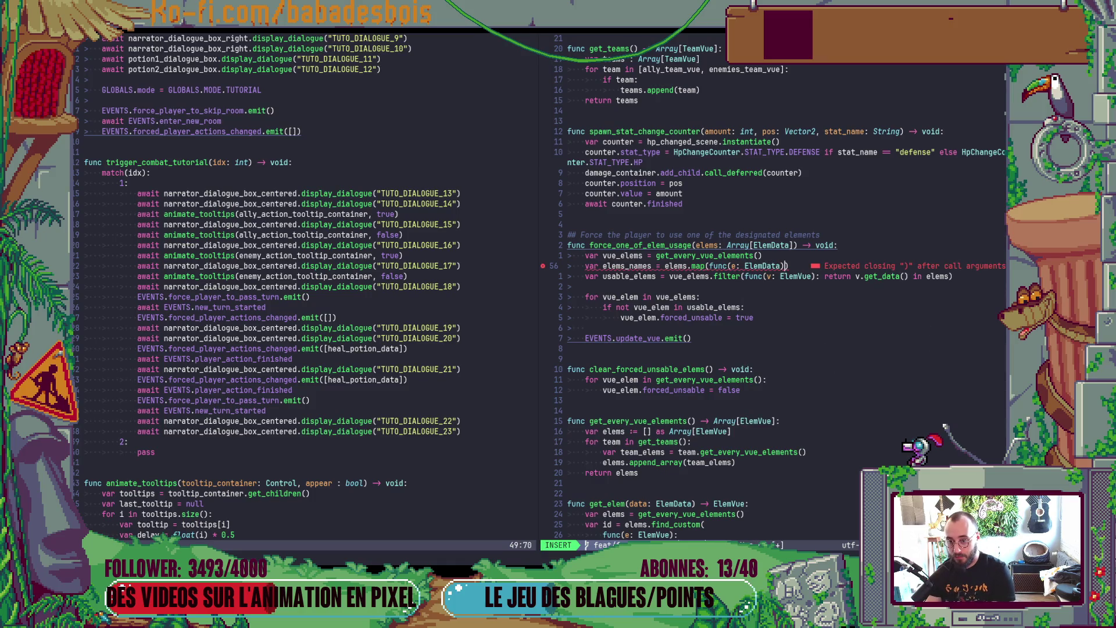
{"action": "type", "text": ": return e."}
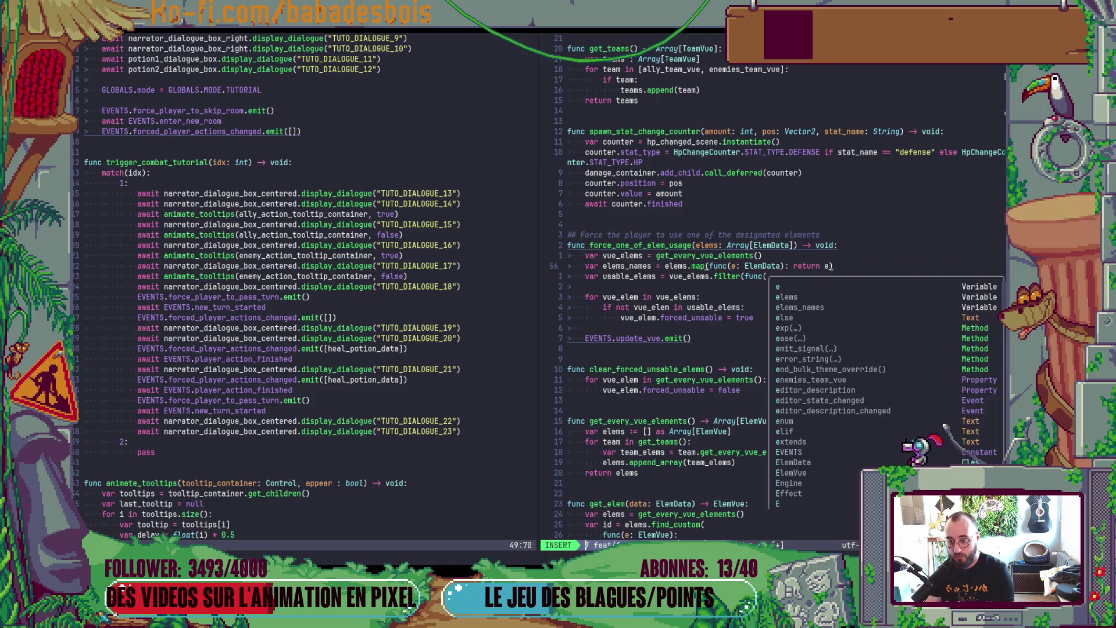
{"action": "type", "text": "name"}
{"action": "key", "text": "Escape"}
Step: Make the filter compare get_data().name against elems_names
{"action": "key", "text": "j"}
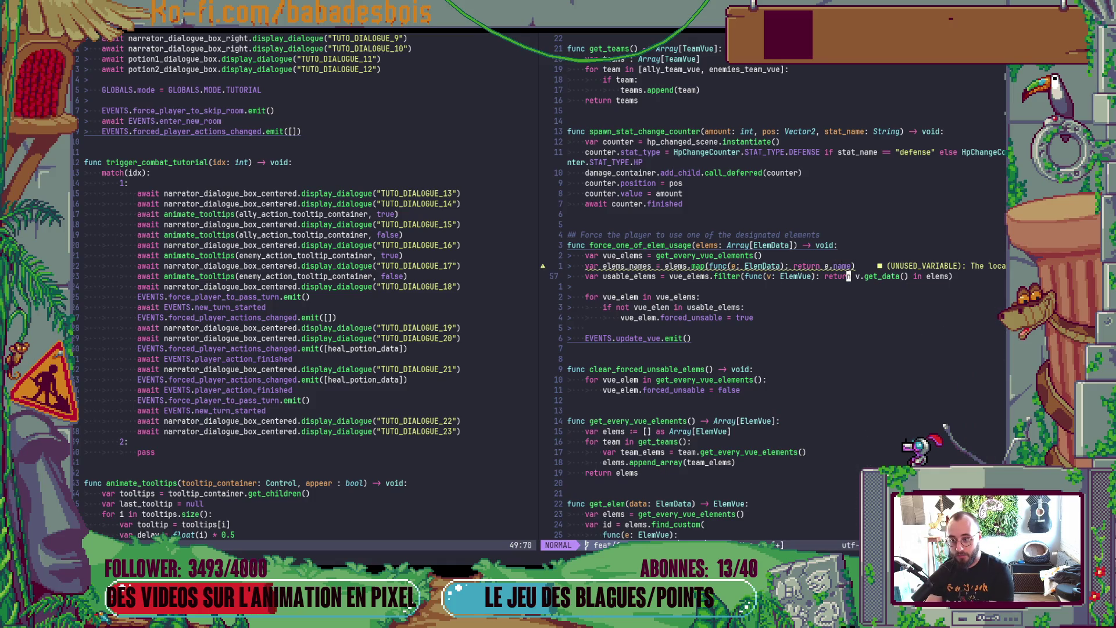
{"action": "key", "text": "w"}
{"action": "key", "text": "f"}
{"action": "key", "text": "parenright"}
{"action": "type", "text": "a().name"}
{"action": "key", "text": "e"}
{"action": "key", "text": "e"}
{"action": "type", "text": "a"}
{"action": "type", "text": "_names"}
{"action": "key", "text": "Escape"}
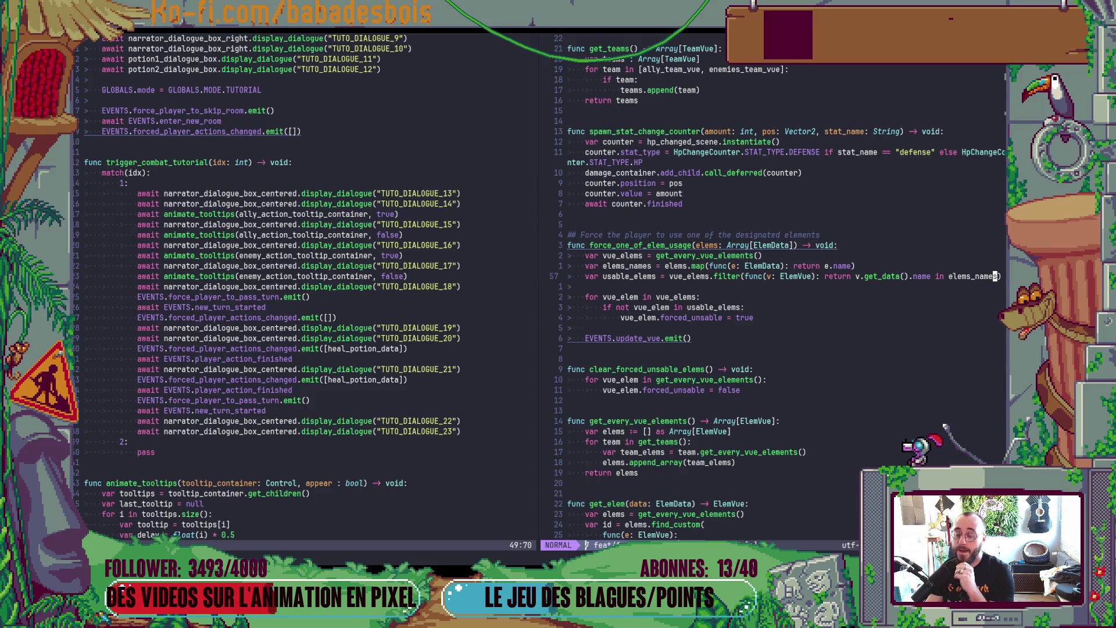
Step: Delete the usable_elems filter line
{"action": "key", "text": "k"}
{"action": "key", "text": "j"}
{"action": "key", "text": "d"}
{"action": "key", "text": "d"}
{"action": "key", "text": "k"}
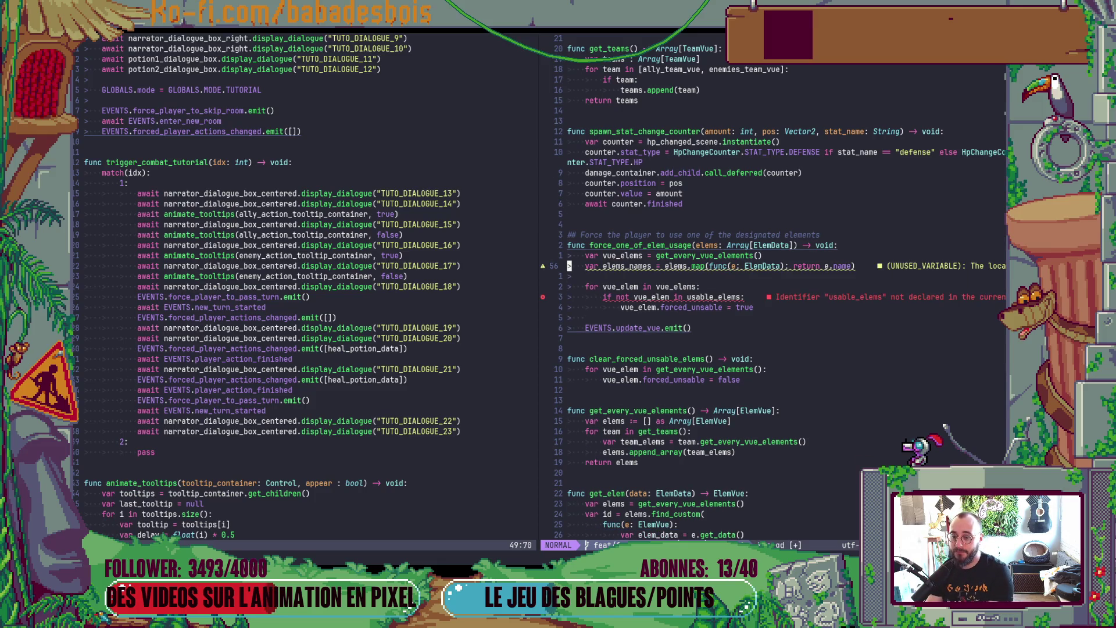
Step: Change the loop condition to check vue_elem.get_data().name, dropping usable_elems
{"action": "key", "text": "j"}
{"action": "key", "text": "j"}
{"action": "key", "text": "j"}
{"action": "key", "text": "$"}
{"action": "key", "text": "b"}
{"action": "key", "text": "b"}
{"action": "key", "text": "b"}
{"action": "key", "text": "l"}
{"action": "key", "text": "l"}
{"action": "key", "text": "l"}
{"action": "type", "text": "ea.get"}
{"action": "type", "text": "_data().n"}
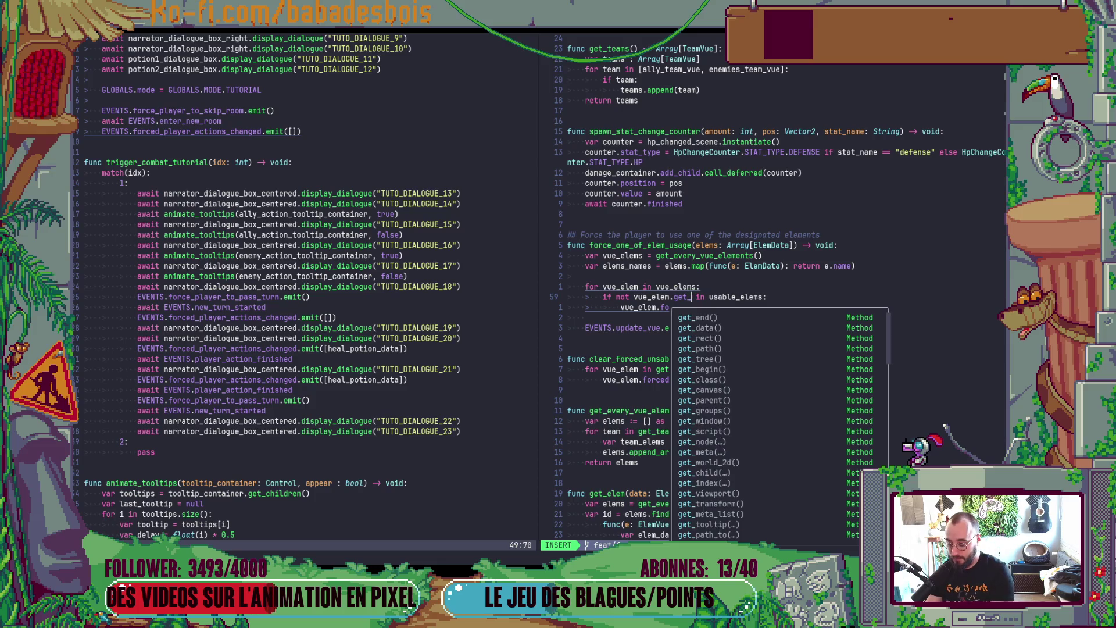
{"action": "type", "text": "am"}
{"action": "key", "text": "Escape"}
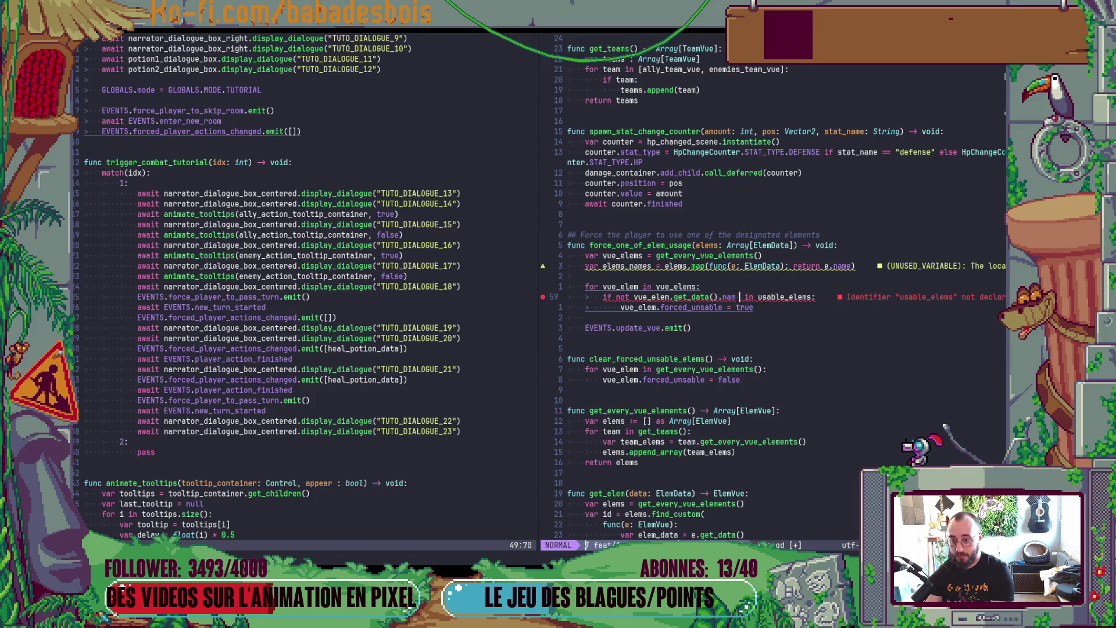
{"action": "key", "text": "l"}
{"action": "key", "text": "d"}
{"action": "key", "text": "w"}
Step: Remove stray characters from the elems_names line and drop 'not' from the condition
{"action": "key", "text": "k"}
{"action": "key", "text": "k"}
{"action": "key", "text": "k"}
{"action": "type", "text": "F=biusa"}
{"action": "key", "text": "BackSpace"}
{"action": "key", "text": "BackSpace"}
{"action": "key", "text": "BackSpace"}
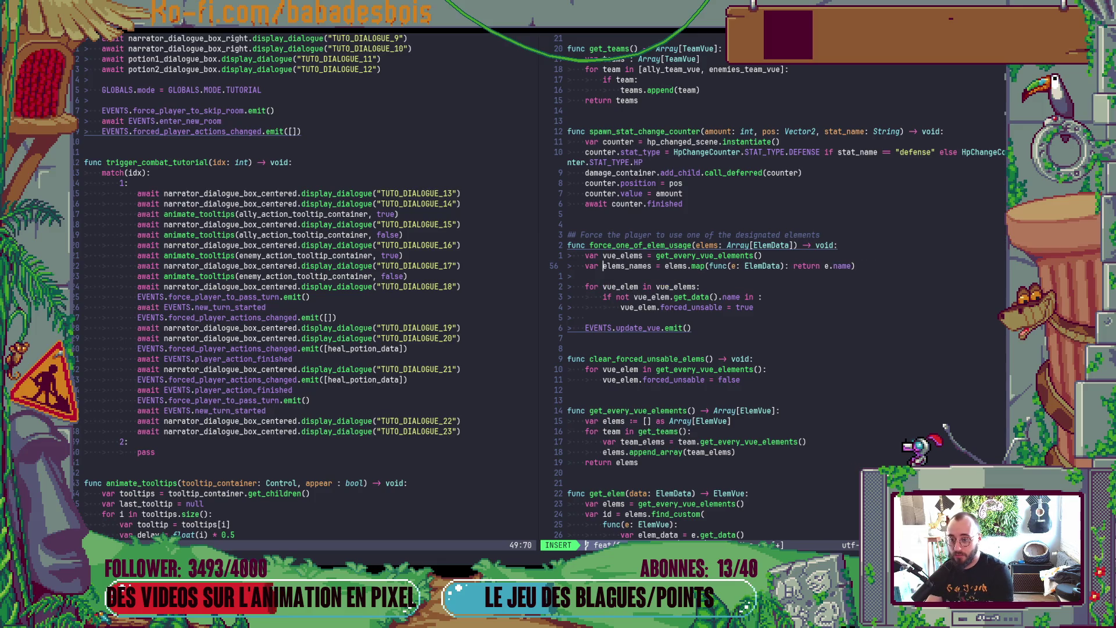
{"action": "key", "text": "Escape"}
{"action": "key", "text": "j"}
{"action": "key", "text": "j"}
{"action": "key", "text": "j"}
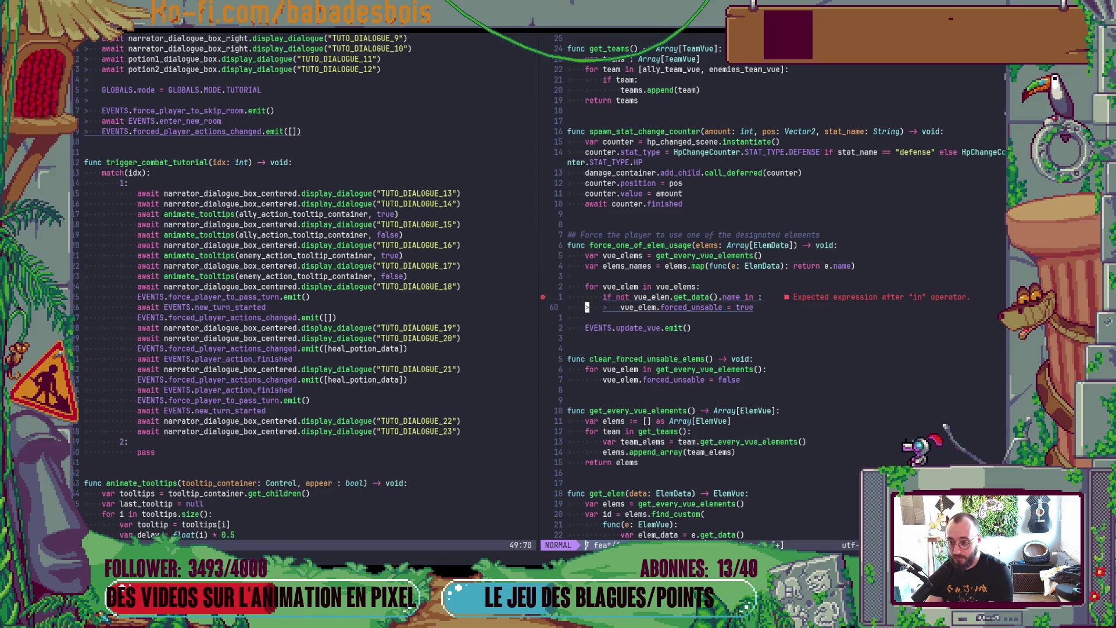
{"action": "key", "text": "w"}
{"action": "key", "text": "w"}
{"action": "key", "text": "d"}
{"action": "key", "text": "w"}
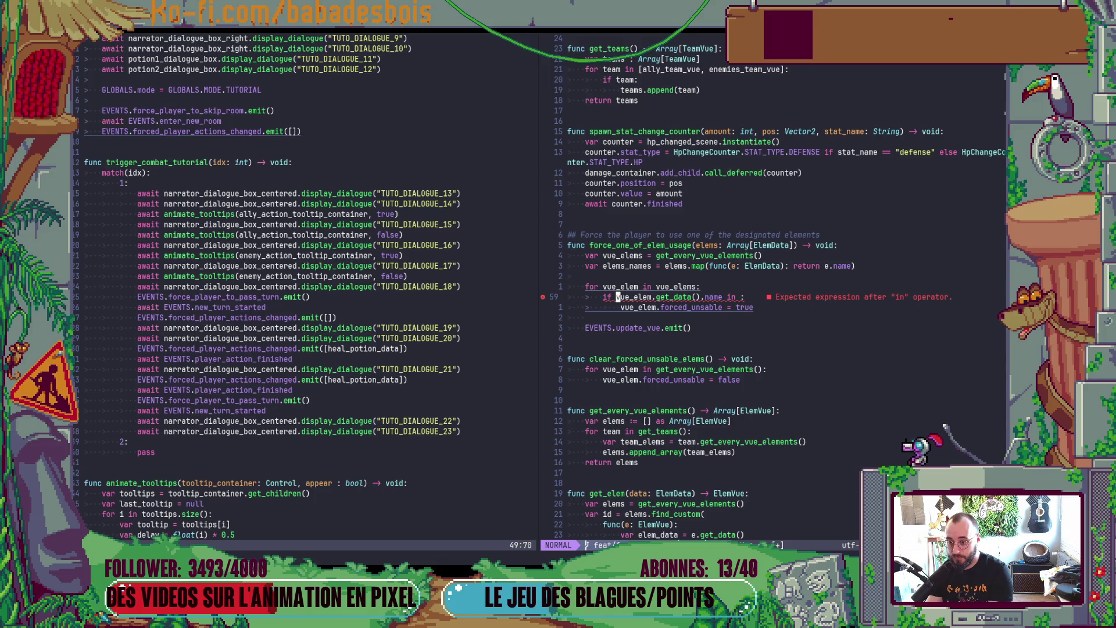
Step: Replace the if block with 'vue_elem.forced_unsable = not vue_elem.get_data().name in elems_names'
{"action": "key", "text": "d"}
{"action": "key", "text": "d"}
{"action": "key", "text": "less"}
{"action": "key", "text": "less"}
{"action": "key", "text": "dollar"}
{"action": "key", "text": "b"}
{"action": "type", "text": "cw"}
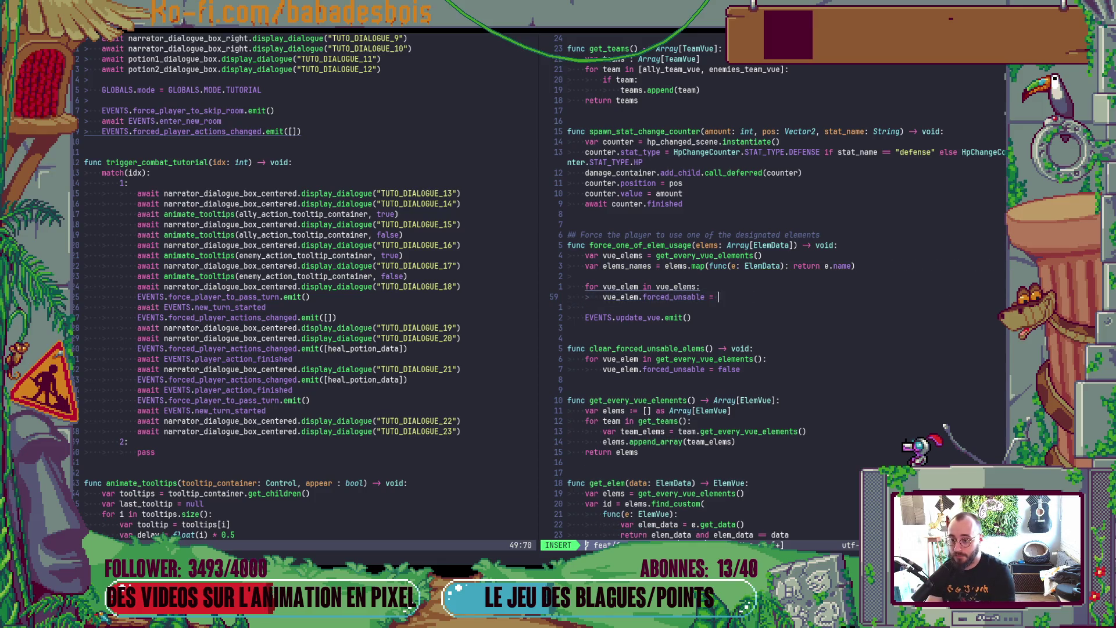
{"action": "type", "text": "elem"}
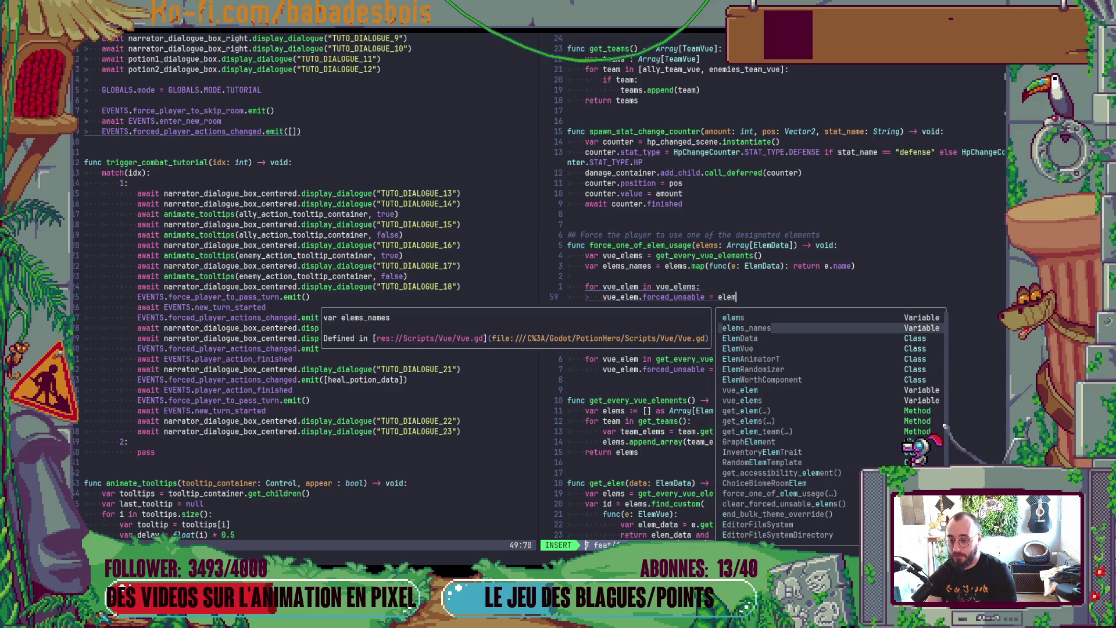
{"action": "key", "text": "BackSpace"}
{"action": "key", "text": "BackSpace"}
{"action": "key", "text": "BackSpace"}
{"action": "type", "text": "vu"}
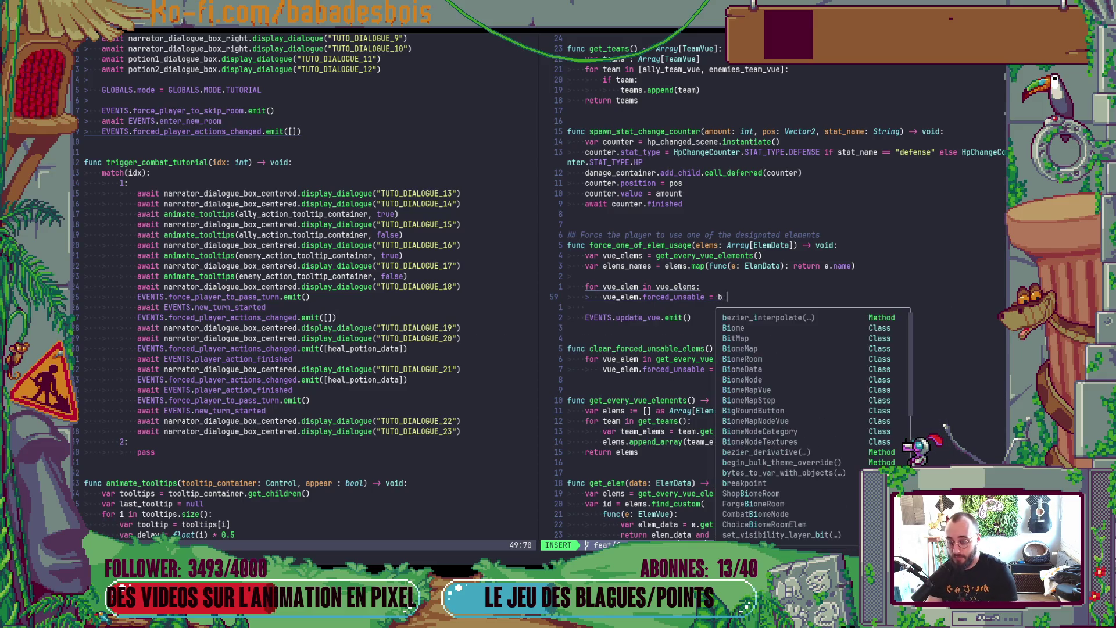
{"action": "type", "text": "e_elem.get_data().an"}
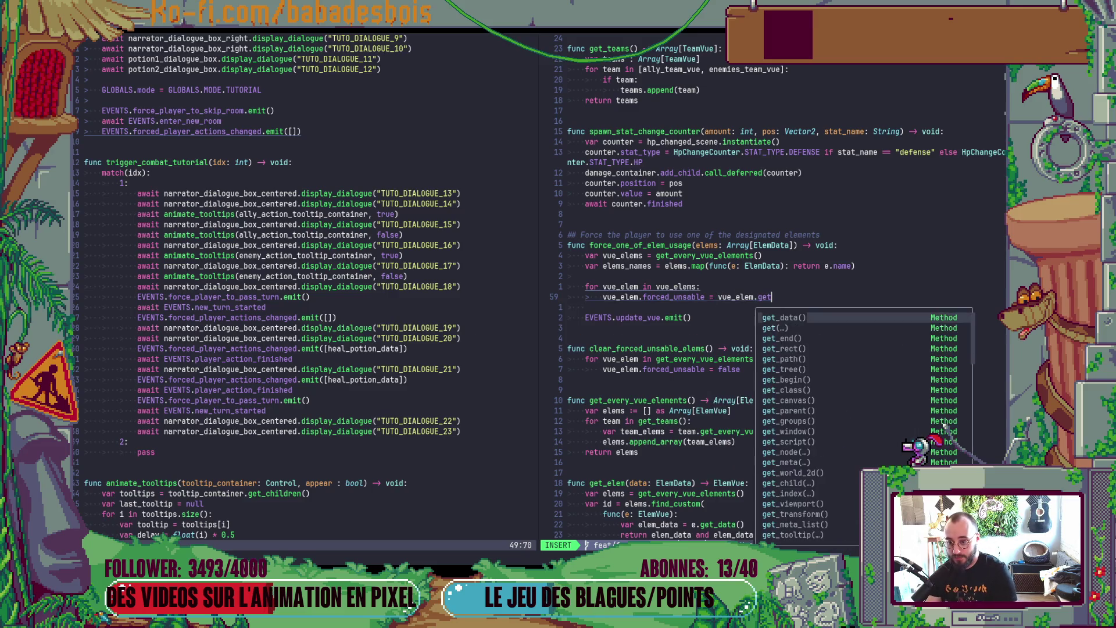
{"action": "key", "text": "BackSpace"}
{"action": "key", "text": "BackSpace"}
{"action": "type", "text": "name"}
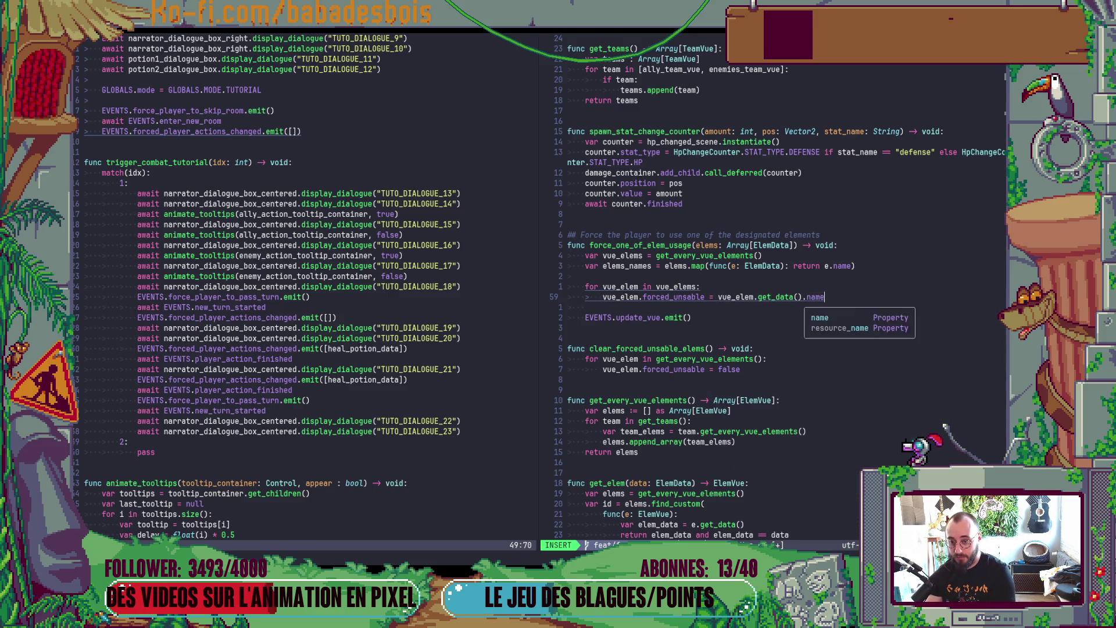
{"action": "type", "text": " in elems_names"}
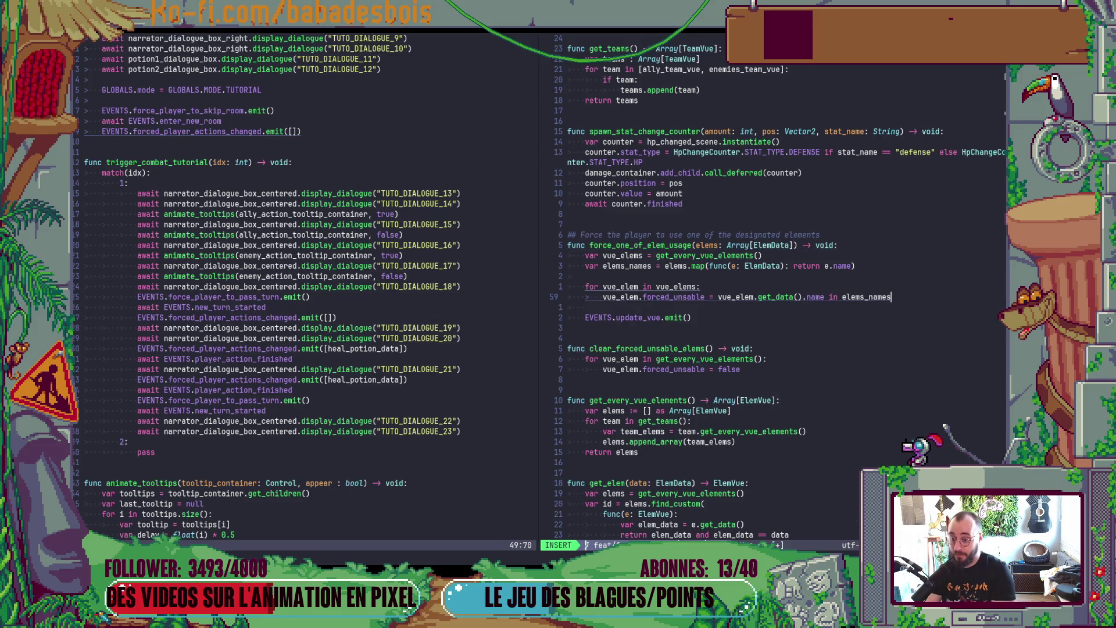
{"action": "key", "text": "Escape"}
{"action": "key", "text": "B"}
{"action": "key", "text": "B"}
{"action": "key", "text": "B"}
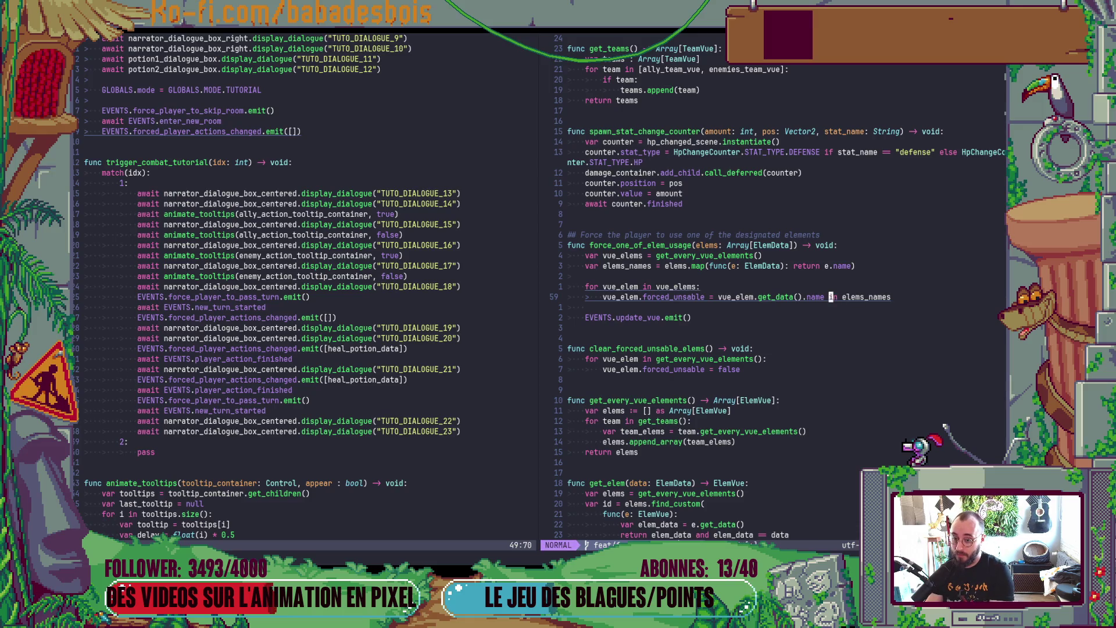
{"action": "type", "text": "inot"}
{"action": "key", "text": "Escape"}
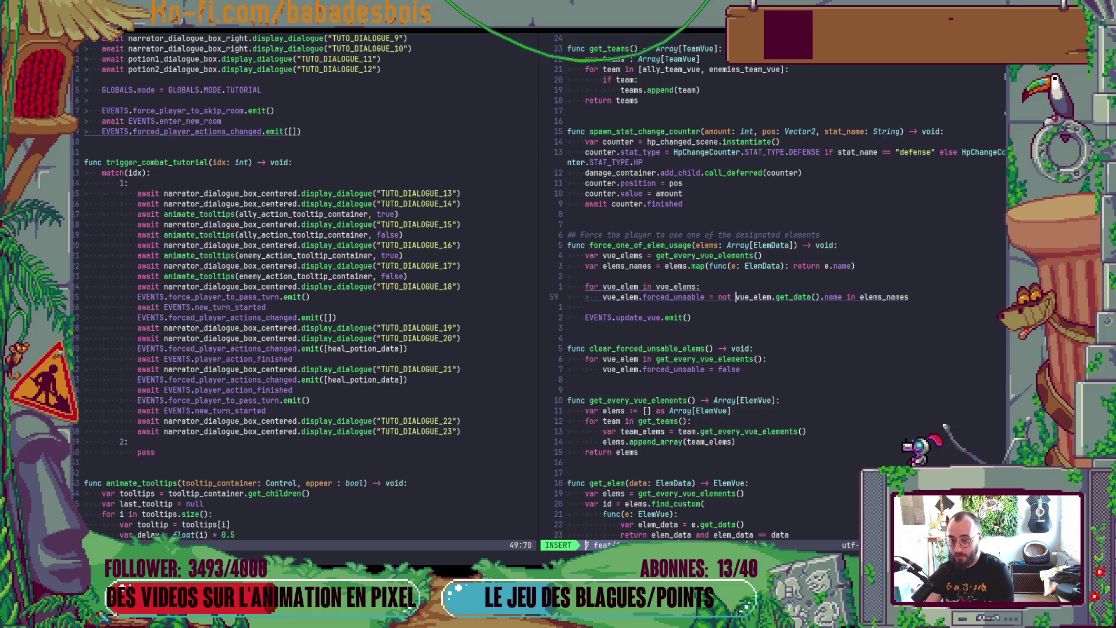
Step: Save Vue.gd and run the game from Godot with F5
{"action": "type", "text": ":w"}
{"action": "key", "text": "Return"}
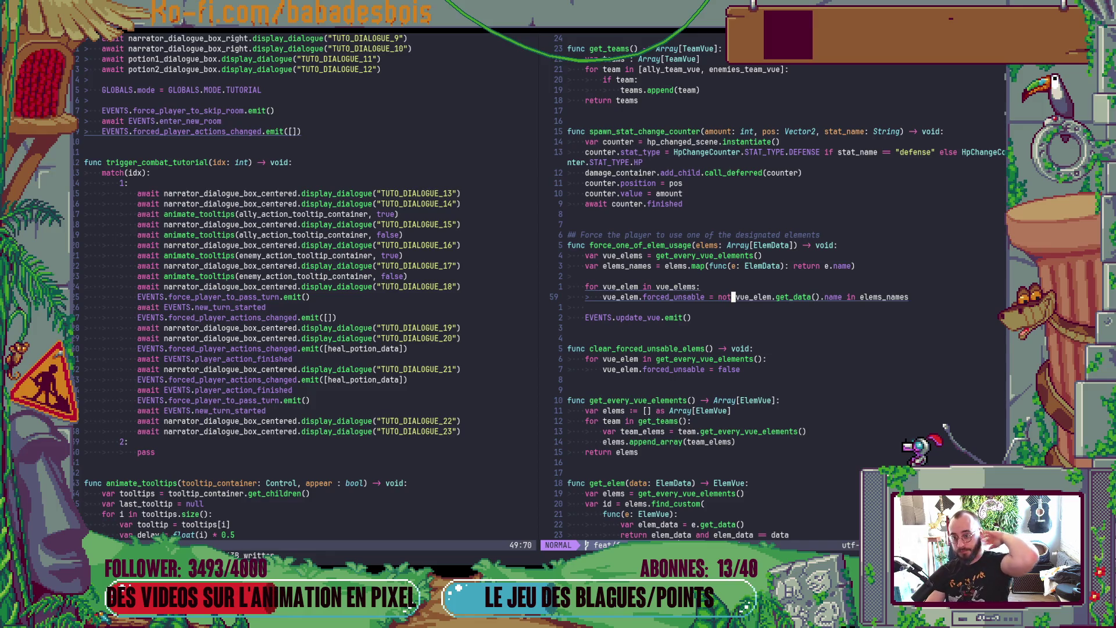
{"action": "key", "text": "alt+Tab"}
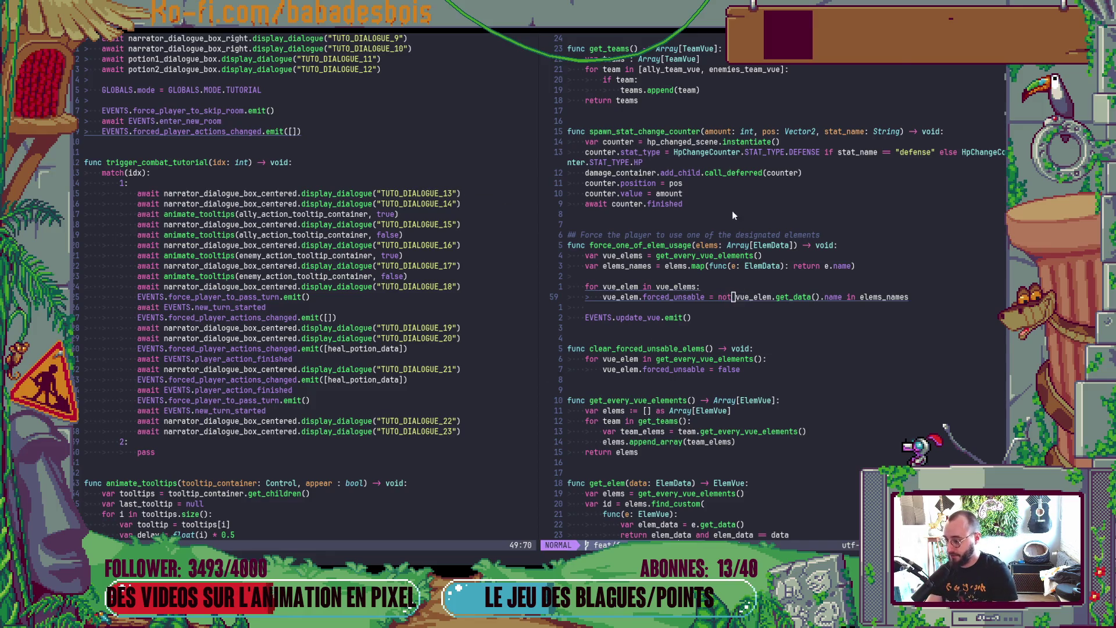
{"action": "key", "text": "F5"}
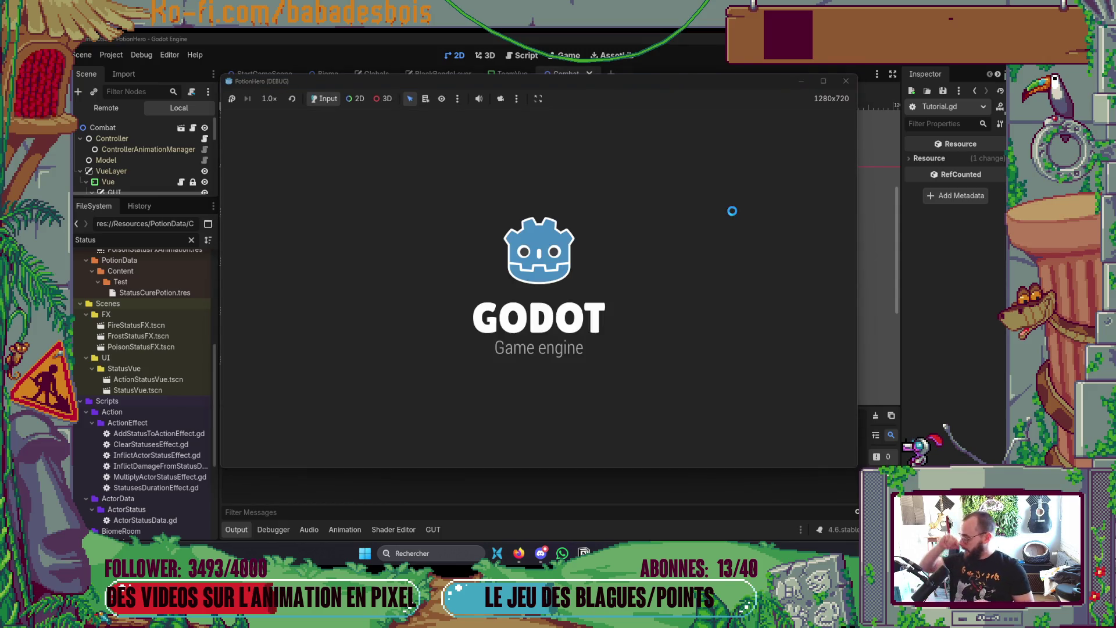
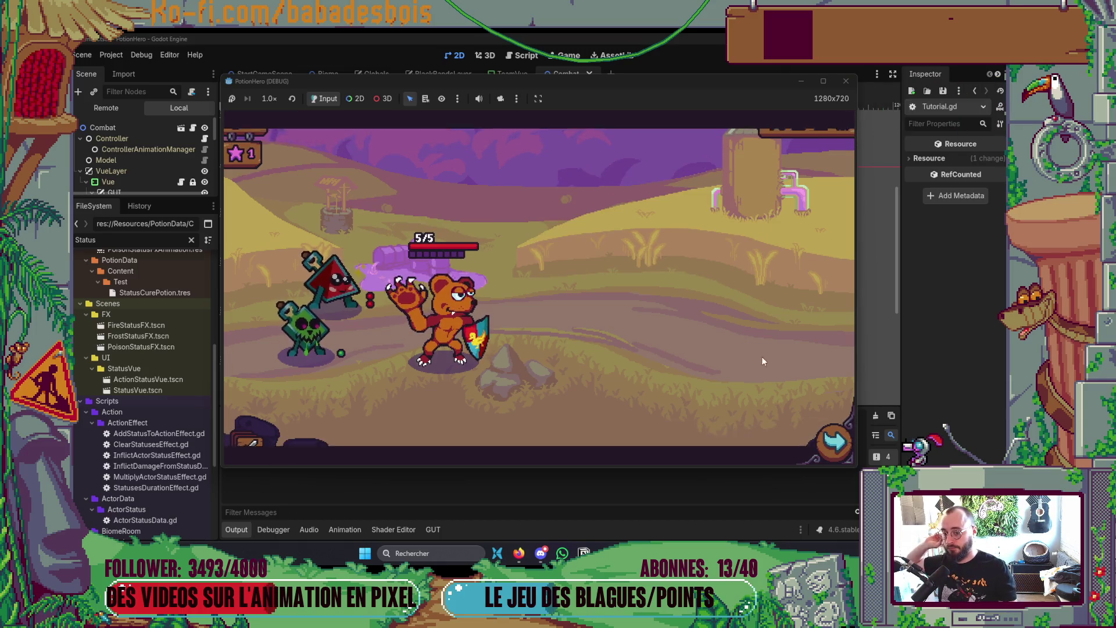
Step: Travel to the next farm room on the map and advance the opening tutorial hints
{"action": "left_click", "coordinate": [842, 453]}
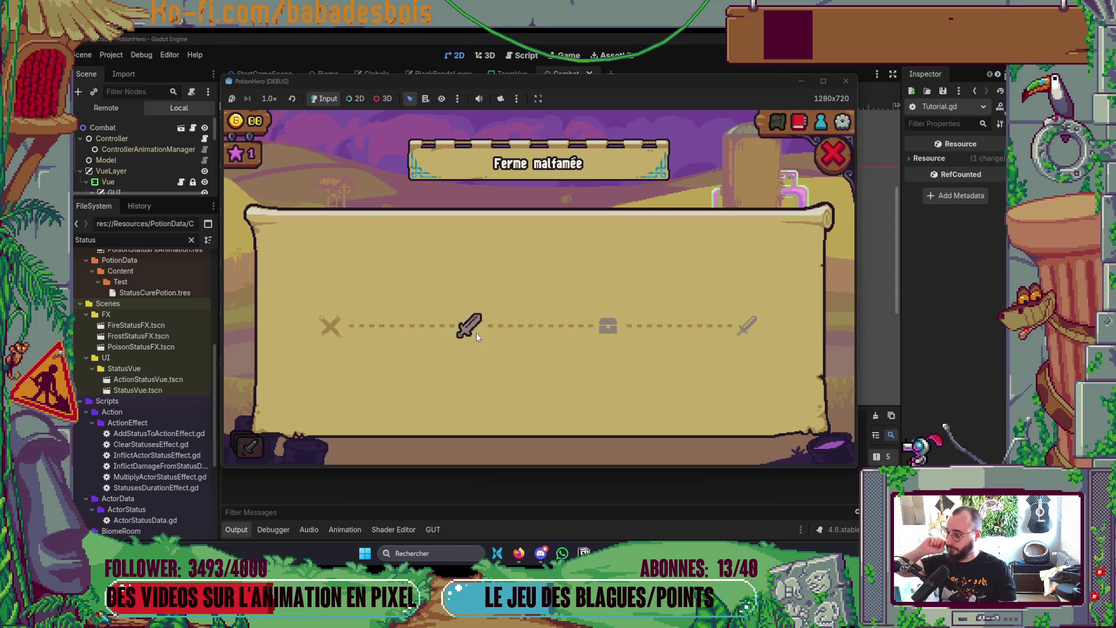
{"action": "left_click", "coordinate": [477, 332]}
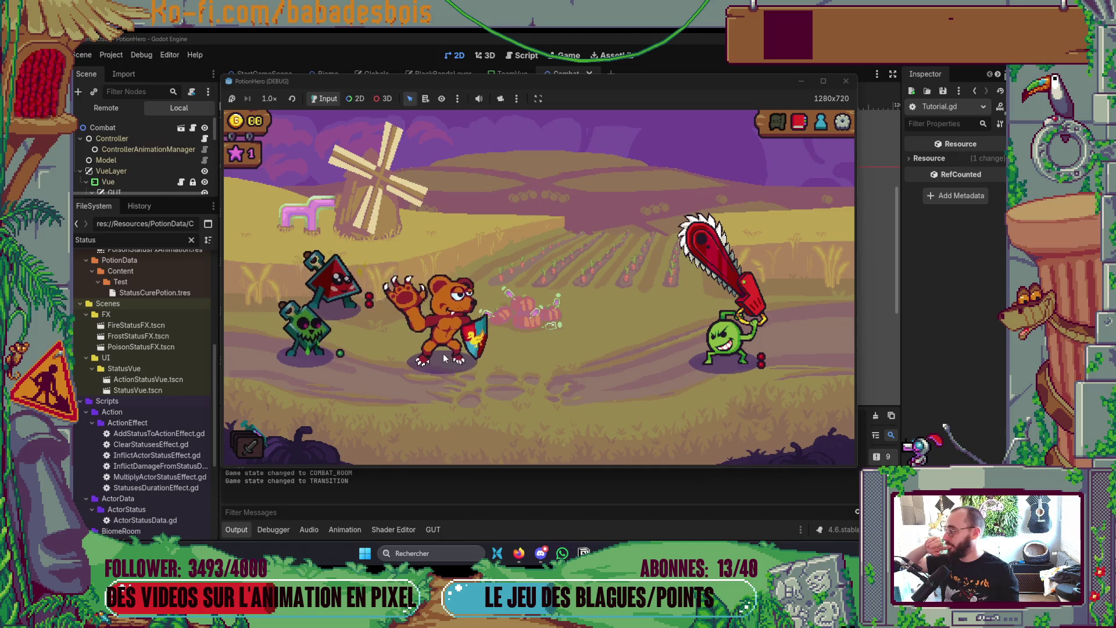
{"action": "left_click", "coordinate": [623, 318]}
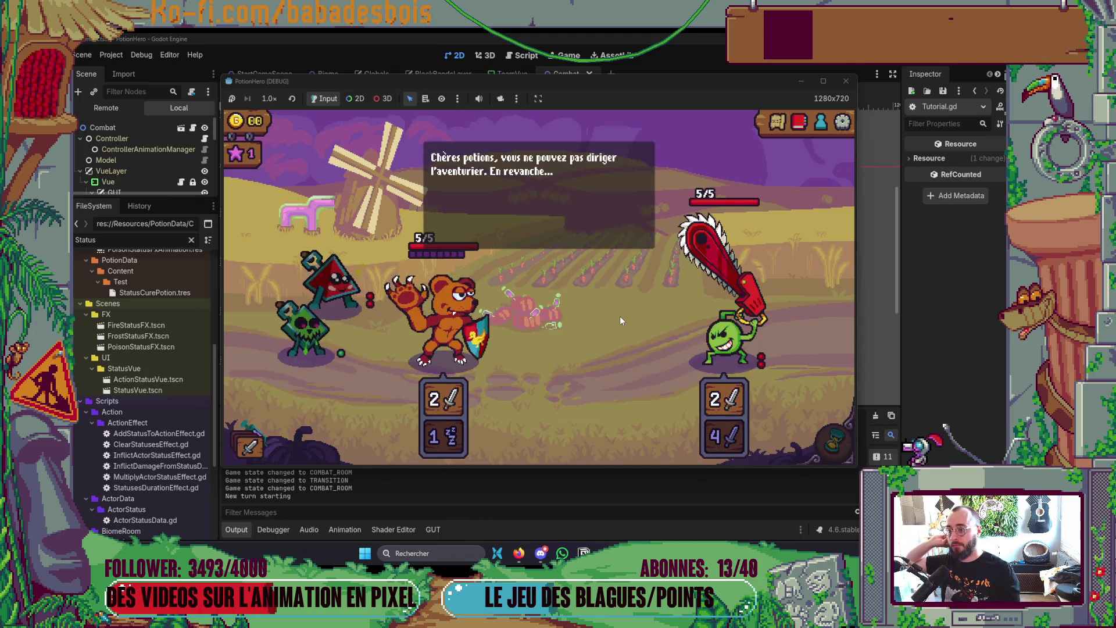
{"action": "left_click", "coordinate": [619, 316]}
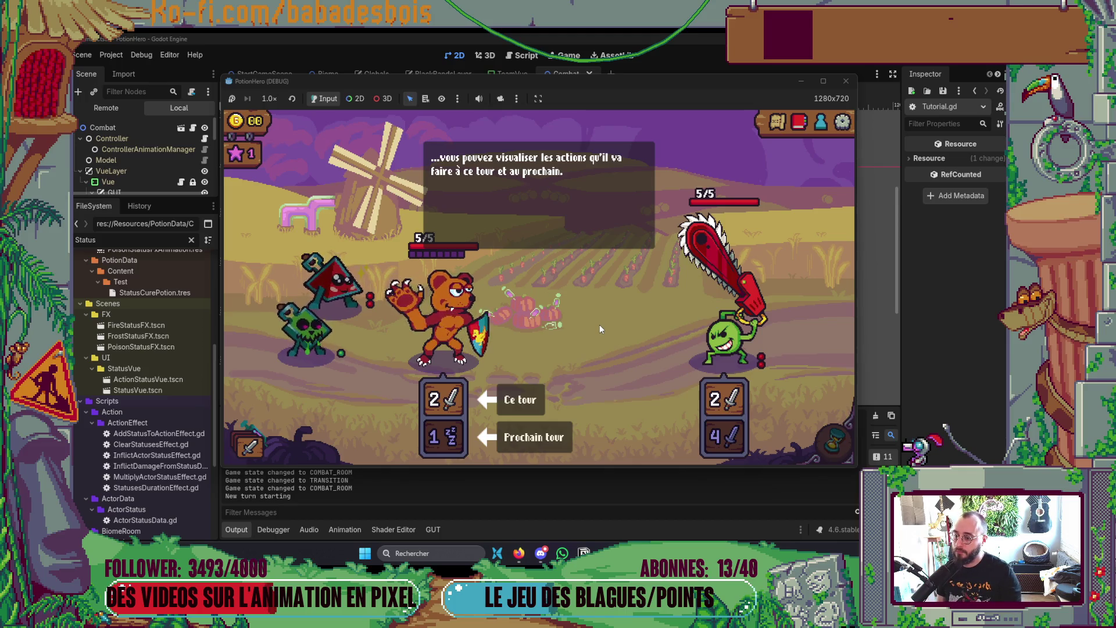
Step: Continue through the enemy-hint tutorial messages and pass the first turn with the hourglass
{"action": "left_click", "coordinate": [596, 281]}
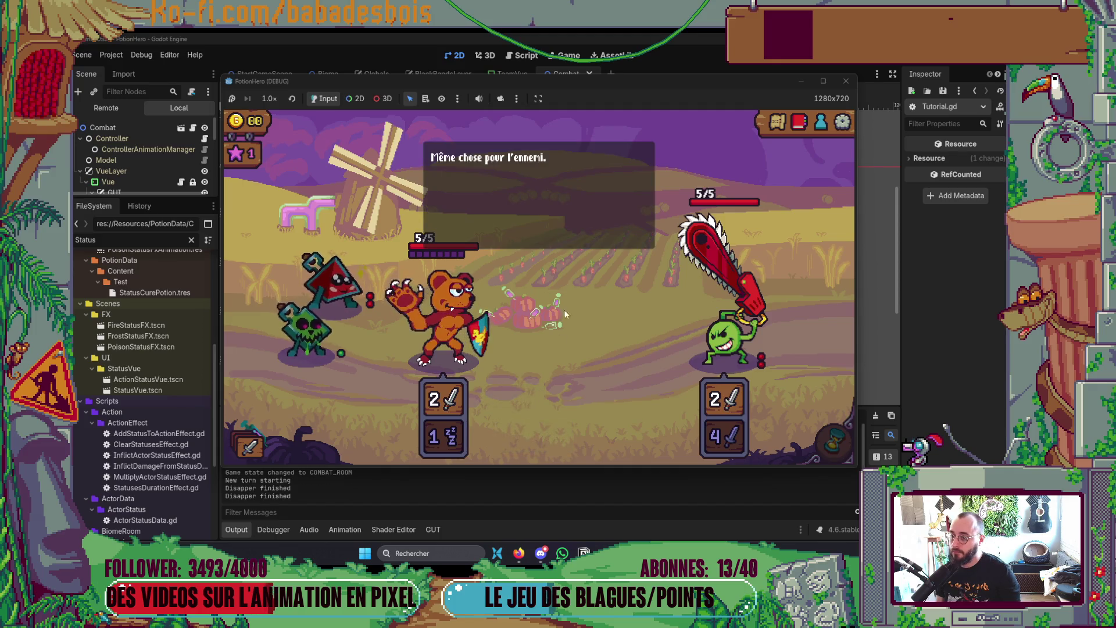
{"action": "left_click", "coordinate": [558, 350]}
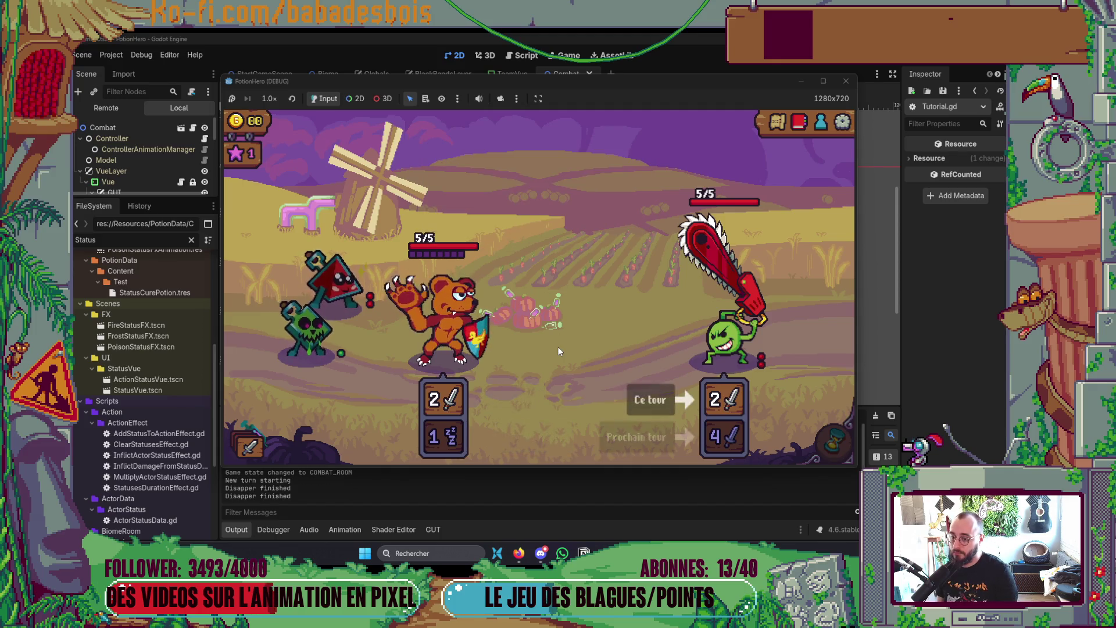
{"action": "left_click", "coordinate": [559, 350]}
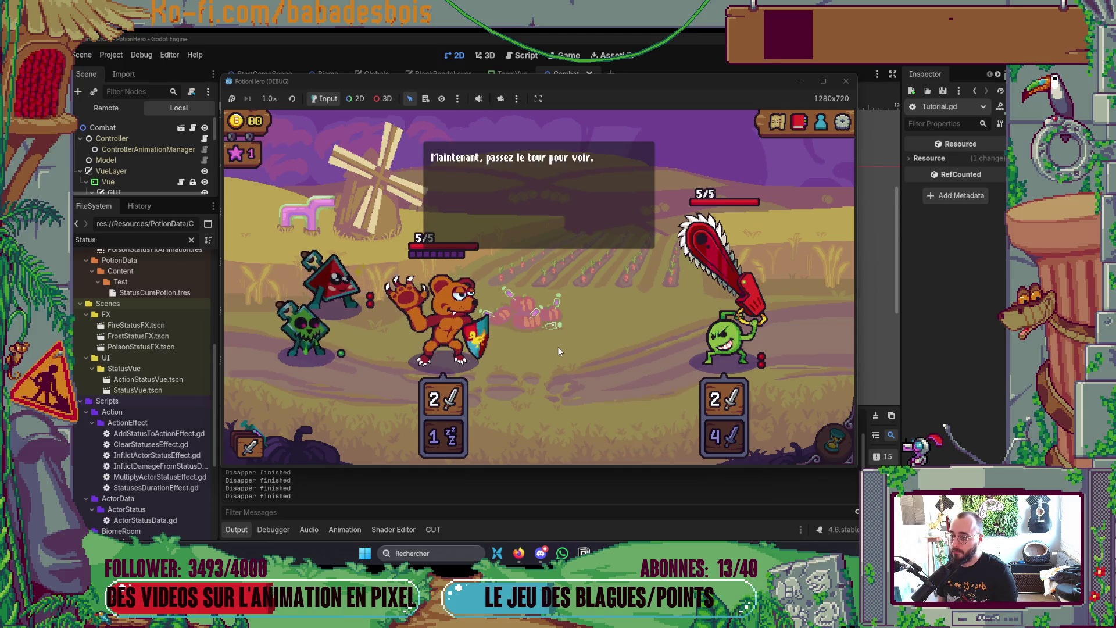
{"action": "left_click", "coordinate": [557, 347]}
{"action": "left_click", "coordinate": [834, 442]}
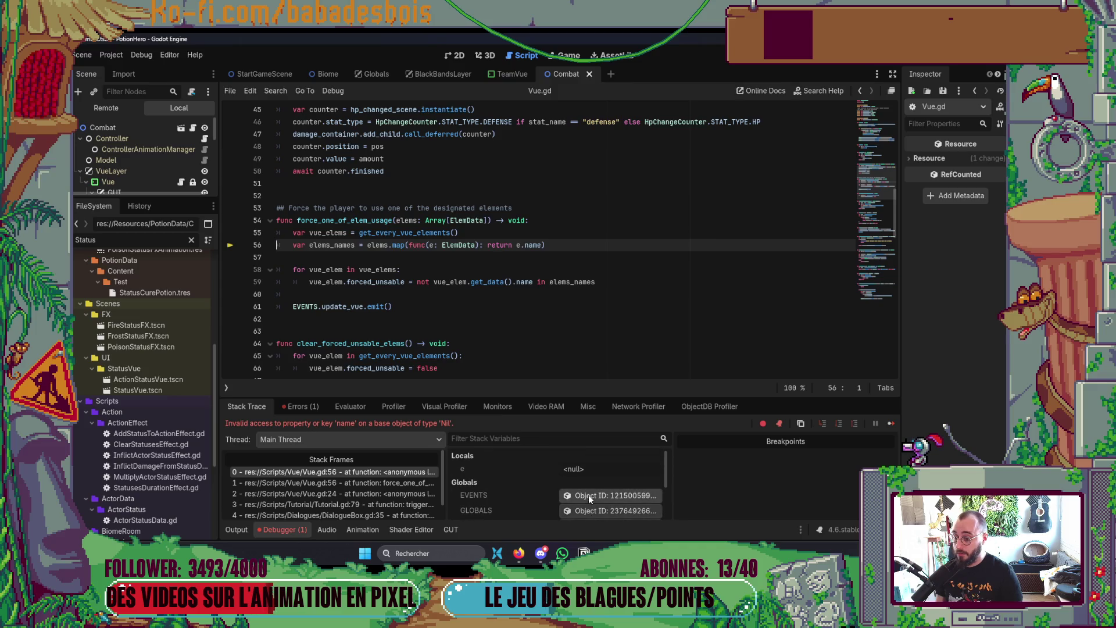
Step: Append 'if e else' after e.name on Vue.gd line 56, then look up Array map() documentation
{"action": "scroll", "coordinate": [591, 476], "scroll_direction": "down", "scroll_amount": 2}
{"action": "scroll", "coordinate": [594, 470], "scroll_direction": "up", "scroll_amount": 2}
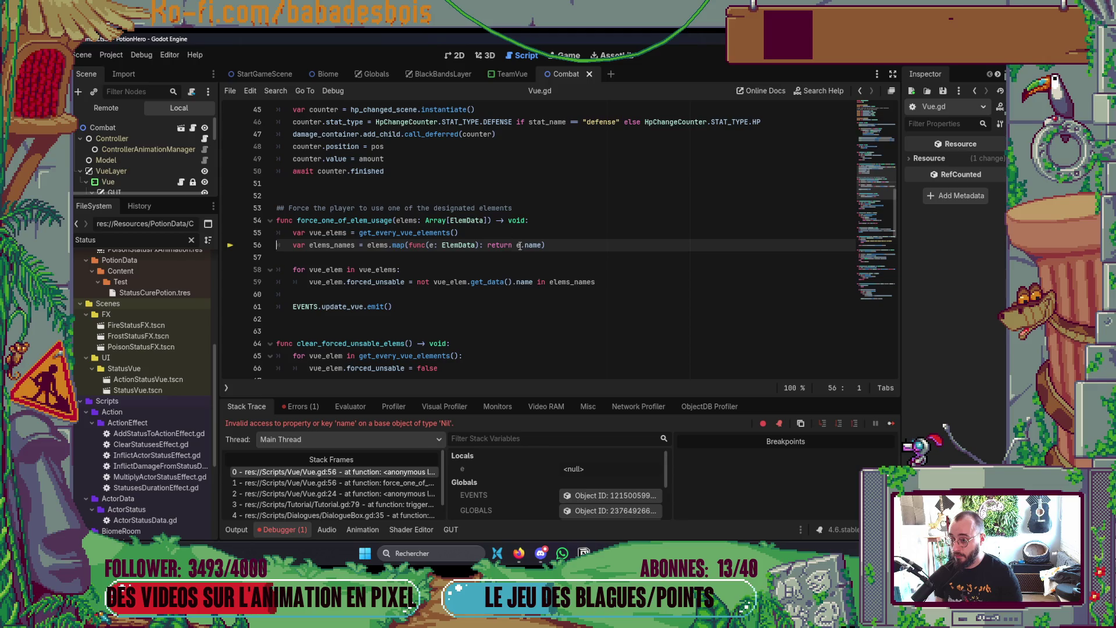
{"action": "type", "text": "e"}
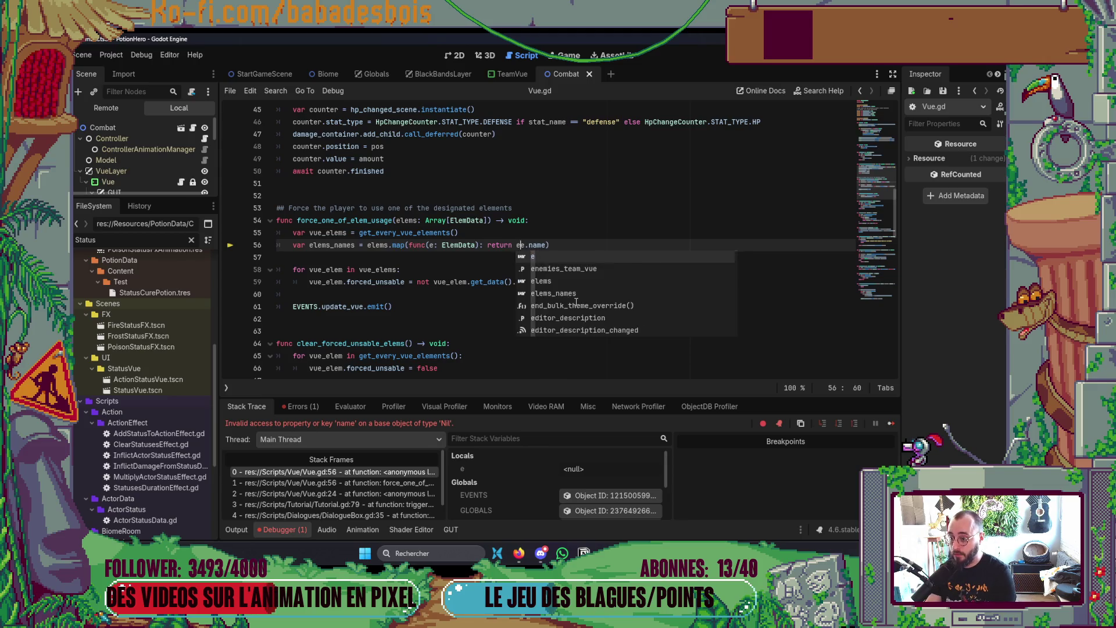
{"action": "key", "text": "BackSpace"}
{"action": "key", "text": "BackSpace"}
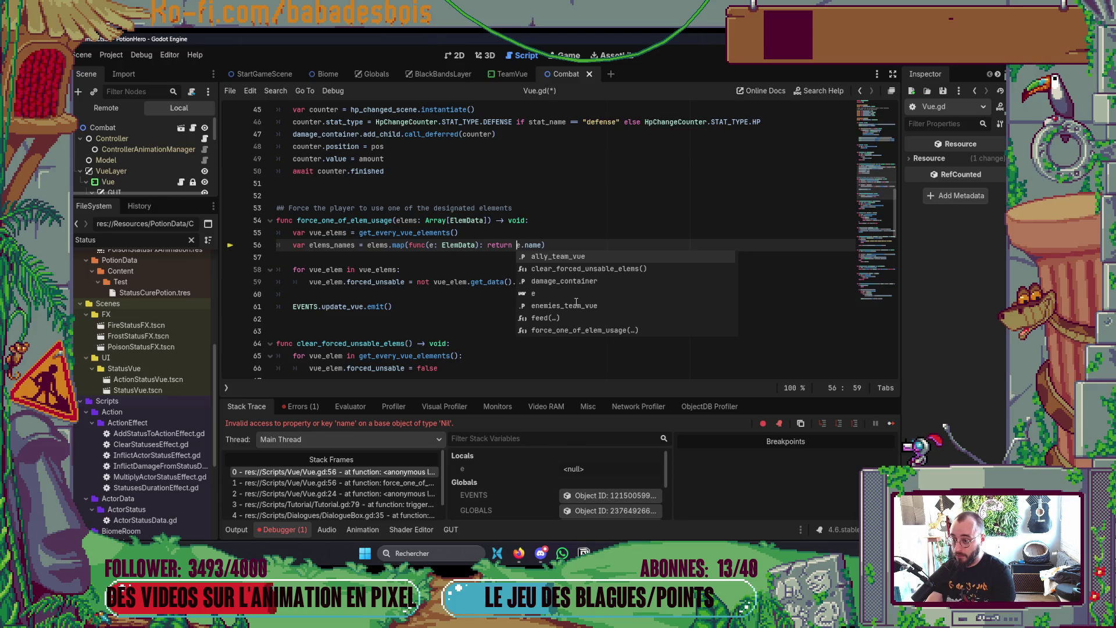
{"action": "key", "text": "Right"}
{"action": "key", "text": "Right"}
{"action": "key", "text": "Right"}
{"action": "type", "text": "if e"}
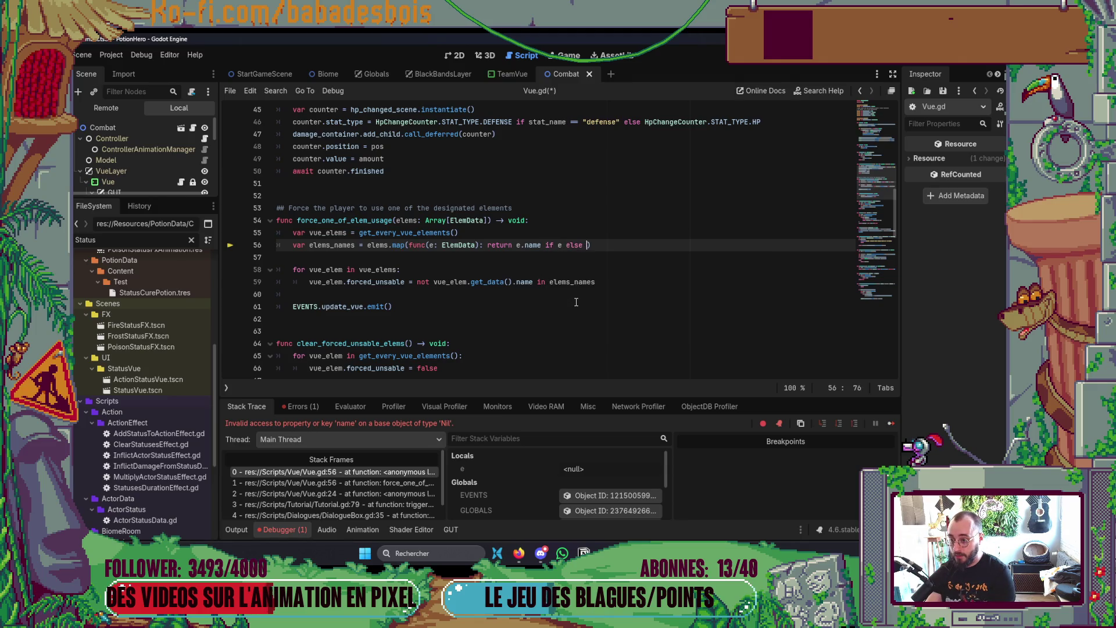
{"action": "key", "text": "ctrl+space"}
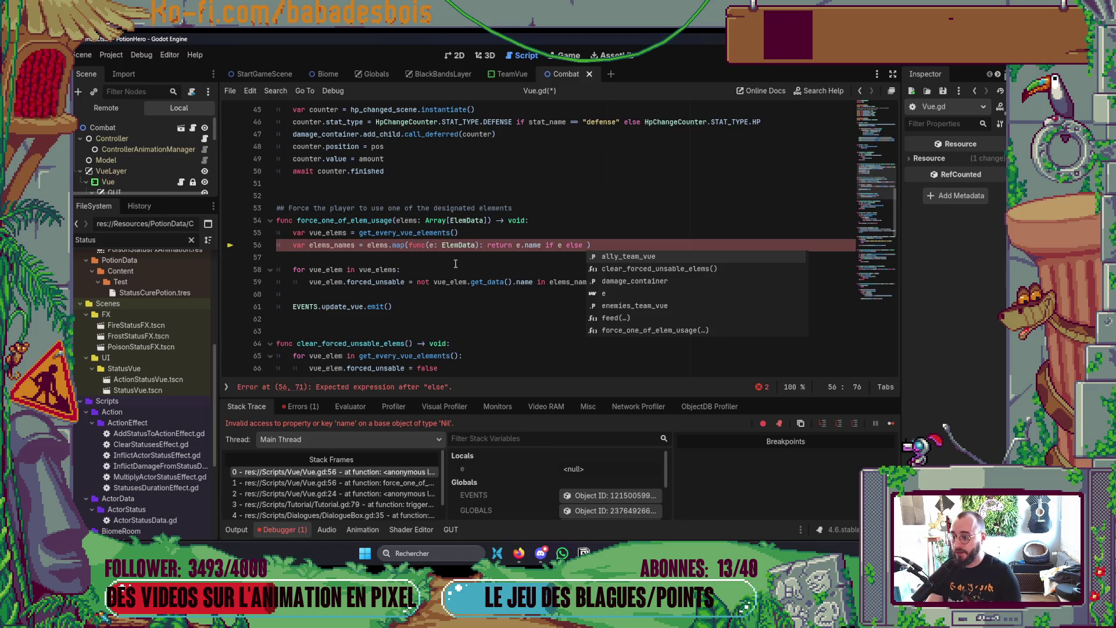
{"action": "left_click", "coordinate": [400, 245], "text": "ctrl"}
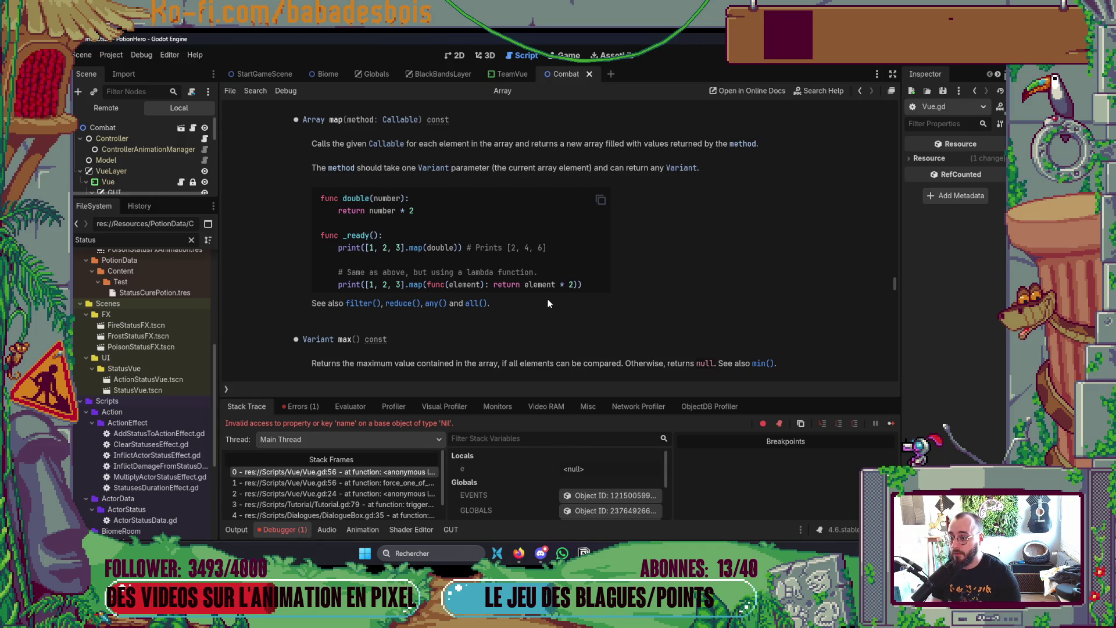
Step: Read the Array reduce() documentation, then return to Vue.gd at line 56
{"action": "left_click", "coordinate": [399, 304]}
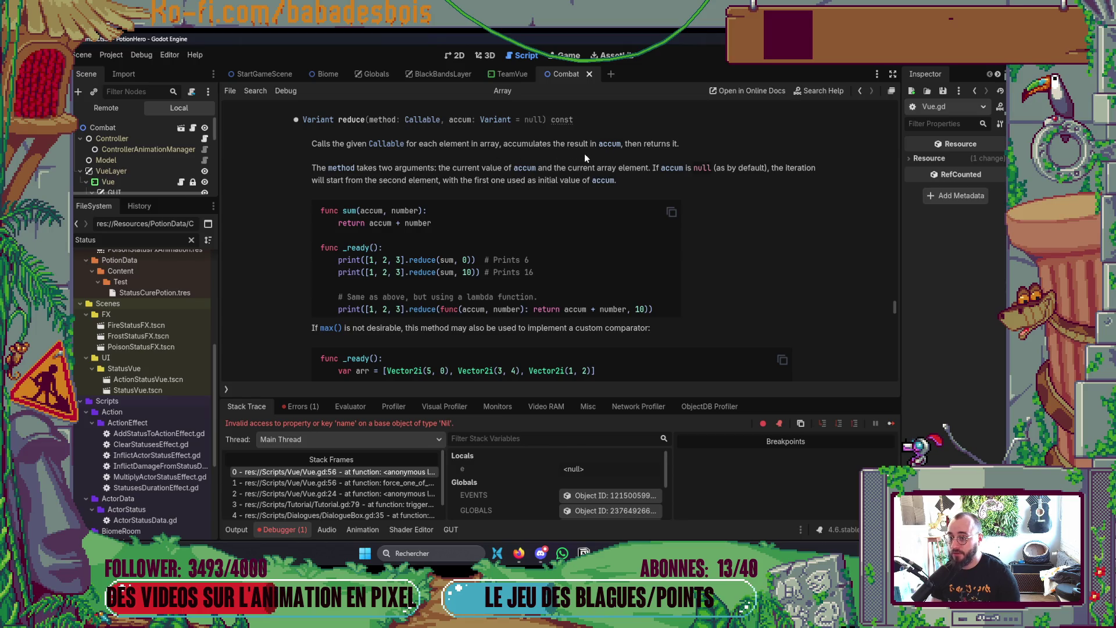
{"action": "left_click", "coordinate": [860, 92]}
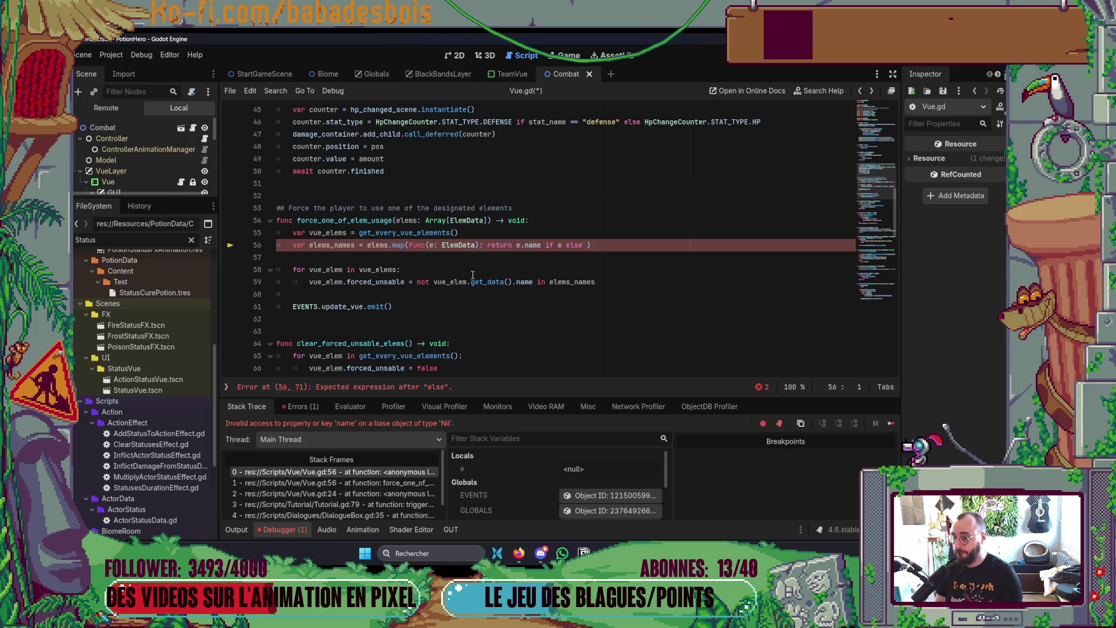
Step: Save the edited Vue.gd and relaunch the game with F5
{"action": "left_click", "coordinate": [668, 312]}
{"action": "key", "text": "F5"}
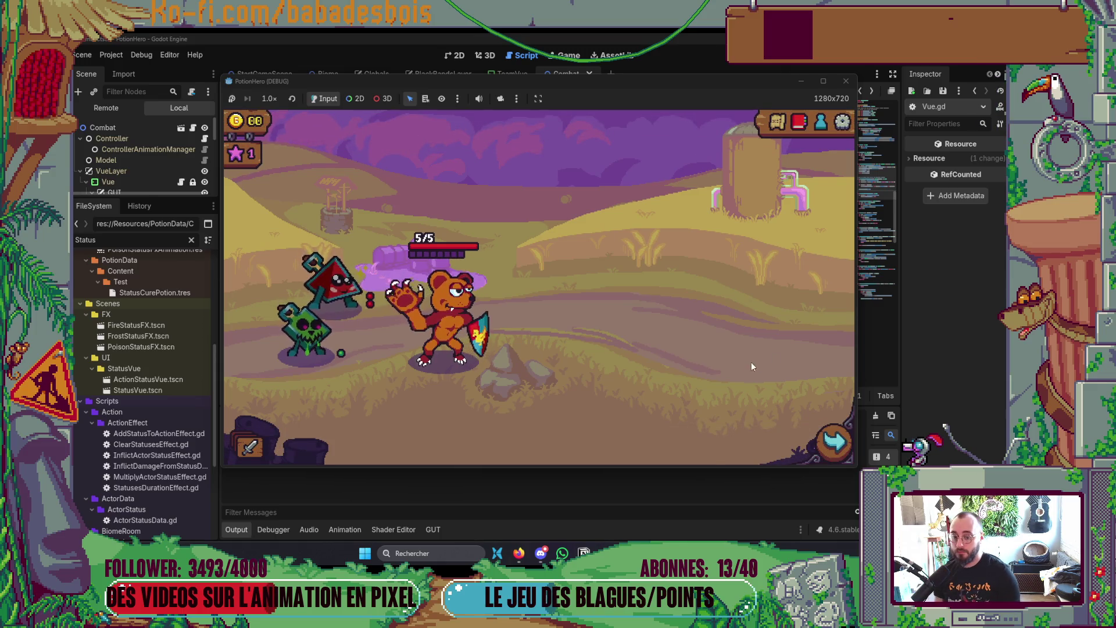
Step: Enter the farm combat room, pass the turn, and advance the tutorial to the strong-attack warning
{"action": "left_click", "coordinate": [824, 447]}
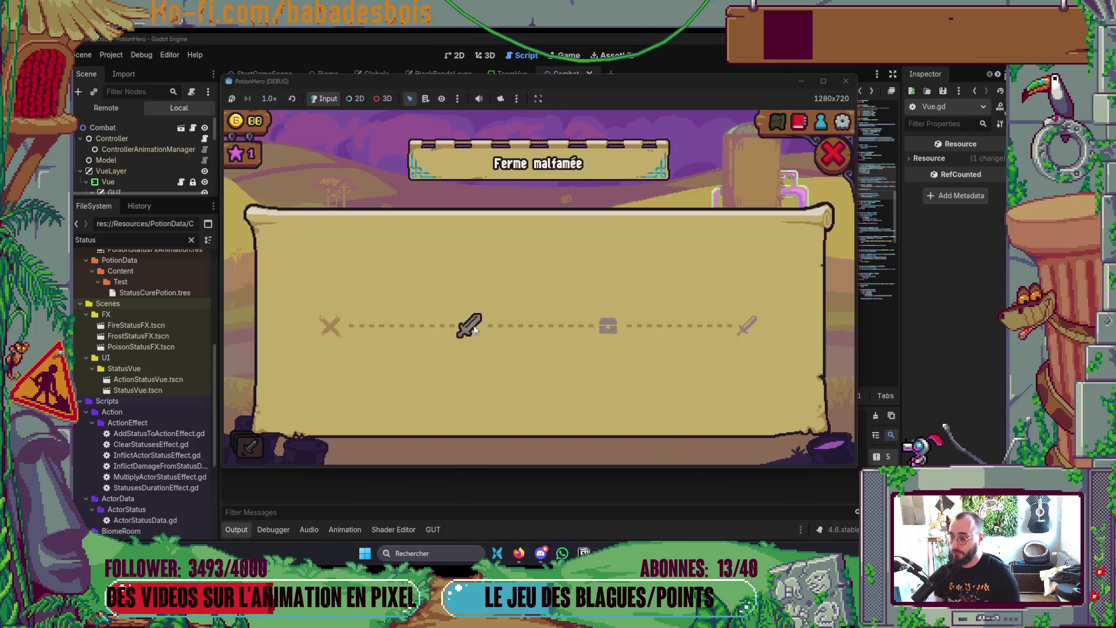
{"action": "left_click", "coordinate": [473, 328]}
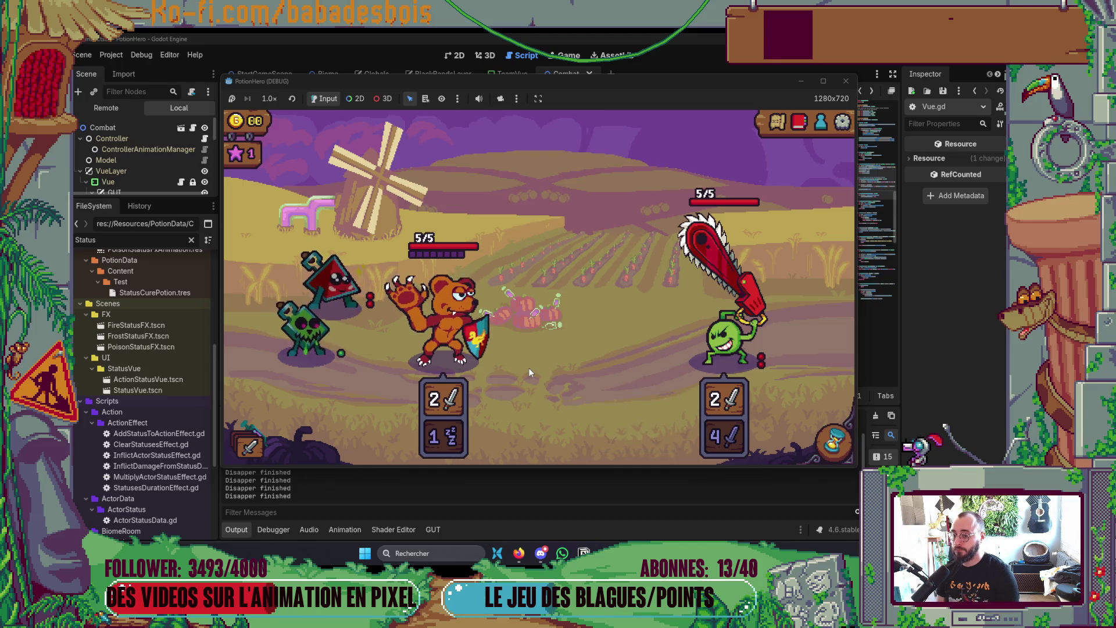
{"action": "left_click", "coordinate": [831, 445]}
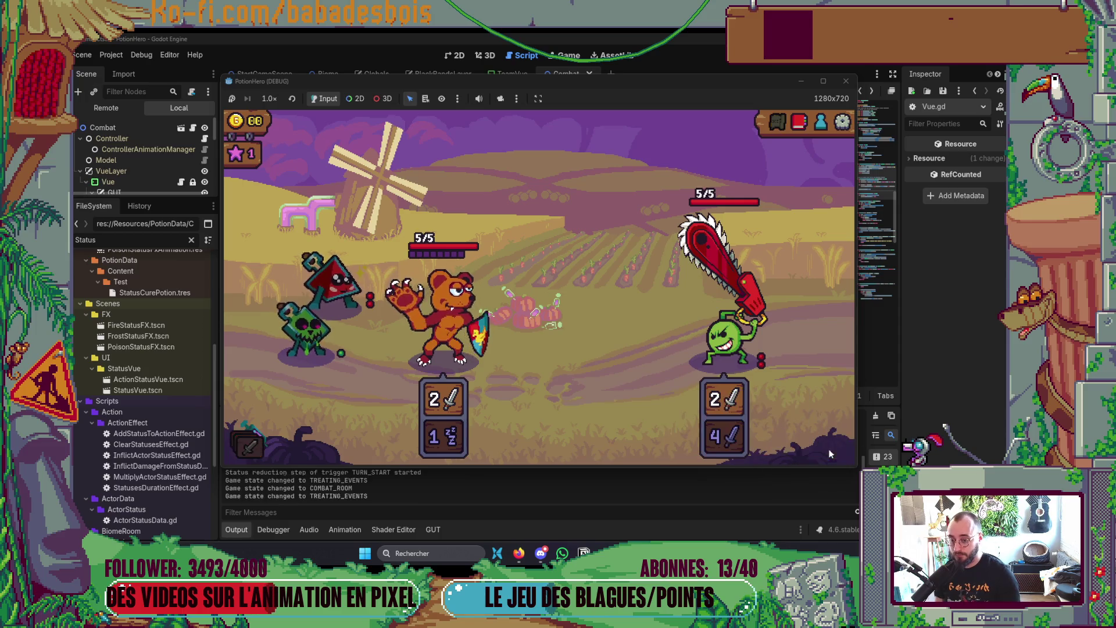
{"action": "left_click", "coordinate": [602, 358]}
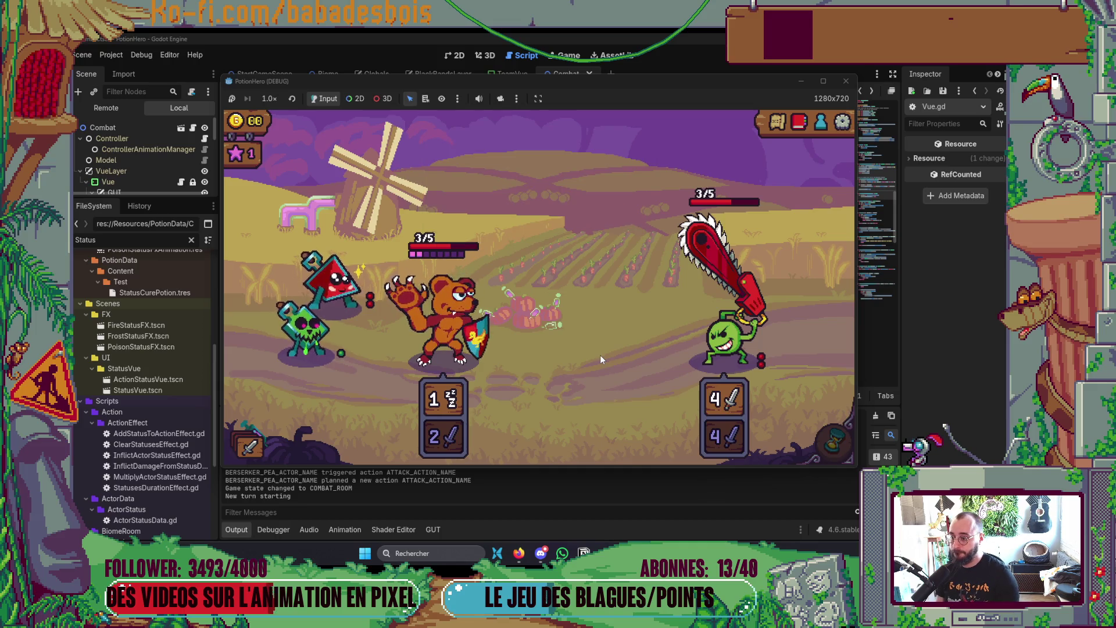
{"action": "mouse_move", "coordinate": [323, 316]}
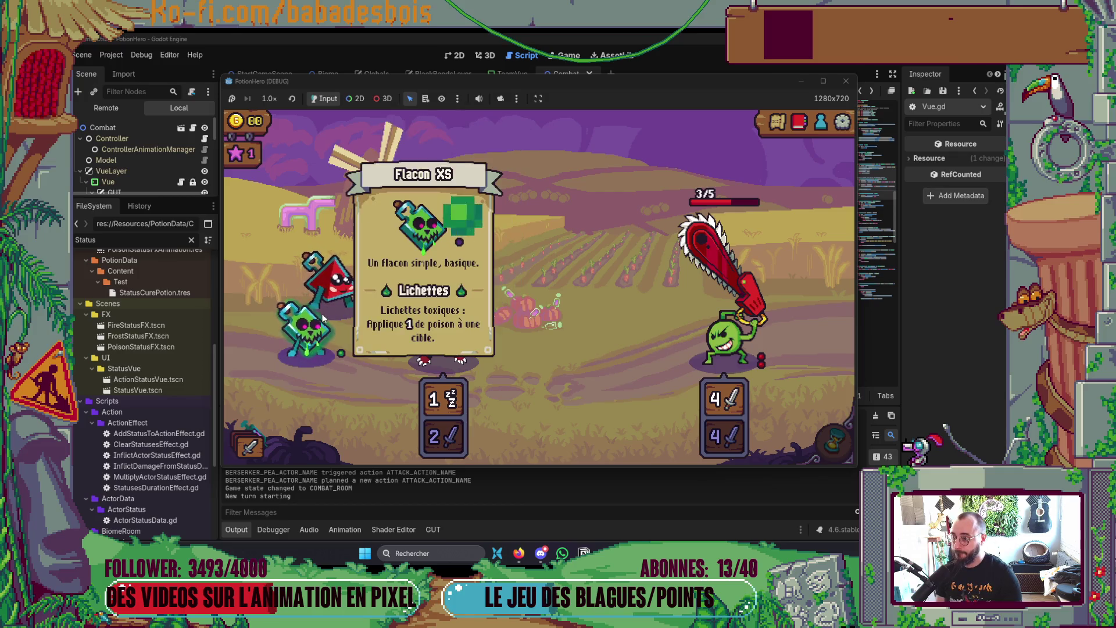
{"action": "mouse_move", "coordinate": [337, 281]}
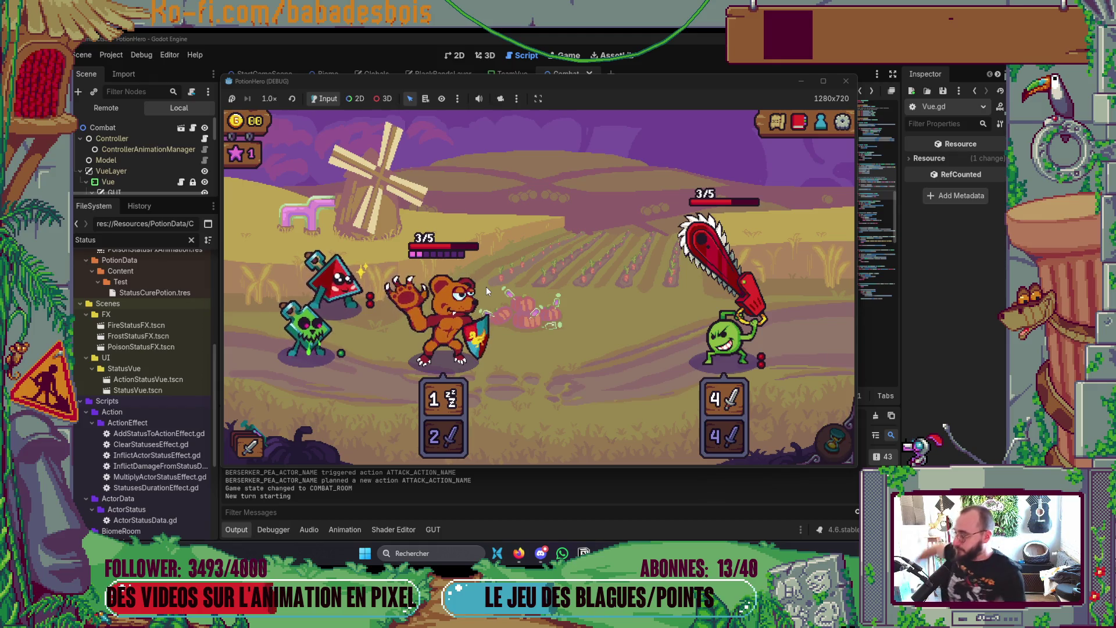
Step: Stop the game with F8, collapse the Output panel, and show the Combat scene in 2D
{"action": "key", "text": "F8"}
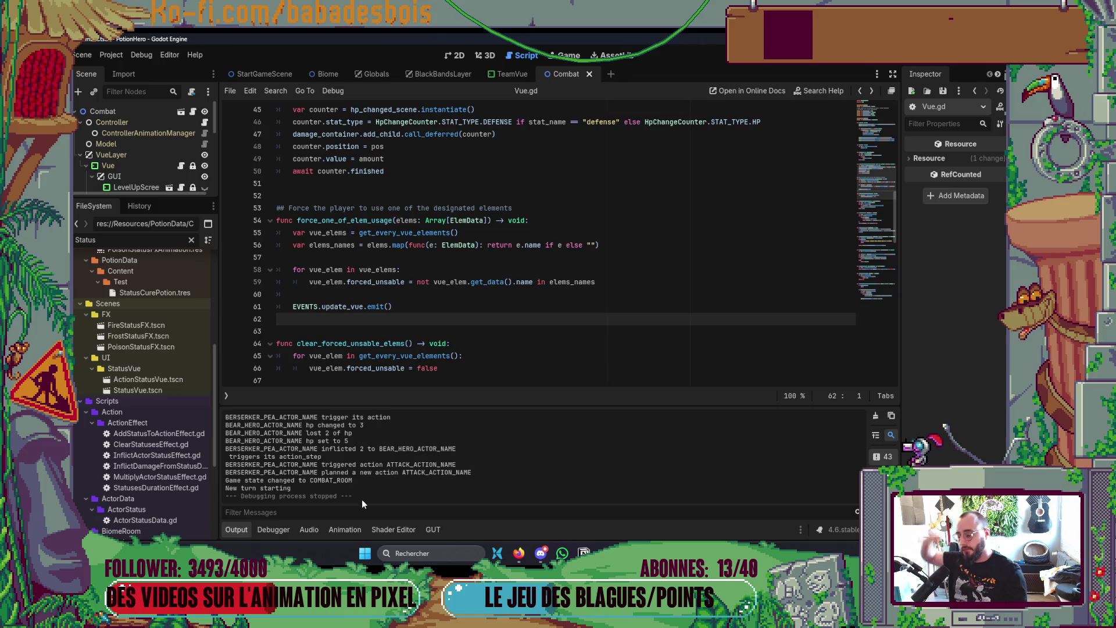
{"action": "left_click", "coordinate": [223, 529]}
{"action": "left_click", "coordinate": [457, 56]}
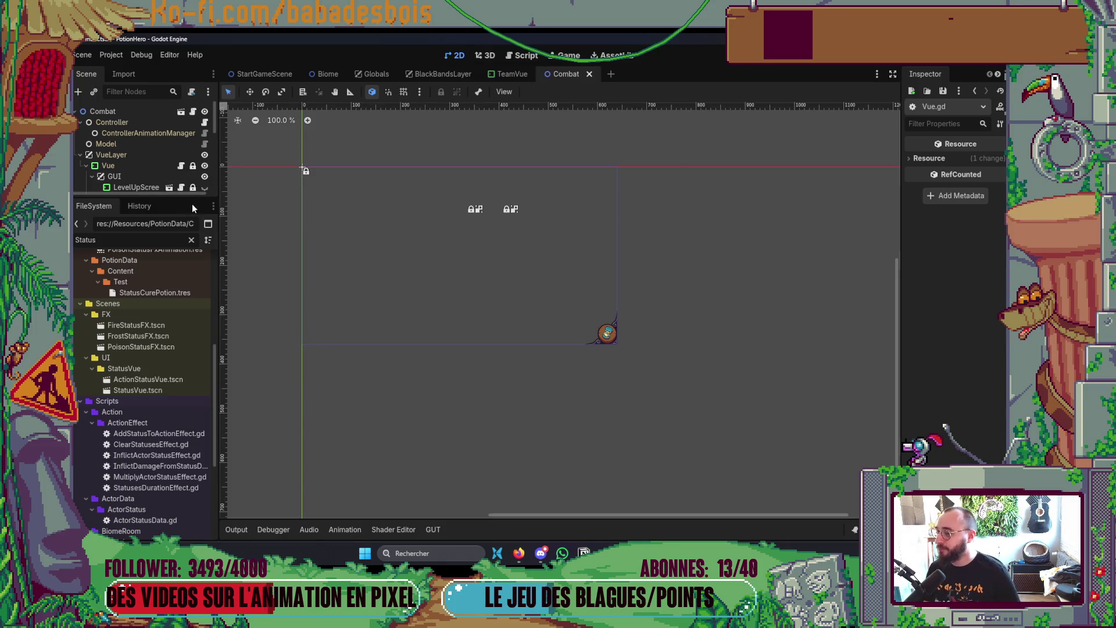
Step: Enlarge the Scene dock to list more Combat nodes, then review the Tutorial script in Neovim
{"action": "left_click_drag", "start_coordinate": [193, 199], "coordinate": [194, 284]}
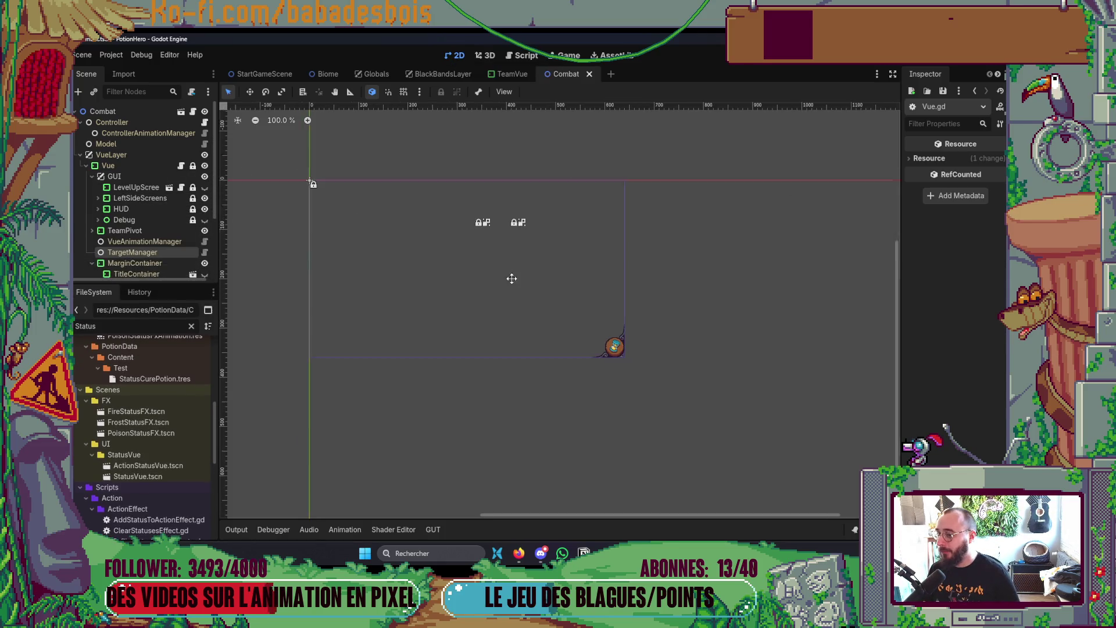
{"action": "key", "text": "alt+Tab"}
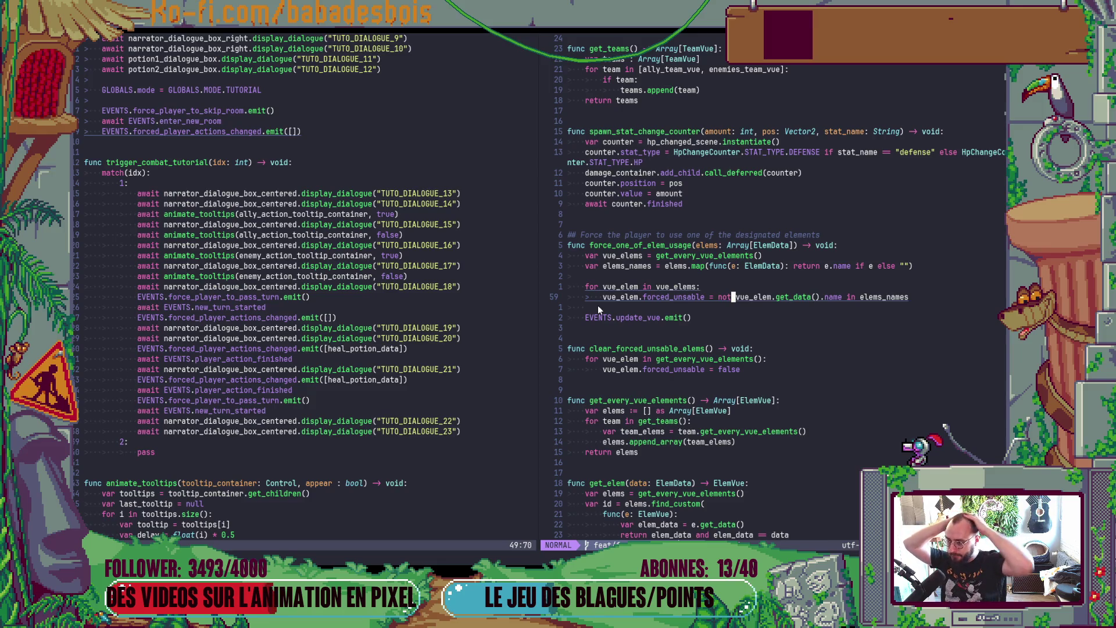
{"action": "scroll", "coordinate": [252, 322], "scroll_direction": "up", "scroll_amount": 15}
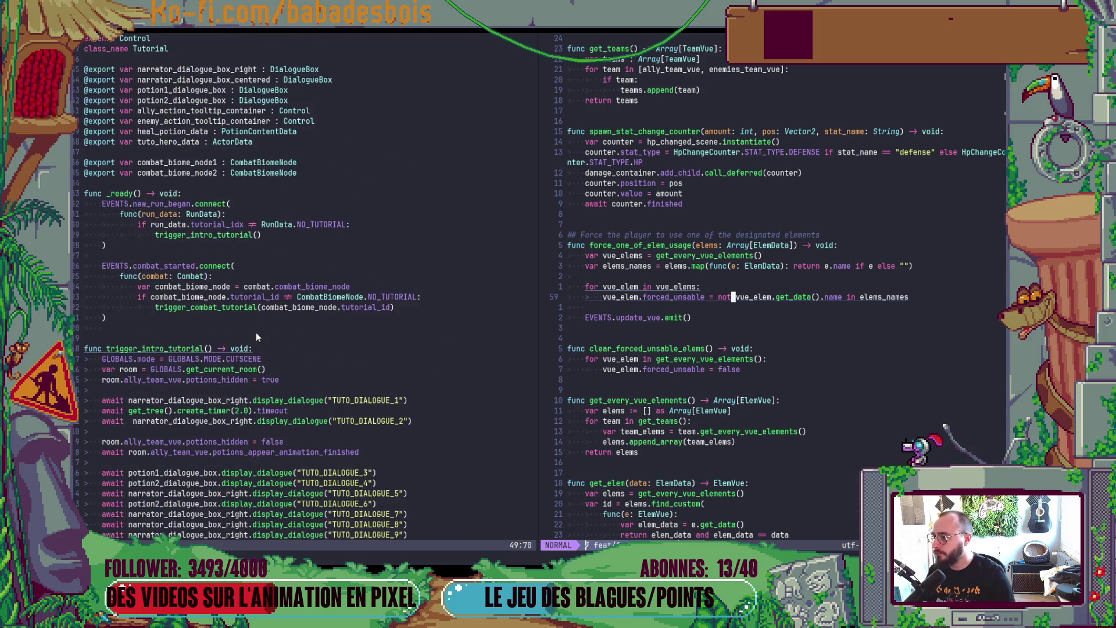
{"action": "key", "text": "alt+Tab"}
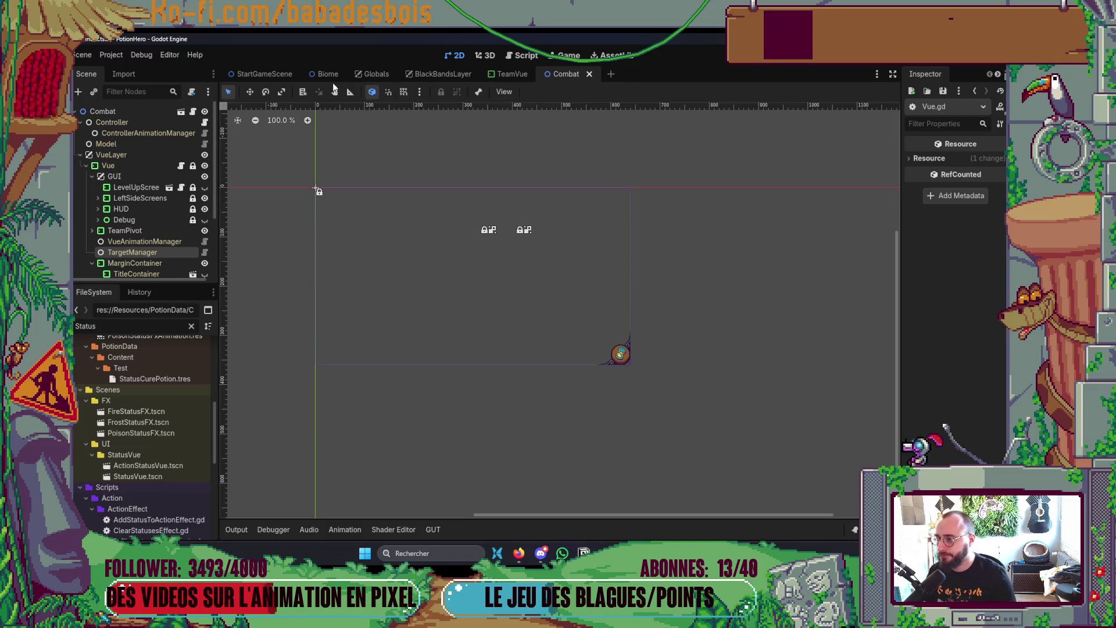
Step: Set Biome's Tutorial Heal Potion Data to HealPotionContent.tres and Tuto Hero Data to TutoHeroData.tres, then run with F5
{"action": "left_click", "coordinate": [114, 198]}
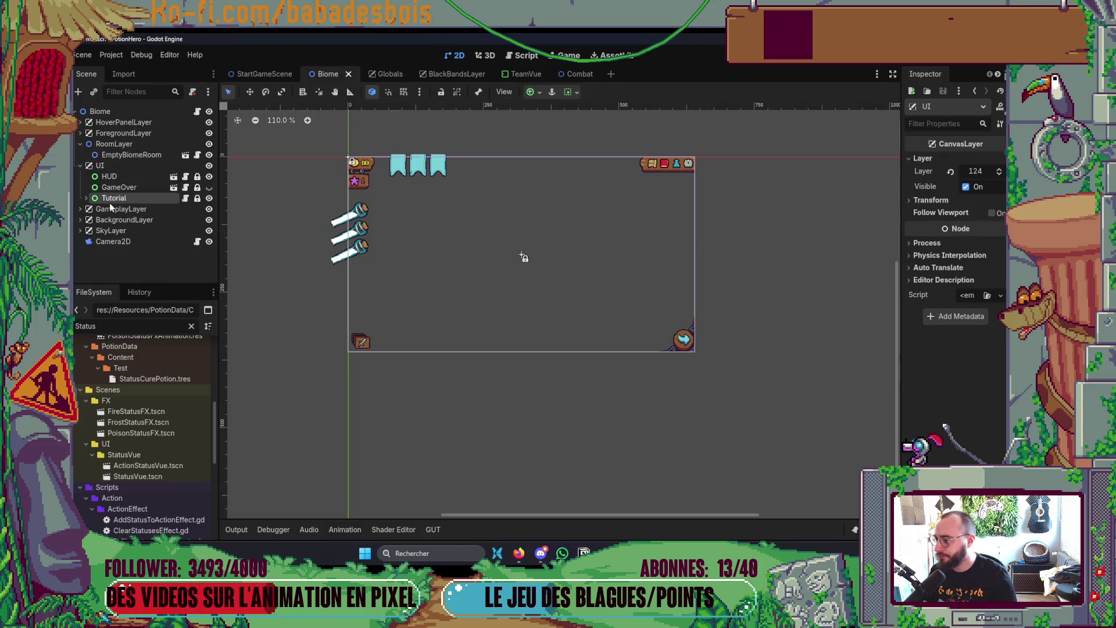
{"action": "left_click_drag", "start_coordinate": [901, 303], "coordinate": [725, 303]}
{"action": "type", "text": "Heal"}
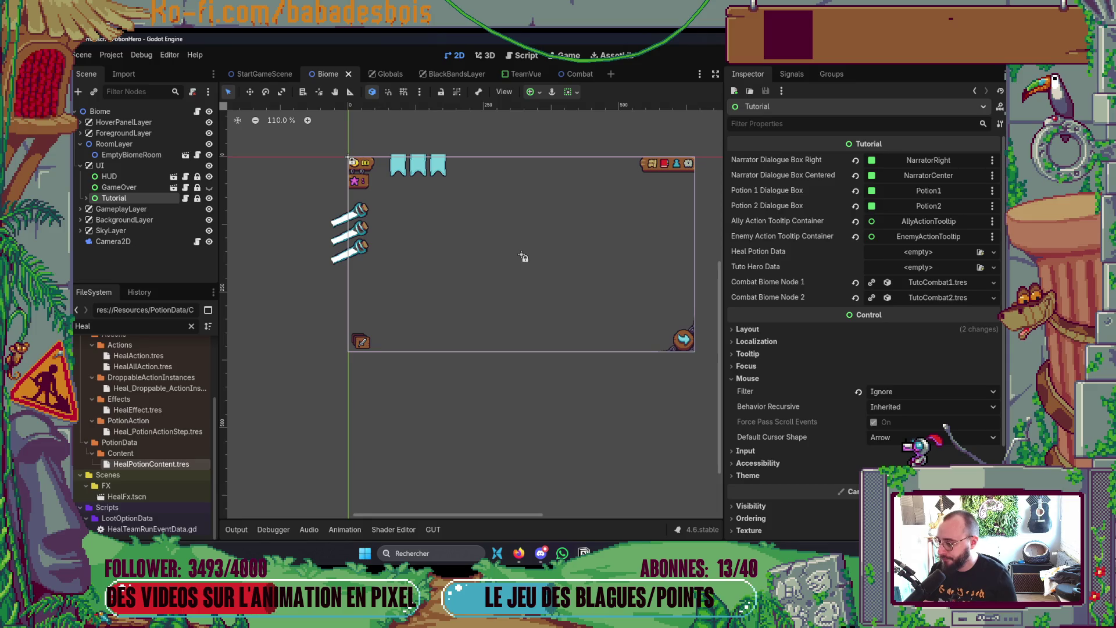
{"action": "mouse_move", "coordinate": [151, 464]}
{"action": "left_mouse_down"}
{"action": "mouse_move", "coordinate": [582, 372]}
{"action": "mouse_move", "coordinate": [916, 236]}
{"action": "mouse_move", "coordinate": [933, 253]}
{"action": "left_mouse_up"}
{"action": "type", "text": "Tuto"}
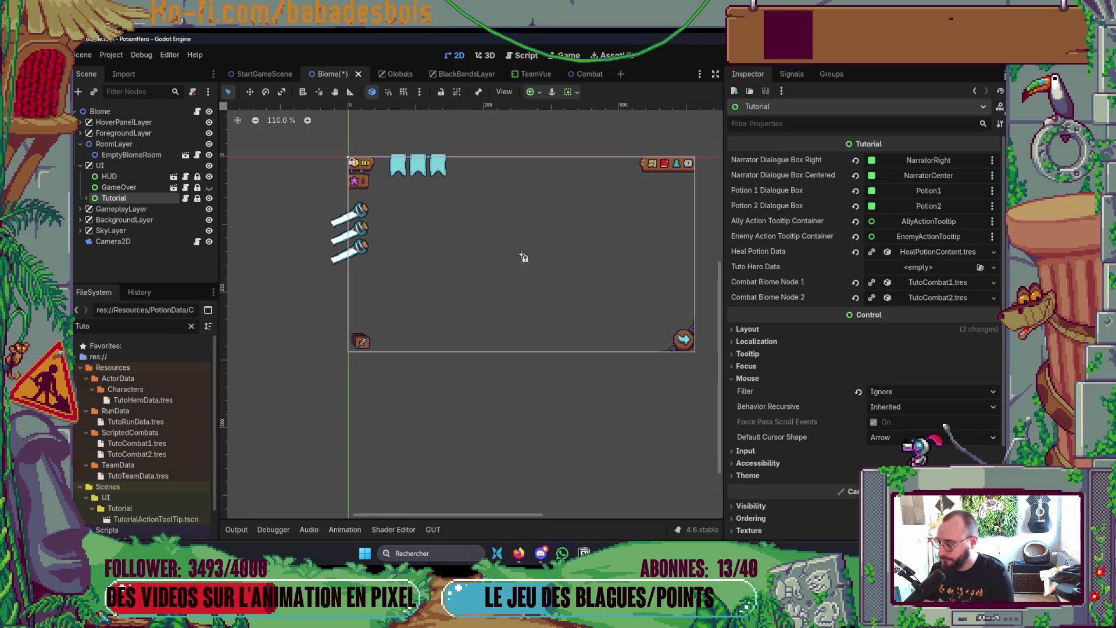
{"action": "type", "text": "H"}
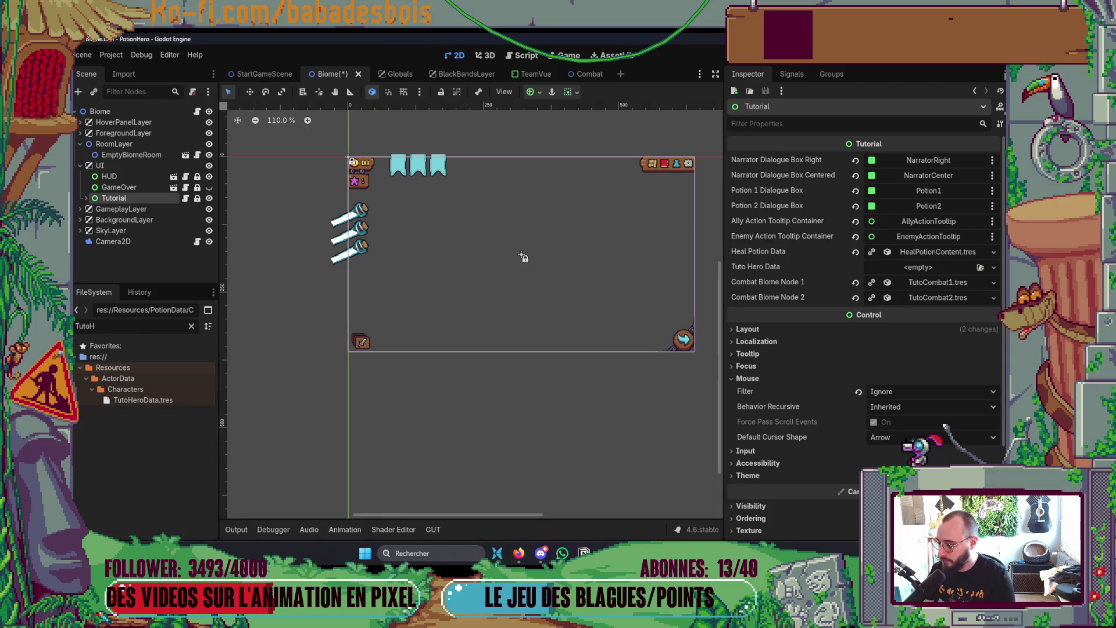
{"action": "mouse_move", "coordinate": [143, 401]}
{"action": "left_mouse_down"}
{"action": "mouse_move", "coordinate": [925, 267]}
{"action": "mouse_move", "coordinate": [922, 253]}
{"action": "mouse_move", "coordinate": [919, 266]}
{"action": "left_mouse_up"}
{"action": "key", "text": "F5"}
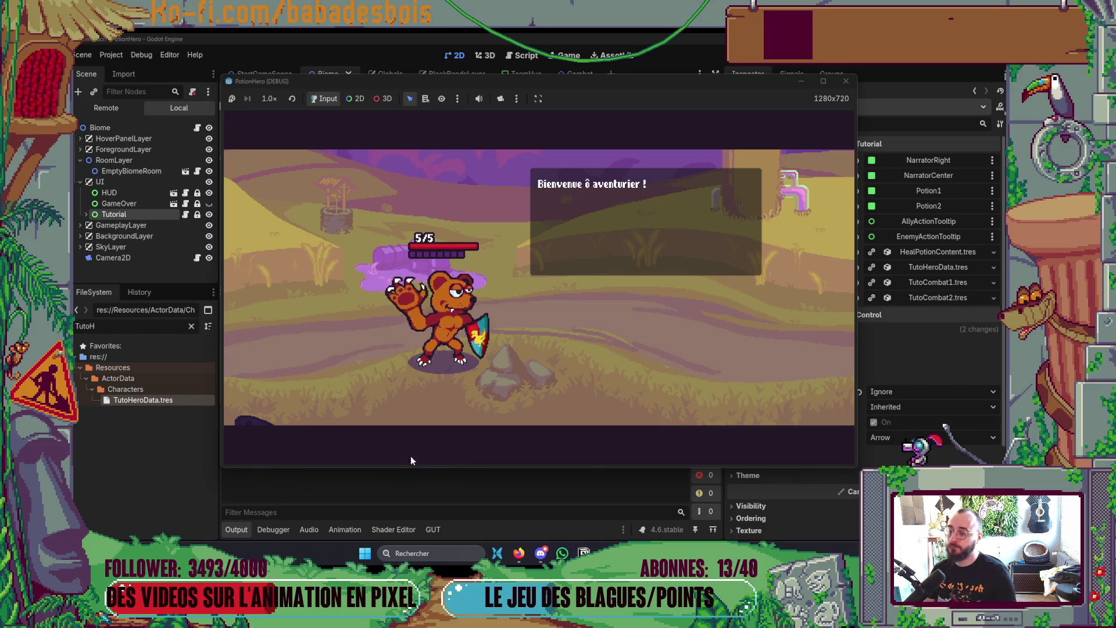
Step: Playtest past the welcome dialogue into the farm combat, pass a turn, and close the game
{"action": "left_click", "coordinate": [569, 307]}
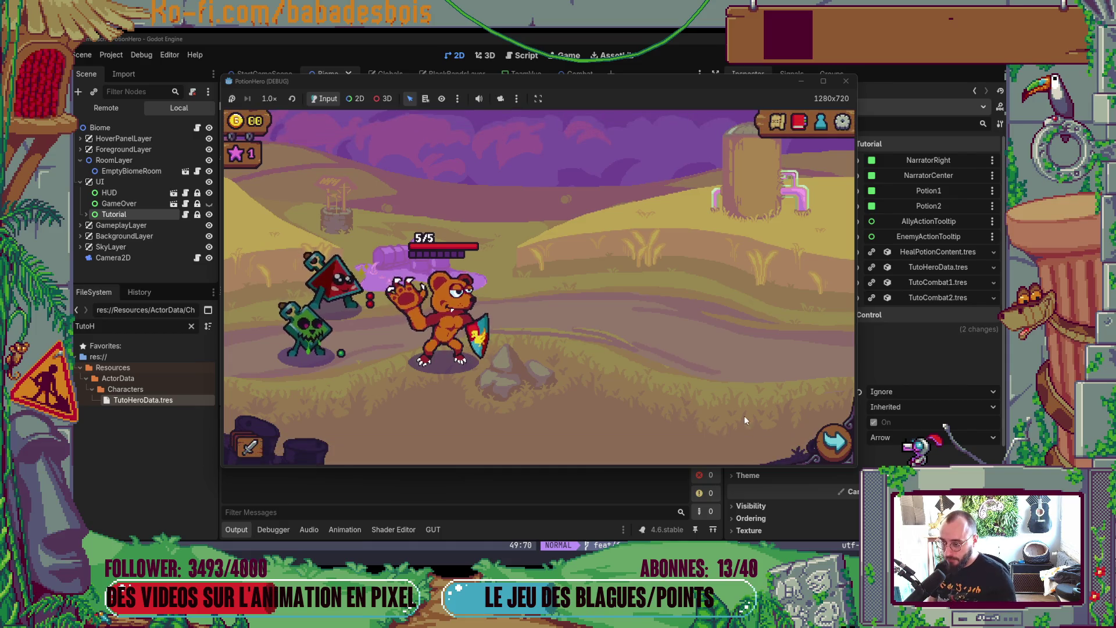
{"action": "left_click", "coordinate": [834, 442]}
{"action": "left_click", "coordinate": [476, 330]}
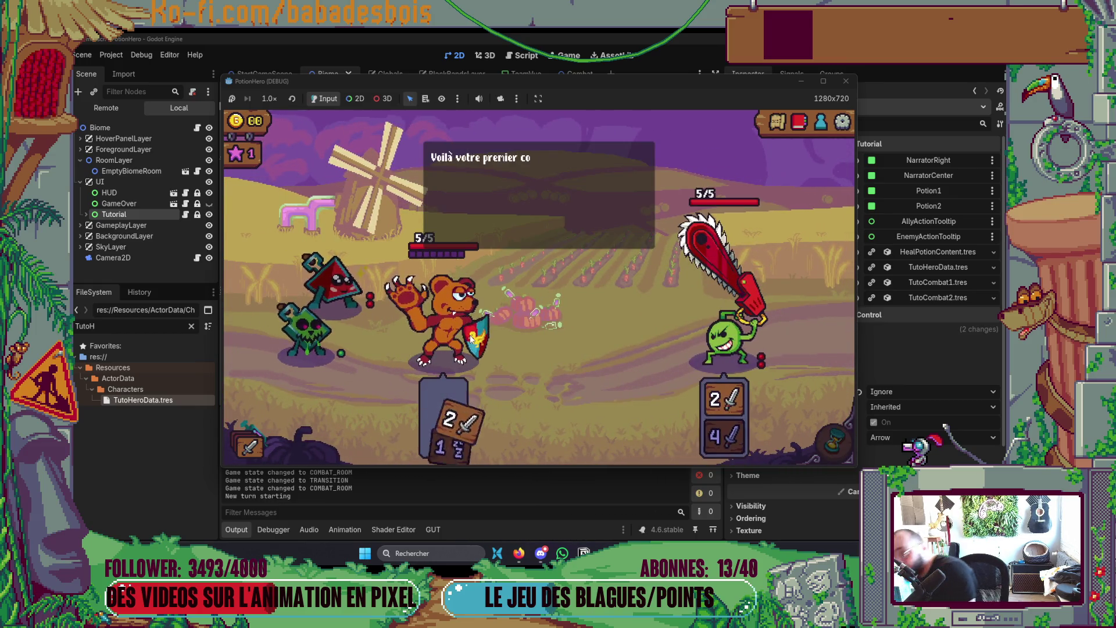
{"action": "mouse_move", "coordinate": [480, 300]}
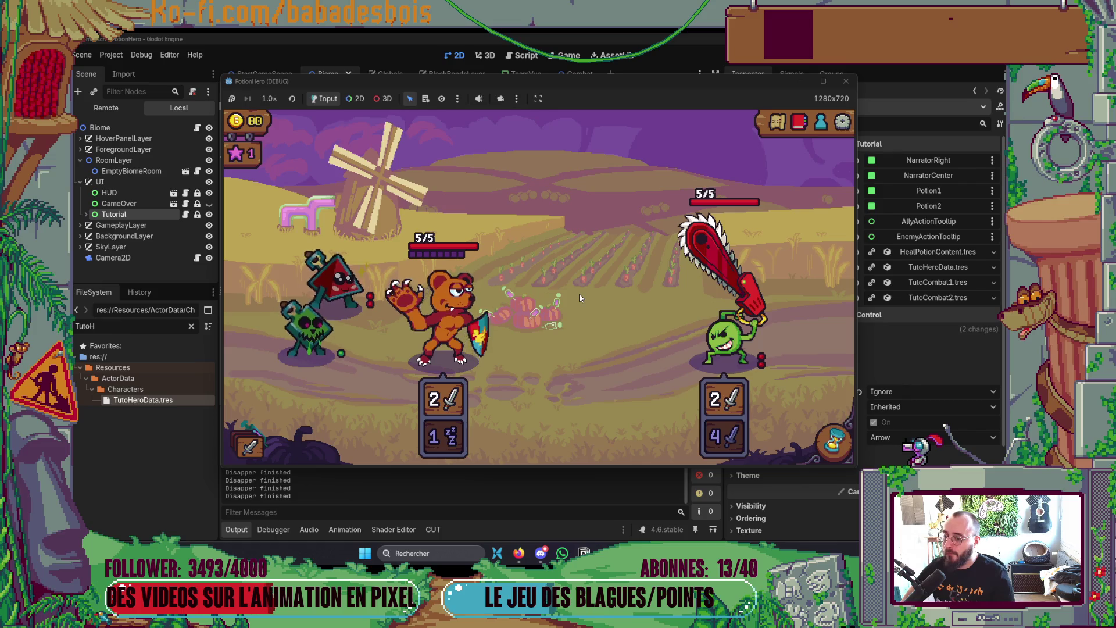
{"action": "left_click", "coordinate": [835, 442]}
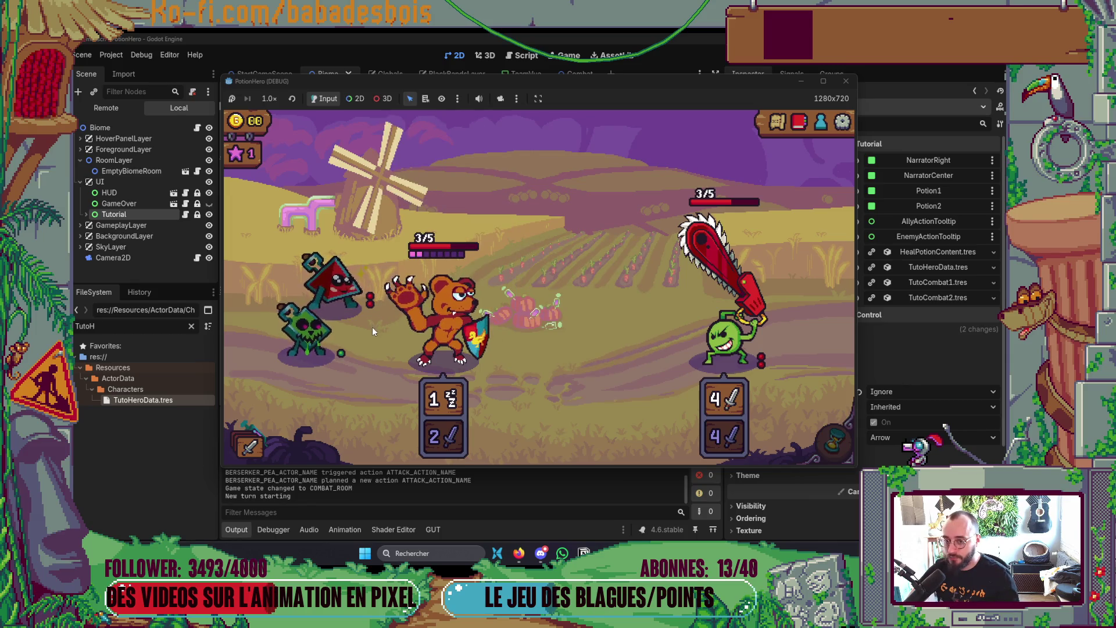
{"action": "left_click", "coordinate": [852, 81]}
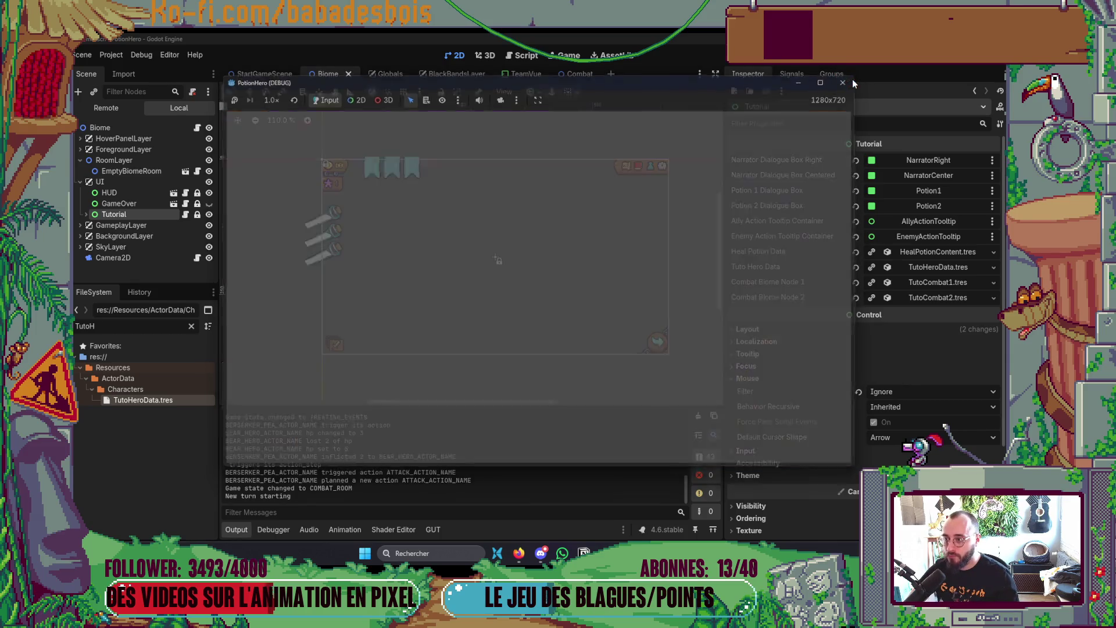
Step: Open FarmBiome.tscn through the quick scene search
{"action": "left_click_drag", "start_coordinate": [512, 296], "coordinate": [495, 302]}
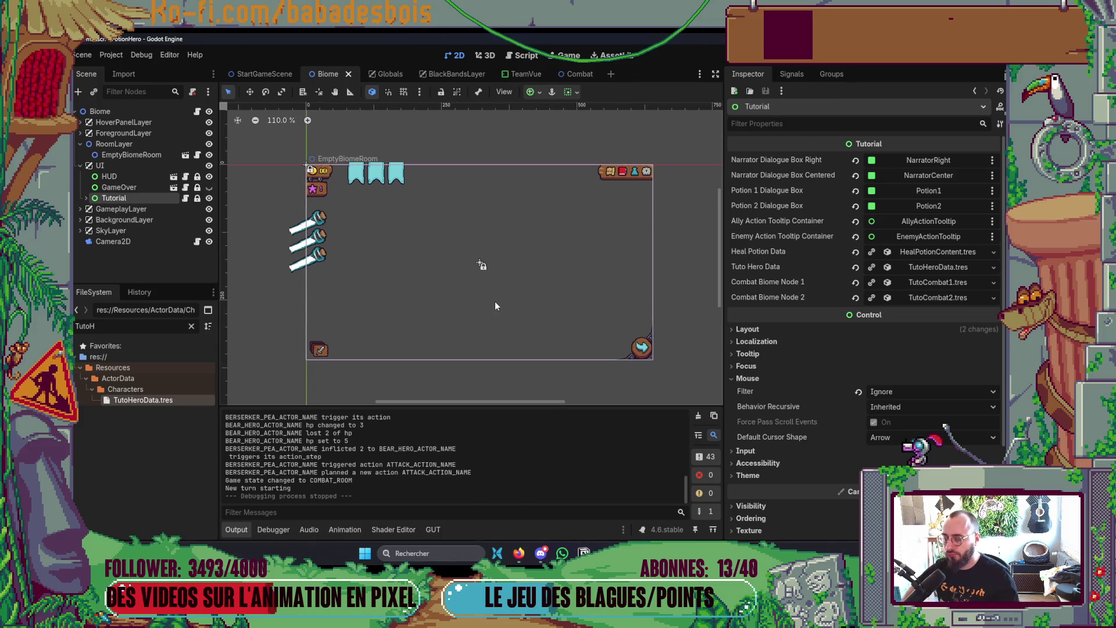
{"action": "key", "text": "ctrl+shift+o"}
{"action": "type", "text": "Fa"}
{"action": "key", "text": "Down"}
{"action": "key", "text": "Return"}
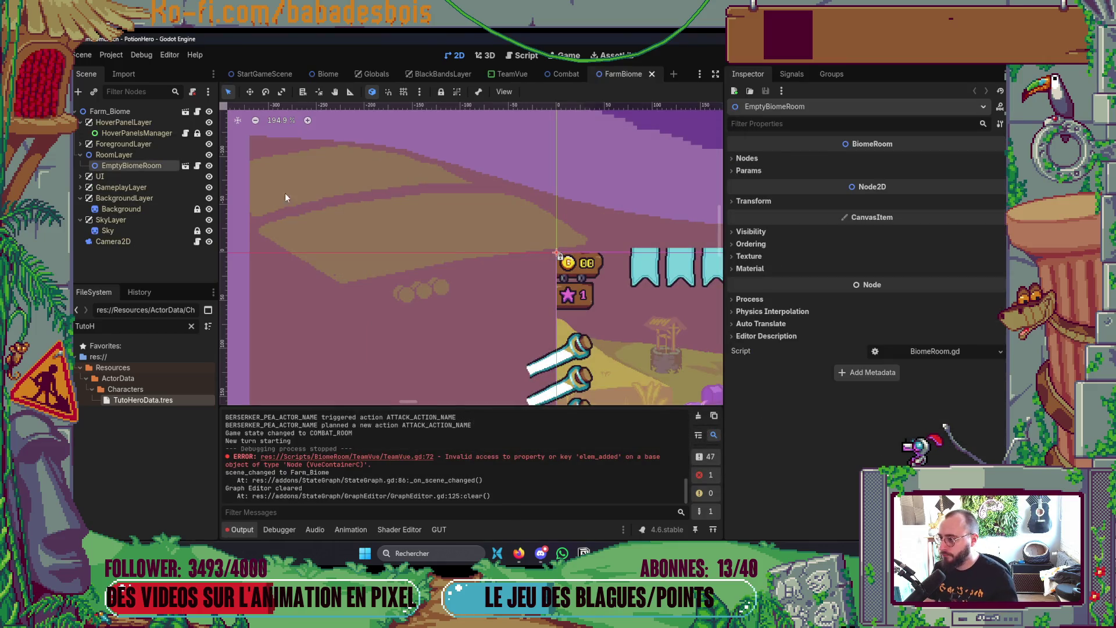
Step: Select the Tutorial node under UI and save the FarmBiome scene
{"action": "left_click", "coordinate": [81, 176]}
{"action": "left_click", "coordinate": [114, 210]}
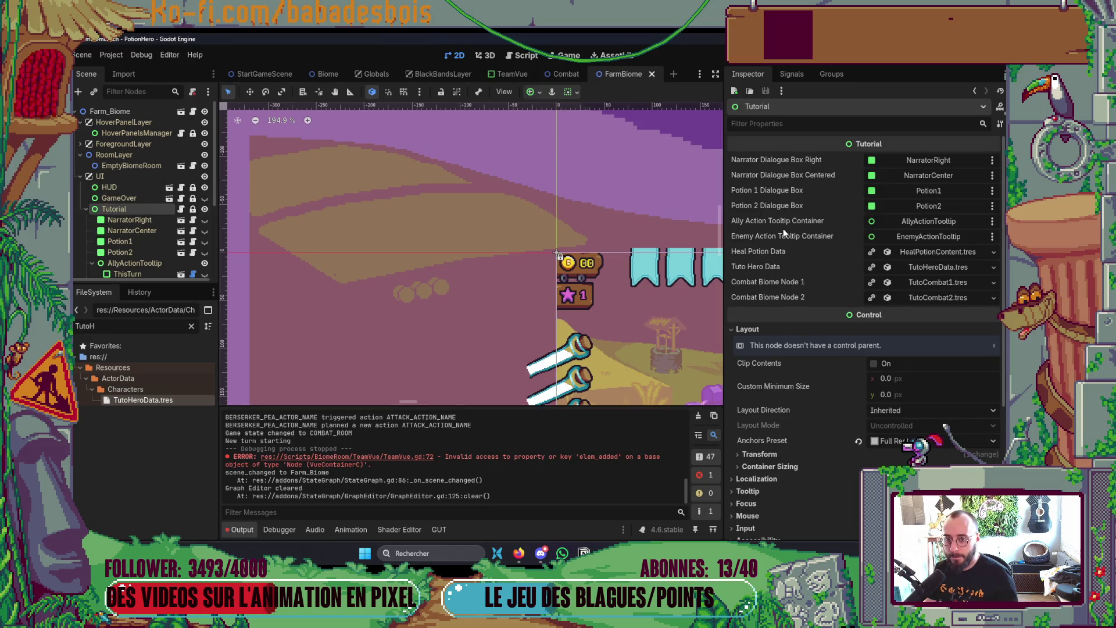
{"action": "key", "text": "ctrl+s"}
{"action": "key", "text": "alt+Tab"}
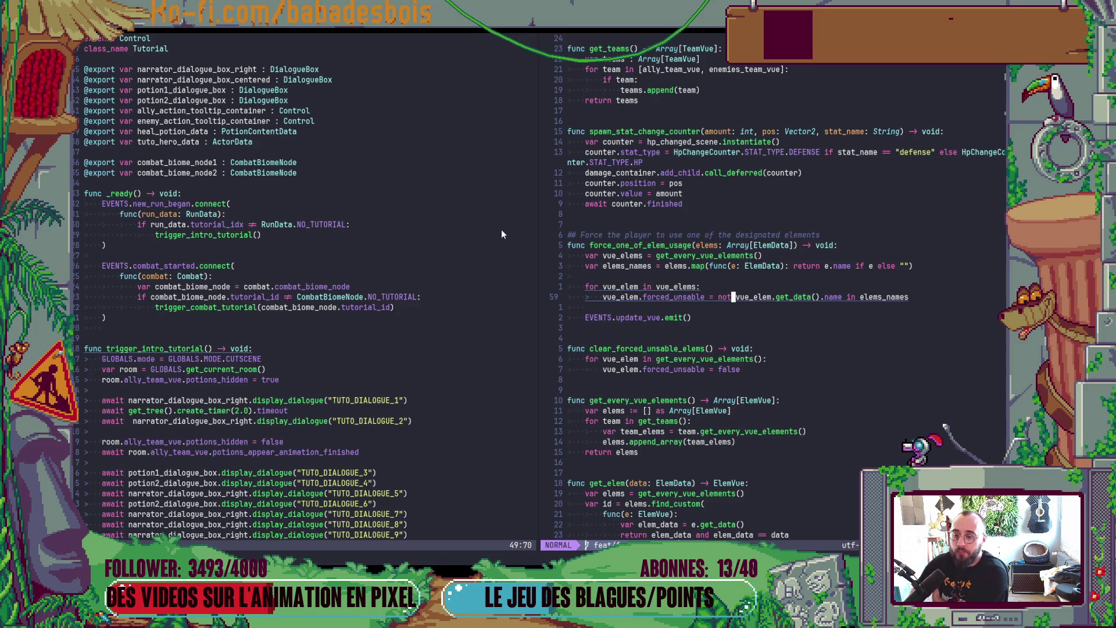
{"action": "key", "text": "alt+Tab"}
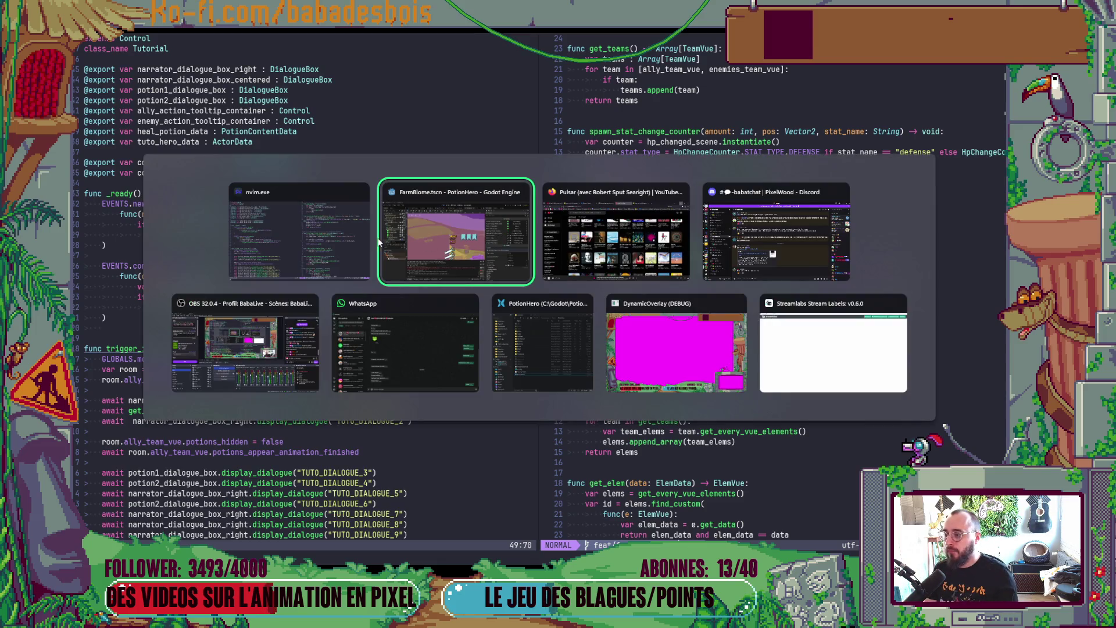
Step: Open Vue.gd via the quick script search, then run the game to the intro dialogue and close it
{"action": "left_click", "coordinate": [448, 277]}
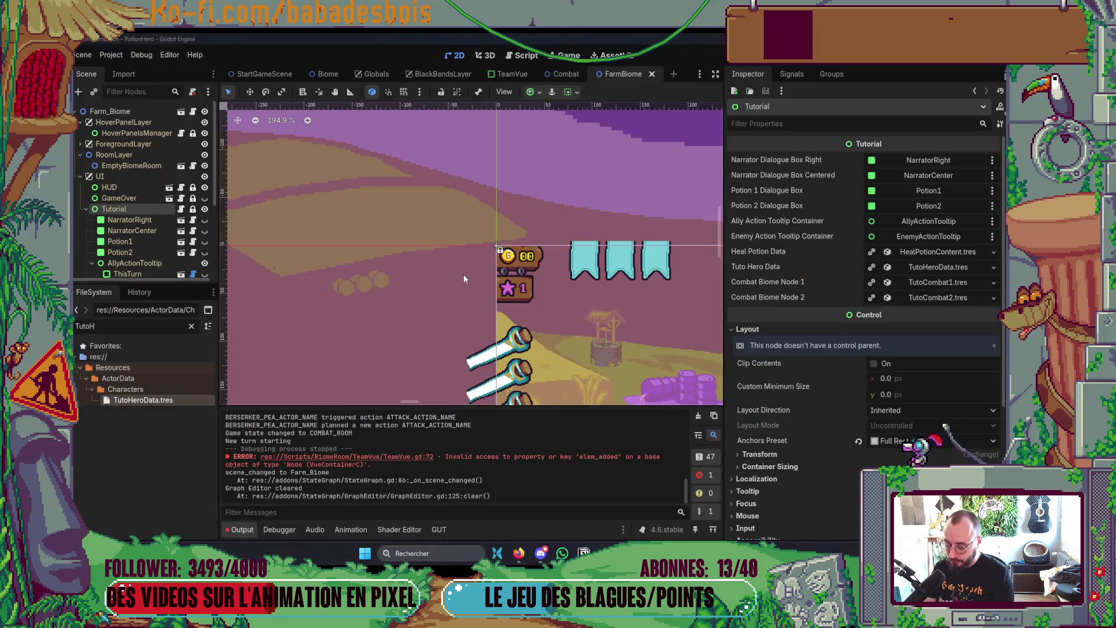
{"action": "key", "text": "ctrl+shift+o"}
{"action": "type", "text": "Vue."}
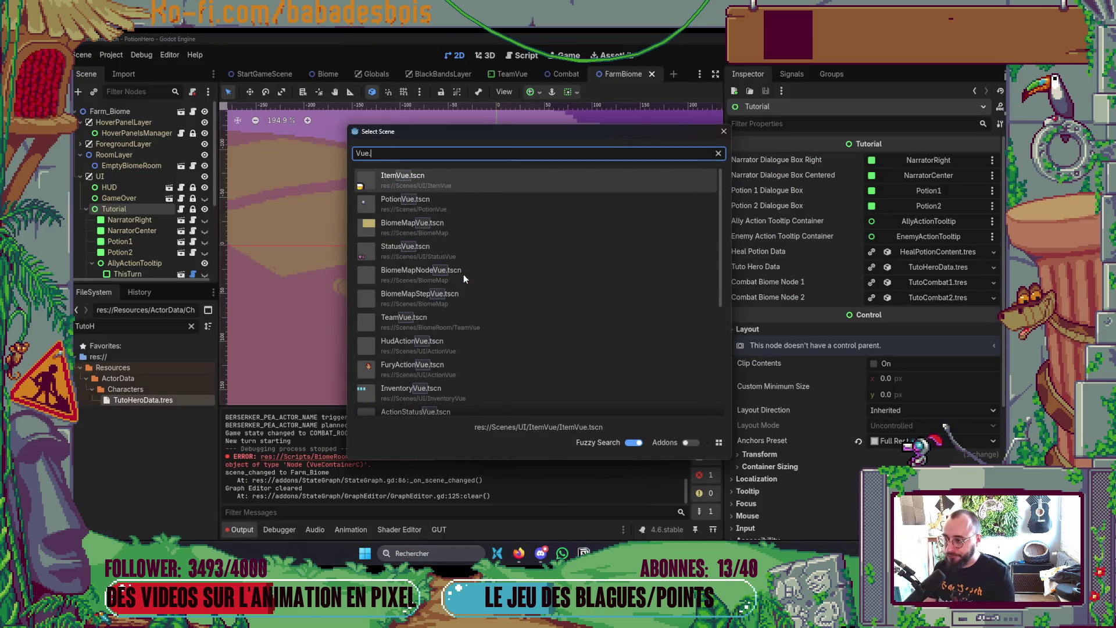
{"action": "key", "text": "Escape"}
{"action": "key", "text": "ctrl+alt+o"}
{"action": "type", "text": "Vue"}
{"action": "key", "text": "Return"}
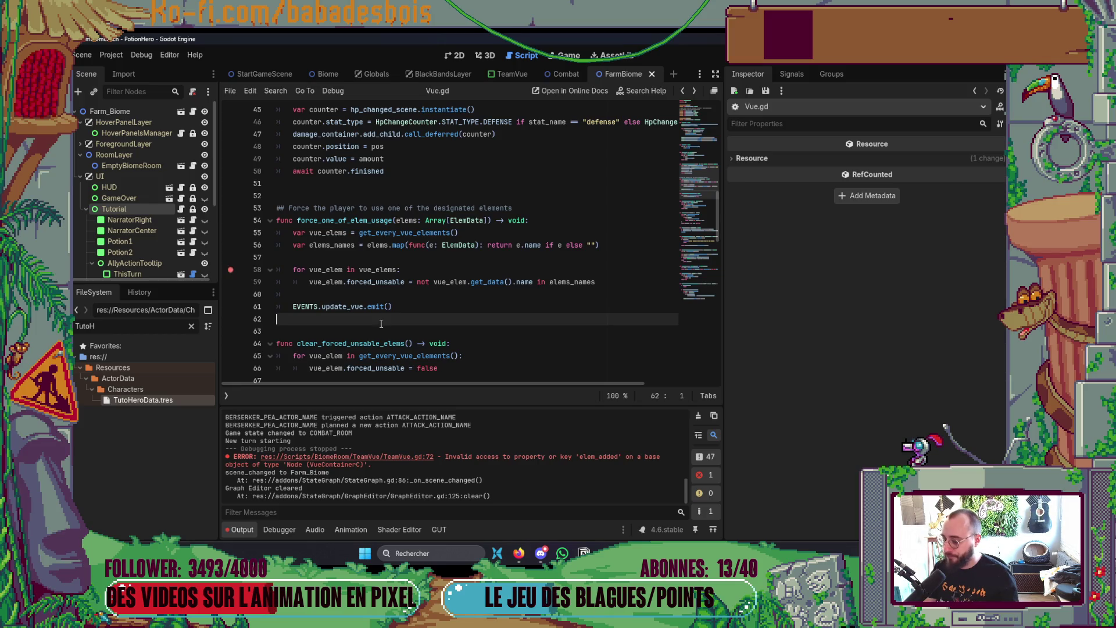
{"action": "key", "text": "F5"}
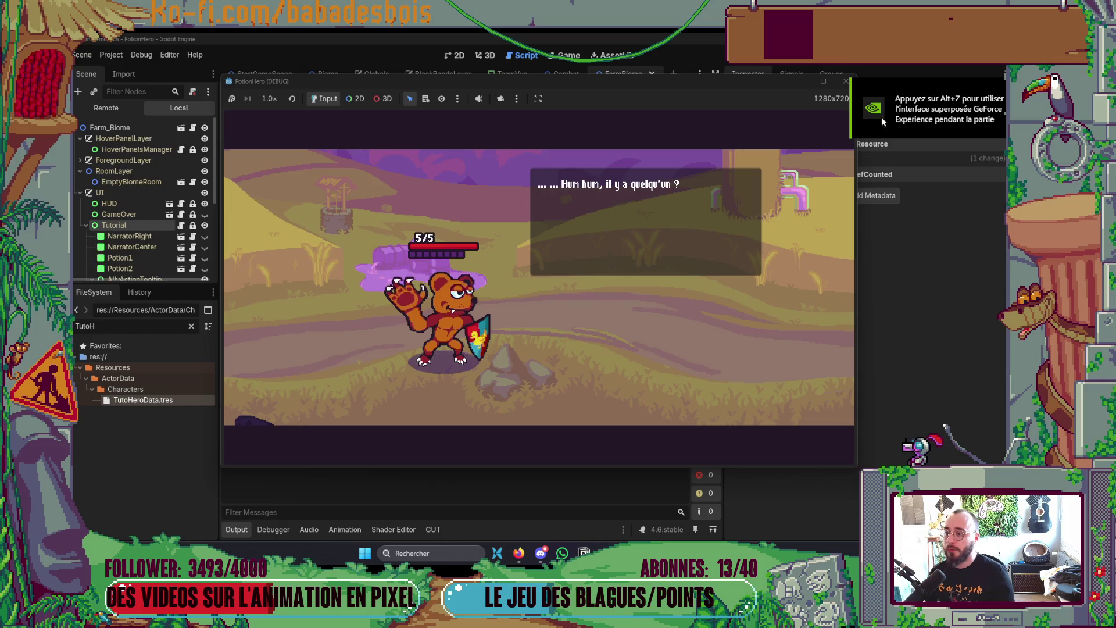
{"action": "left_click", "coordinate": [855, 85]}
Step: In Neovim, find the EVENTS.new_run_began.connect block in Tutorial.gd
{"action": "key", "text": "alt+Tab"}
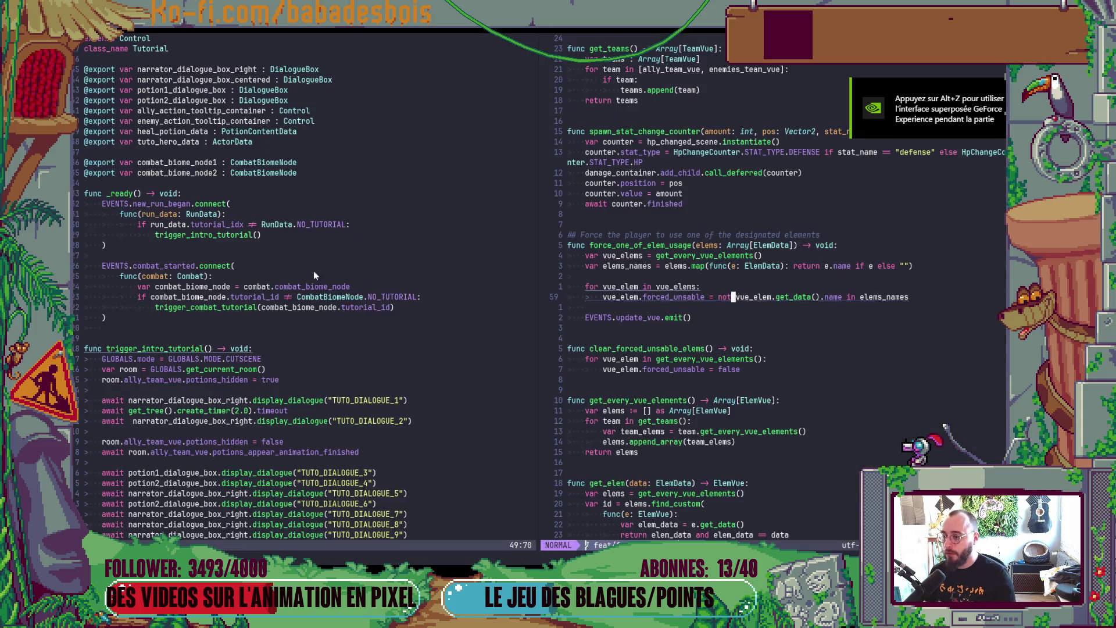
{"action": "scroll", "coordinate": [184, 247], "scroll_direction": "down", "scroll_amount": 3}
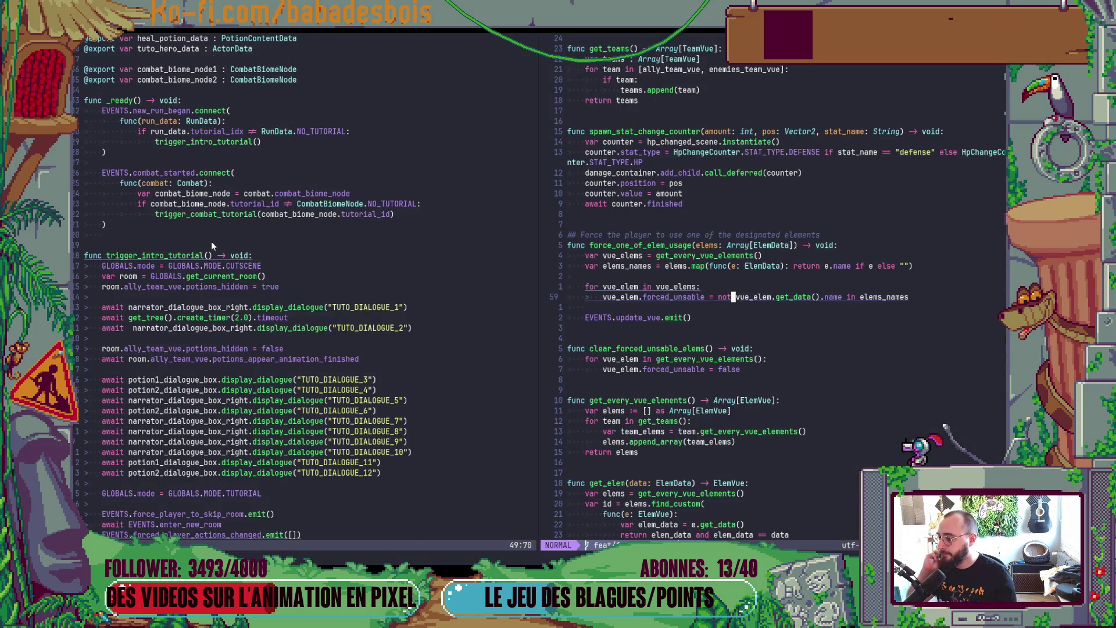
{"action": "scroll", "coordinate": [211, 241], "scroll_direction": "up", "scroll_amount": 2}
{"action": "left_click", "coordinate": [217, 255]}
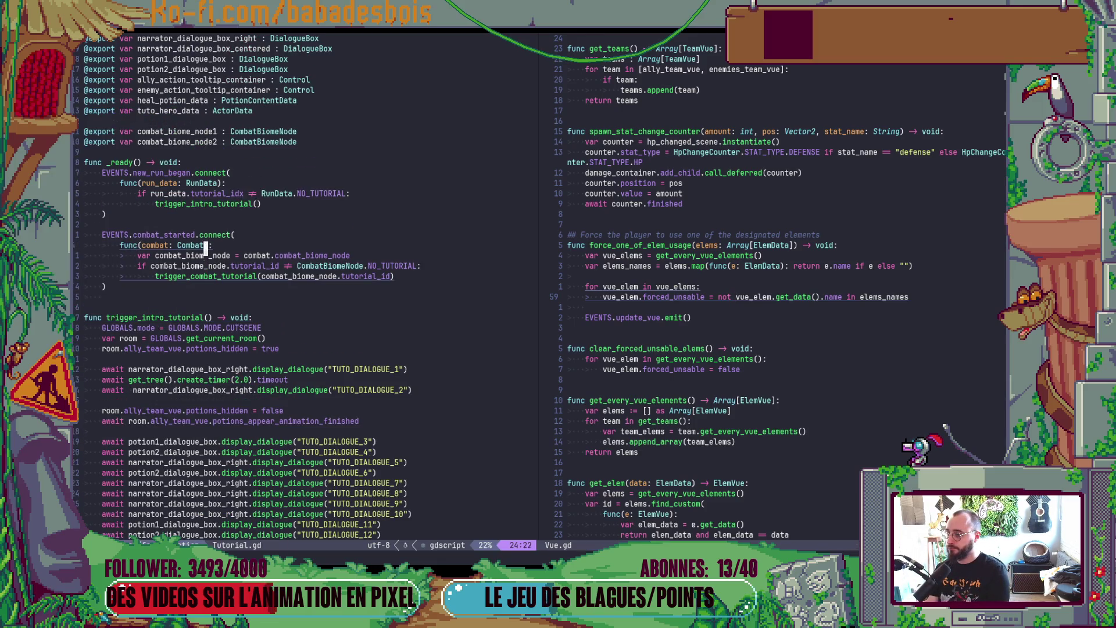
{"action": "key", "text": "k"}
{"action": "key", "text": "V"}
{"action": "key", "text": "j"}
Step: Comment out the new_run_began block through trigger_intro_tutorial(), save, and relaunch the game
{"action": "key", "text": "j"}
{"action": "key", "text": "j"}
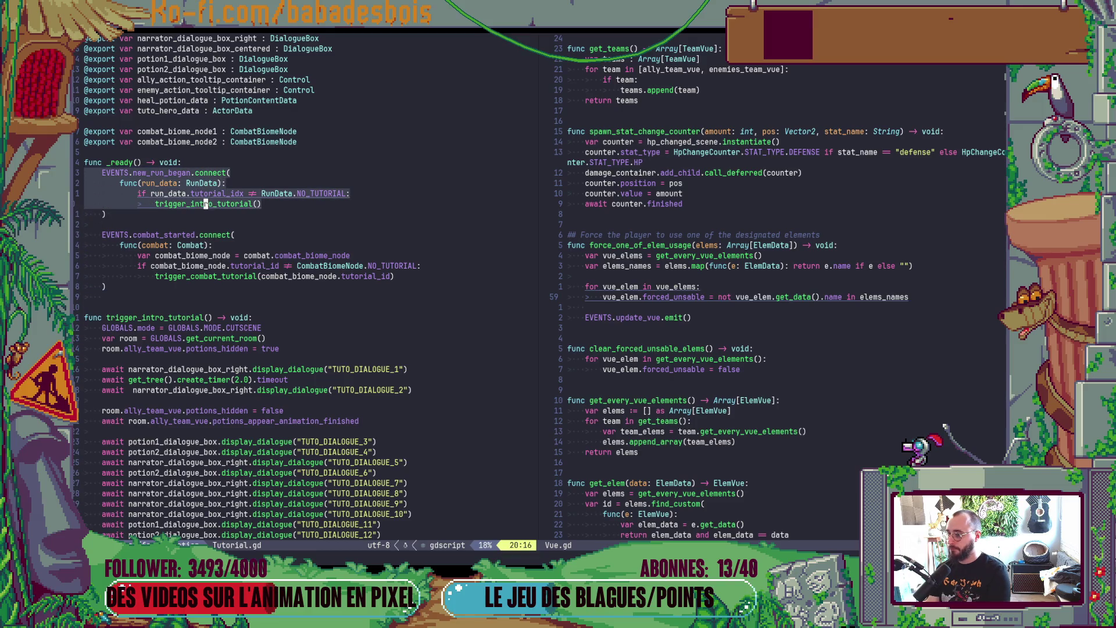
{"action": "key", "text": "Escape"}
{"action": "key", "text": "k"}
{"action": "key", "text": "V"}
{"action": "key", "text": "j"}
{"action": "key", "text": "j"}
{"action": "key", "text": "j"}
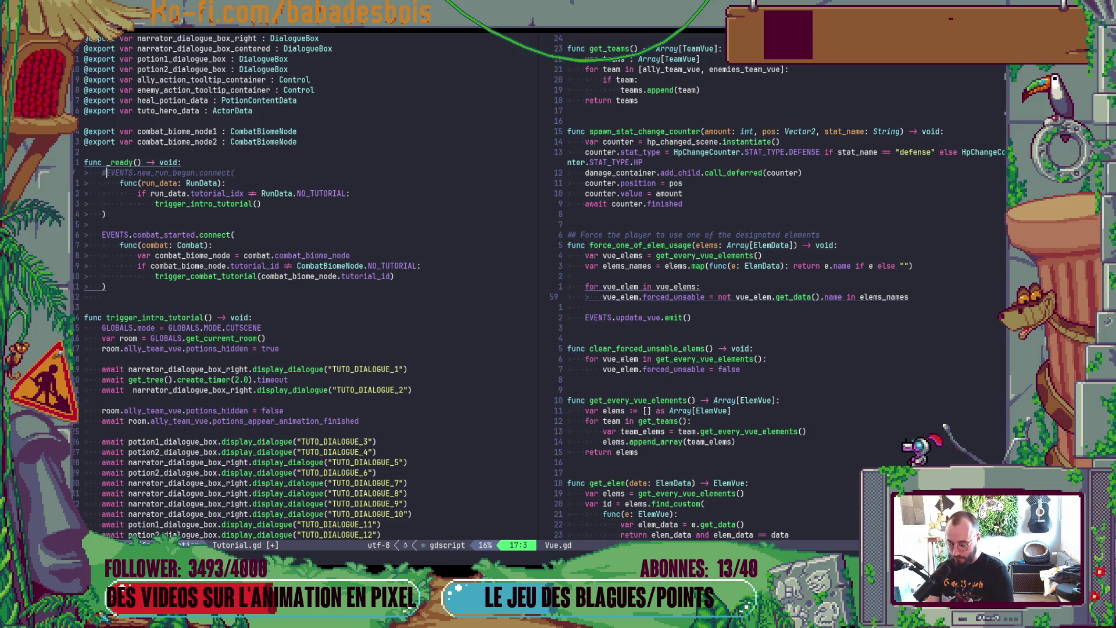
{"action": "key", "text": "Escape"}
{"action": "key", "text": "alt+Tab"}
{"action": "key", "text": "F5"}
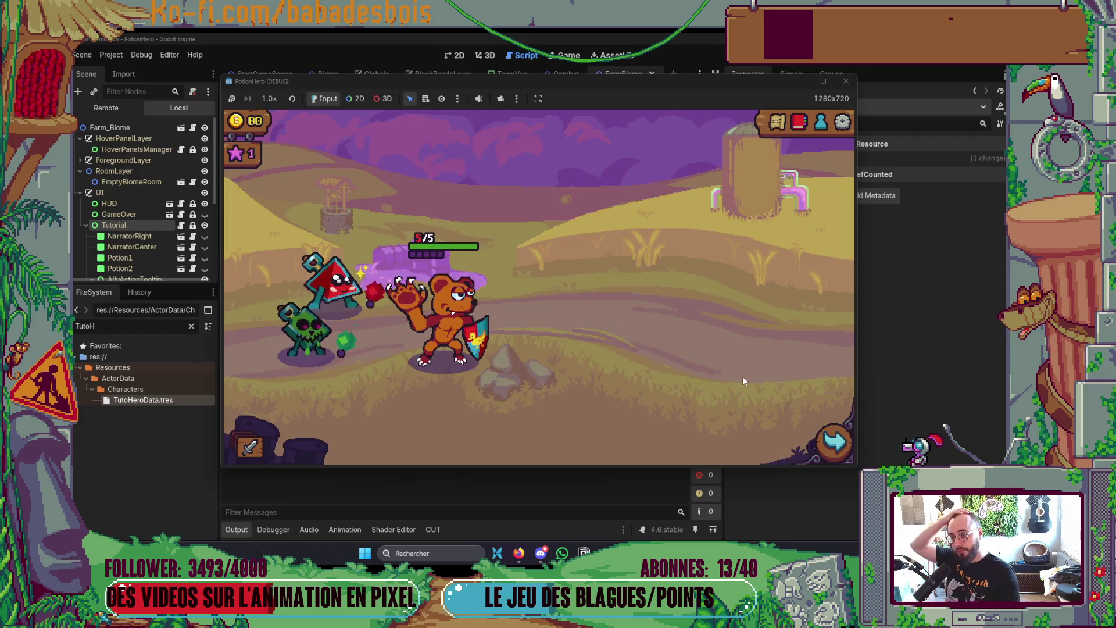
Step: Enter the farm room and click through the tutorial's turn-preview lines to the pass-the-turn instruction
{"action": "left_click", "coordinate": [456, 329]}
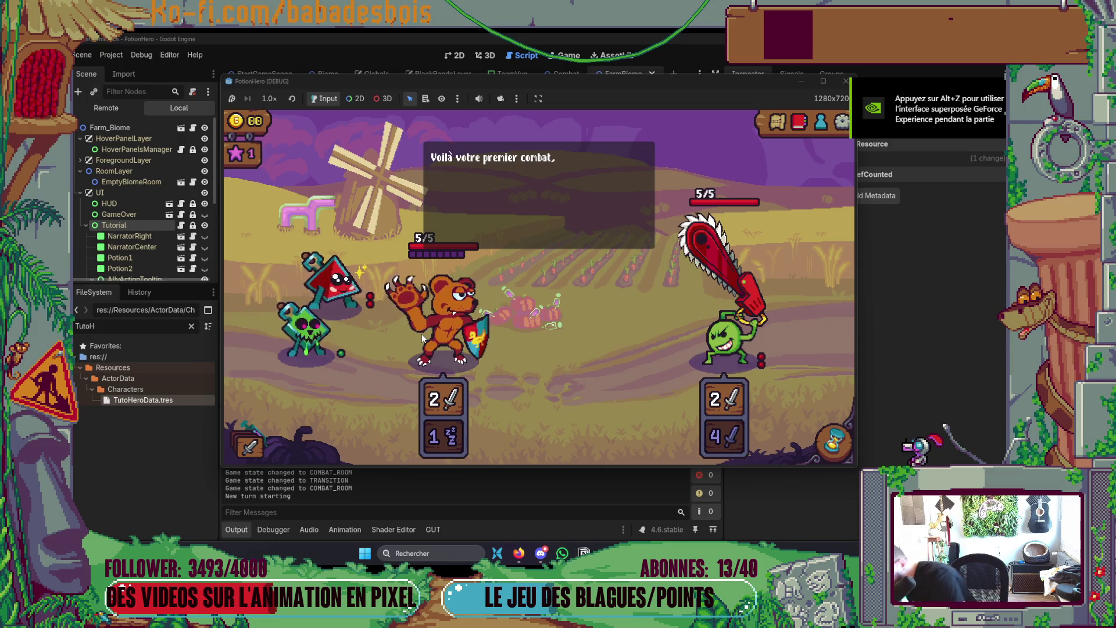
{"action": "left_click", "coordinate": [488, 212]}
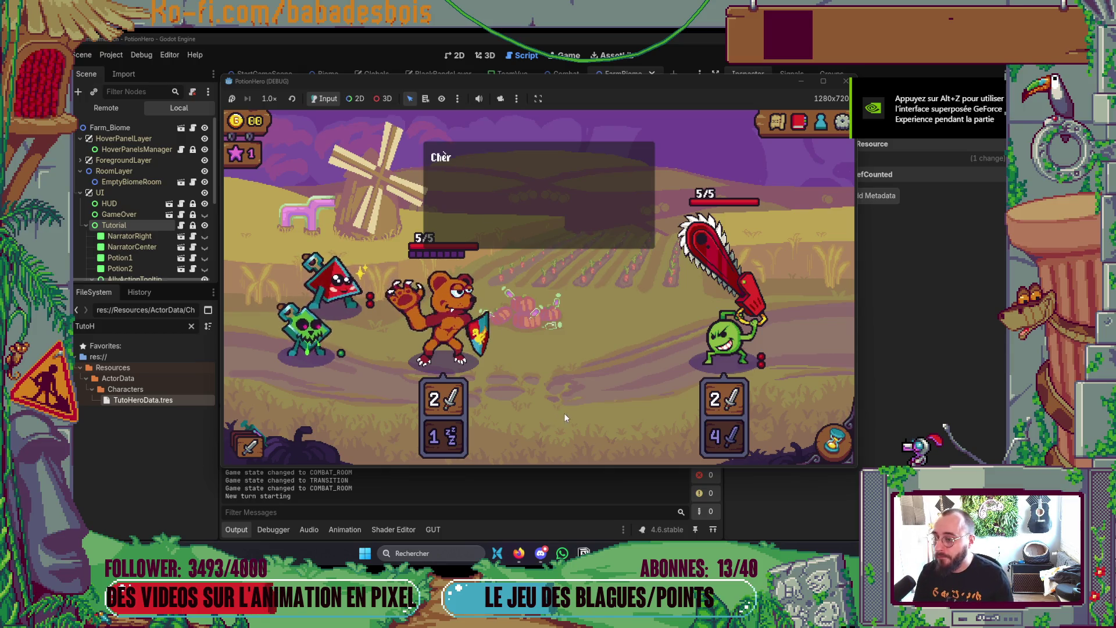
{"action": "left_click", "coordinate": [572, 353]}
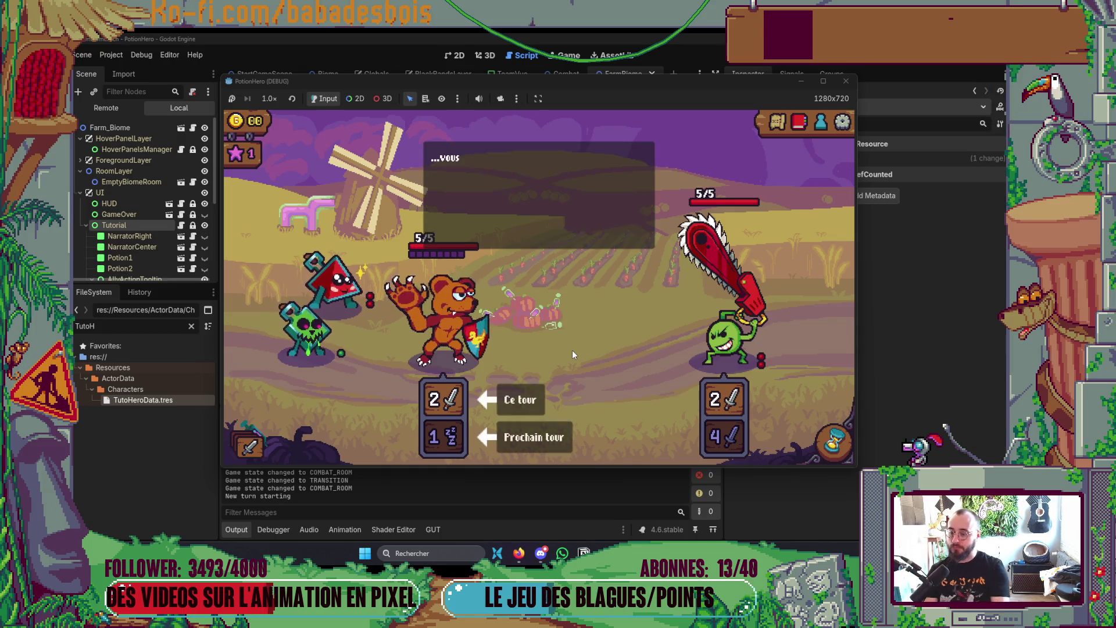
{"action": "left_click", "coordinate": [578, 359]}
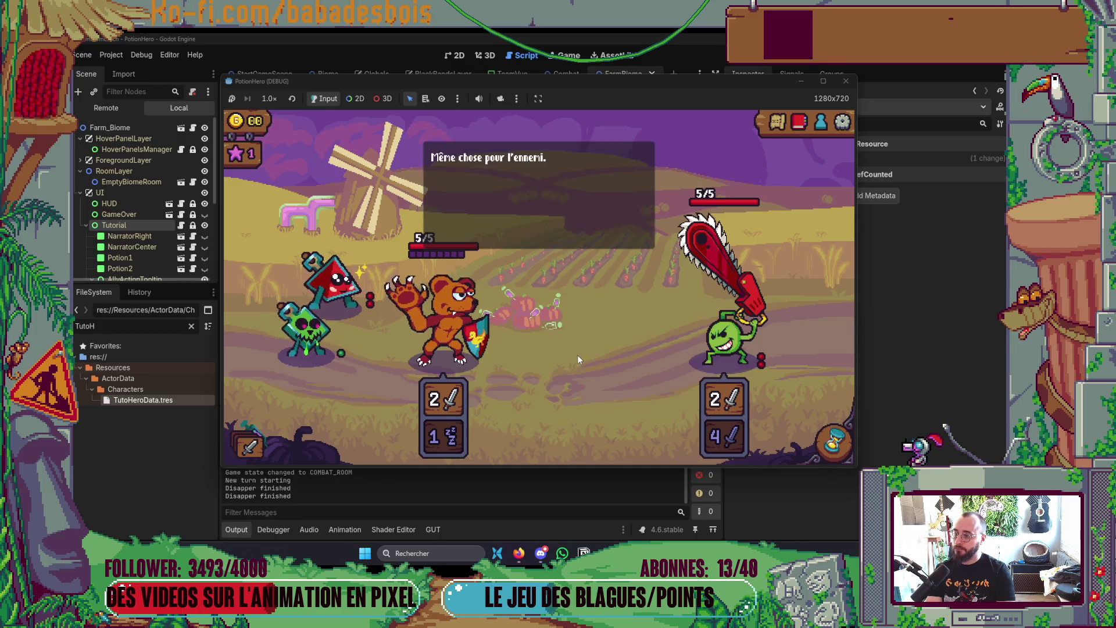
{"action": "left_click", "coordinate": [578, 358]}
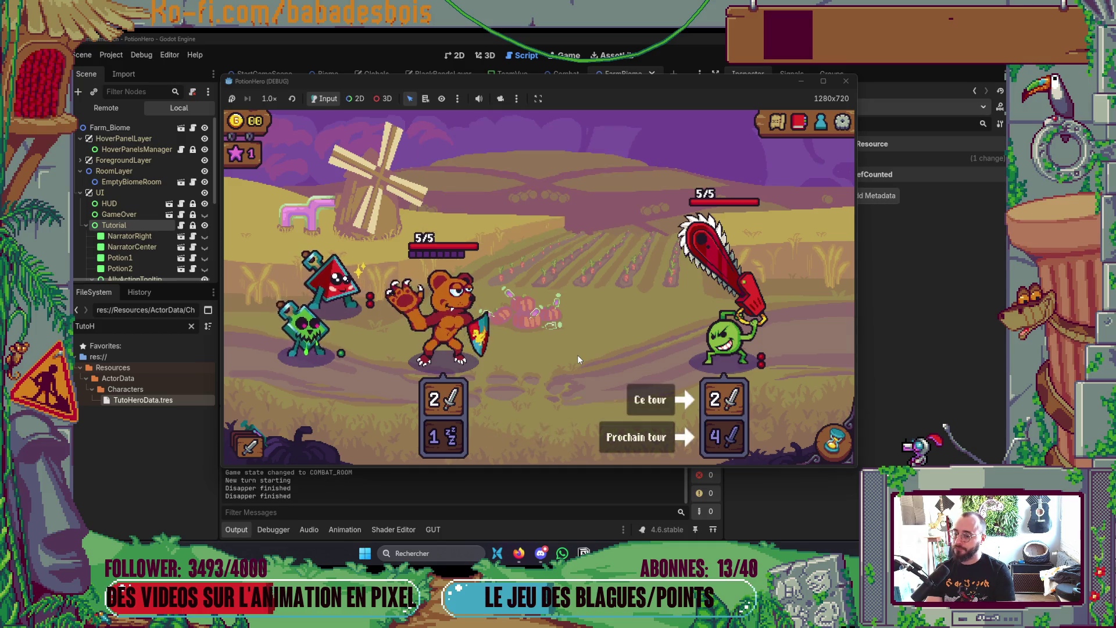
{"action": "left_click", "coordinate": [577, 354]}
{"action": "left_click", "coordinate": [577, 354]}
{"action": "left_click", "coordinate": [578, 354]}
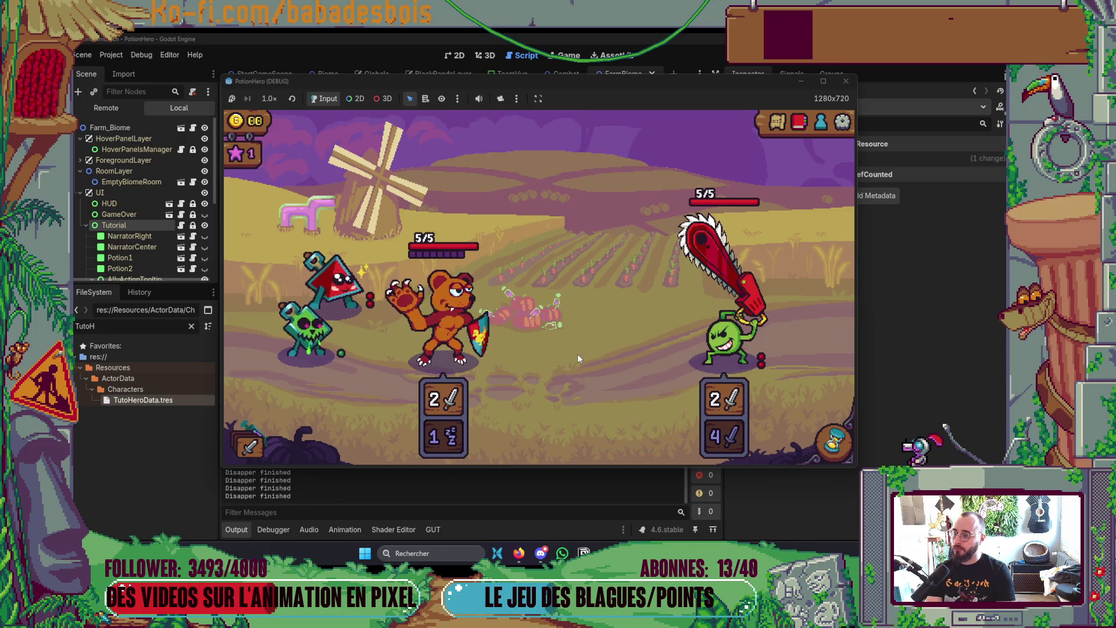
Step: Pass the turn so the bear drops the enemy to 3/5, then return to the script editor
{"action": "mouse_move", "coordinate": [373, 293]}
{"action": "left_click", "coordinate": [835, 443]}
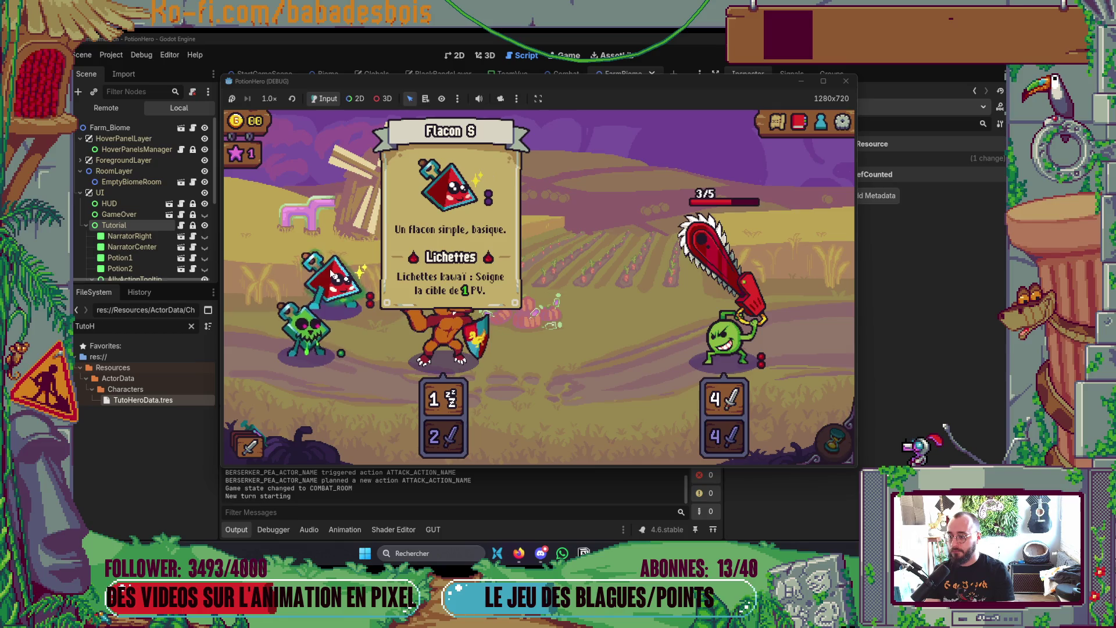
{"action": "key", "text": "alt+Tab"}
{"action": "key", "text": "alt+Tab"}
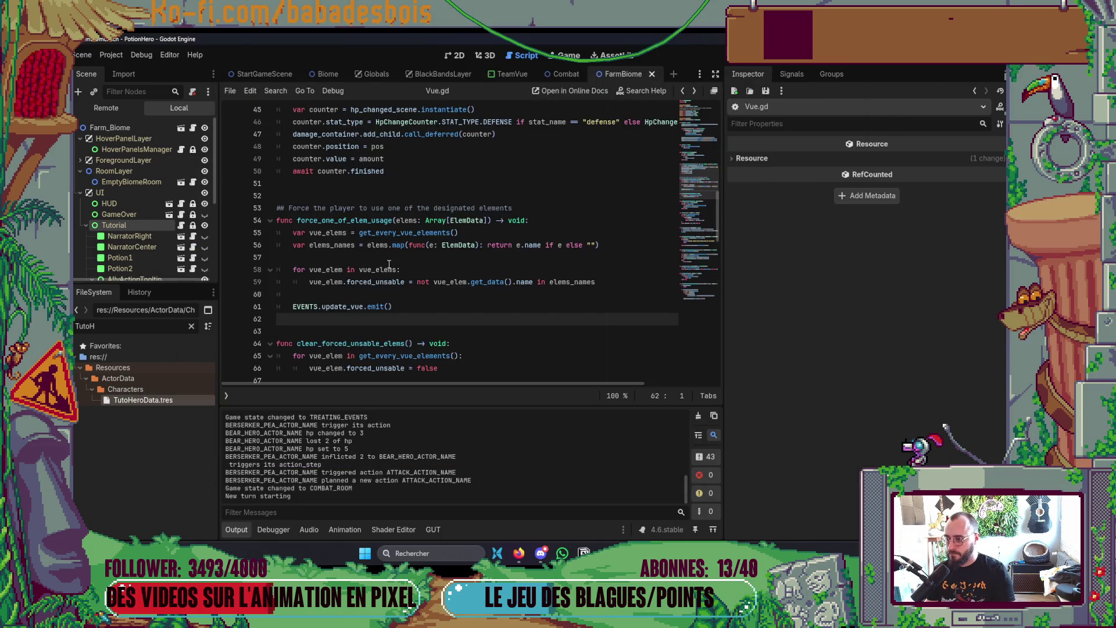
Step: Paste EVENTS.forced_player_actions_changed.emit([]) under case 1 in Tutorial.gd, save, and relaunch the game
{"action": "left_click", "coordinate": [230, 271]}
{"action": "key", "text": "alt+Tab"}
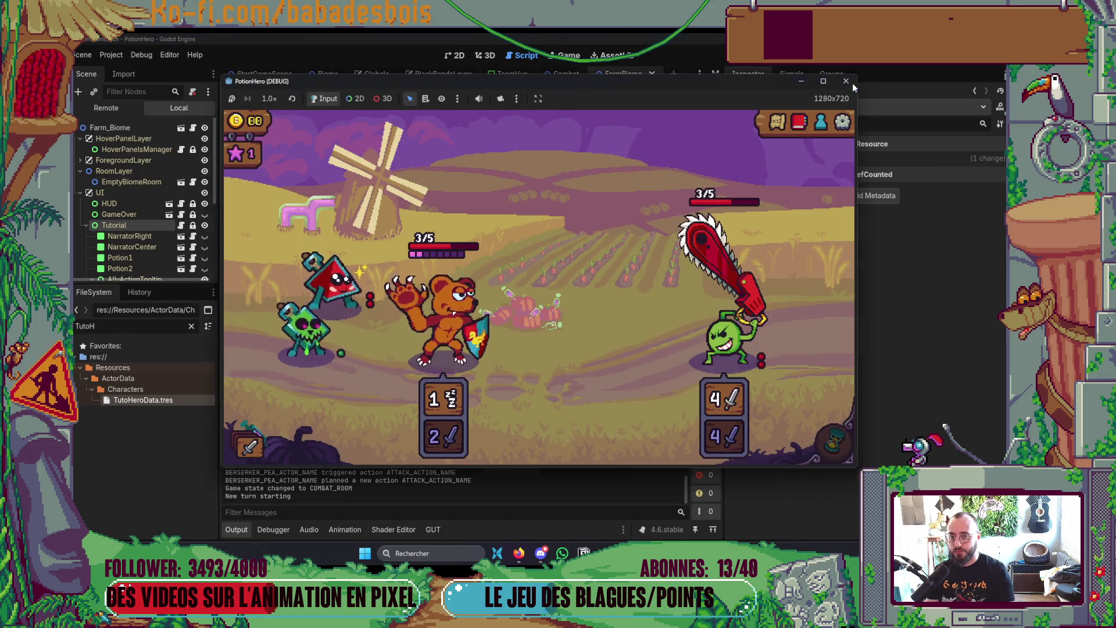
{"action": "key", "text": "alt+Tab"}
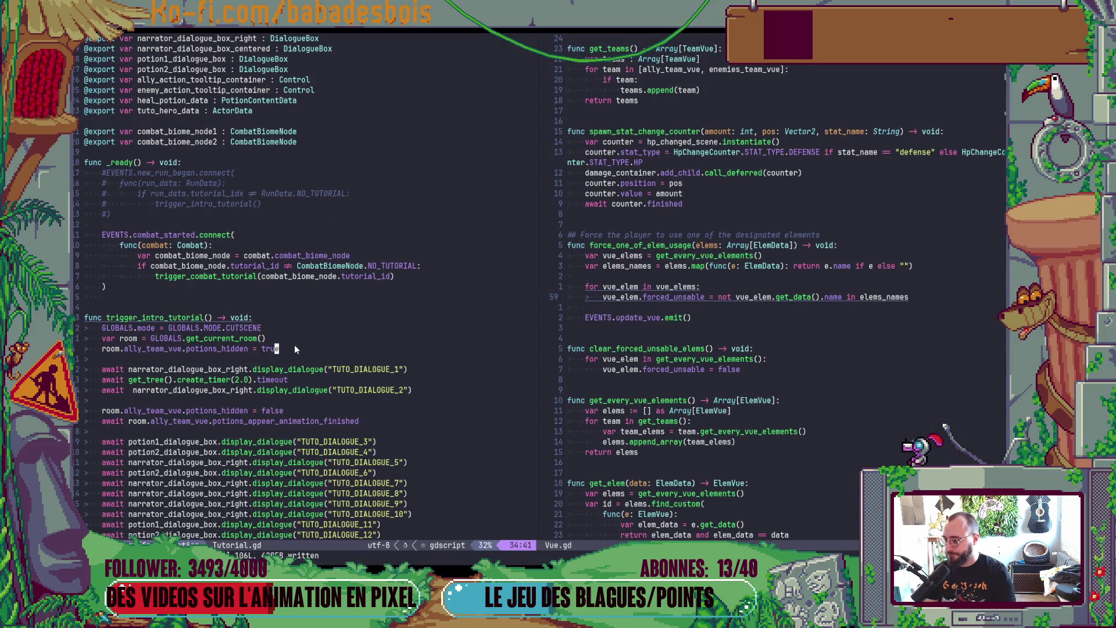
{"action": "scroll", "coordinate": [372, 314], "scroll_direction": "down", "scroll_amount": 10}
{"action": "key", "text": "j"}
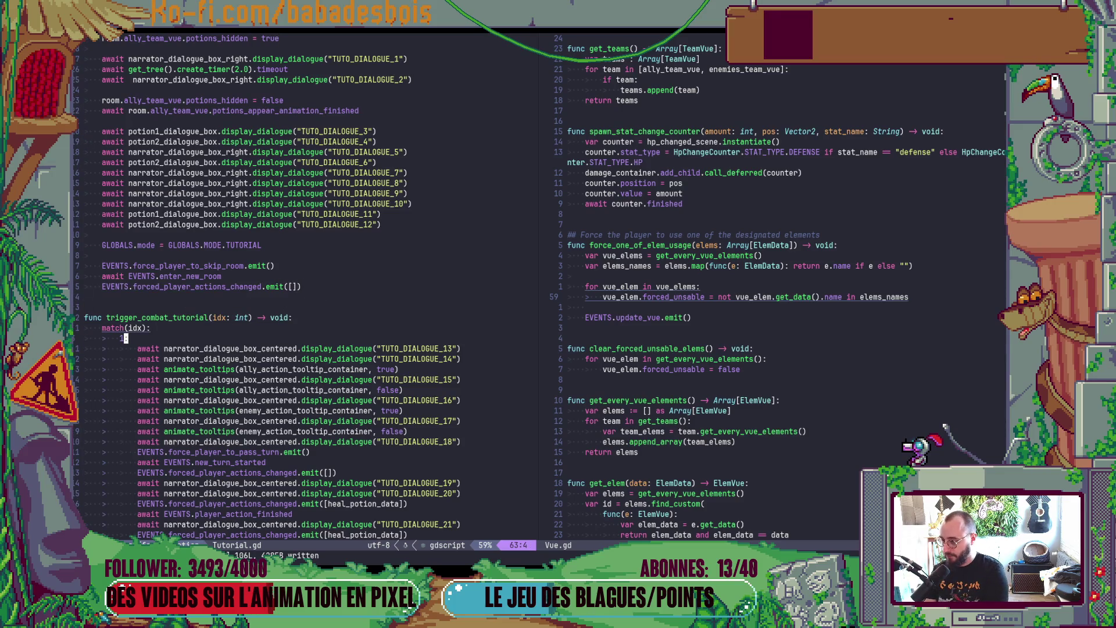
{"action": "key", "text": "p"}
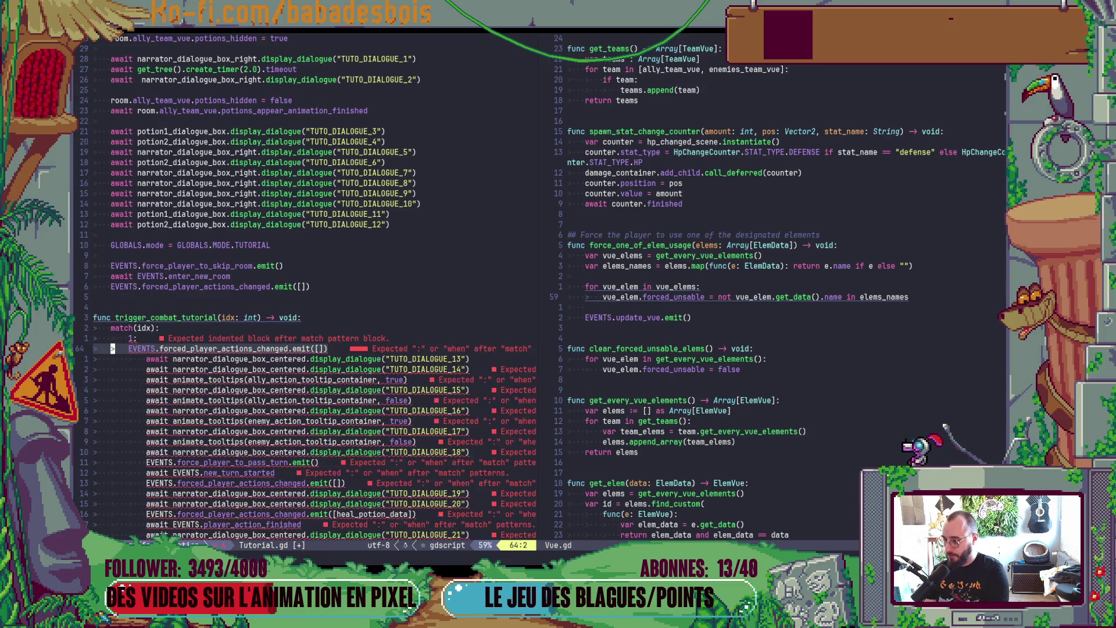
{"action": "key", "text": "colon"}
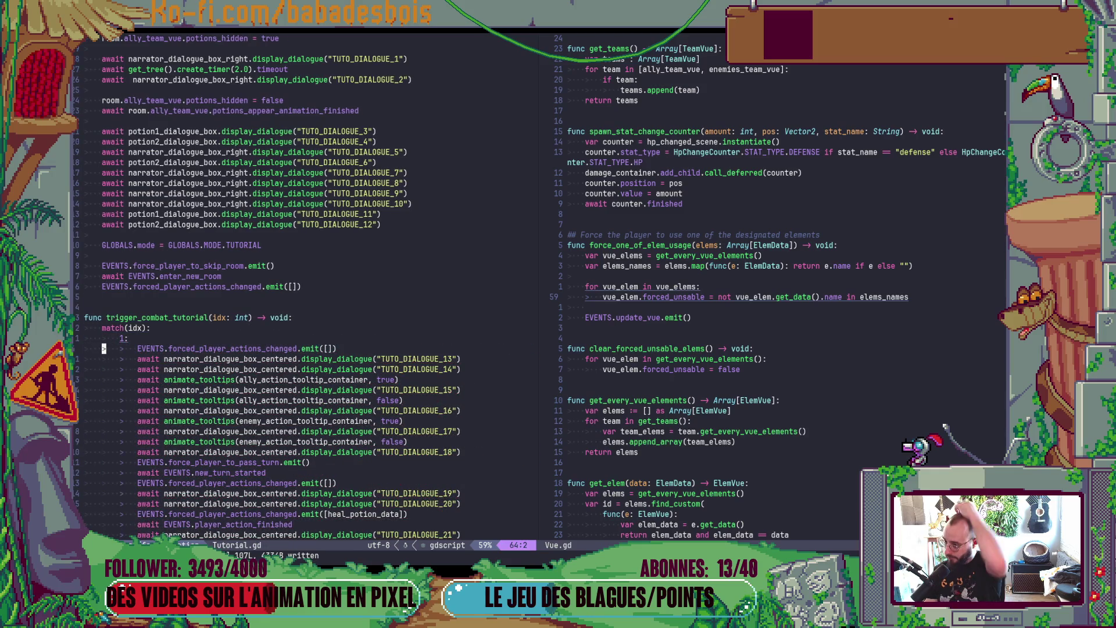
{"action": "key", "text": "alt+Tab"}
{"action": "key", "text": "F5"}
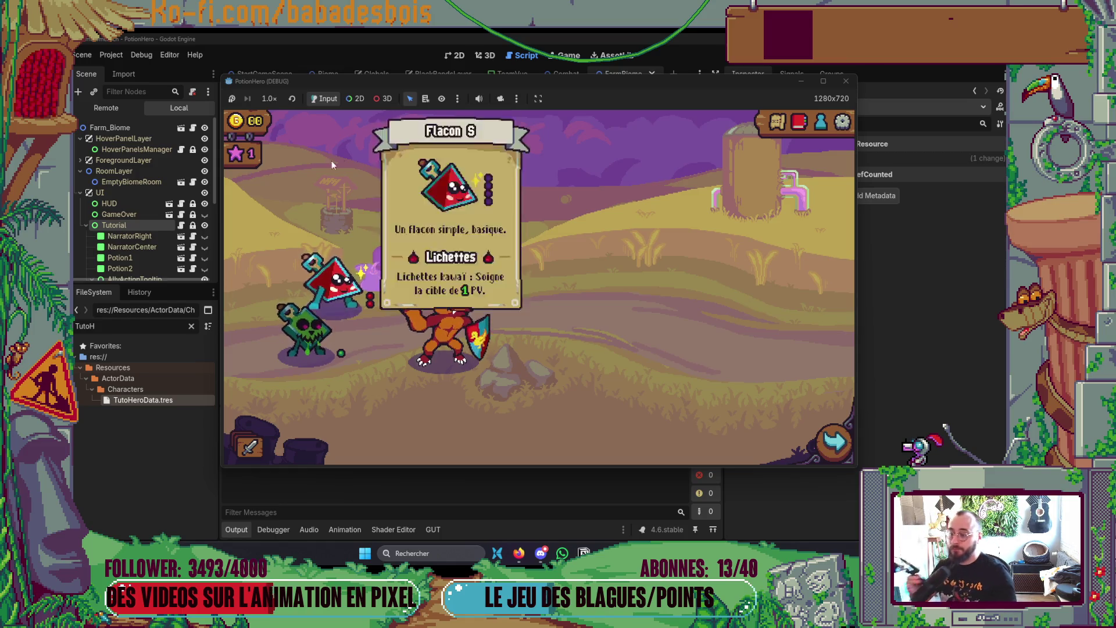
Step: Enter the first combat room, advance the tutorial to the 'Ce tour'/'Prochain tour' hints, then close the game
{"action": "left_click", "coordinate": [475, 321]}
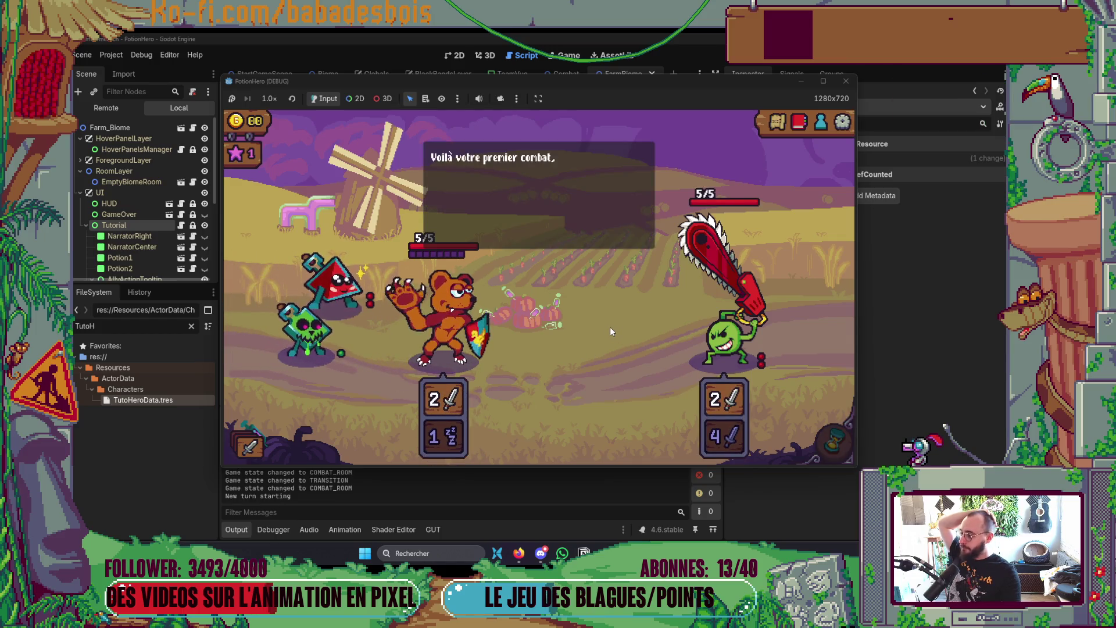
{"action": "mouse_move", "coordinate": [348, 288]}
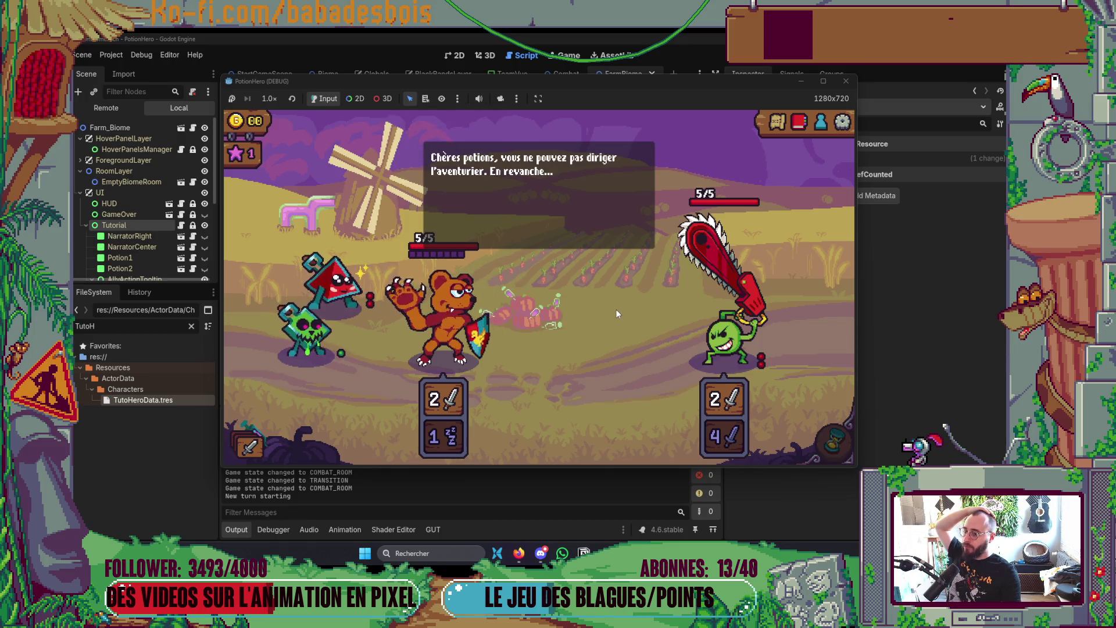
{"action": "left_click", "coordinate": [350, 292]}
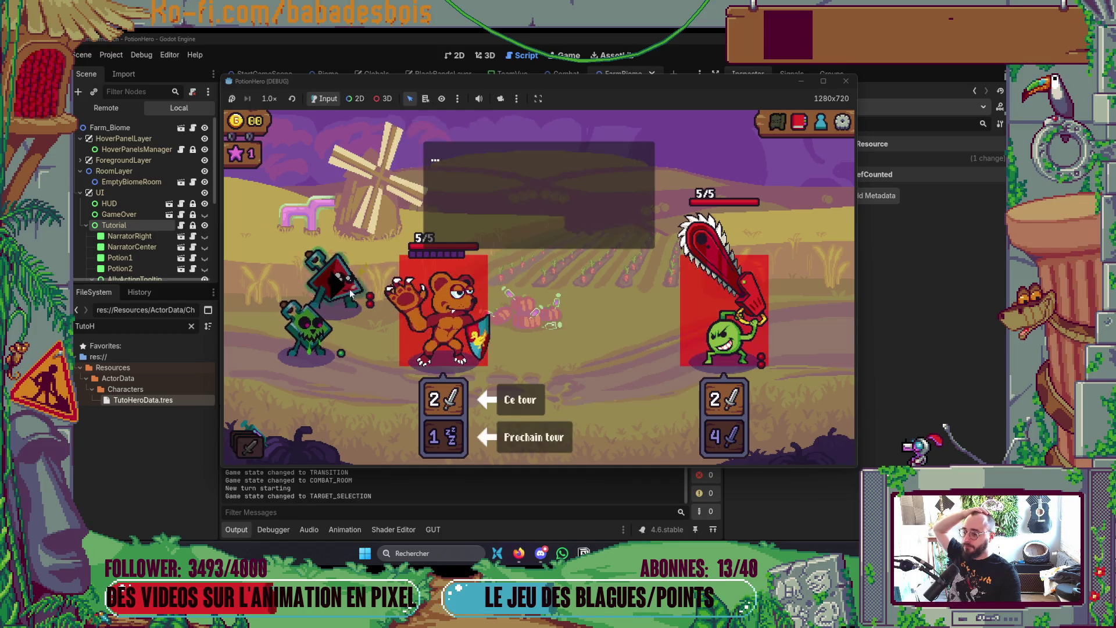
{"action": "left_click", "coordinate": [435, 327]}
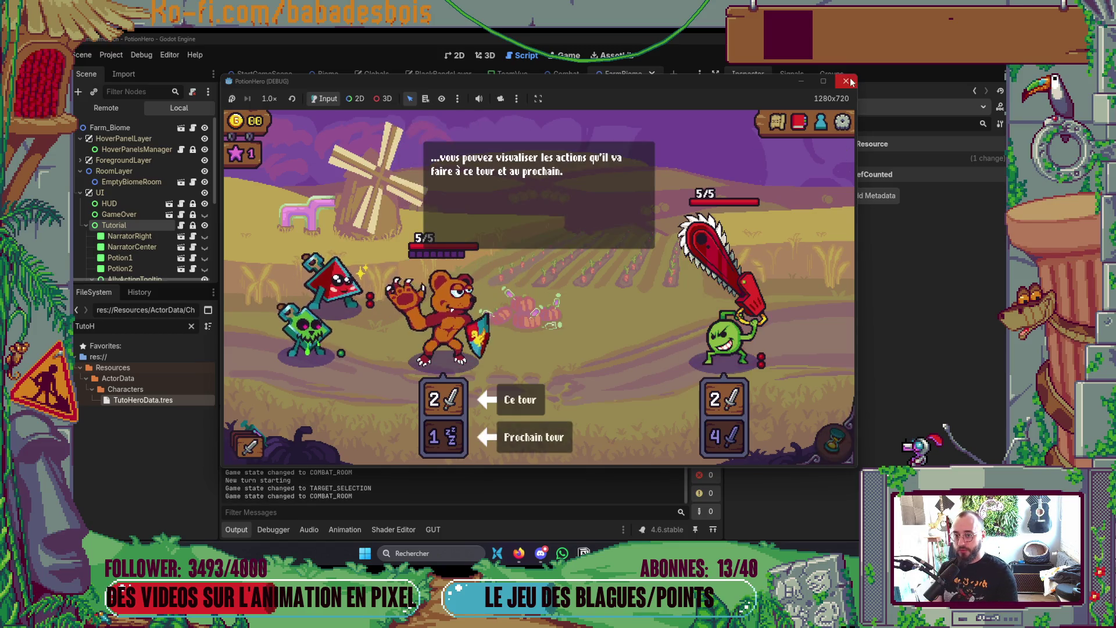
{"action": "left_click", "coordinate": [847, 81]}
{"action": "key", "text": "alt+Tab"}
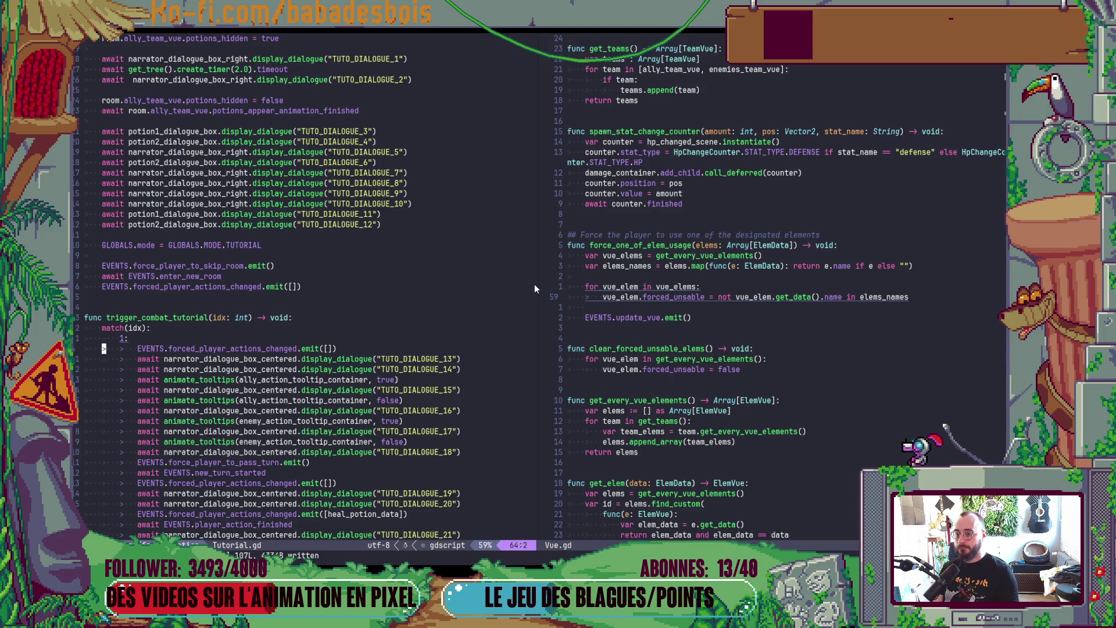
Step: Relaunch the game and move through the map into the next combat room
{"action": "left_click", "coordinate": [588, 280]}
{"action": "key", "text": "alt+Tab"}
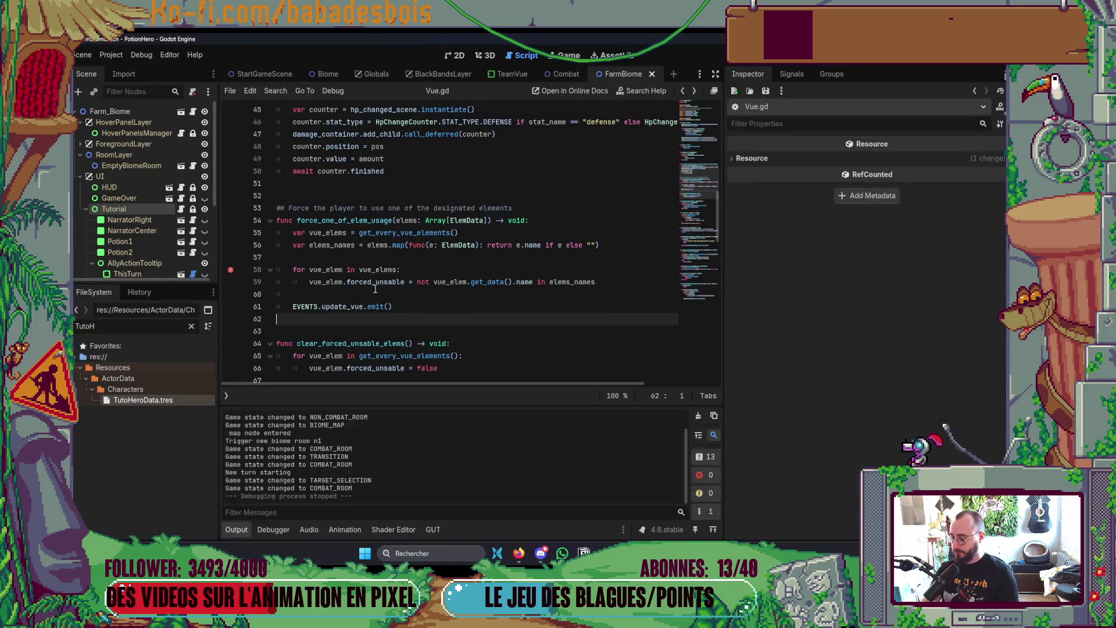
{"action": "key", "text": "F5"}
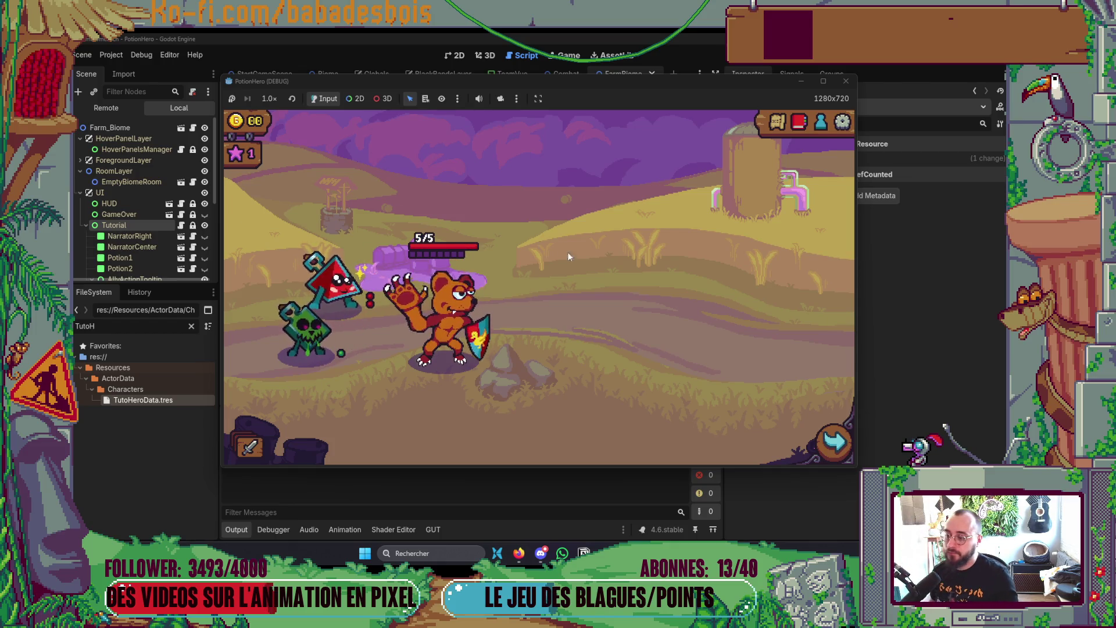
{"action": "left_click", "coordinate": [830, 430]}
{"action": "left_click", "coordinate": [459, 324]}
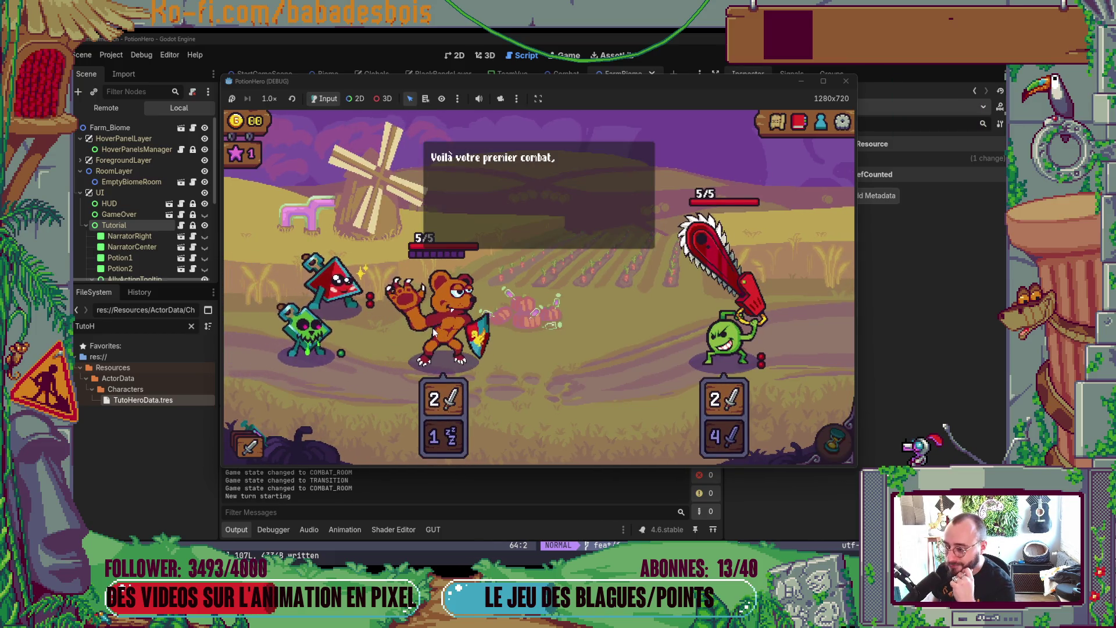
Step: Scroll Vue.gd up to where the forced-action events connect to tuto_force_elem_usage
{"action": "key", "text": "alt+Tab"}
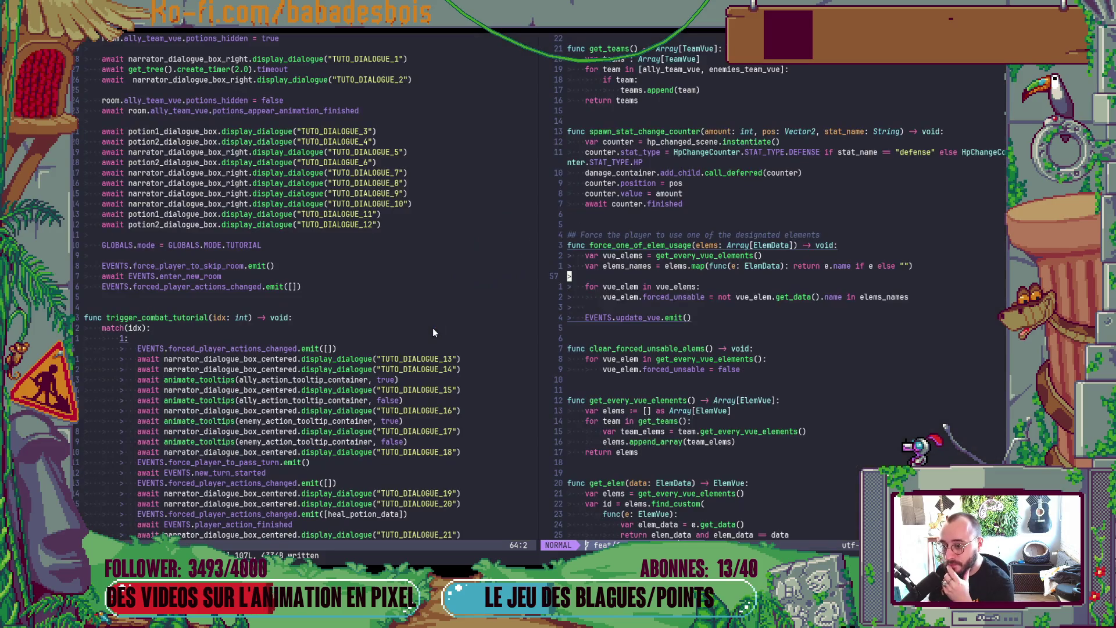
{"action": "key", "text": "alt+Tab"}
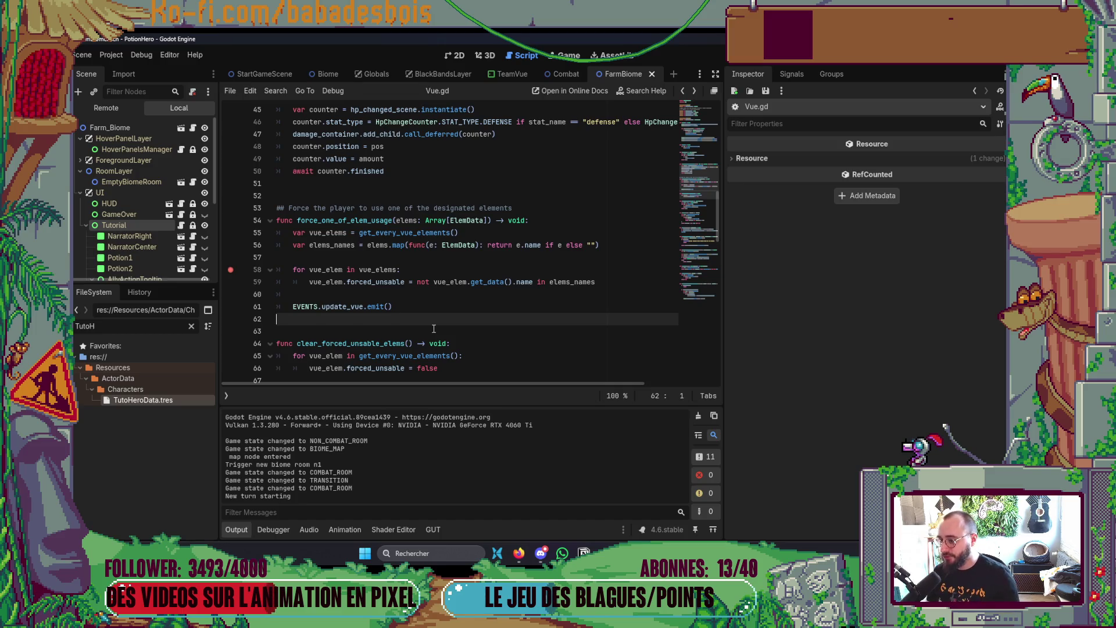
{"action": "key", "text": "alt+Tab"}
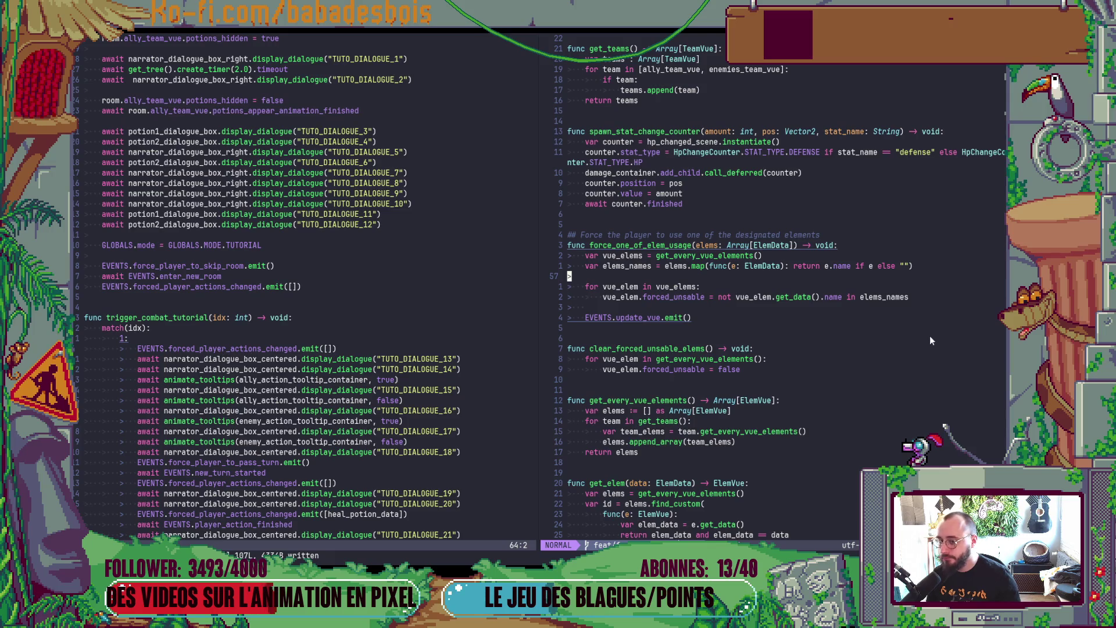
{"action": "scroll", "coordinate": [766, 323], "scroll_direction": "up", "scroll_amount": 4}
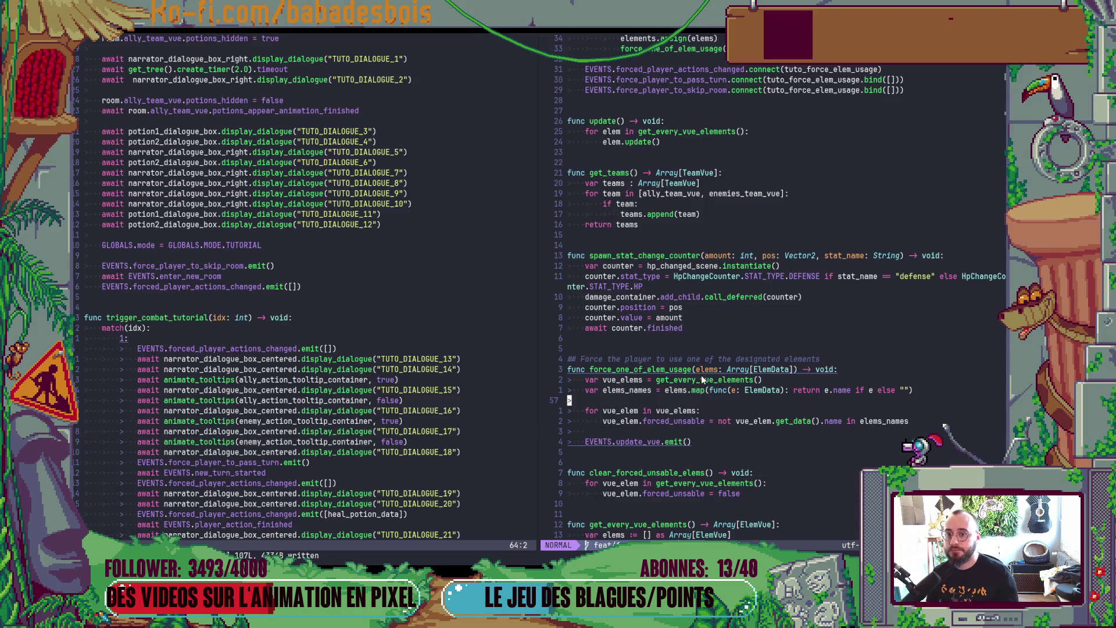
{"action": "scroll", "coordinate": [702, 375], "scroll_direction": "up", "scroll_amount": 2}
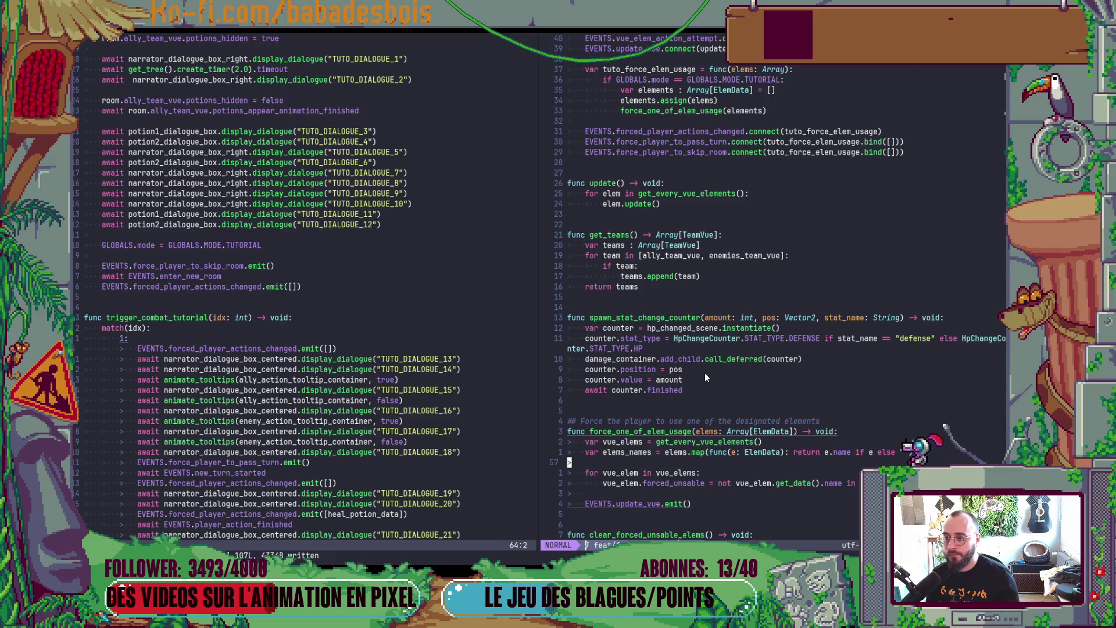
{"action": "scroll", "coordinate": [705, 378], "scroll_direction": "up", "scroll_amount": 1}
{"action": "key", "text": "alt+Tab"}
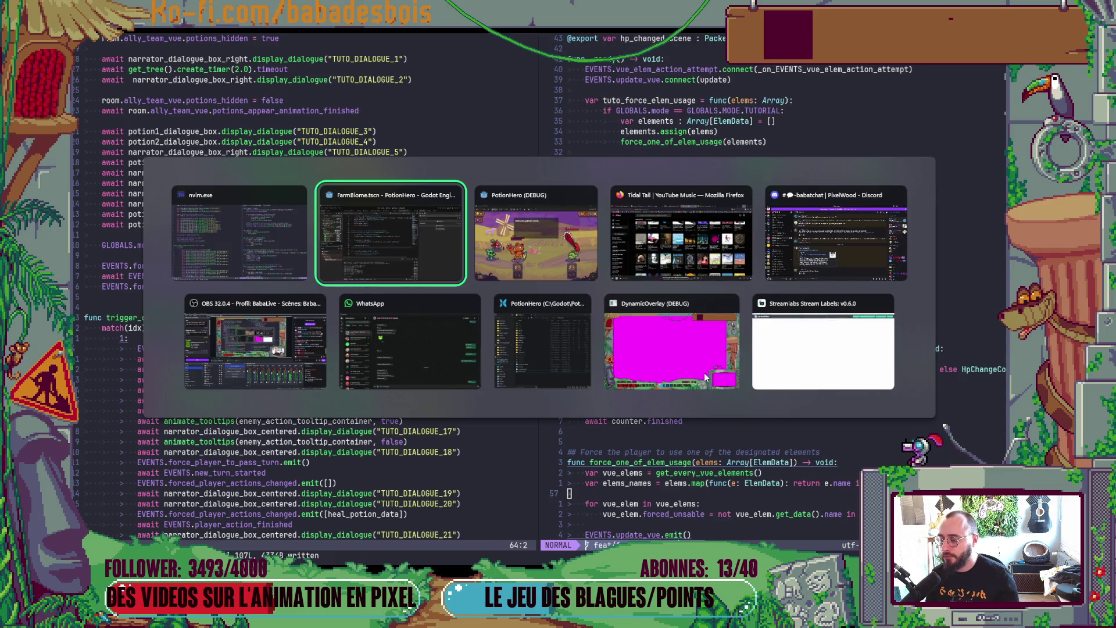
Step: Open Tutorial.gd through the quick script search for 'tuto'
{"action": "scroll", "coordinate": [443, 303], "scroll_direction": "down", "scroll_amount": 1}
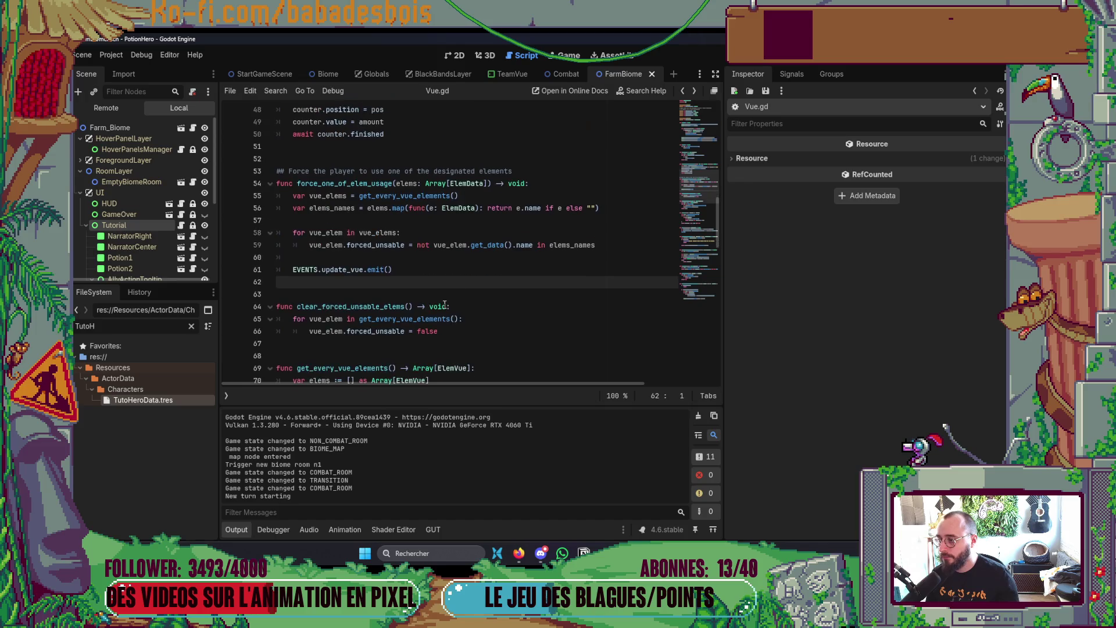
{"action": "key", "text": "ctrl+alt+o"}
{"action": "type", "text": "tuto"}
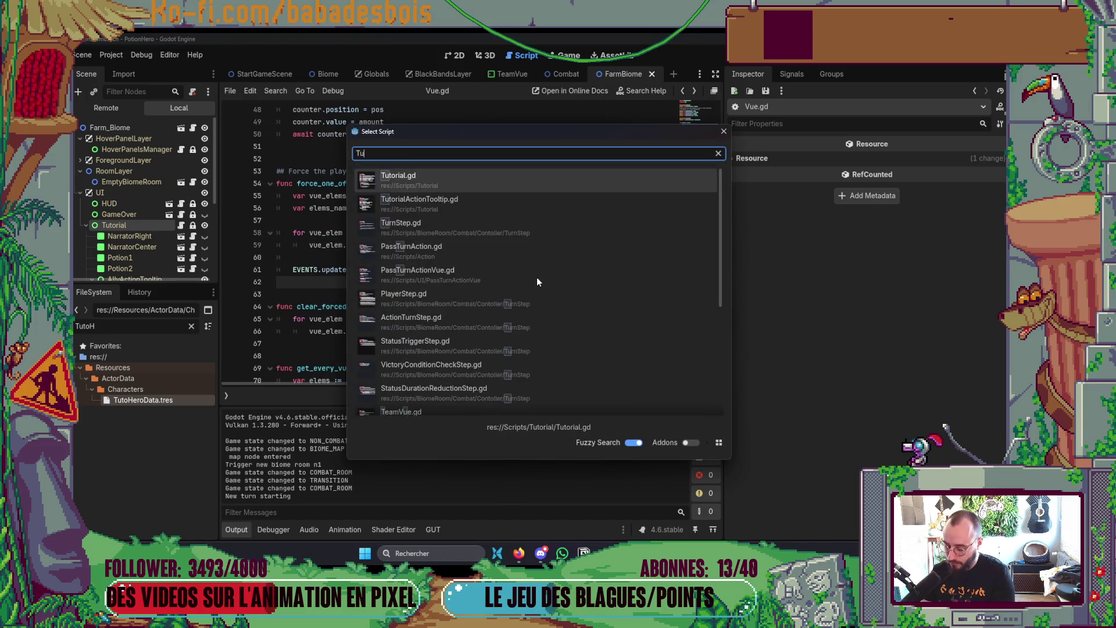
{"action": "key", "text": "Return"}
{"action": "scroll", "coordinate": [472, 263], "scroll_direction": "up", "scroll_amount": 1}
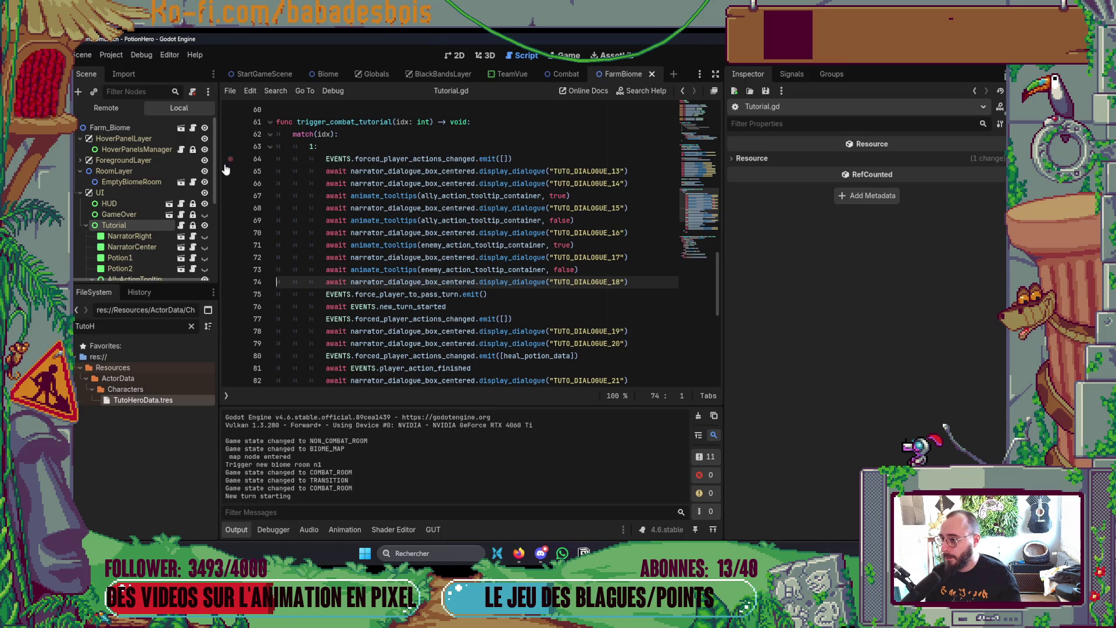
Step: Run the game and go through the map into the Ferme malfamée farm combat
{"action": "key", "text": "F5"}
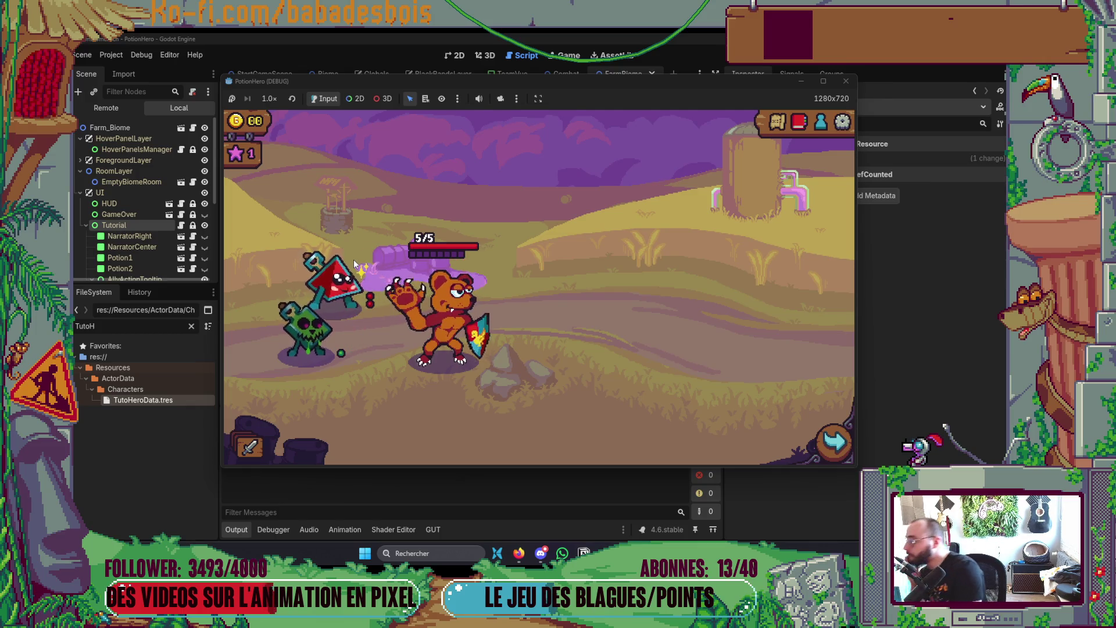
{"action": "mouse_move", "coordinate": [354, 259]}
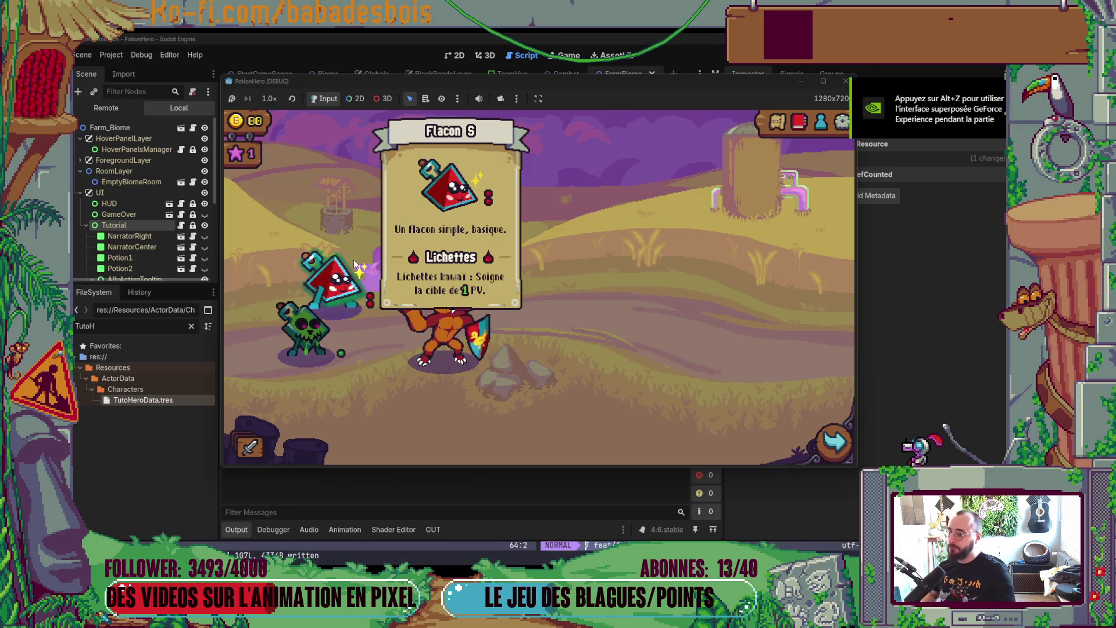
{"action": "left_click", "coordinate": [844, 452]}
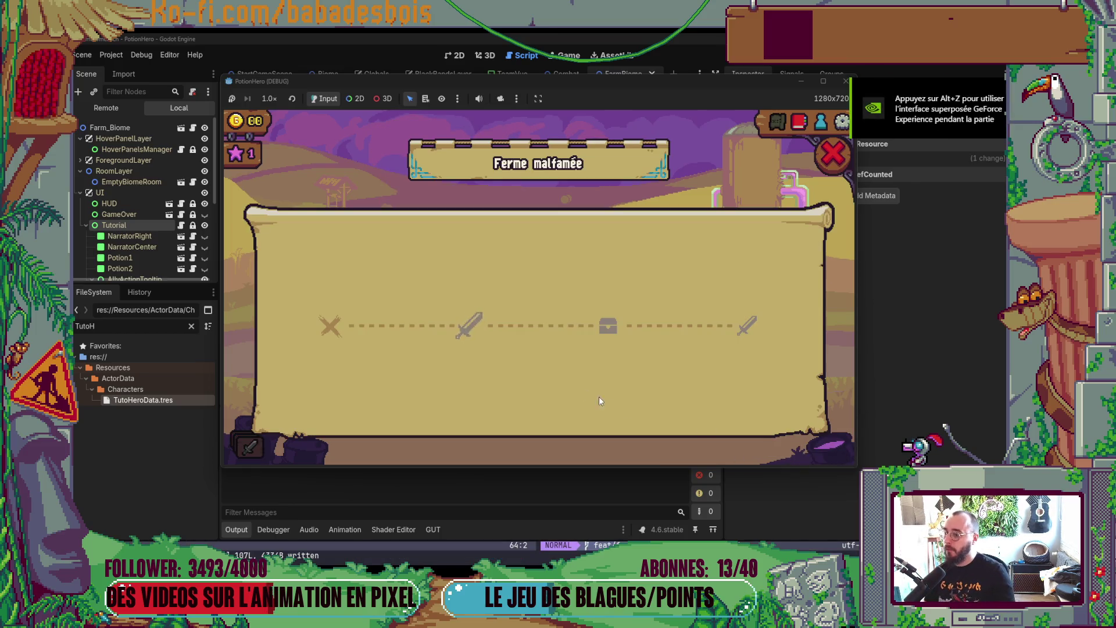
{"action": "left_click", "coordinate": [462, 325]}
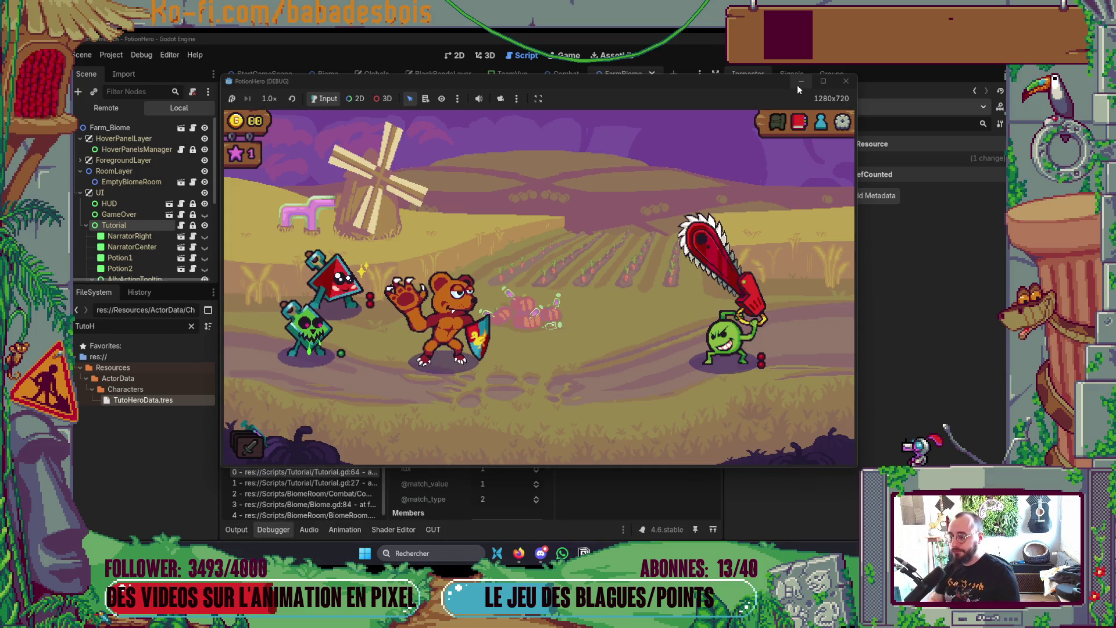
{"action": "key", "text": "alt+Tab"}
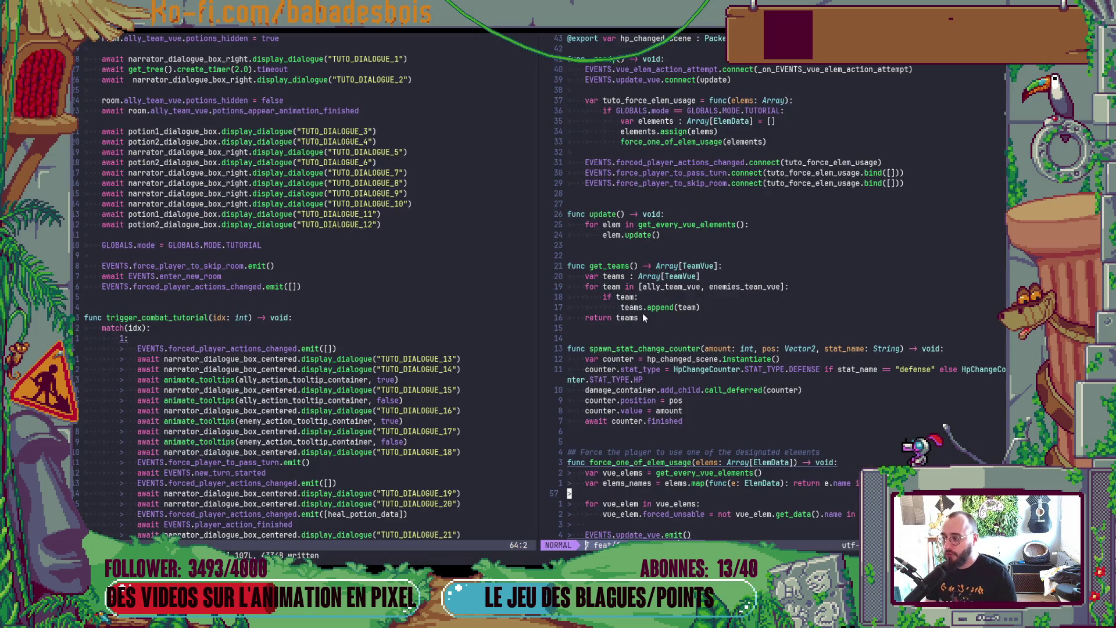
Step: Scroll Vue.gd's right pane to review force_one_of_elem_usage and the _ready setup
{"action": "scroll", "coordinate": [641, 367], "scroll_direction": "down", "scroll_amount": 2}
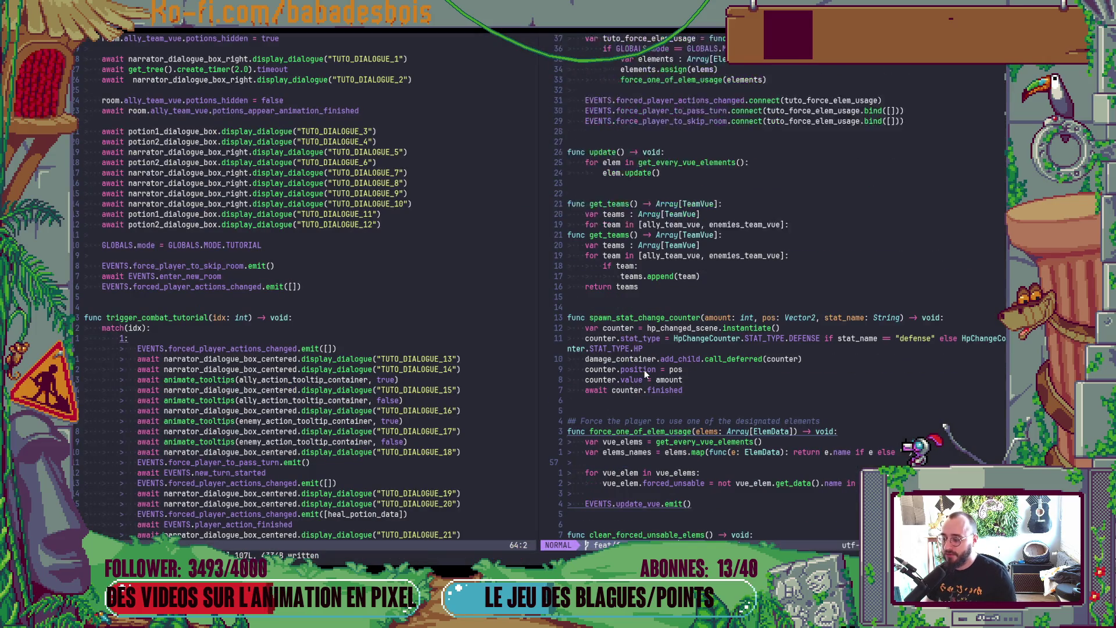
{"action": "scroll", "coordinate": [644, 370], "scroll_direction": "down", "scroll_amount": 2}
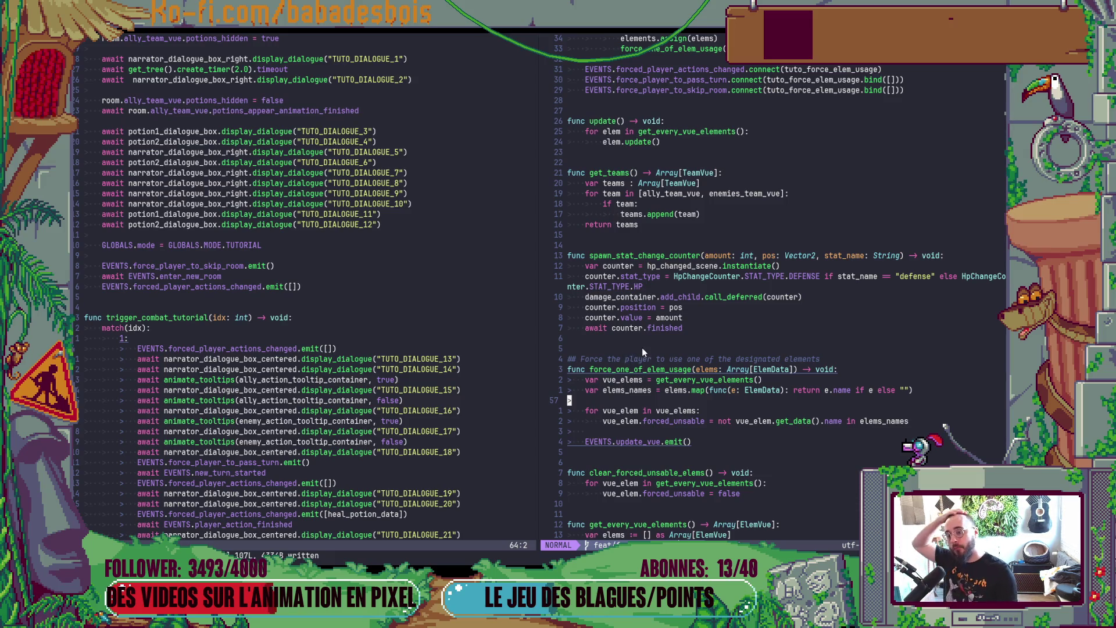
{"action": "scroll", "coordinate": [640, 347], "scroll_direction": "up", "scroll_amount": 2}
{"action": "scroll", "coordinate": [653, 369], "scroll_direction": "up", "scroll_amount": 4}
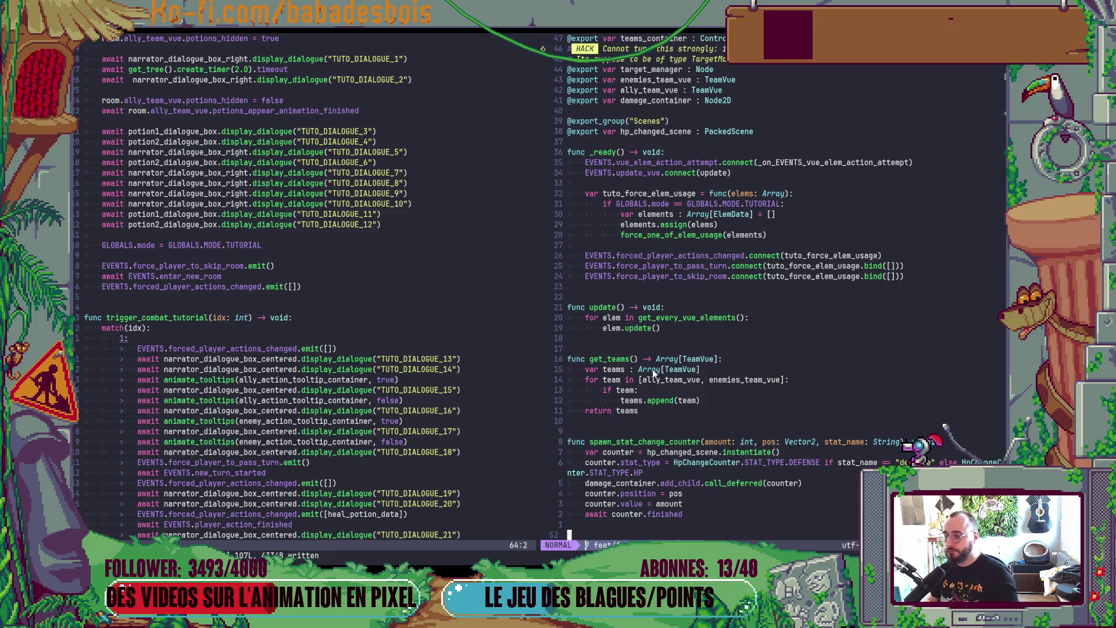
Step: Add an 'if GLOBALS.mode == GLOBALS.MODE.TUTORIAL:' check after the last connection in _ready
{"action": "left_click", "coordinate": [740, 278]}
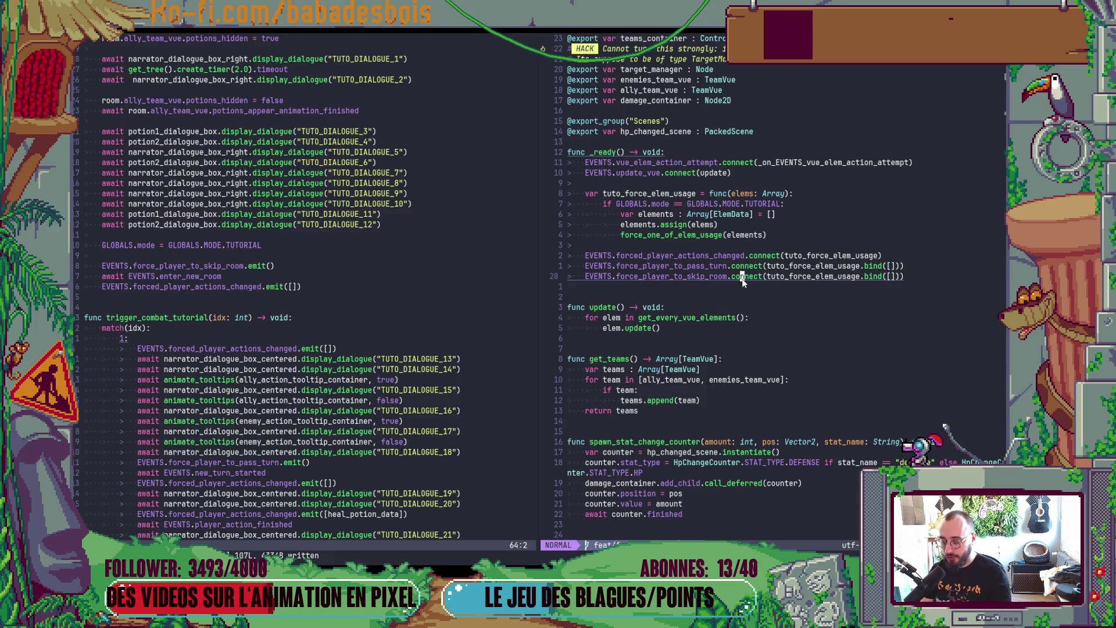
{"action": "key", "text": "o"}
{"action": "key", "text": "Return"}
{"action": "type", "text": "if GLOBALS.mode == GLOBALS.M"}
{"action": "key", "text": "Return"}
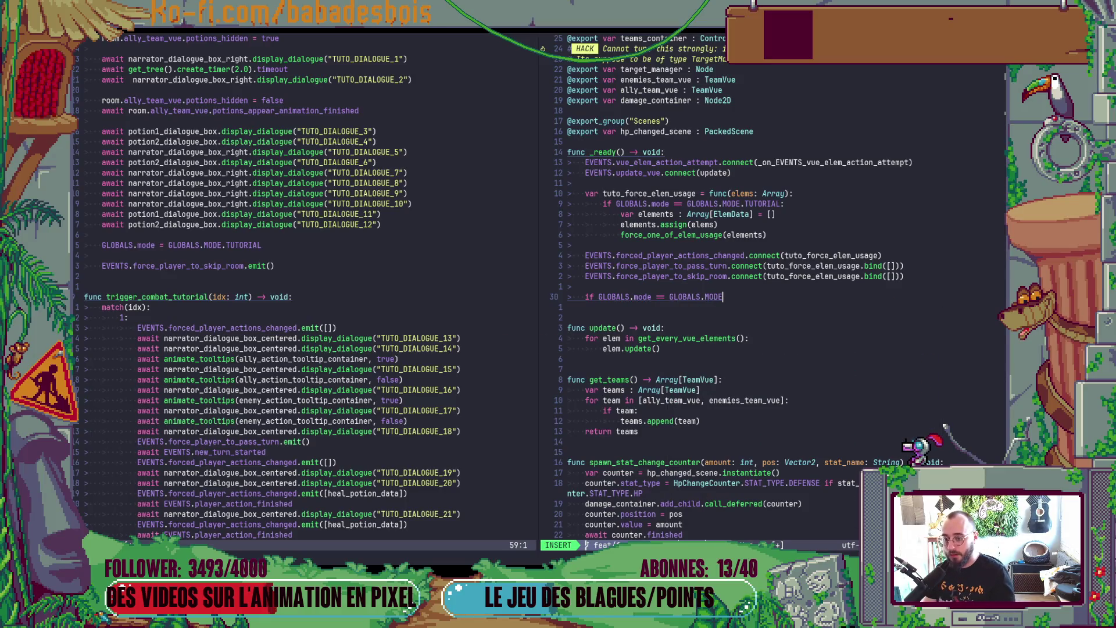
{"action": "type", "text": "."}
{"action": "key", "text": "Tab"}
{"action": "type", "text": ":"}
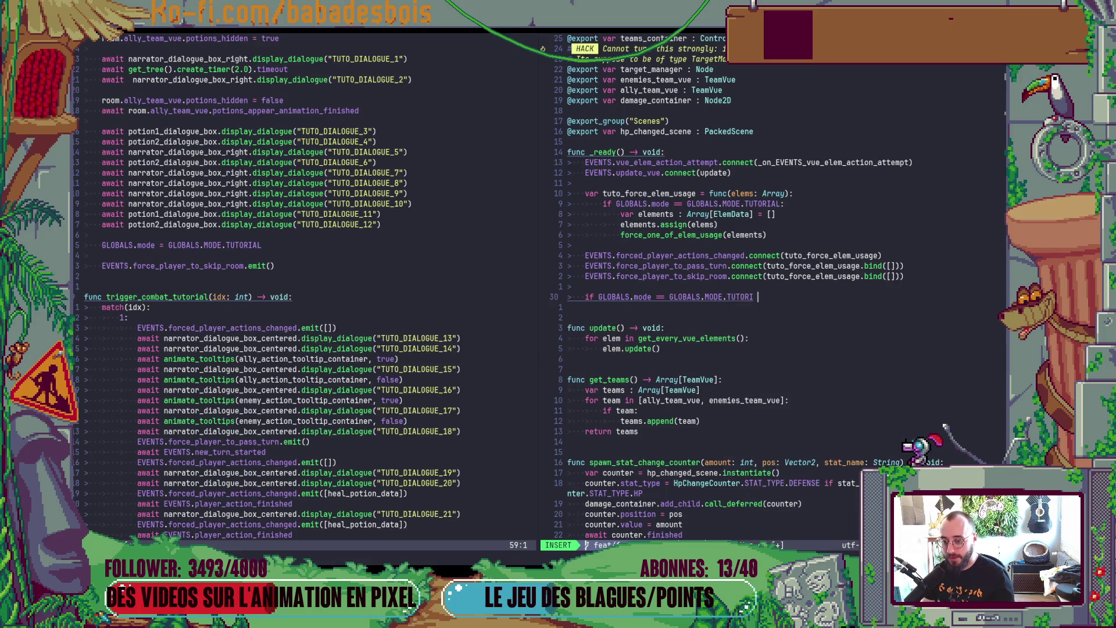
Step: Call force_one_of_elem_usage([]) inside the tutorial check, then save and launch the game
{"action": "key", "text": "Return"}
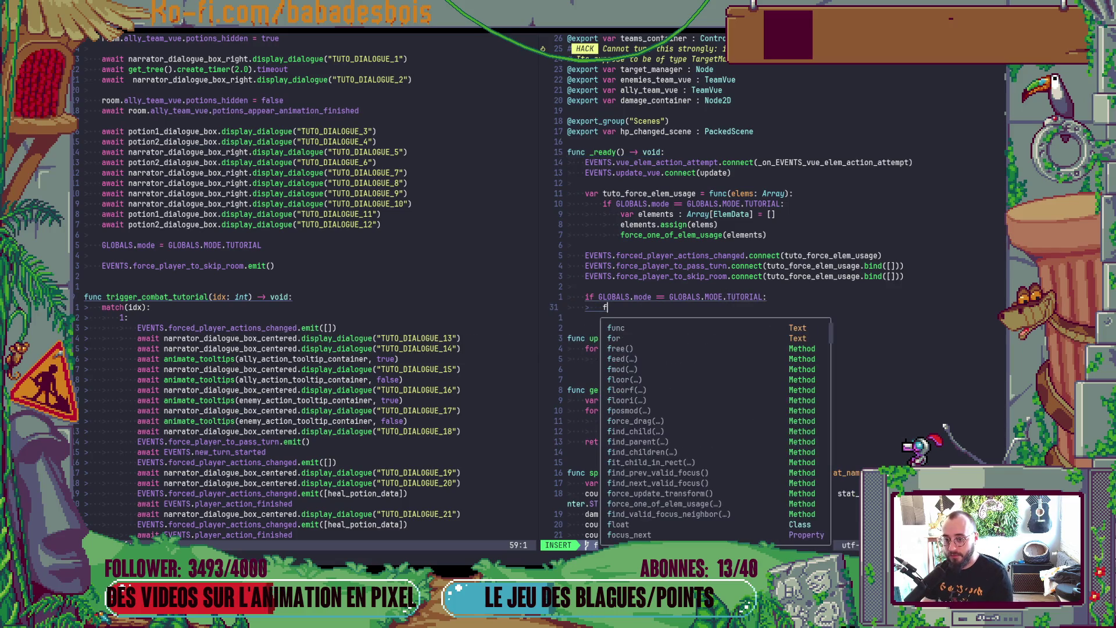
{"action": "type", "text": "f"}
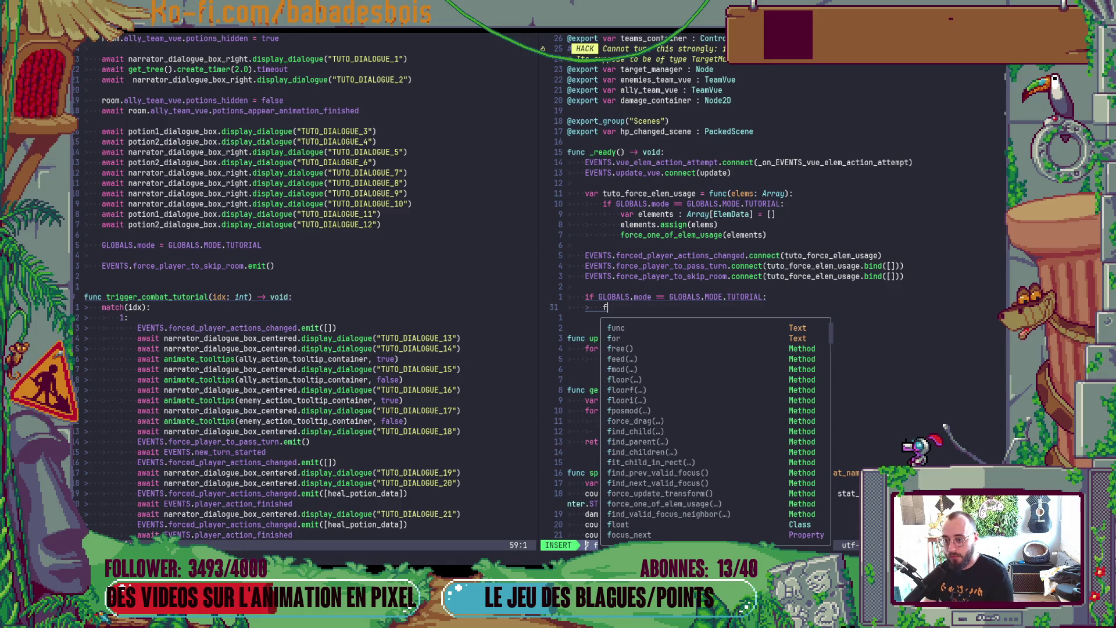
{"action": "type", "text": "orce_one"}
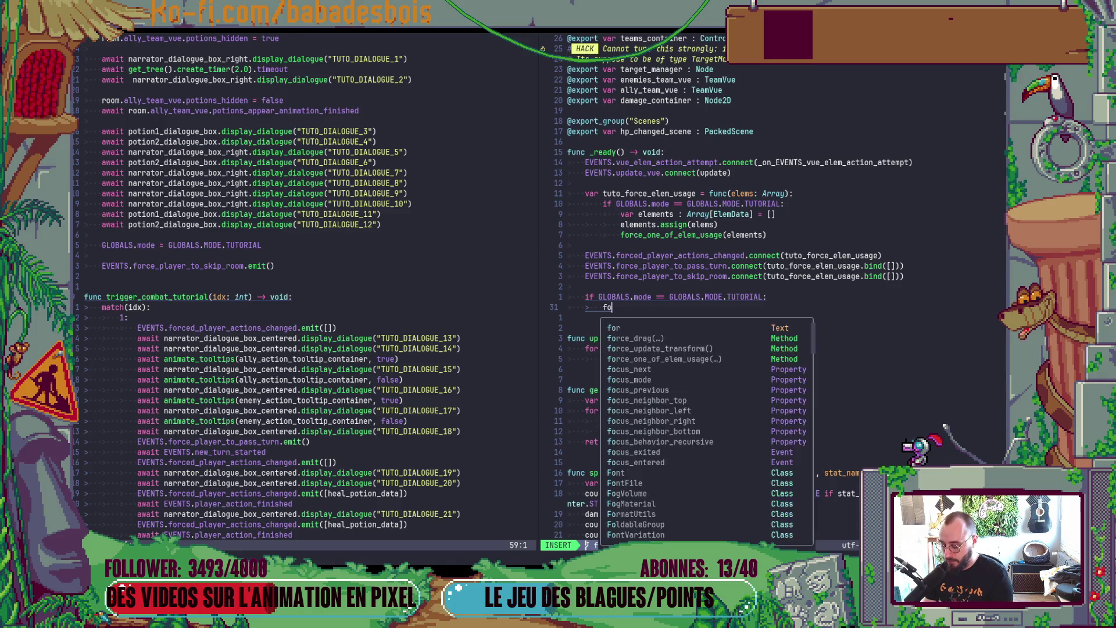
{"action": "key", "text": "Return"}
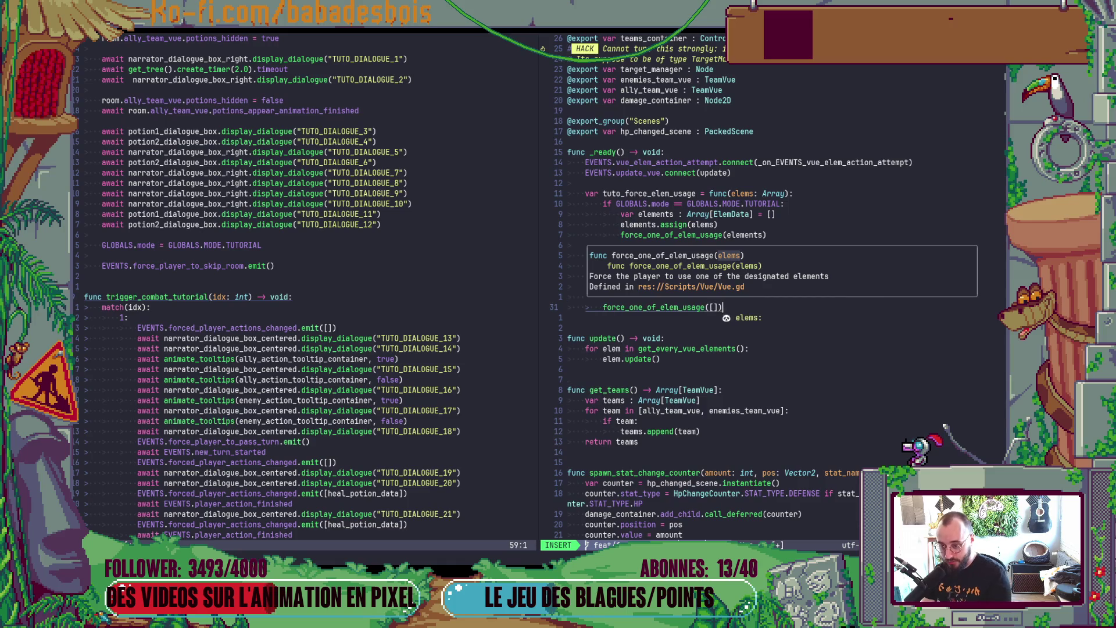
{"action": "key", "text": "Escape"}
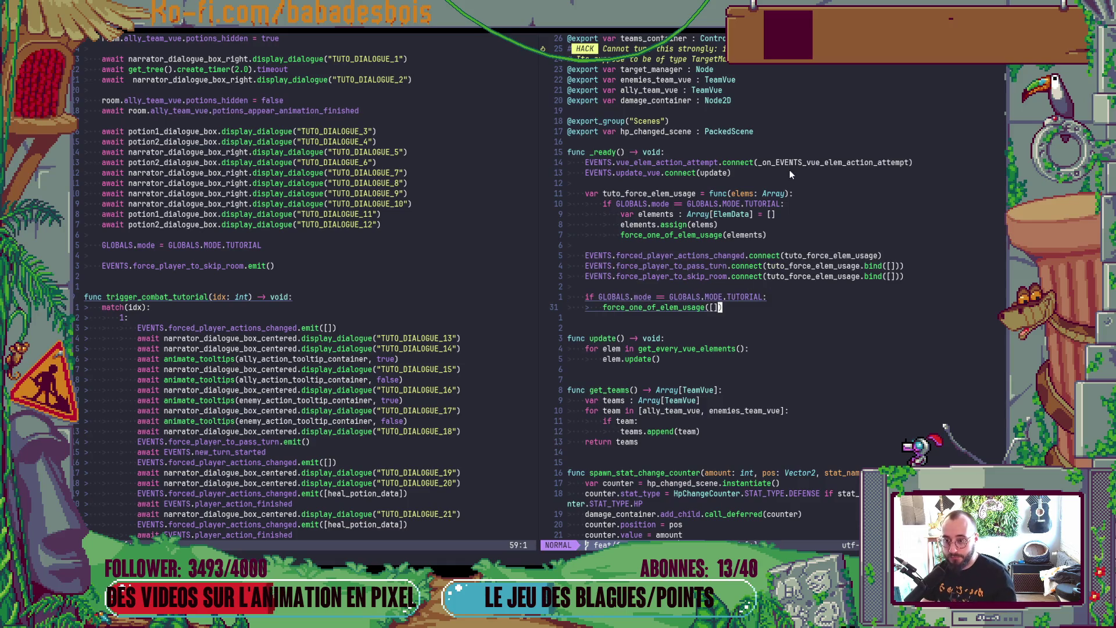
{"action": "scroll", "coordinate": [776, 351], "scroll_direction": "down", "scroll_amount": 2}
{"action": "left_click", "coordinate": [775, 351]}
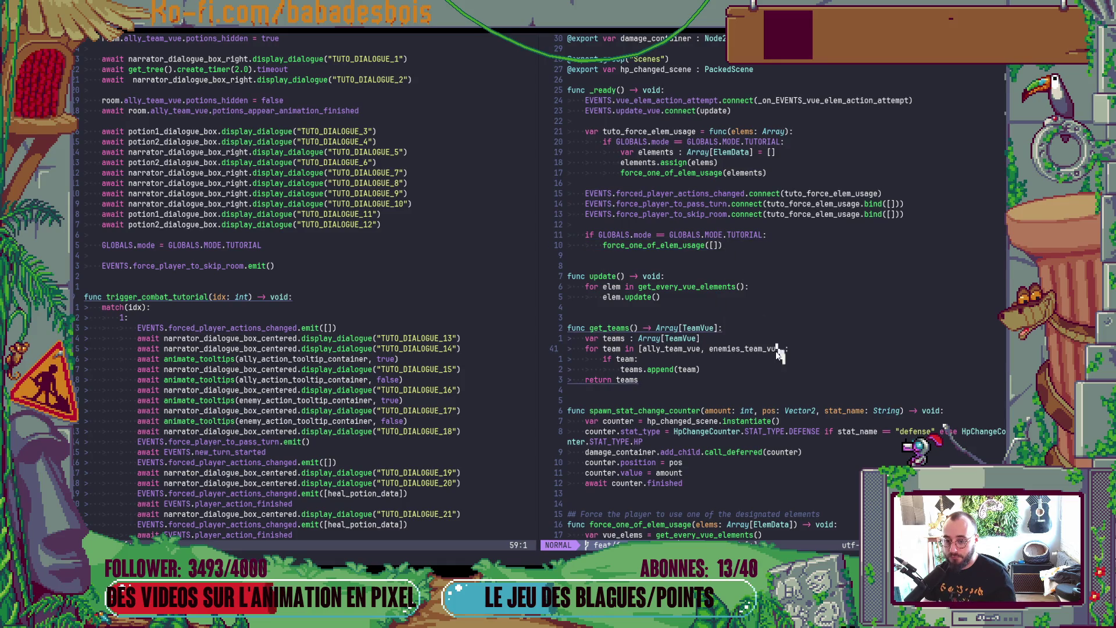
{"action": "key", "text": "F5"}
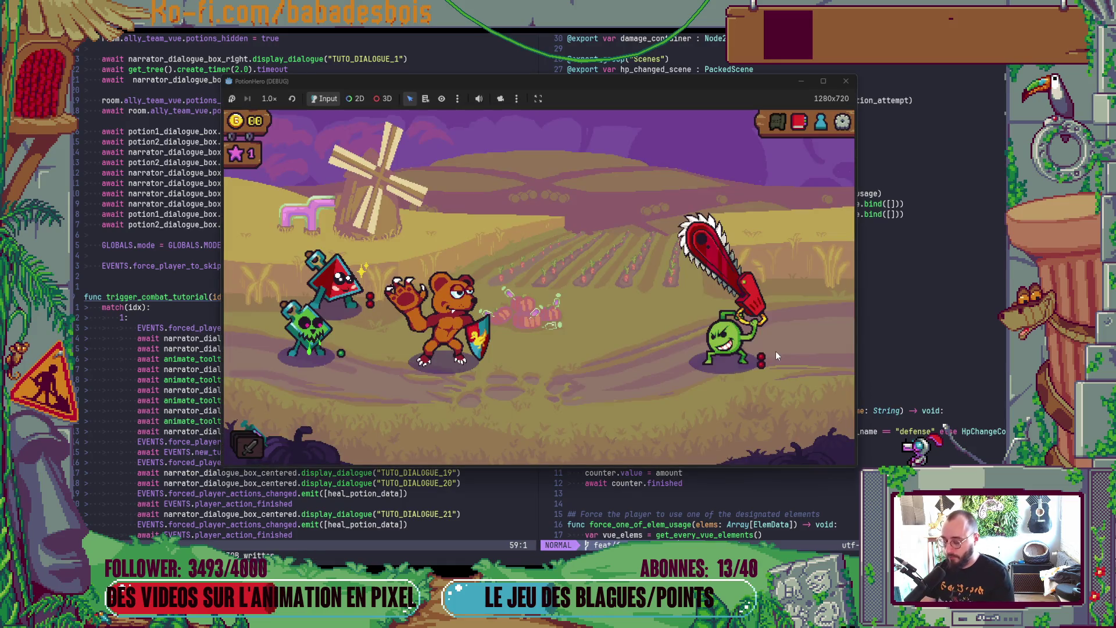
Step: Rerun the game into the farm fight to watch the narrator and turn hints, then close it
{"action": "left_click", "coordinate": [845, 82]}
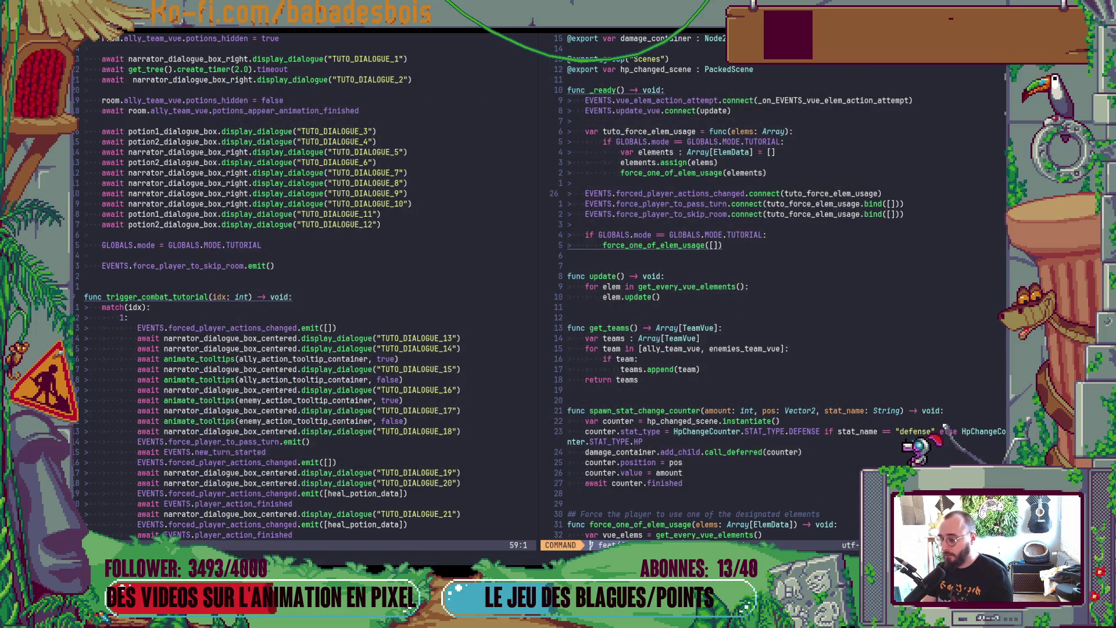
{"action": "key", "text": "alt+Tab"}
{"action": "key", "text": "F5"}
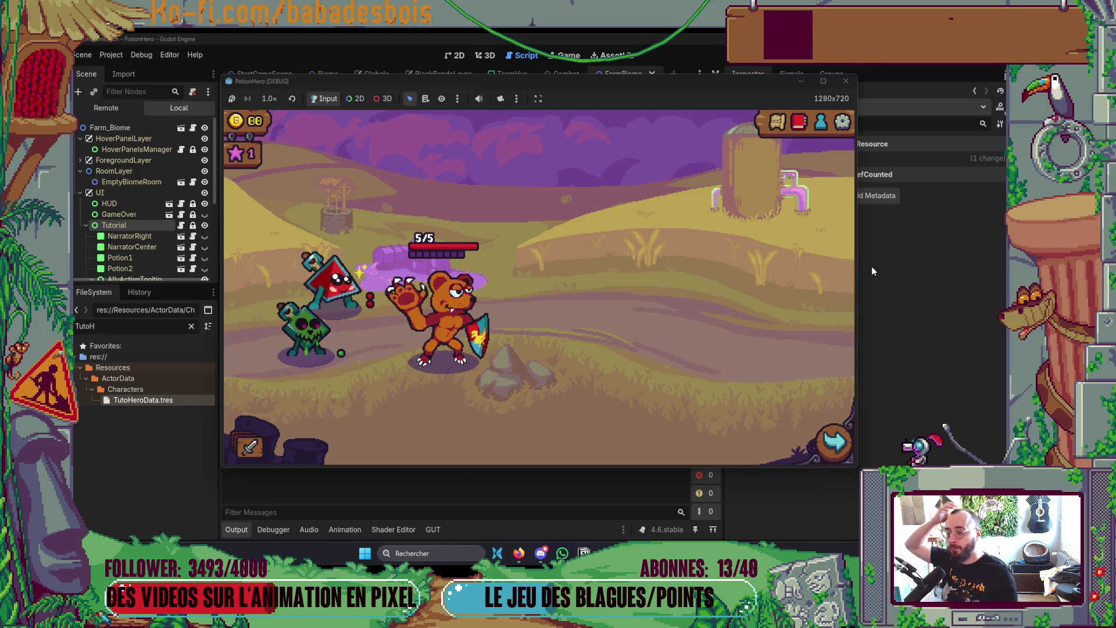
{"action": "left_click", "coordinate": [844, 445]}
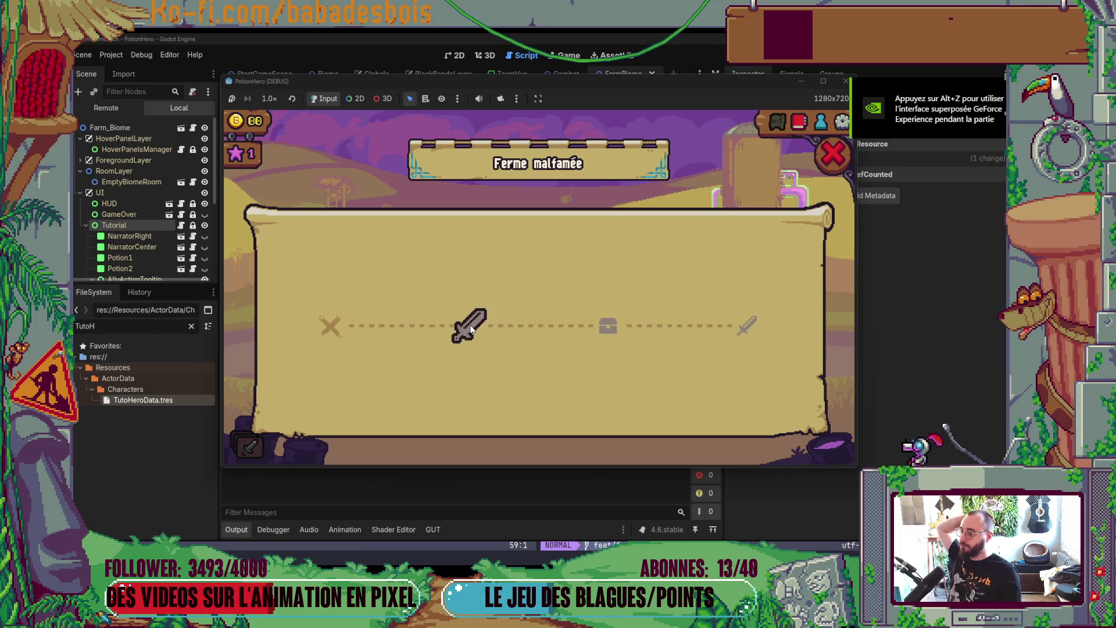
{"action": "left_click", "coordinate": [470, 328]}
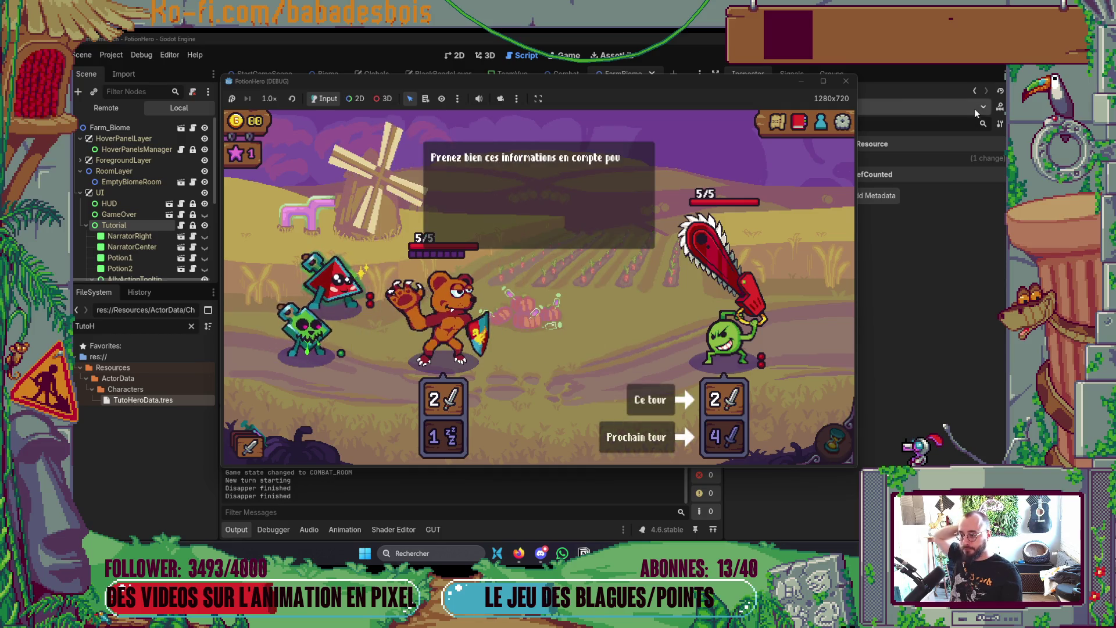
{"action": "left_click", "coordinate": [846, 81]}
{"action": "key", "text": "alt+Tab"}
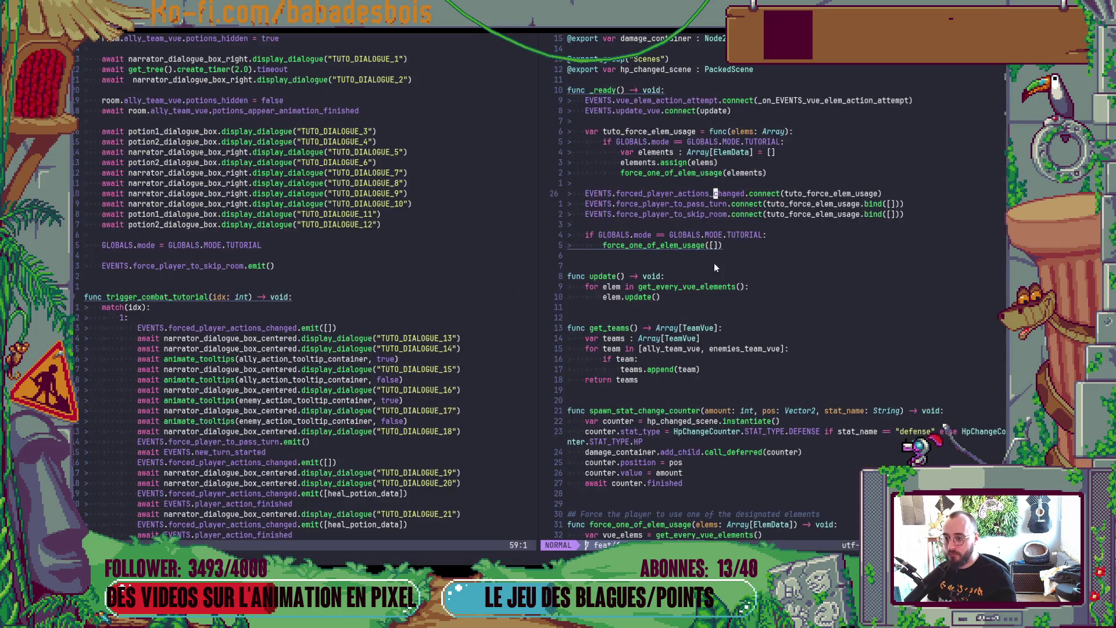
Step: Go back to Vue.gd, breakpoint line 31's force_one_of_elem_usage([]) call, and run the game
{"action": "key", "text": "alt+Tab"}
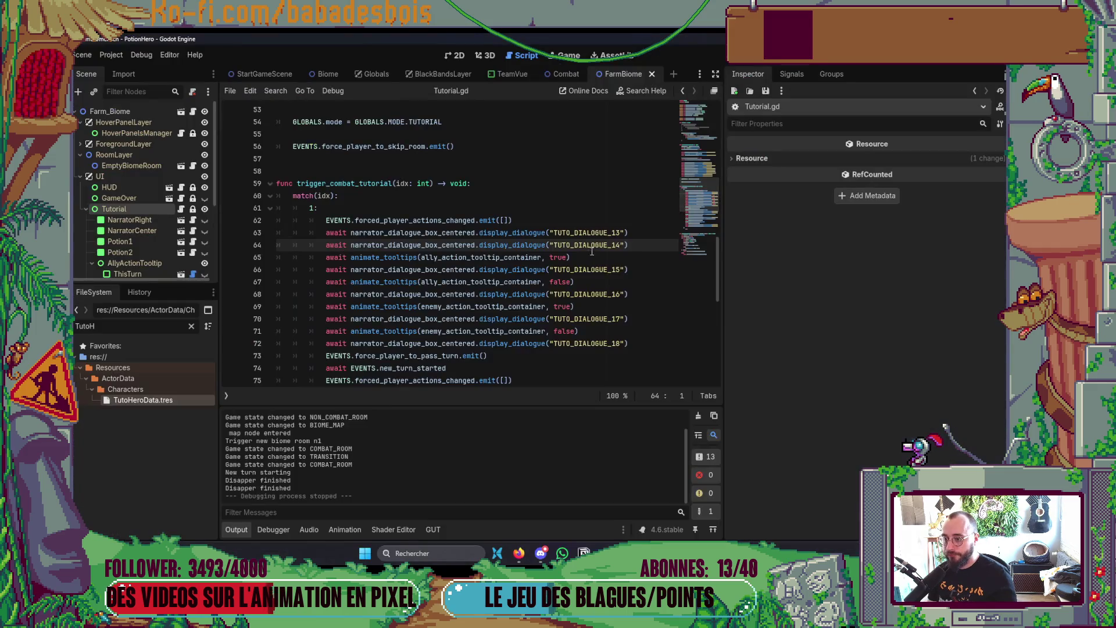
{"action": "left_click", "coordinate": [685, 91]}
{"action": "left_click", "coordinate": [685, 90]}
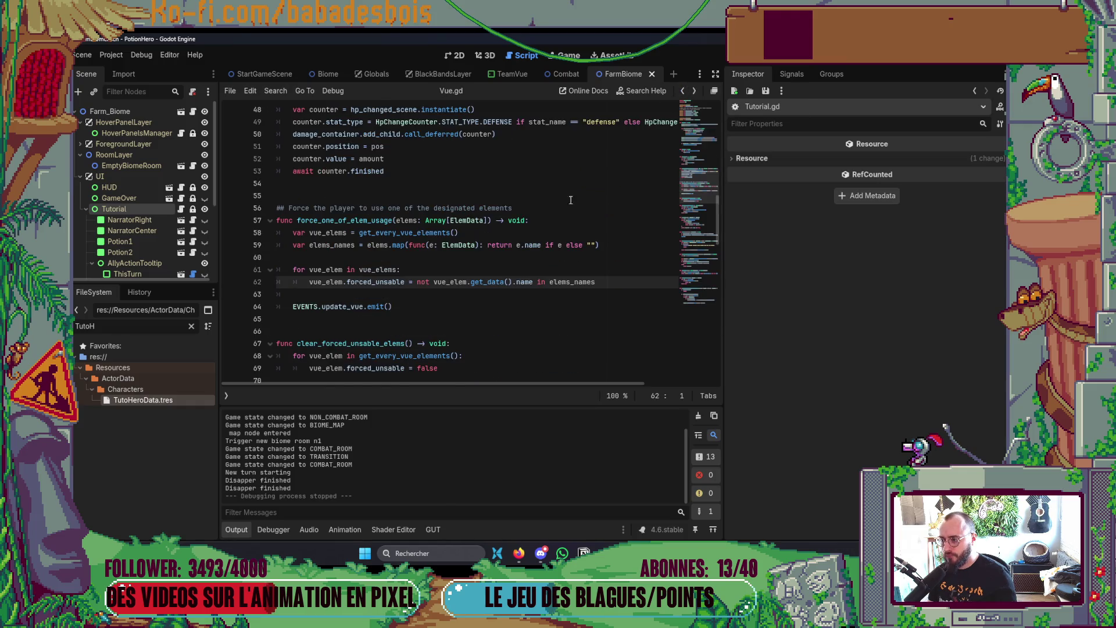
{"action": "scroll", "coordinate": [370, 325], "scroll_direction": "up", "scroll_amount": 2}
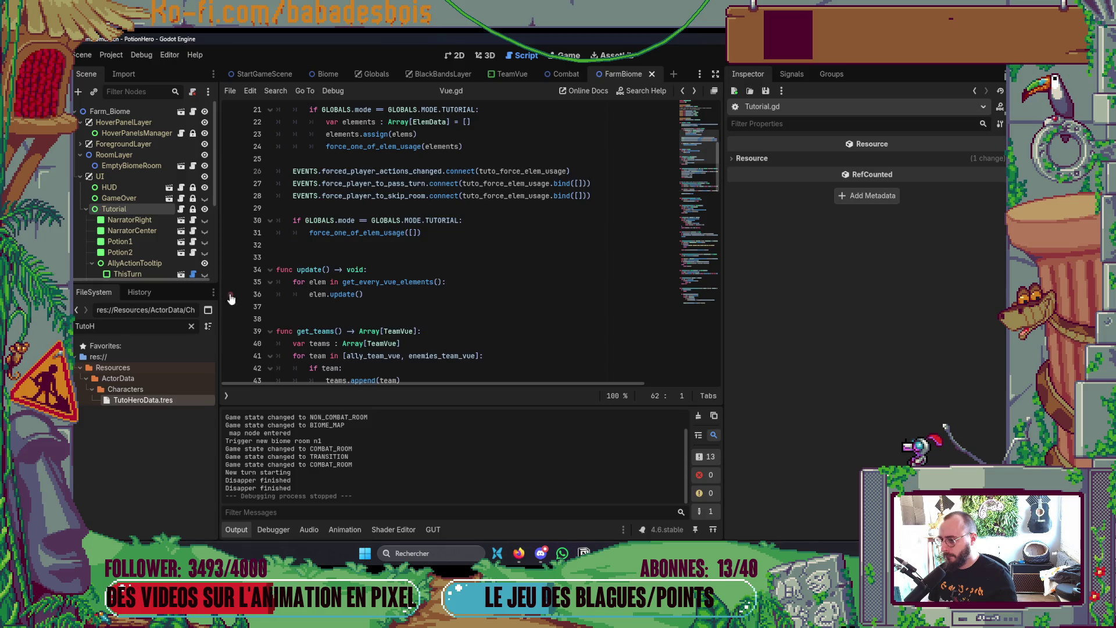
{"action": "scroll", "coordinate": [230, 299], "scroll_direction": "up", "scroll_amount": 4}
{"action": "scroll", "coordinate": [281, 297], "scroll_direction": "down", "scroll_amount": 2}
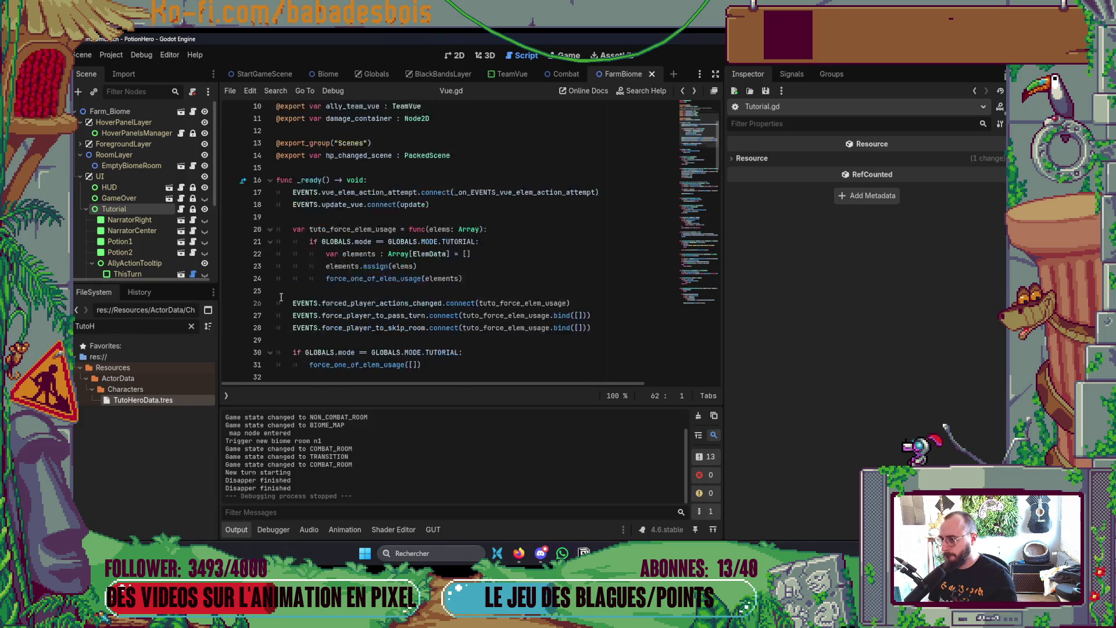
{"action": "left_click", "coordinate": [234, 307]}
{"action": "key", "text": "F5"}
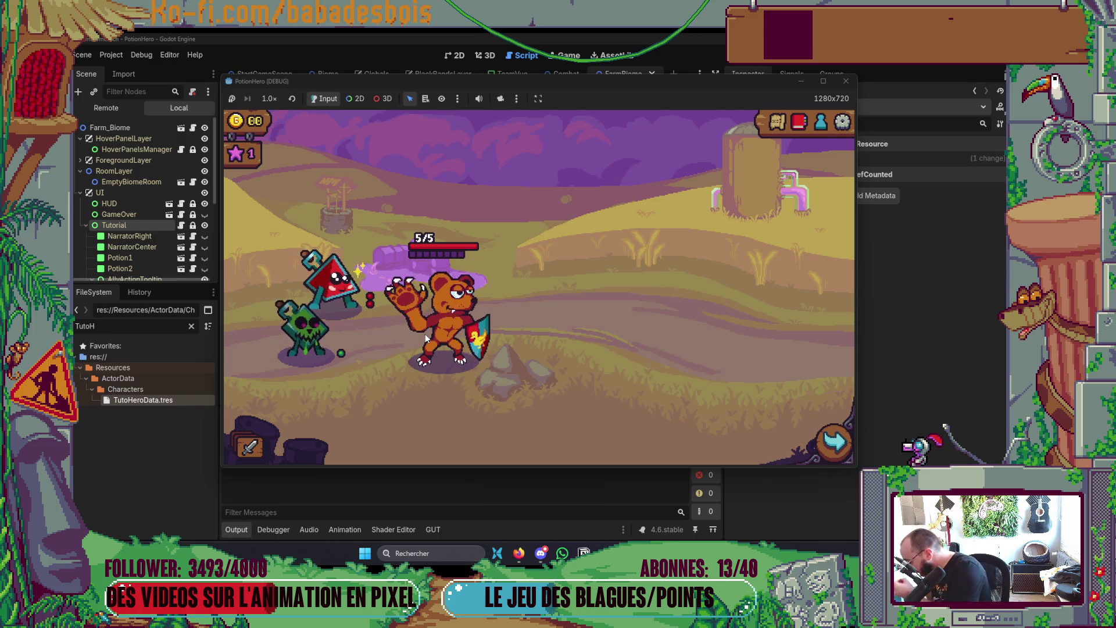
Step: Advance to the combat room and step through the hero and enemy turn-preview dialogues
{"action": "mouse_move", "coordinate": [424, 334]}
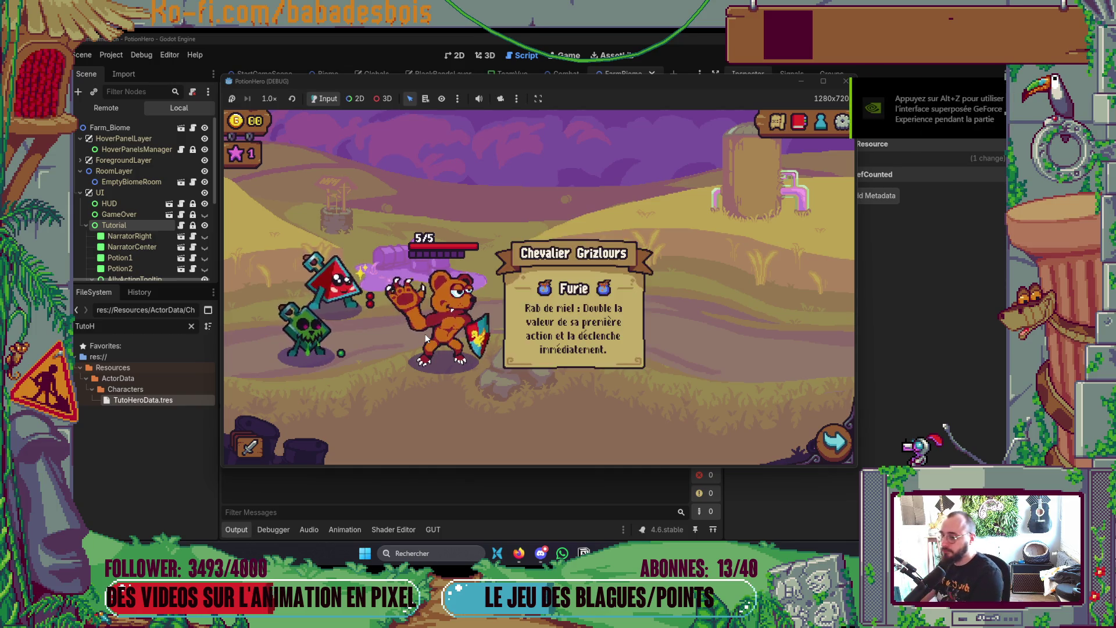
{"action": "left_click", "coordinate": [833, 442]}
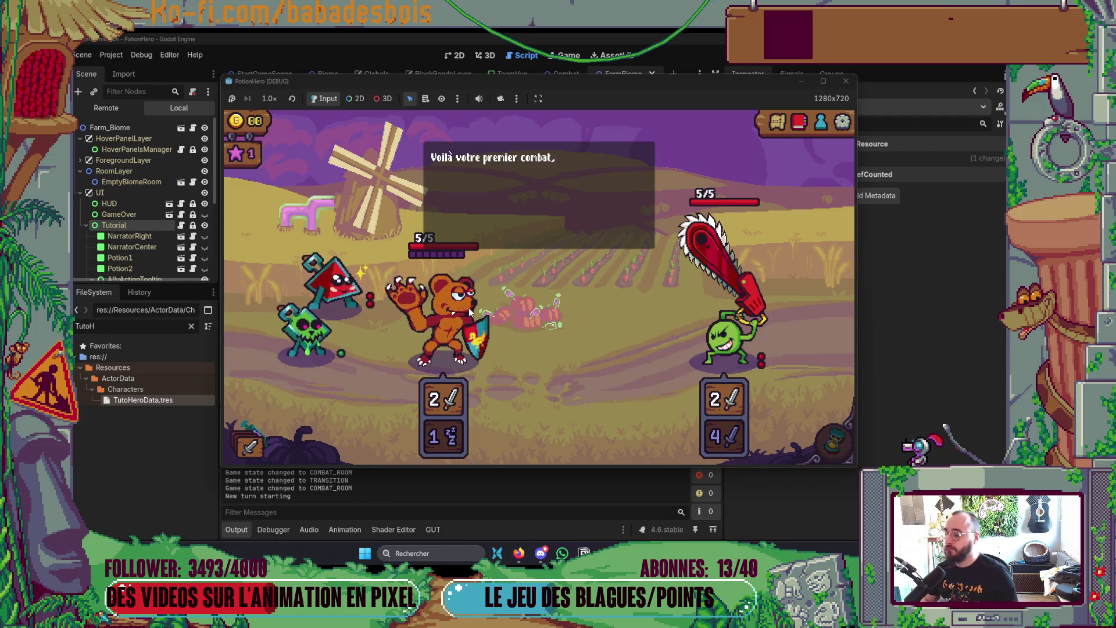
{"action": "left_click", "coordinate": [560, 263]}
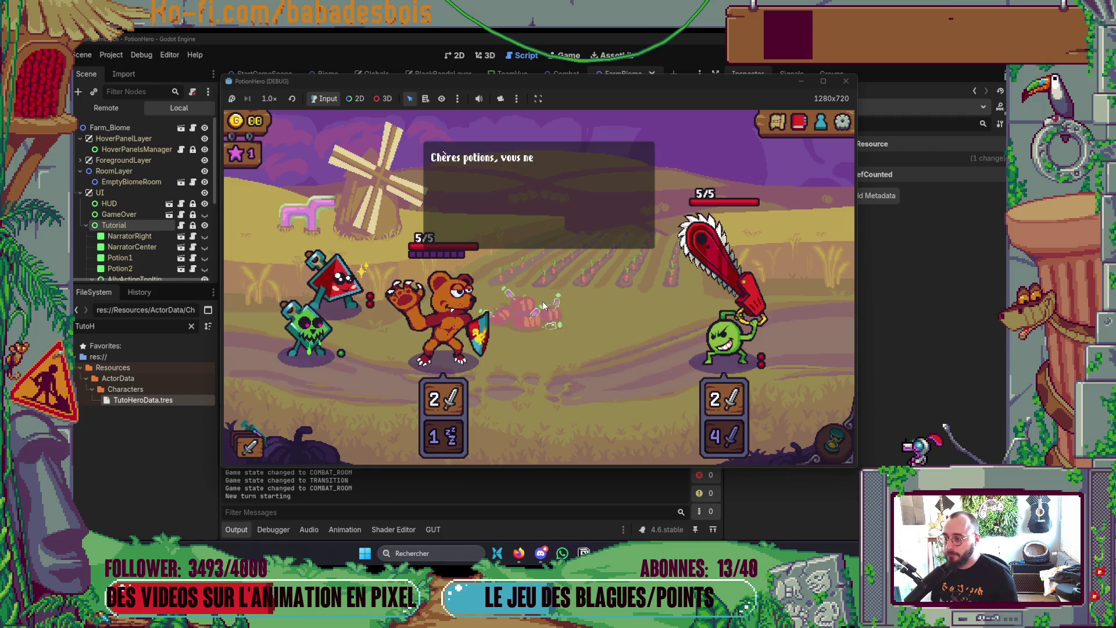
{"action": "left_click", "coordinate": [543, 301]}
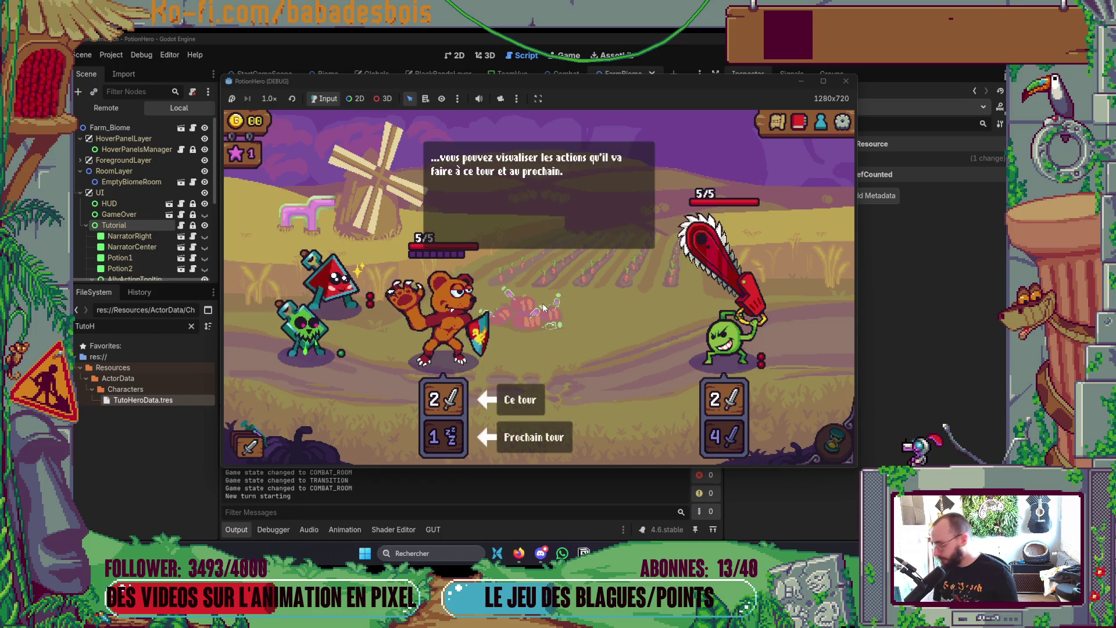
{"action": "left_click", "coordinate": [543, 302]}
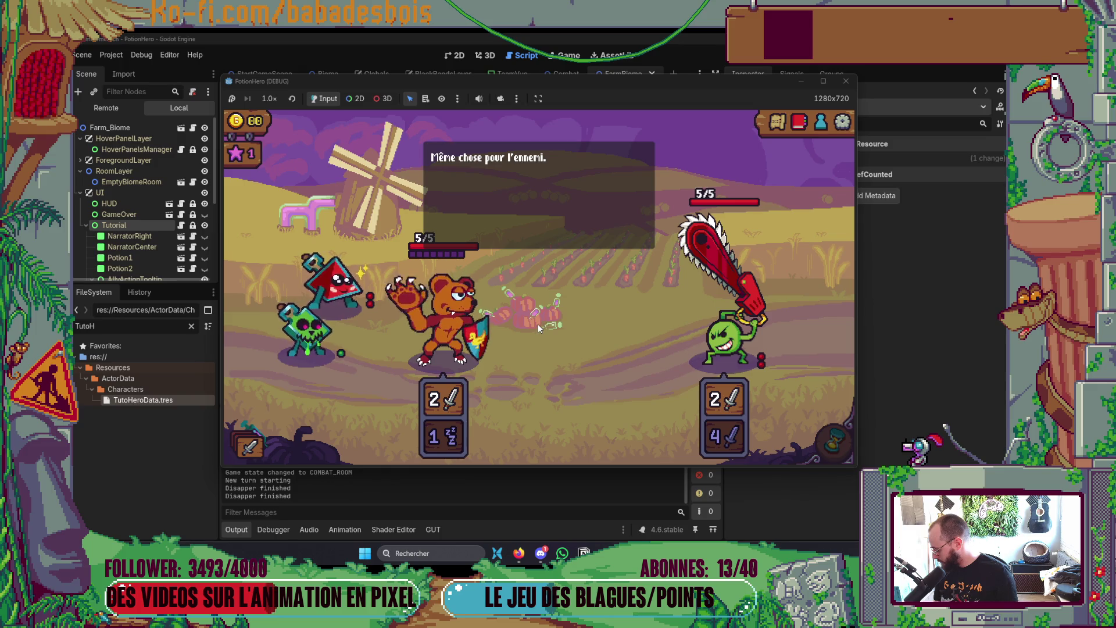
{"action": "left_click", "coordinate": [537, 325]}
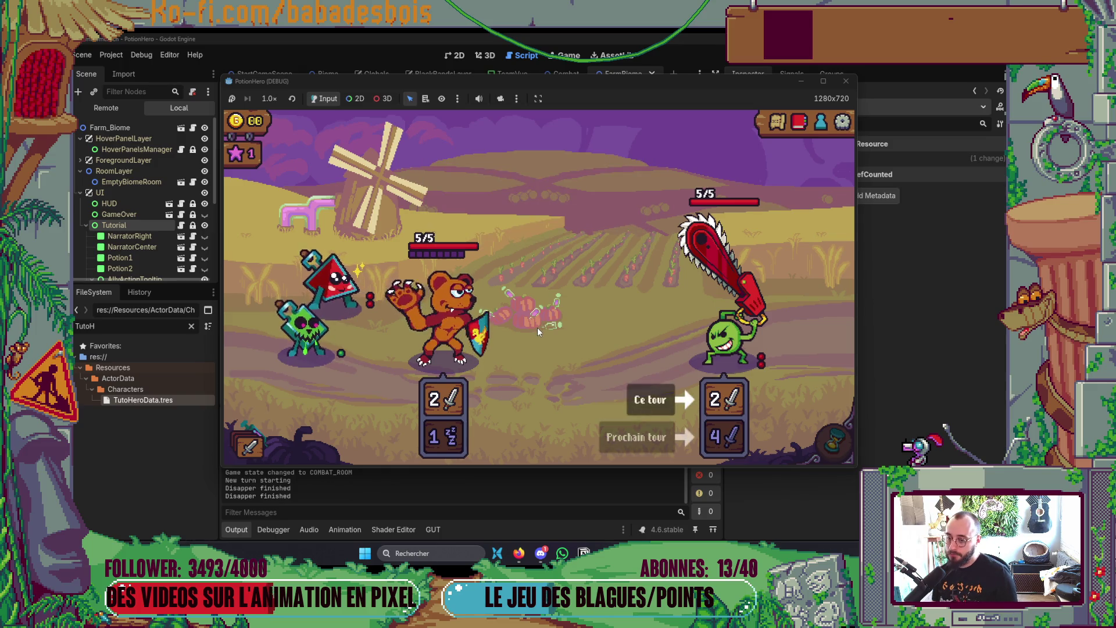
{"action": "left_click", "coordinate": [535, 325]}
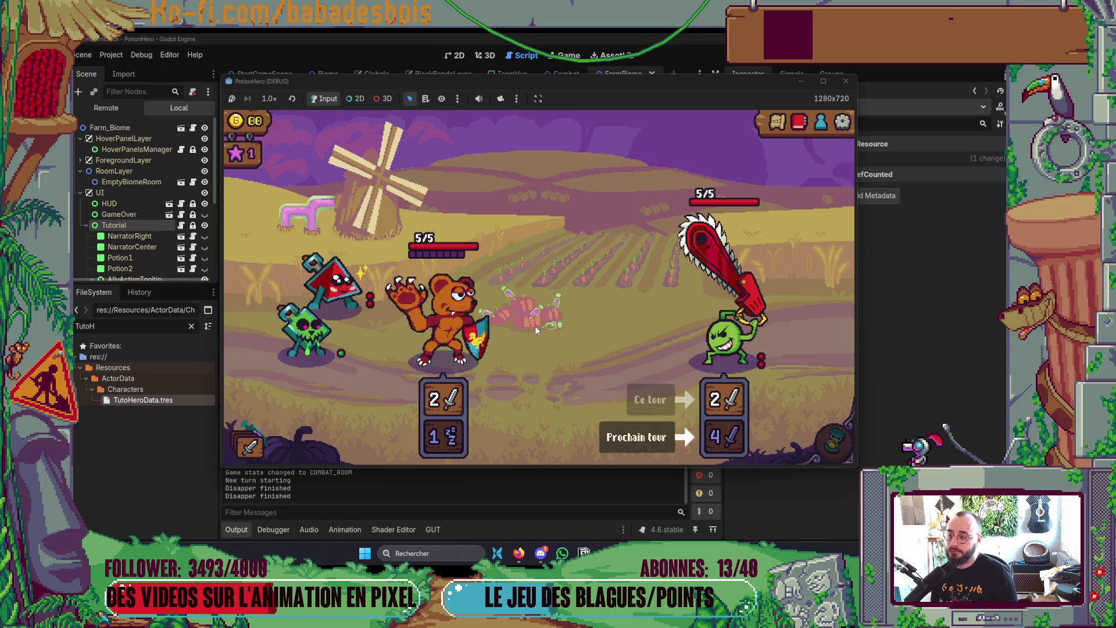
Step: Close the PotionHero (DEBUG) window and return to the code editor
{"action": "mouse_move", "coordinate": [303, 342]}
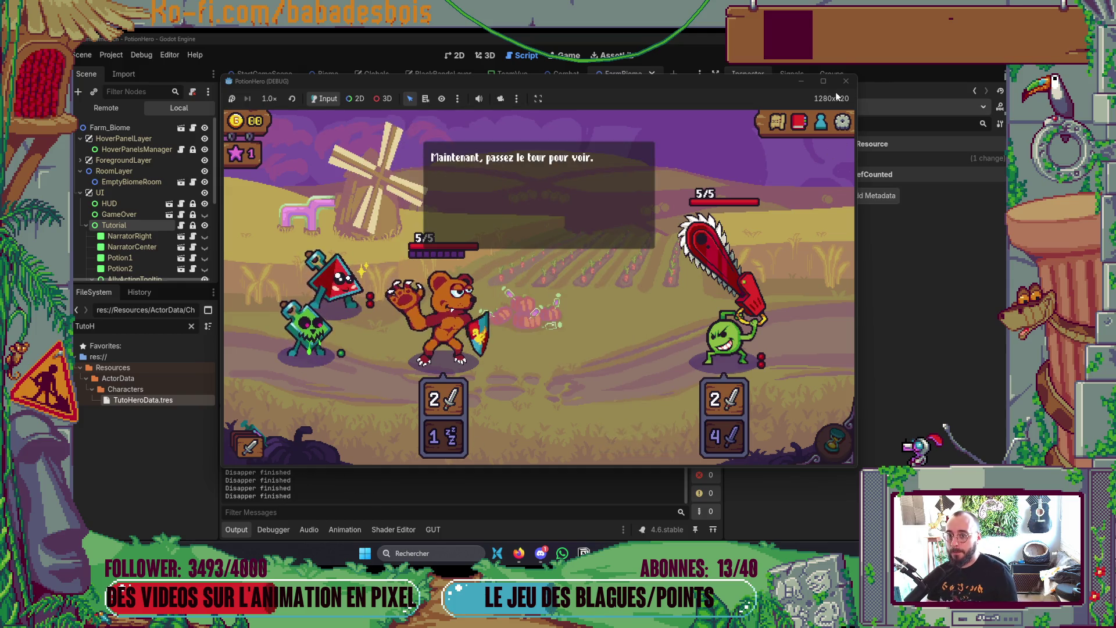
{"action": "left_click", "coordinate": [846, 81]}
{"action": "key", "text": "alt+Tab"}
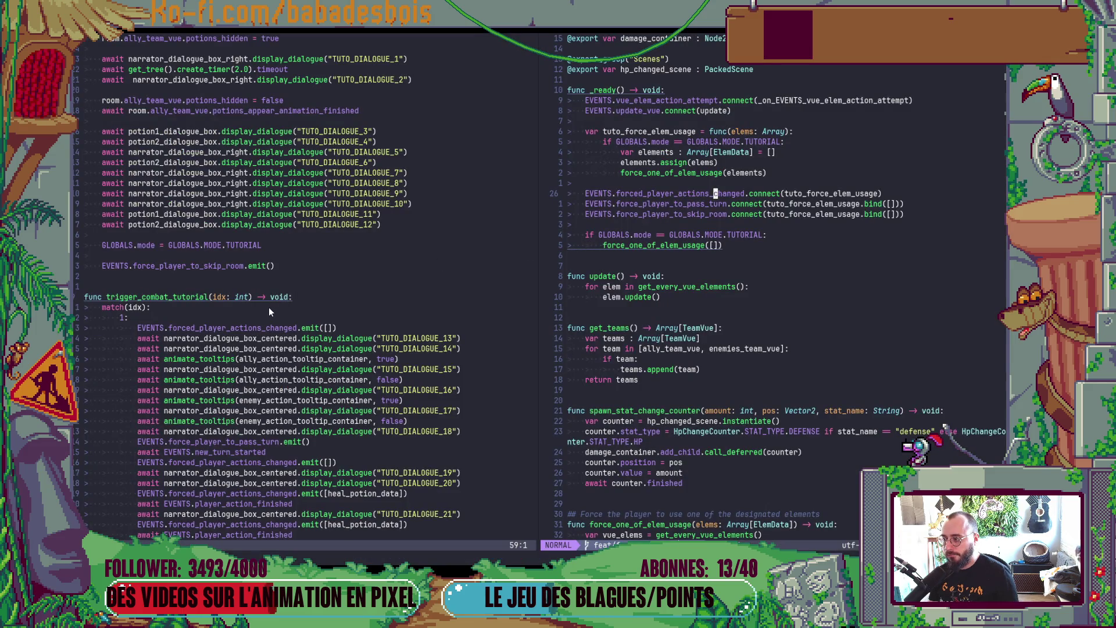
Step: Move the GLOBALS.mode = GLOBALS.MODE.TUTORIAL line into trigger_combat_tutorial's case 1 and save Tutorial.gd
{"action": "scroll", "coordinate": [269, 307], "scroll_direction": "up", "scroll_amount": 1}
{"action": "left_click", "coordinate": [291, 281]}
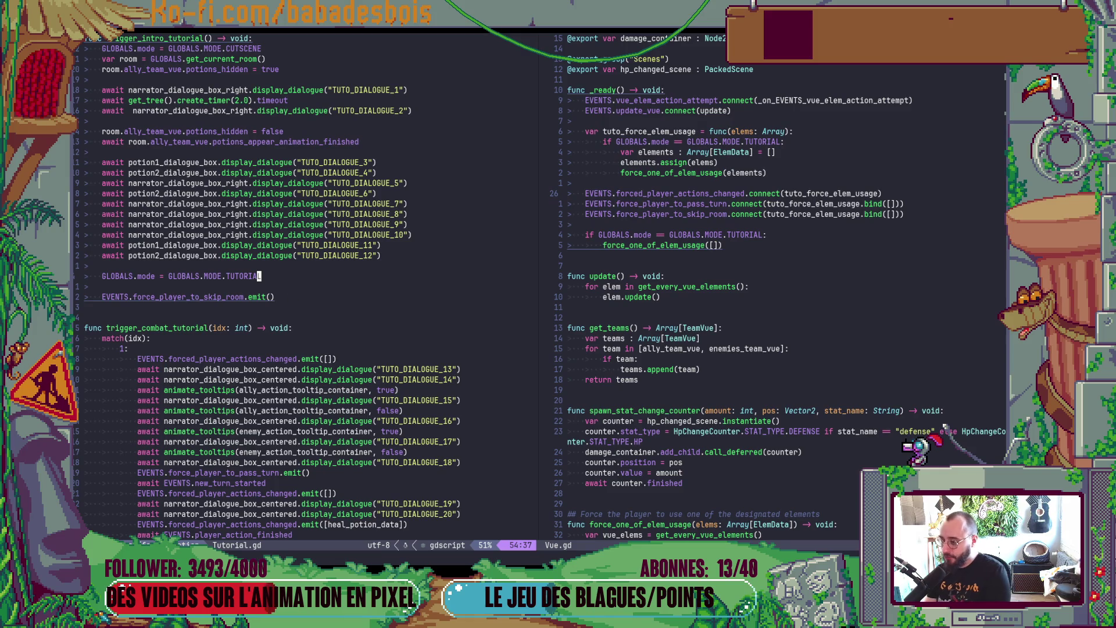
{"action": "key", "text": "alt+Down"}
{"action": "key", "text": "alt+Down"}
{"action": "key", "text": "alt+Down"}
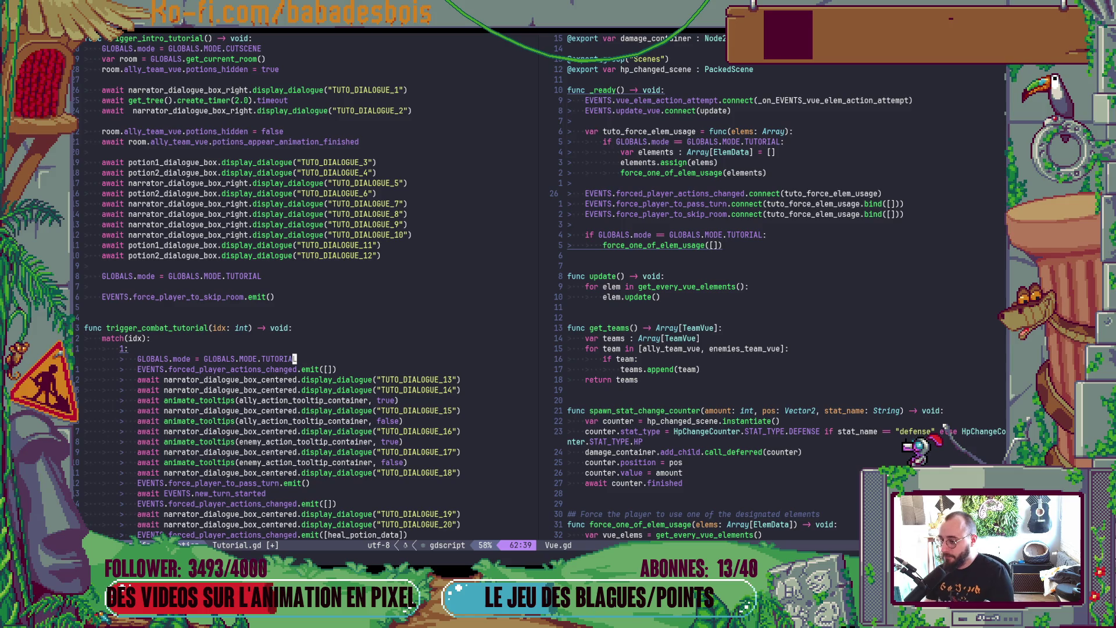
{"action": "key", "text": "ctrl+s"}
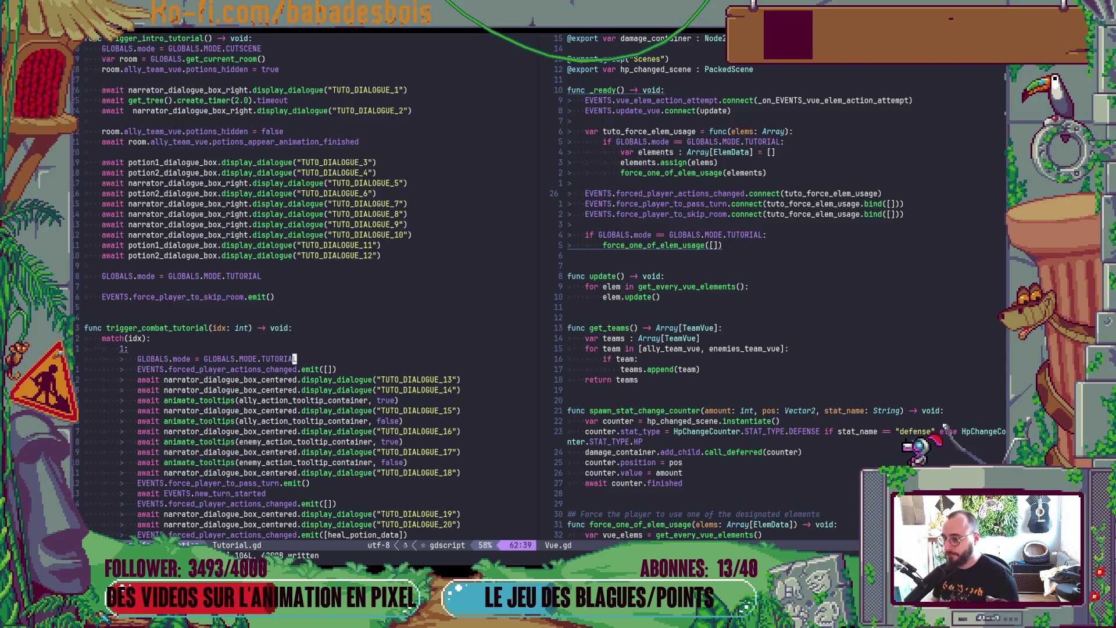
{"action": "left_click", "coordinate": [425, 193]}
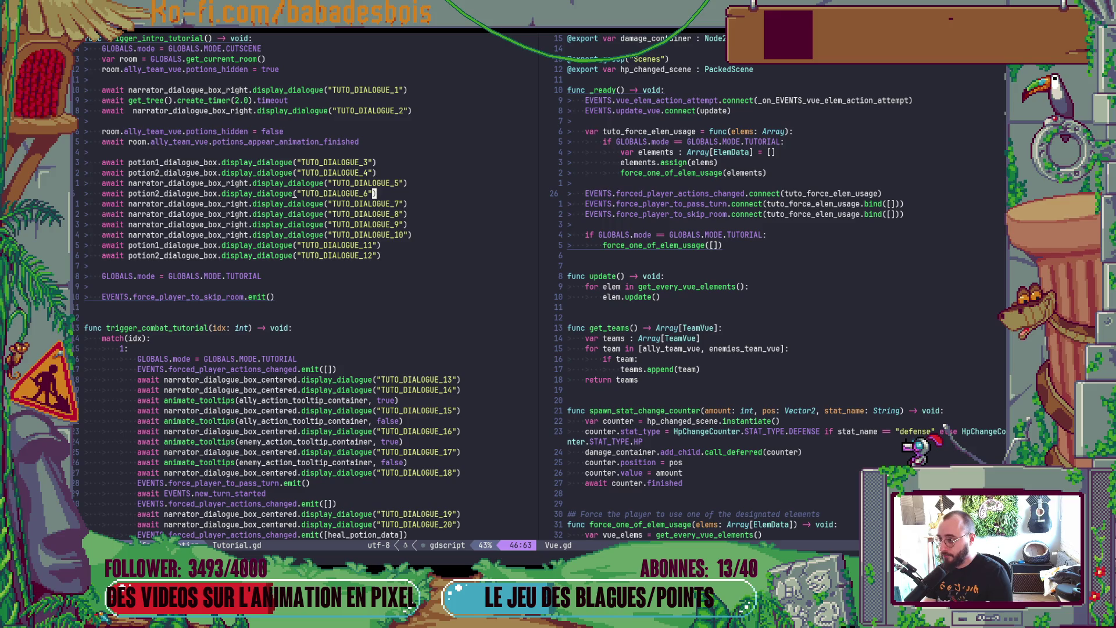
{"action": "key", "text": "alt+Tab"}
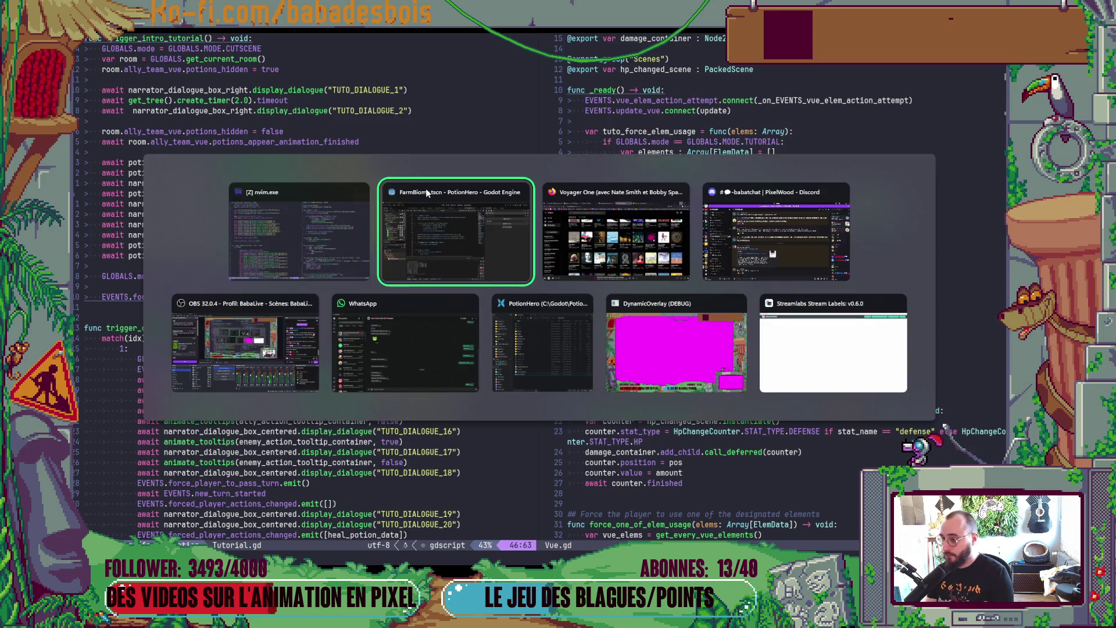
Step: Relaunch the game with F5, enter the farm combat room, and advance the narrator's opening lines
{"action": "key", "text": "F5"}
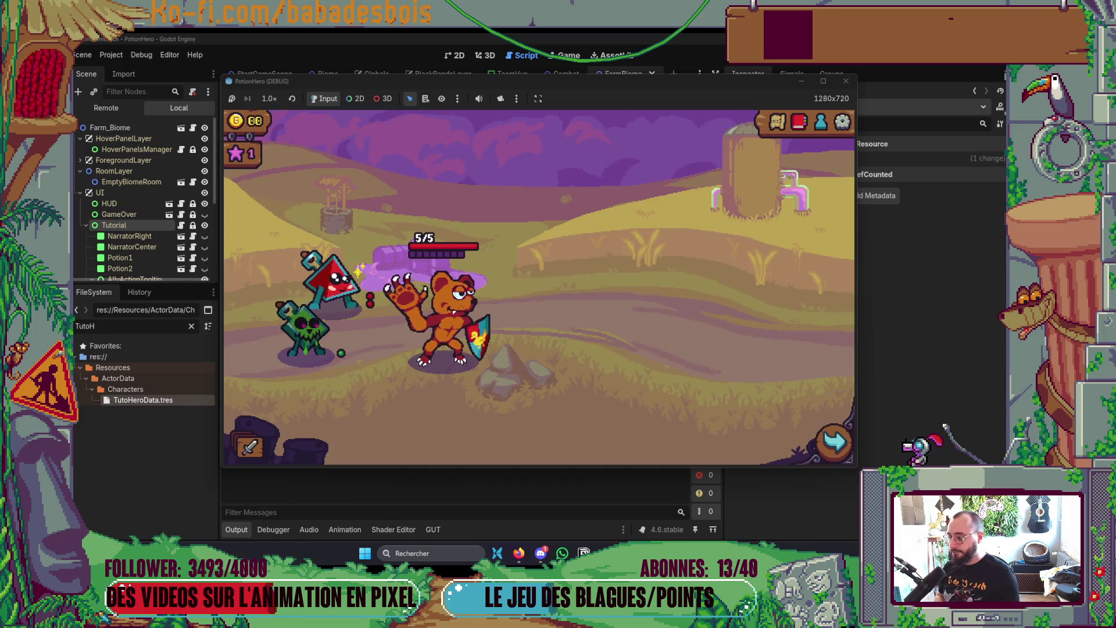
{"action": "left_click", "coordinate": [832, 447]}
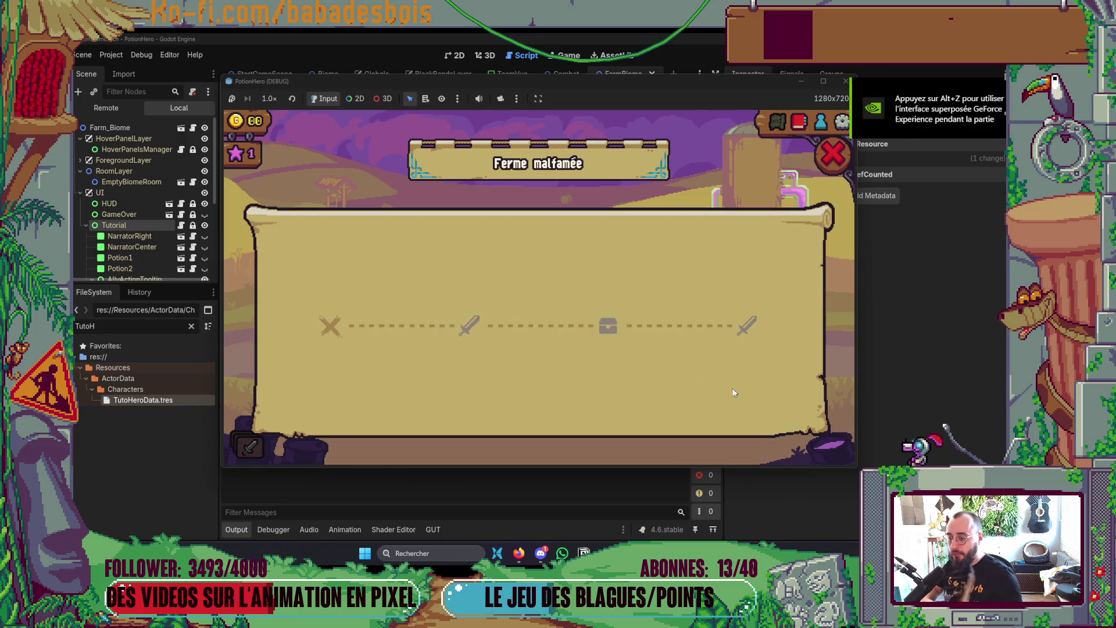
{"action": "left_click", "coordinate": [463, 329]}
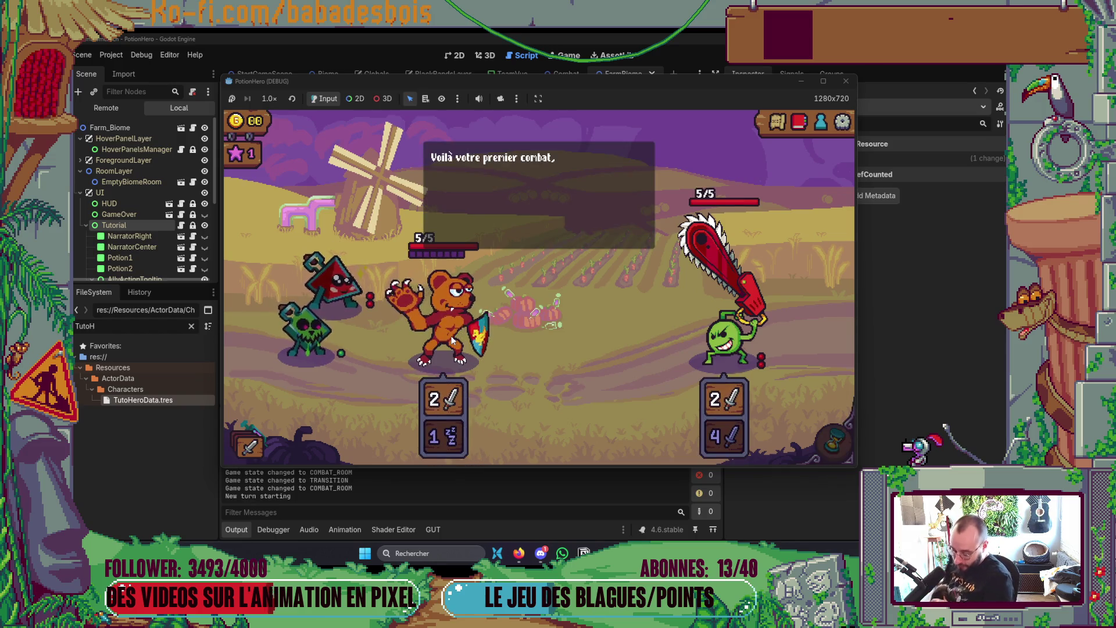
{"action": "mouse_move", "coordinate": [419, 294]}
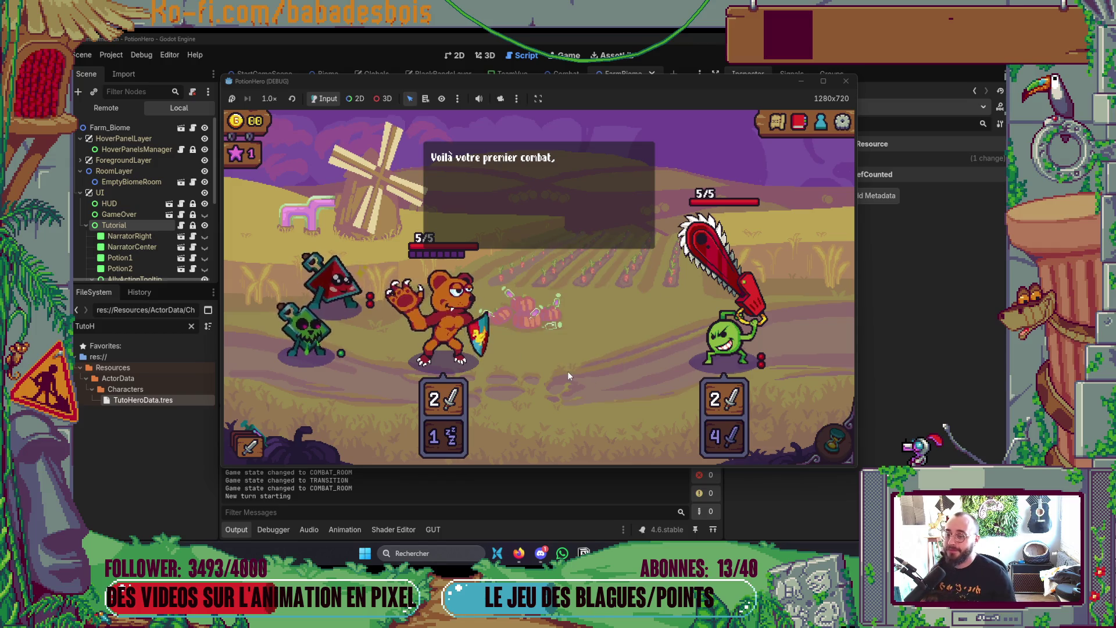
{"action": "left_click", "coordinate": [574, 329]}
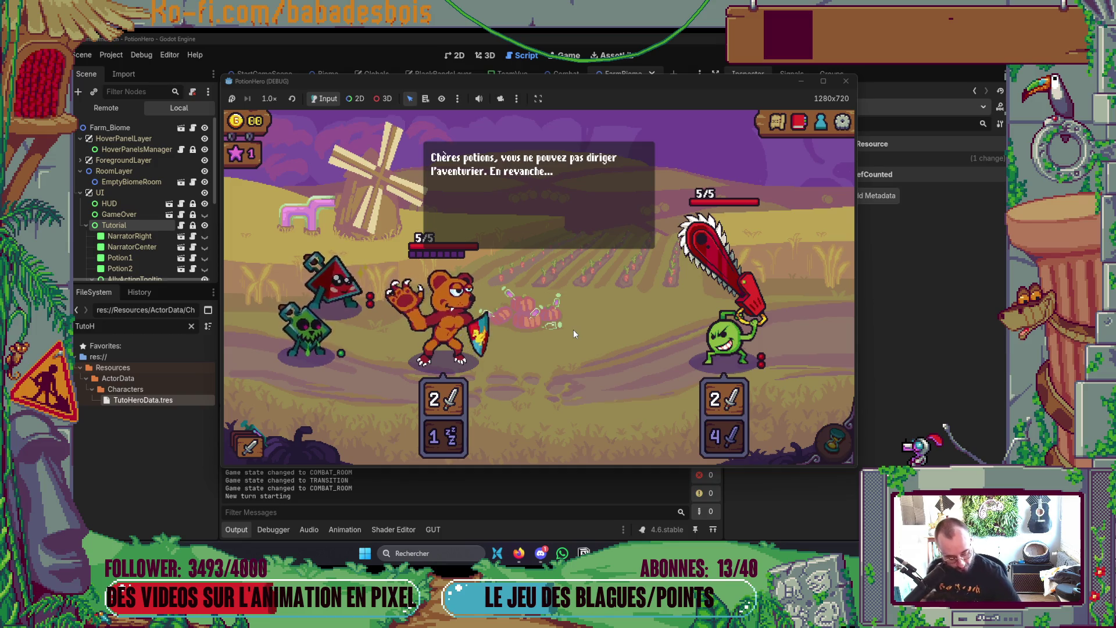
{"action": "left_click", "coordinate": [573, 329]}
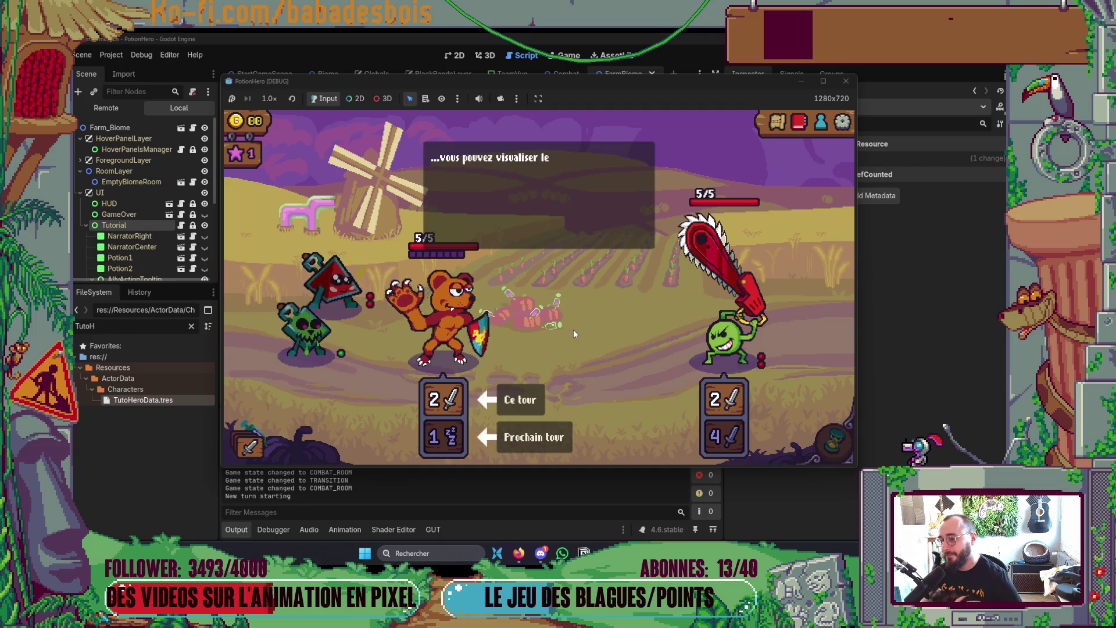
{"action": "left_click", "coordinate": [573, 329]}
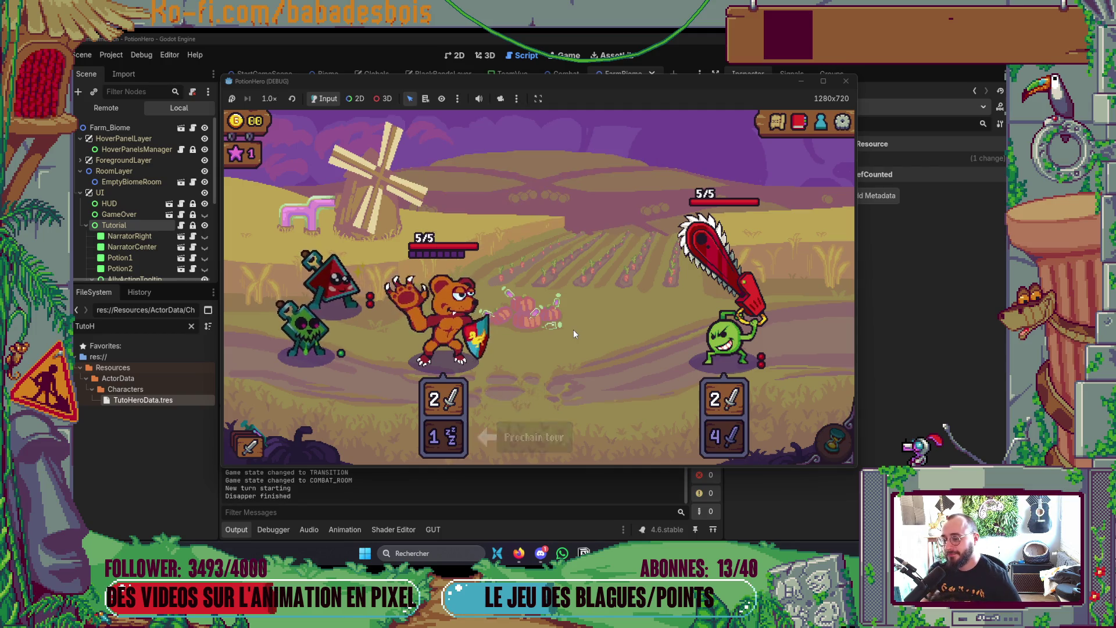
Step: Click past the enemy turn hints, pass the turn, and dismiss the strong-attack warning
{"action": "left_click", "coordinate": [574, 329]}
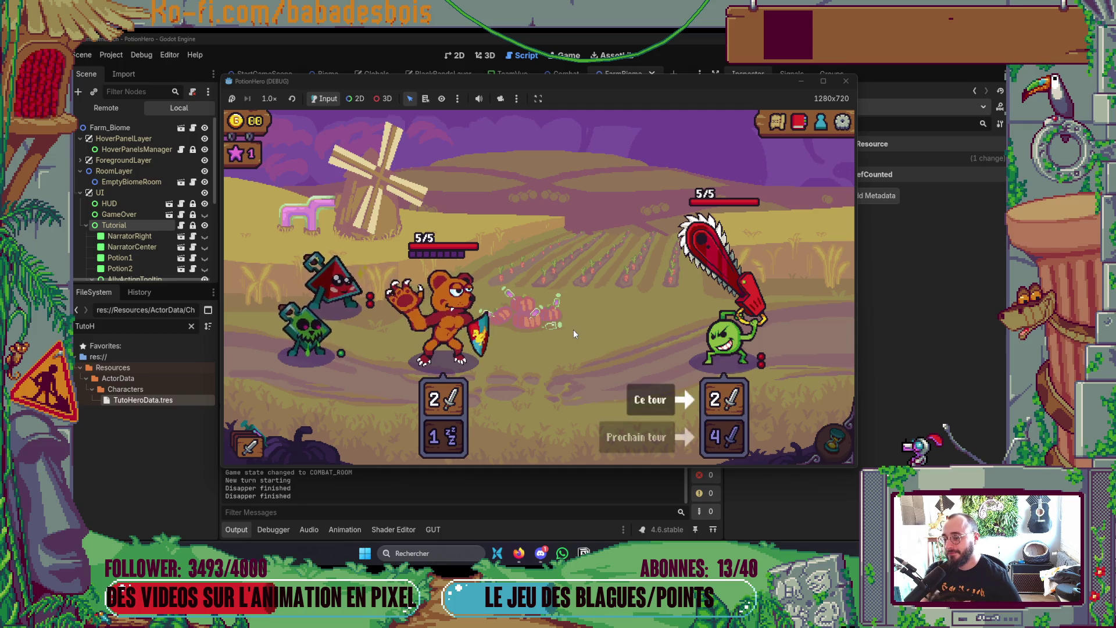
{"action": "left_click", "coordinate": [573, 329]}
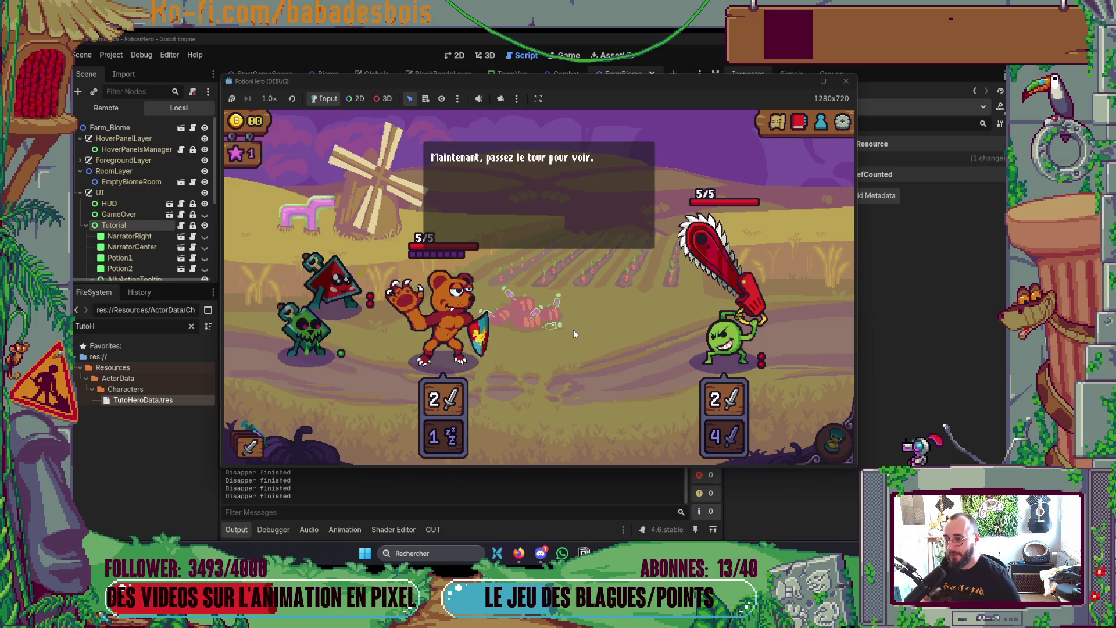
{"action": "left_click", "coordinate": [573, 335]}
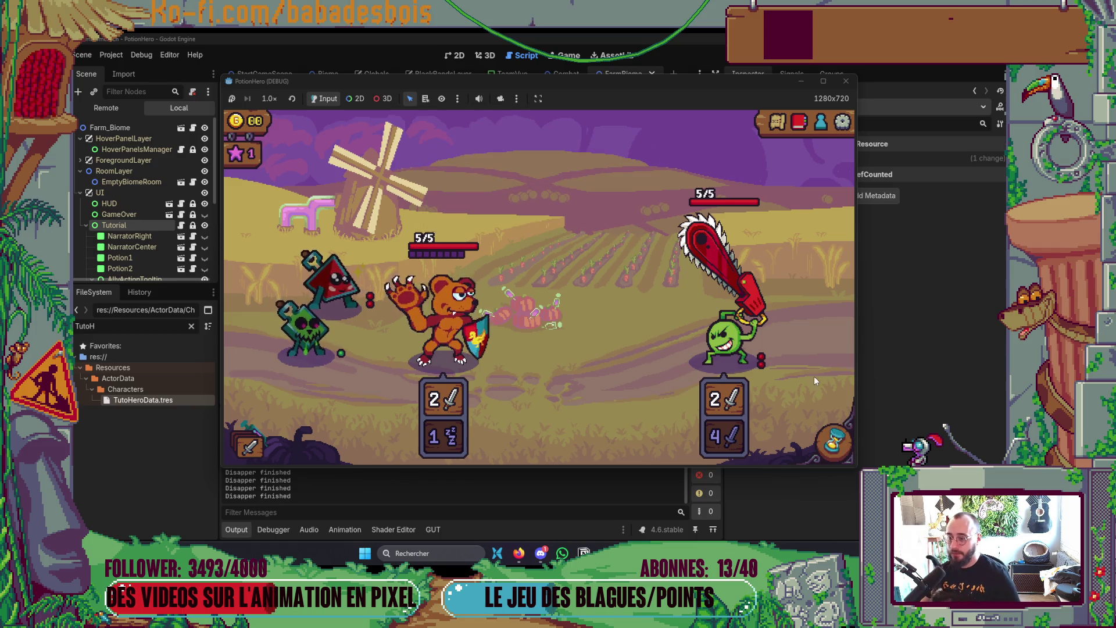
{"action": "left_click", "coordinate": [836, 440]}
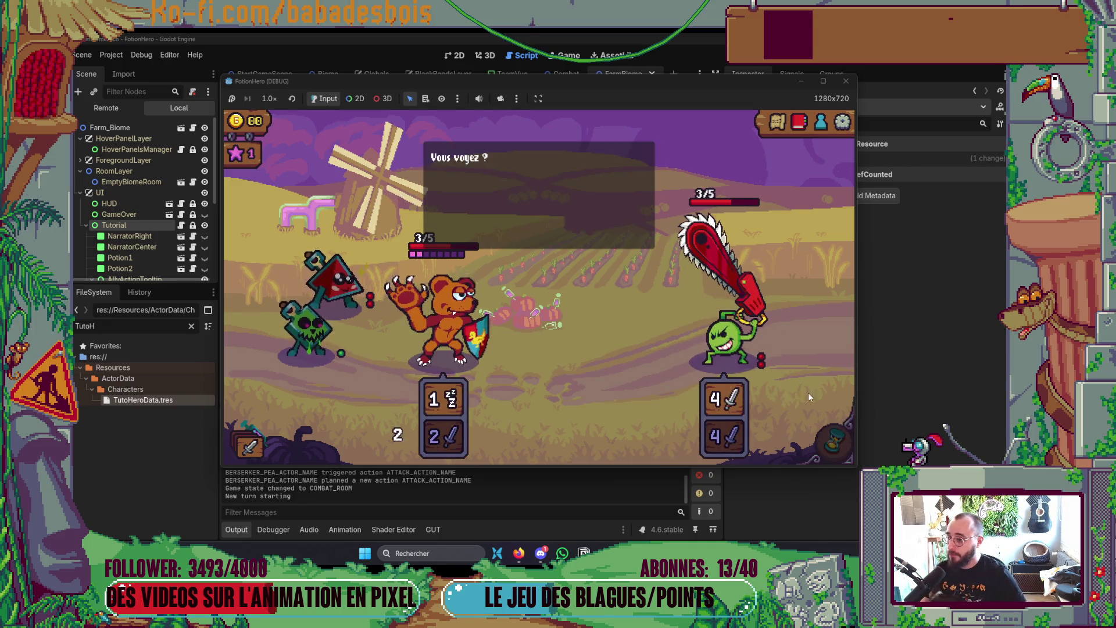
{"action": "left_click", "coordinate": [543, 328]}
{"action": "left_click", "coordinate": [550, 325]}
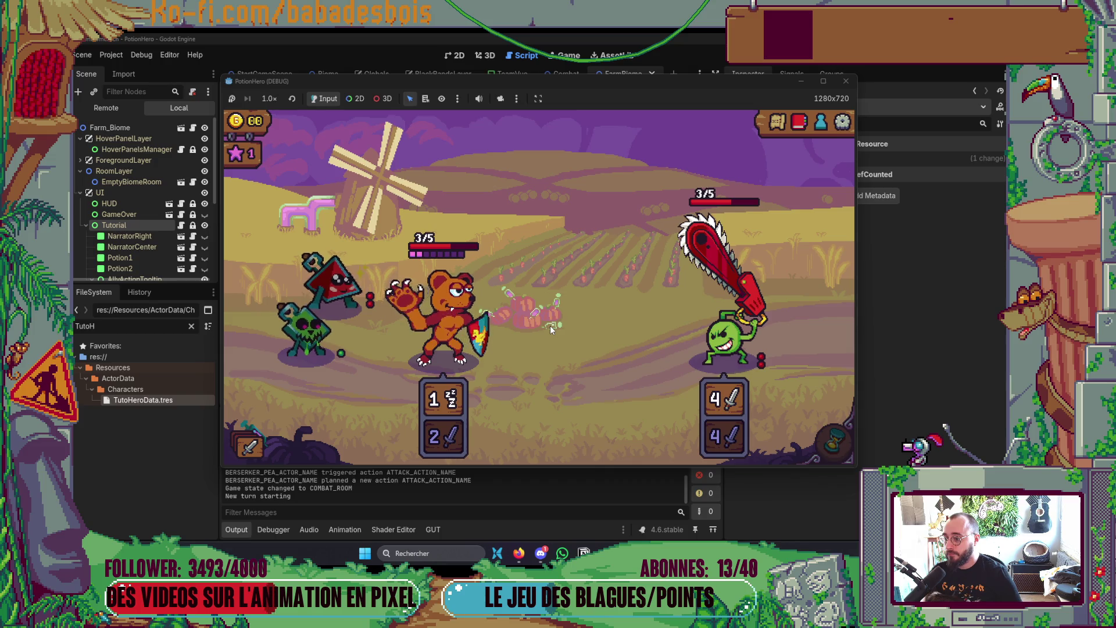
{"action": "mouse_move", "coordinate": [331, 285]}
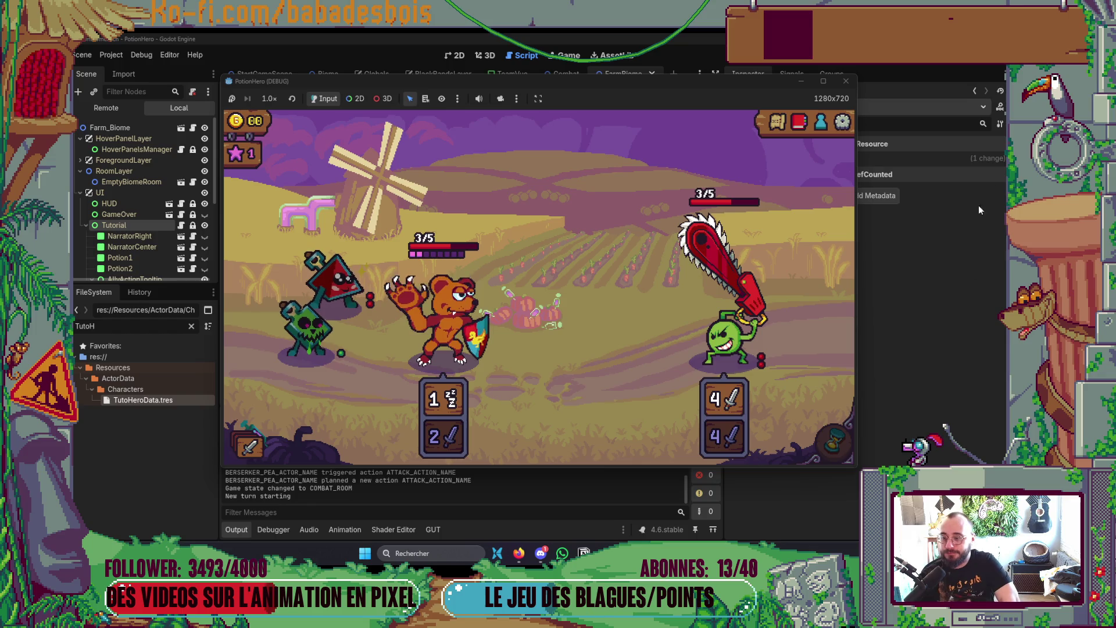
Step: Close the PotionHero (DEBUG) game window with its close button
{"action": "left_click", "coordinate": [847, 80]}
Step: Switch to Neovim and scroll Tutorial.gd down to case 1's TUTO_DIALOGUE_23 lines
{"action": "key", "text": "alt+Tab"}
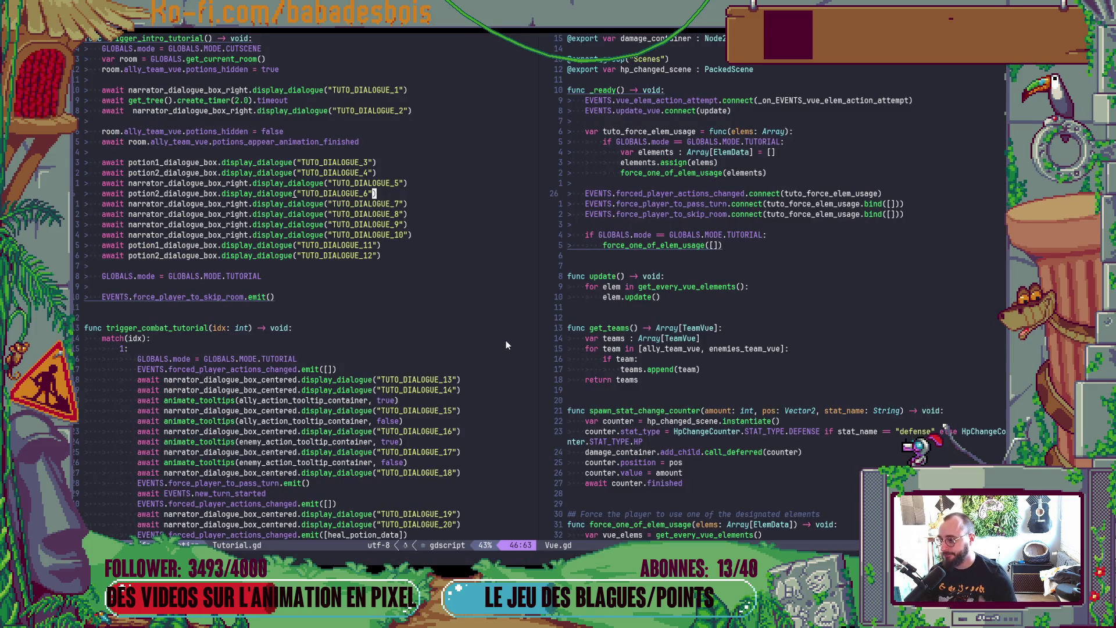
{"action": "scroll", "coordinate": [506, 345], "scroll_direction": "down", "scroll_amount": 4}
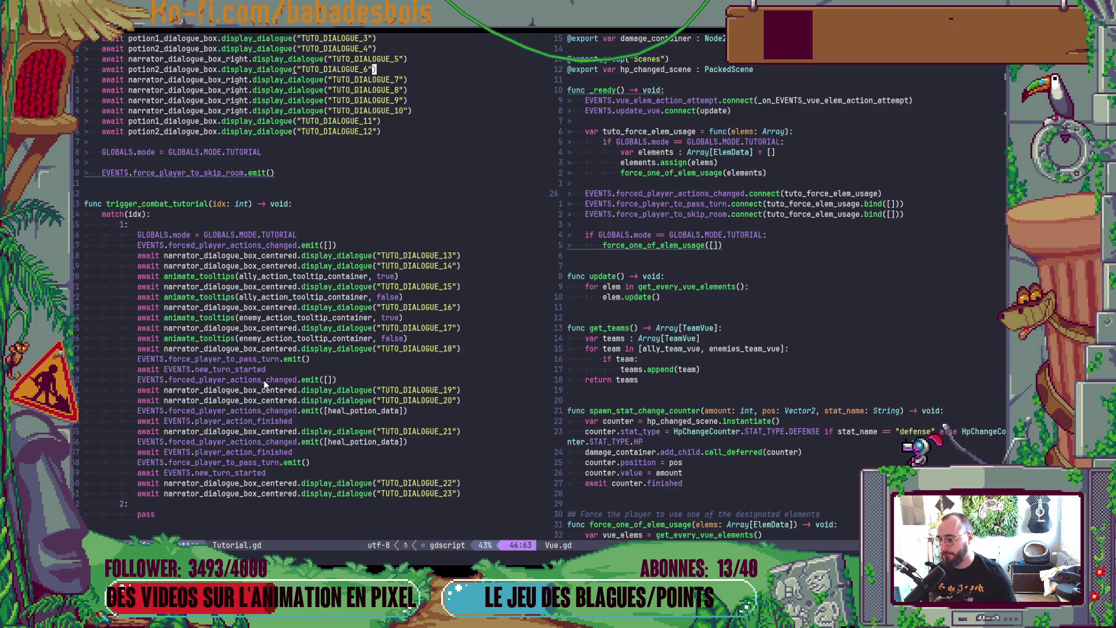
{"action": "key", "text": "alt+Tab"}
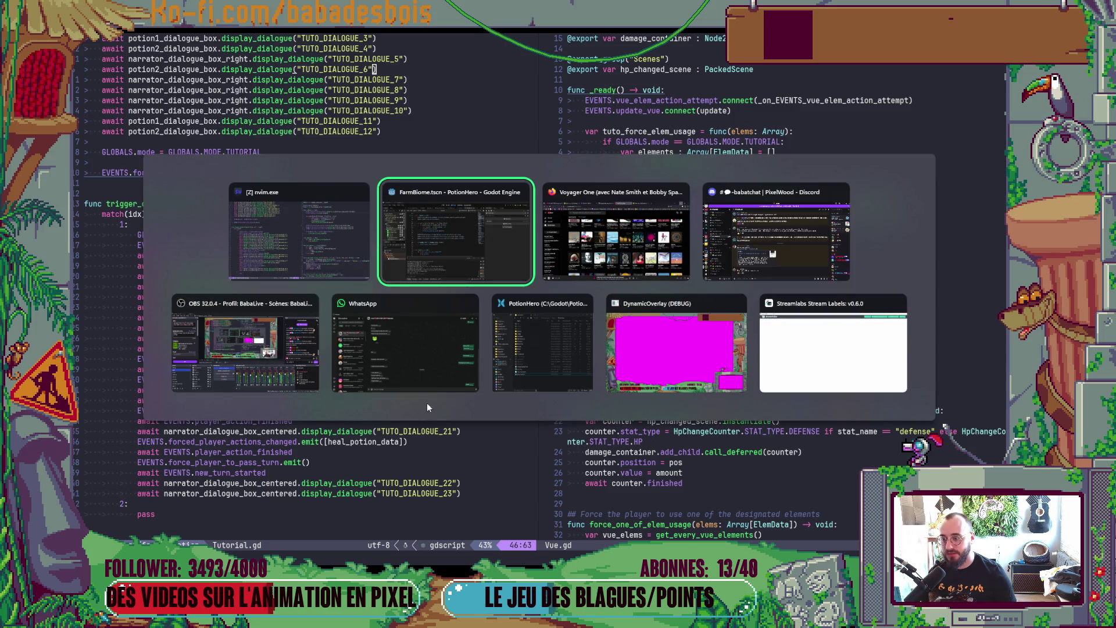
{"action": "left_click", "coordinate": [626, 238]}
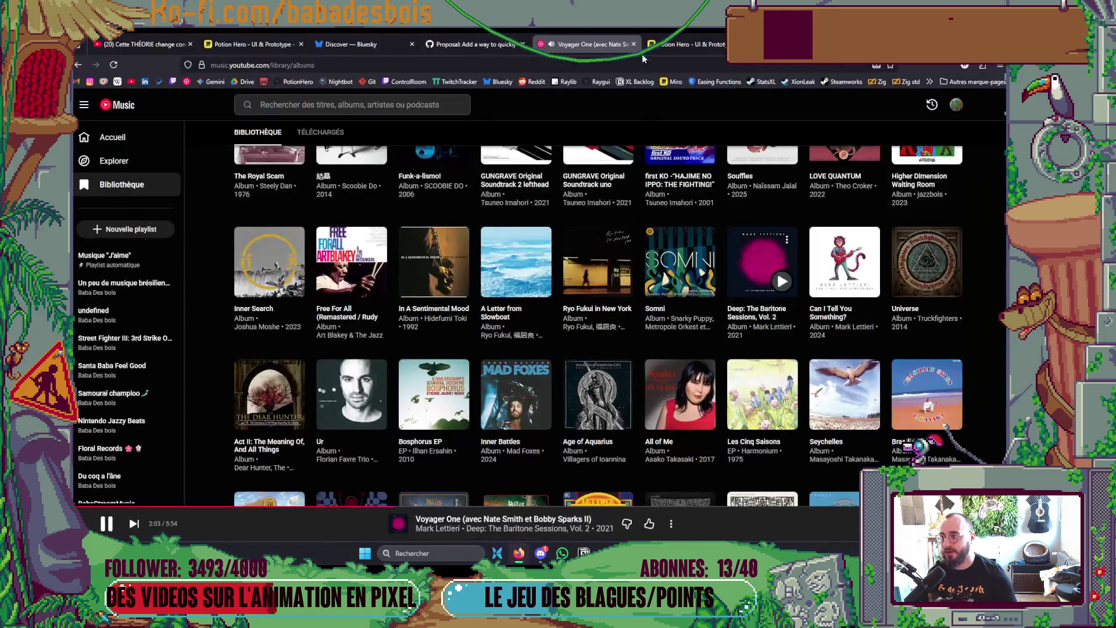
{"action": "left_click", "coordinate": [647, 50]}
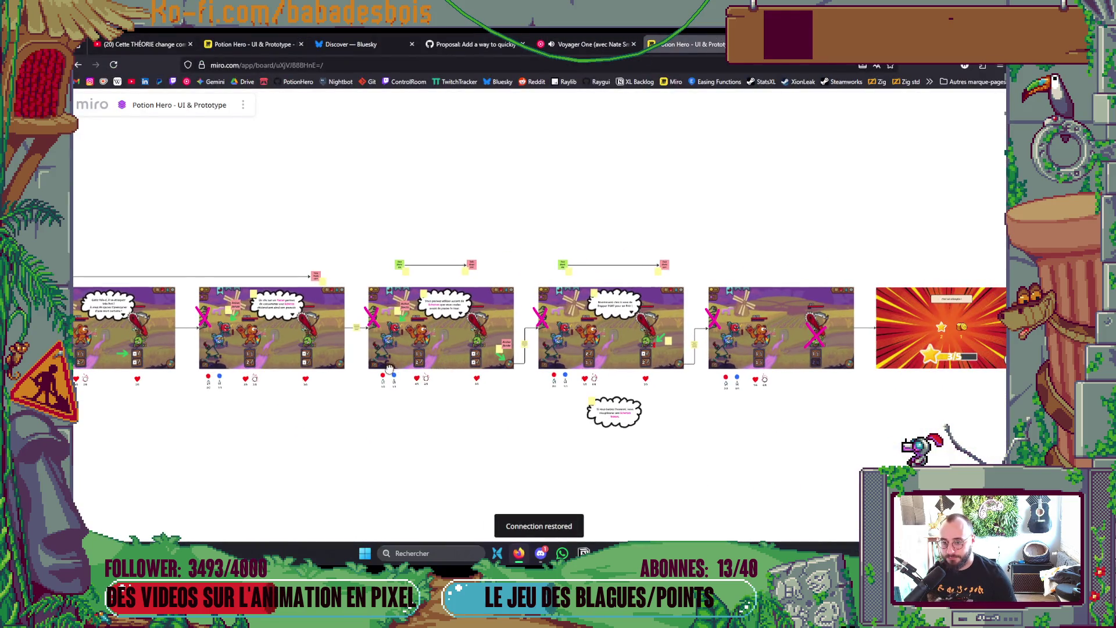
{"action": "scroll", "coordinate": [537, 417], "scroll_direction": "left", "scroll_amount": 10}
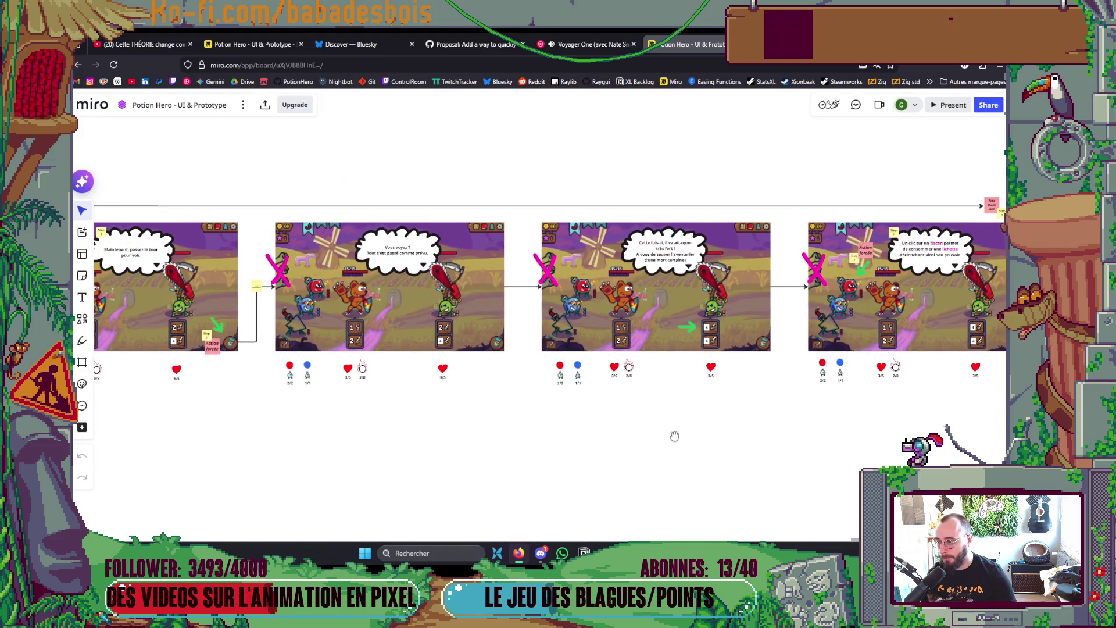
{"action": "scroll", "coordinate": [437, 438], "scroll_direction": "right", "scroll_amount": 5}
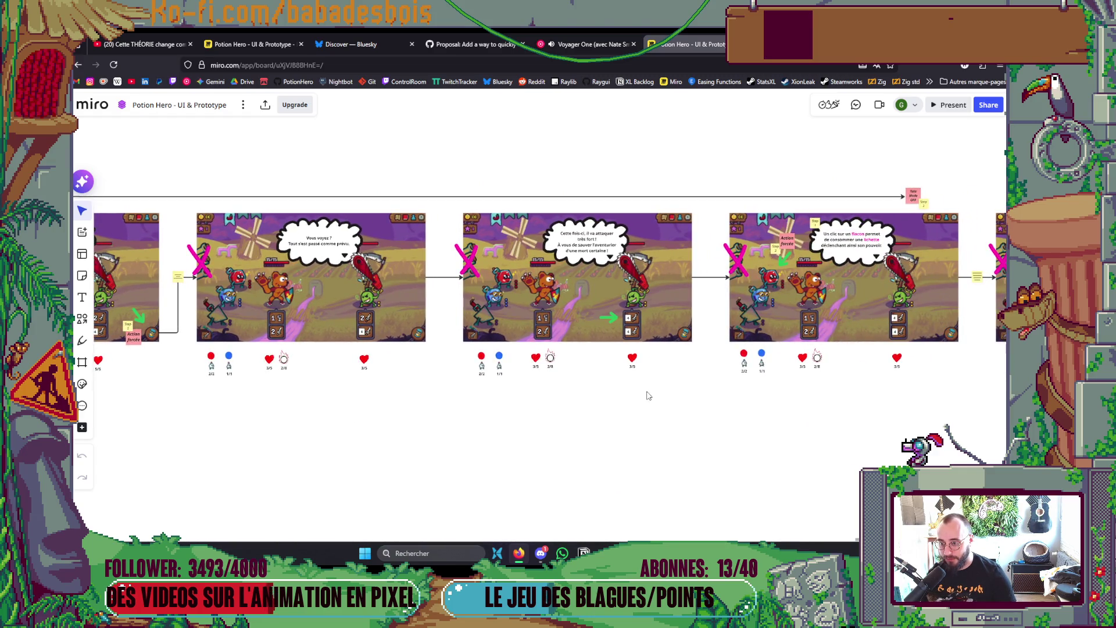
{"action": "scroll", "coordinate": [605, 253], "scroll_direction": "up", "scroll_amount": 5}
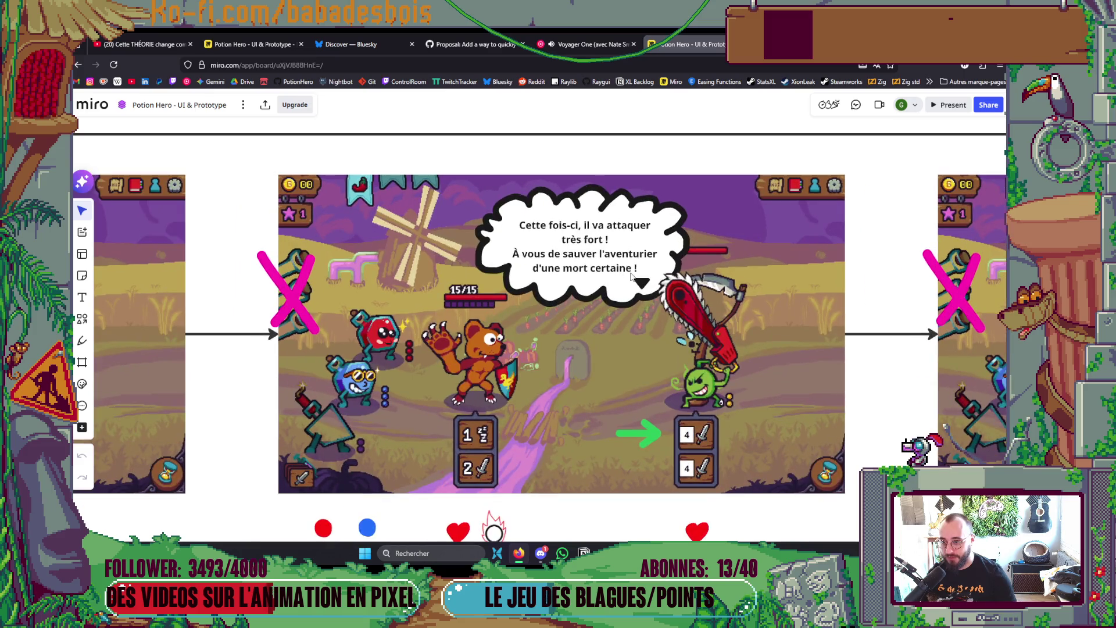
{"action": "left_click", "coordinate": [640, 281]}
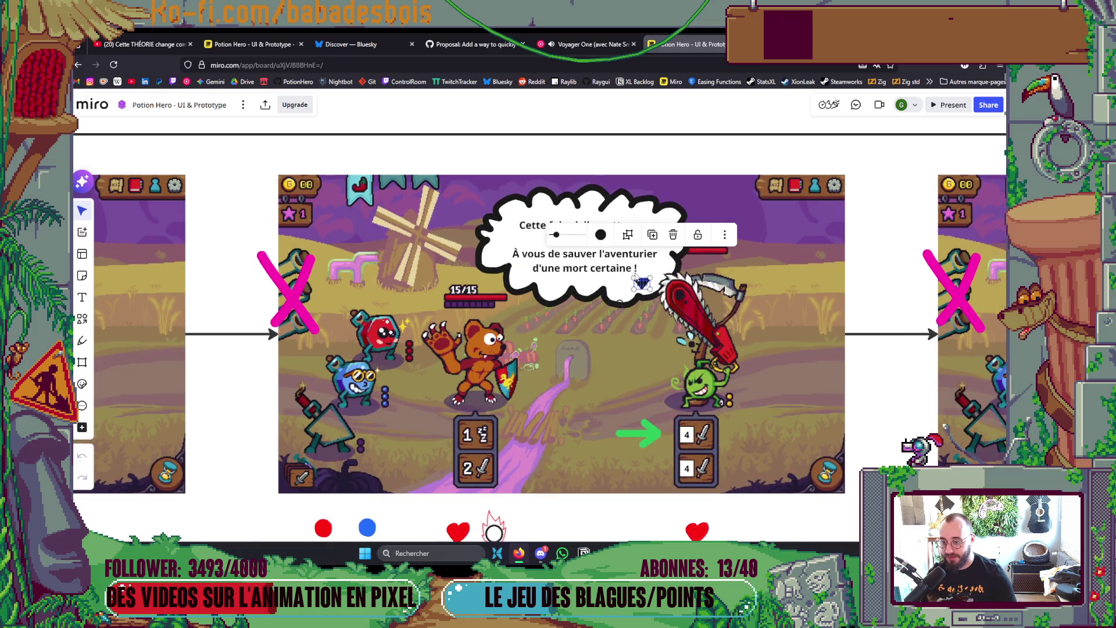
{"action": "left_click", "coordinate": [638, 276]}
{"action": "left_click", "coordinate": [669, 277]}
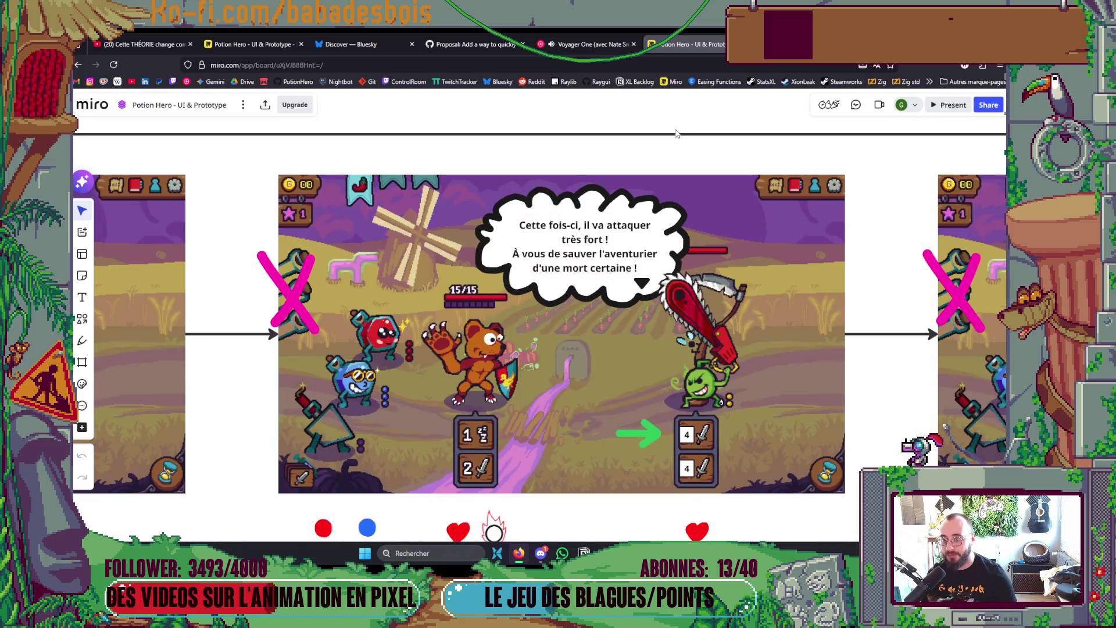
{"action": "double_click", "coordinate": [621, 274]}
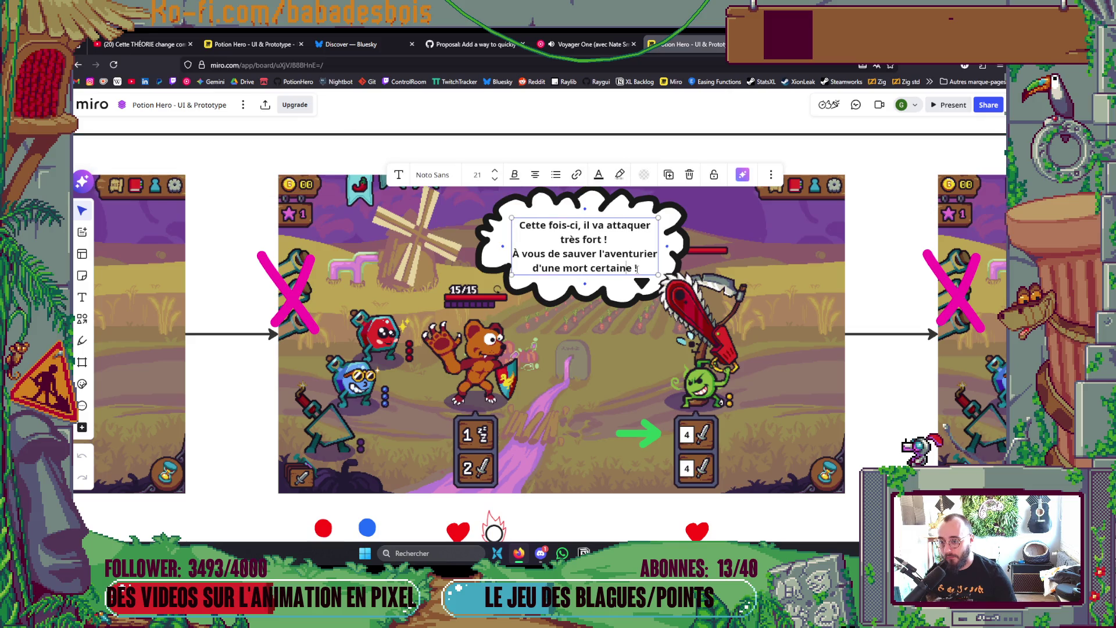
{"action": "left_click_drag", "start_coordinate": [638, 269], "coordinate": [468, 261]}
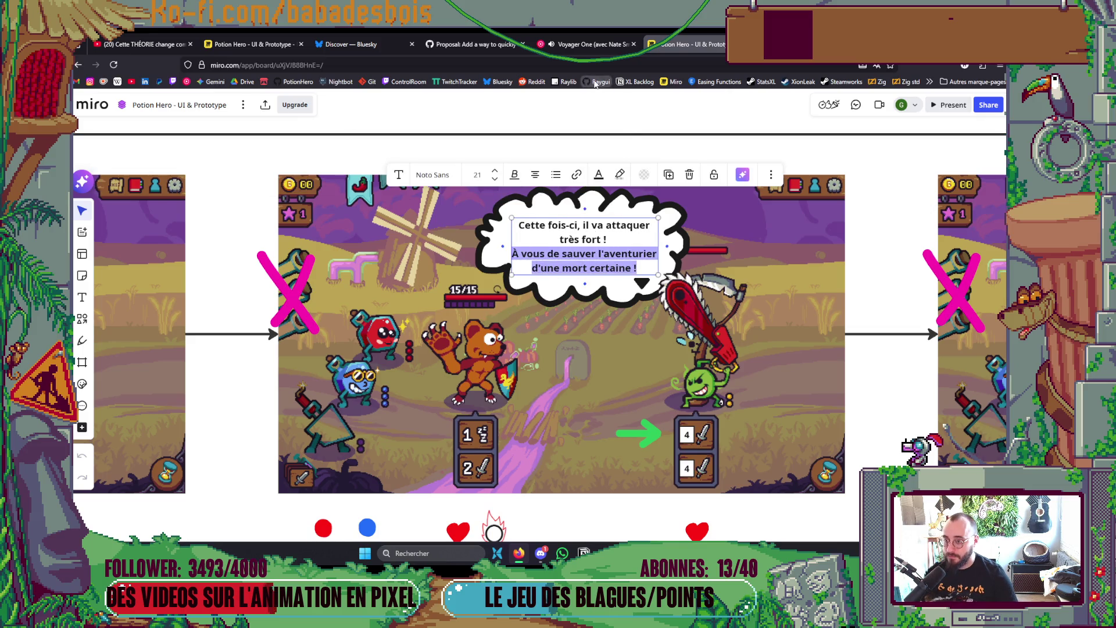
{"action": "left_click", "coordinate": [593, 162]}
{"action": "scroll", "coordinate": [593, 161], "scroll_direction": "down", "scroll_amount": 5}
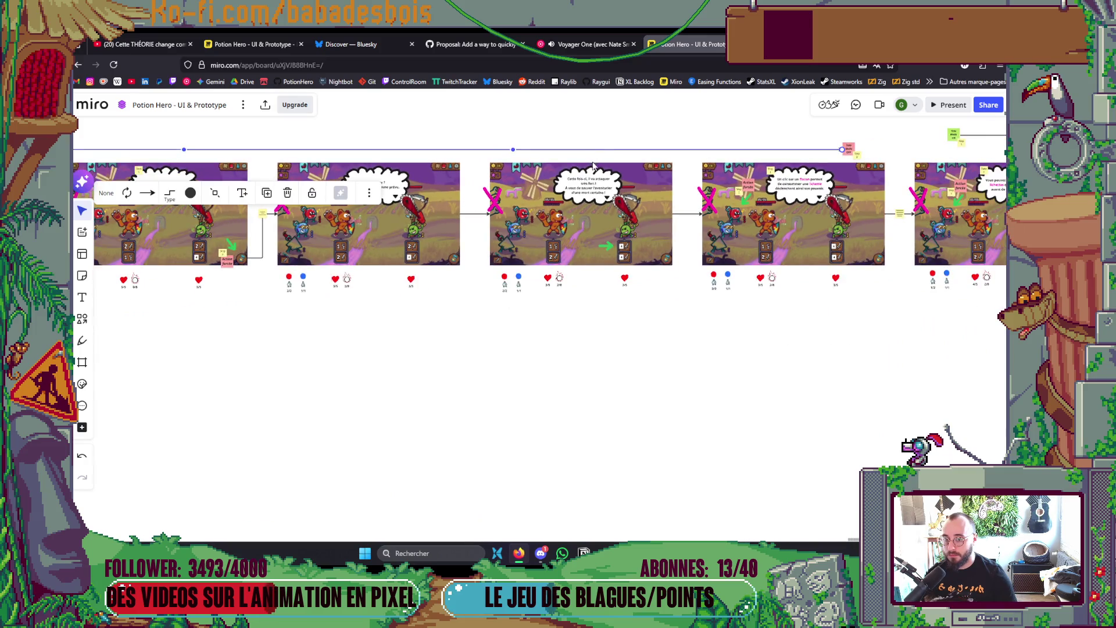
Step: Open Translation.csv in Neovim's right pane using the file finder
{"action": "key", "text": "alt+Tab"}
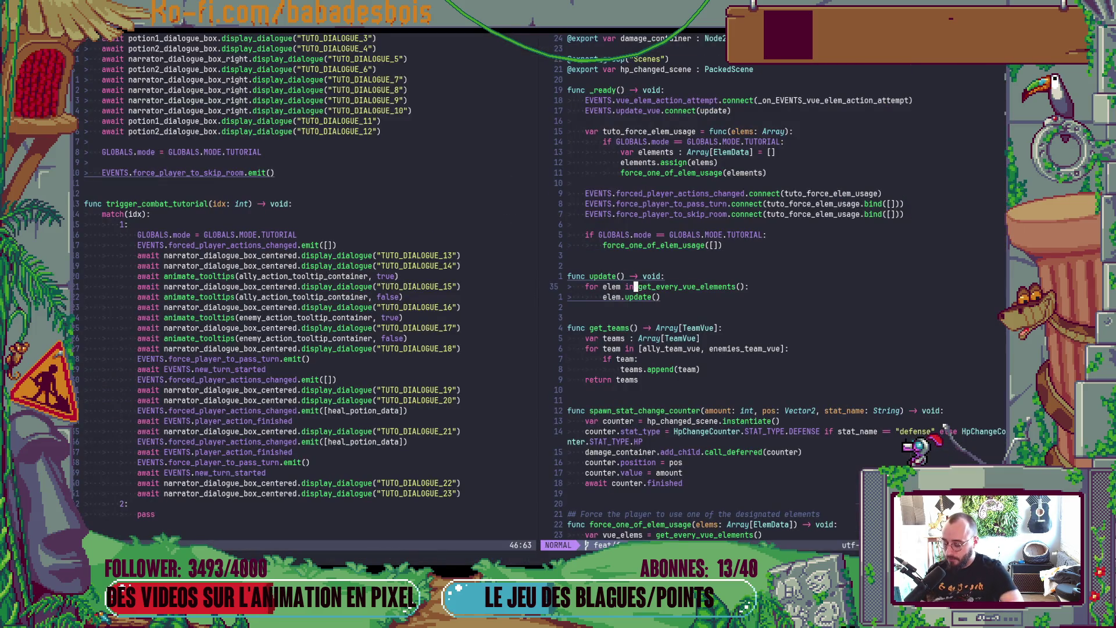
{"action": "key", "text": "space"}
{"action": "key", "text": "f"}
{"action": "key", "text": "f"}
{"action": "type", "text": "Tran"}
{"action": "key", "text": "Return"}
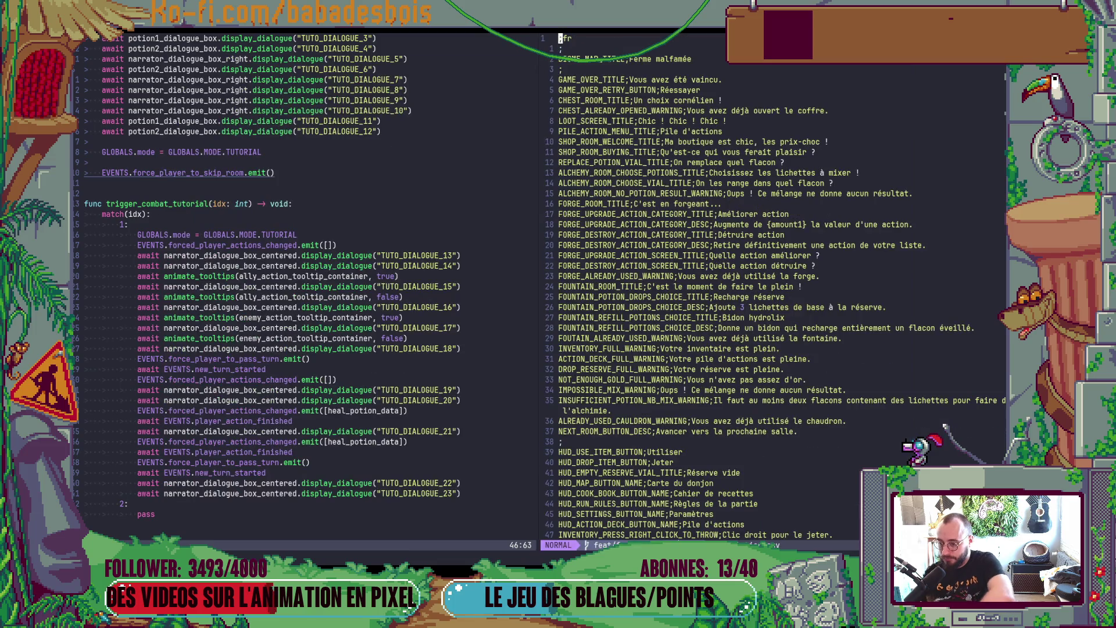
Step: Try merging the two-line TUTO_DIALOGUE_20 text, then undo the botched paste
{"action": "key", "text": "shift+g"}
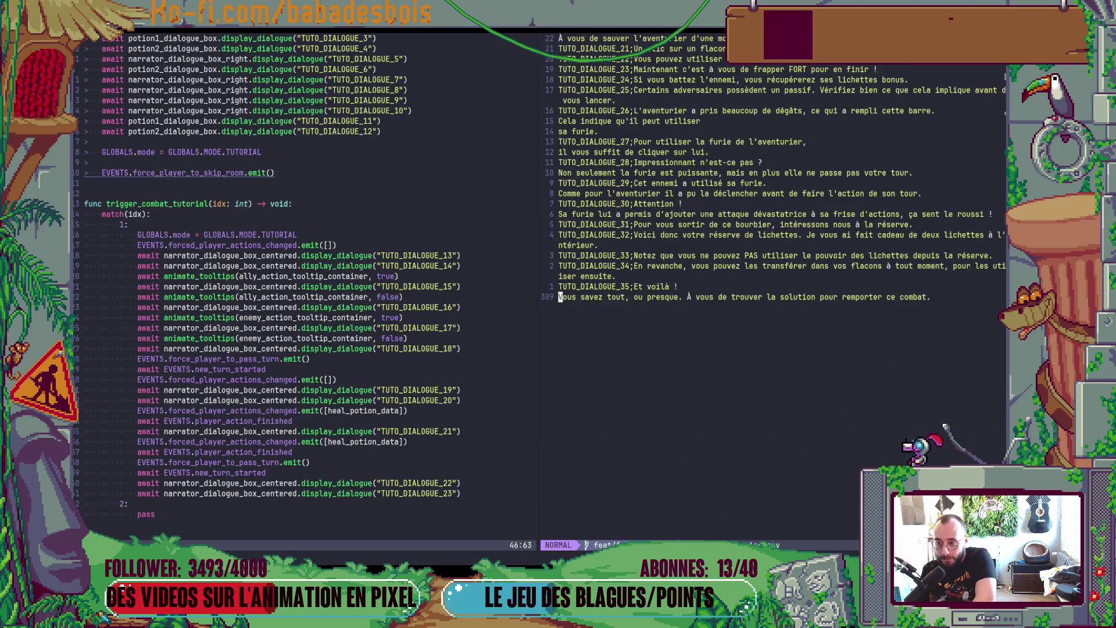
{"action": "key", "text": "k"}
{"action": "key", "text": "k"}
{"action": "key", "text": "k"}
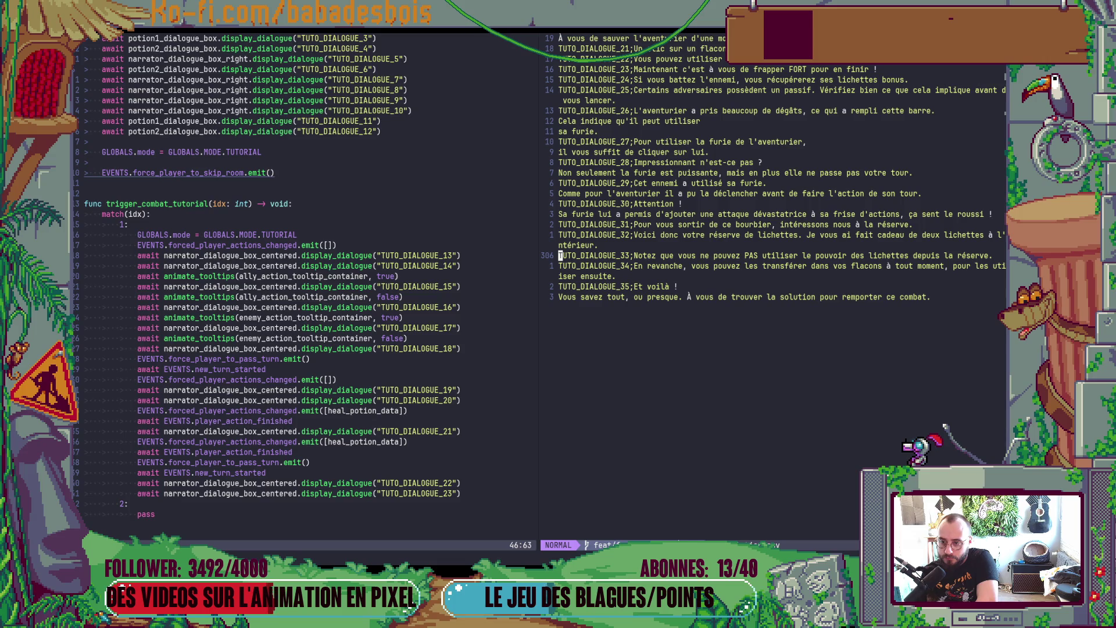
{"action": "key", "text": "k"}
{"action": "key", "text": "k"}
{"action": "key", "text": "k"}
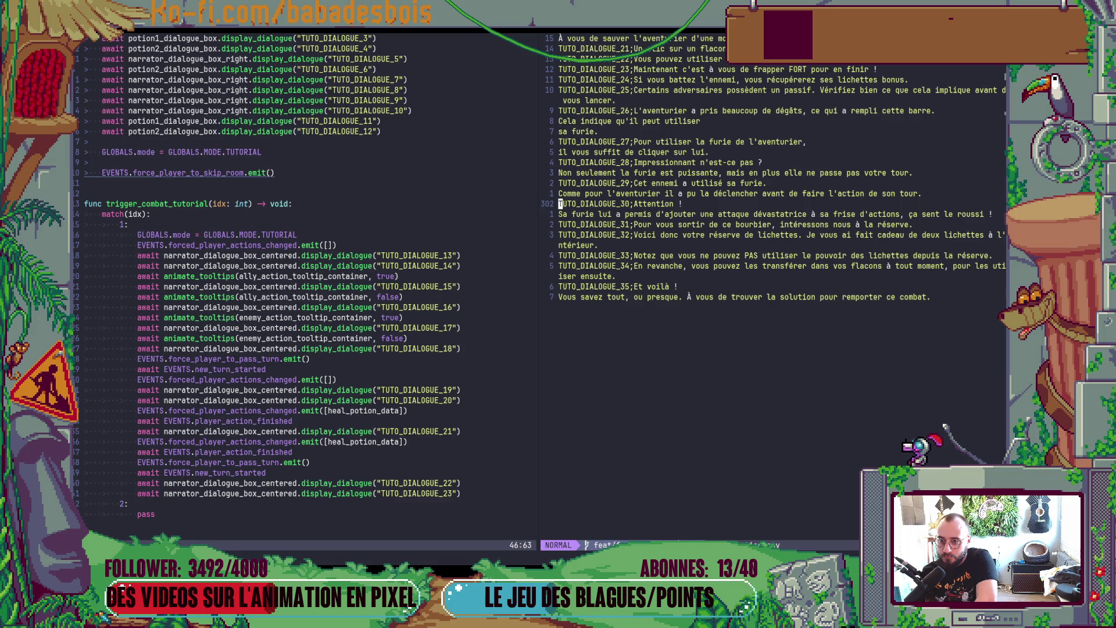
{"action": "key", "text": "k"}
{"action": "key", "text": "k"}
{"action": "key", "text": "k"}
{"action": "key", "text": "k"}
{"action": "key", "text": "k"}
{"action": "key", "text": "k"}
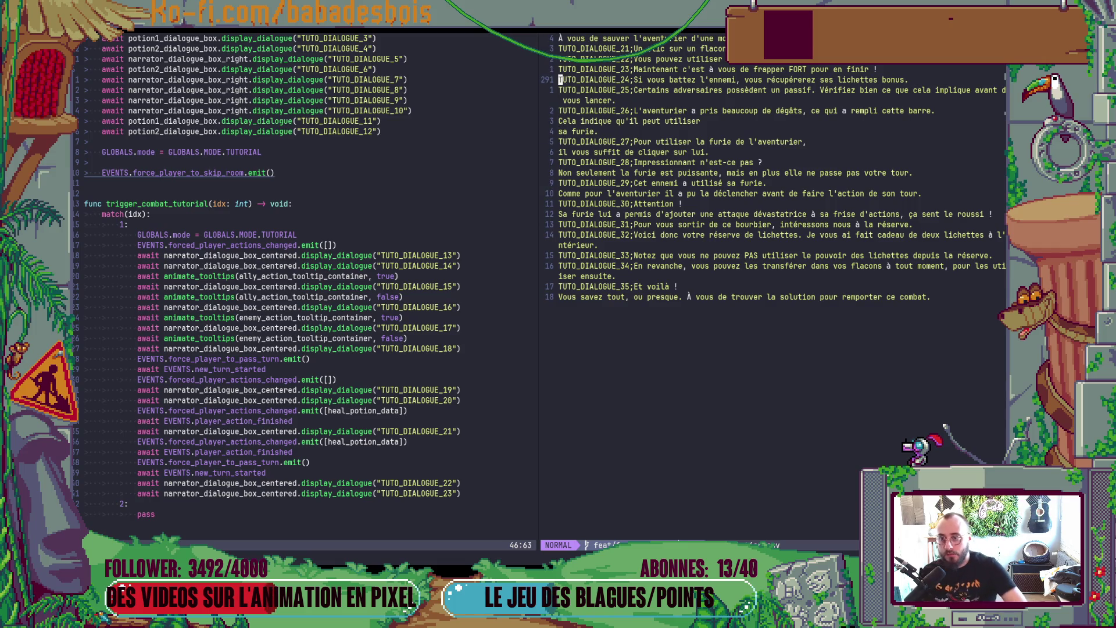
{"action": "scroll", "coordinate": [691, 252], "scroll_direction": "up", "scroll_amount": 4}
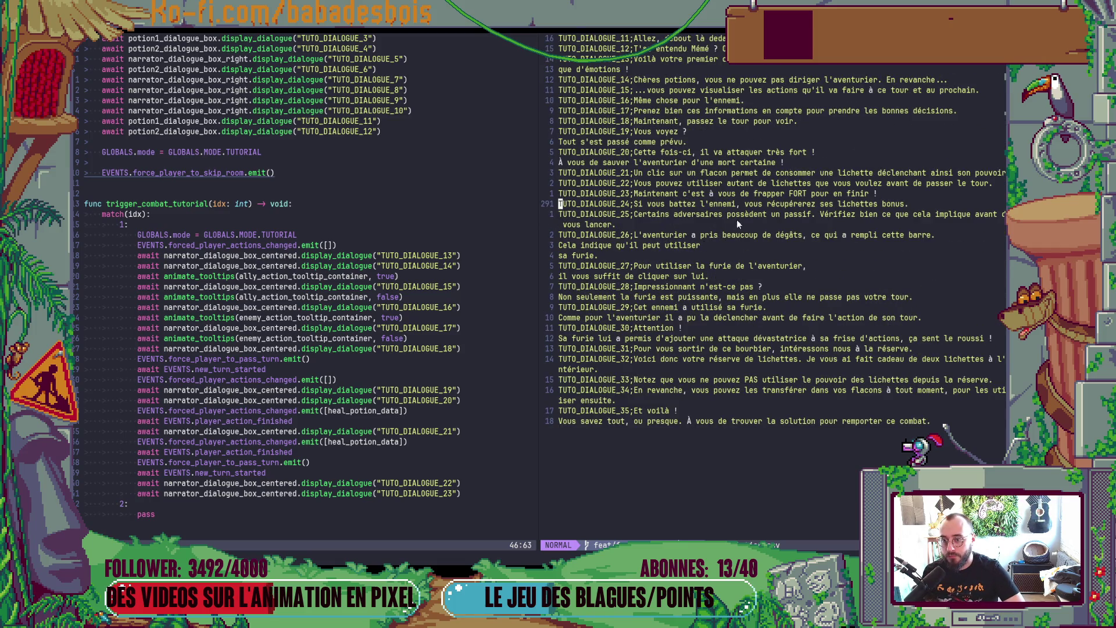
{"action": "left_click", "coordinate": [635, 152]}
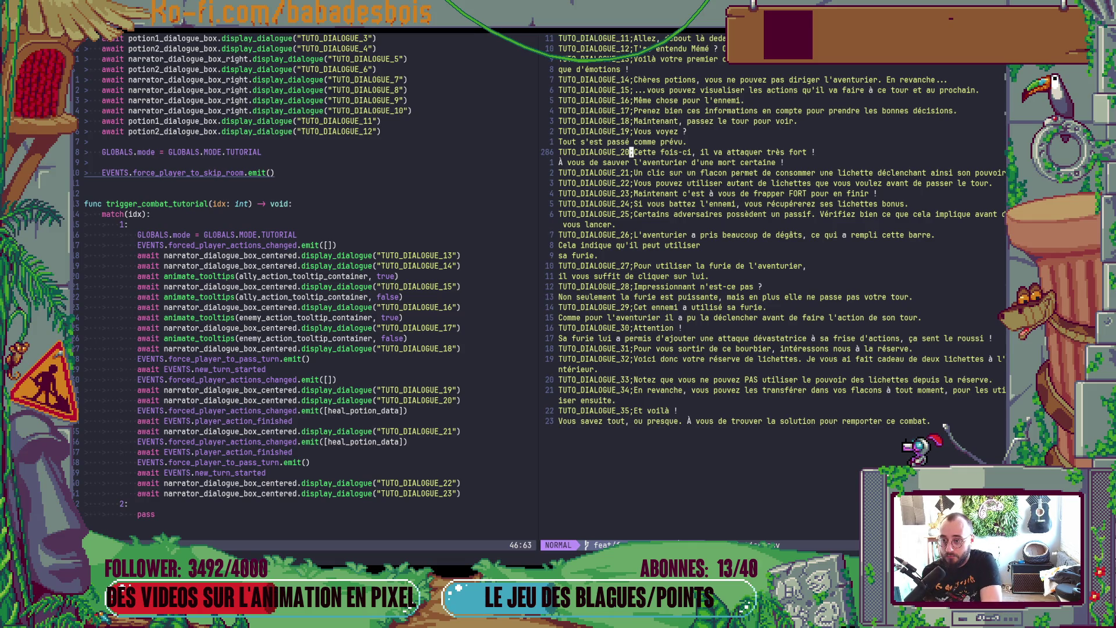
{"action": "key", "text": "v"}
{"action": "key", "text": "j"}
{"action": "key", "text": "dollar"}
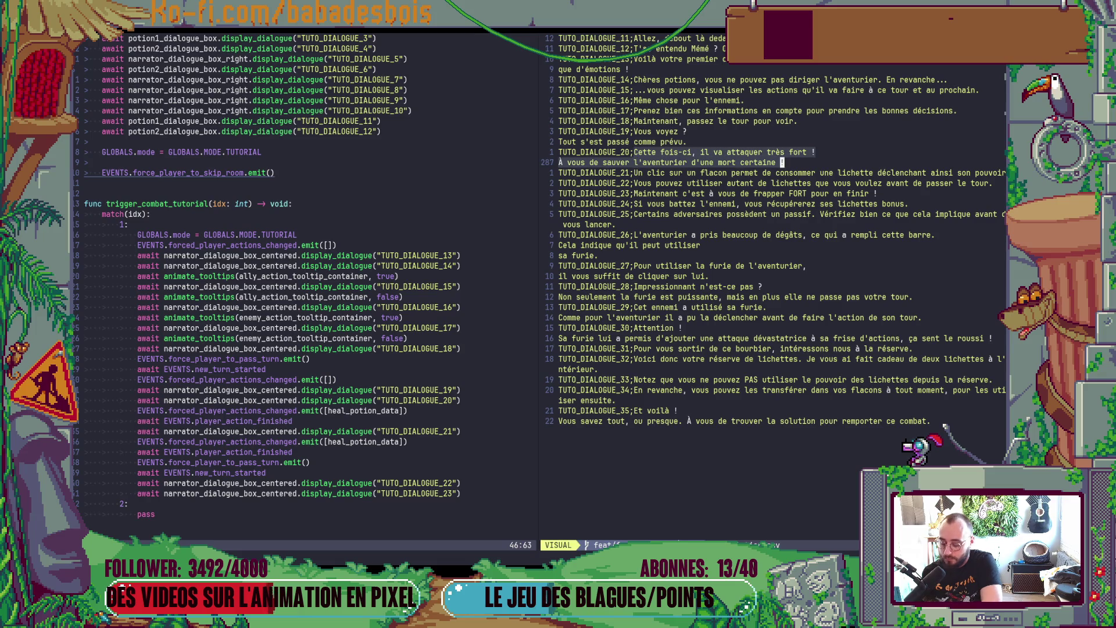
{"action": "key", "text": "p"}
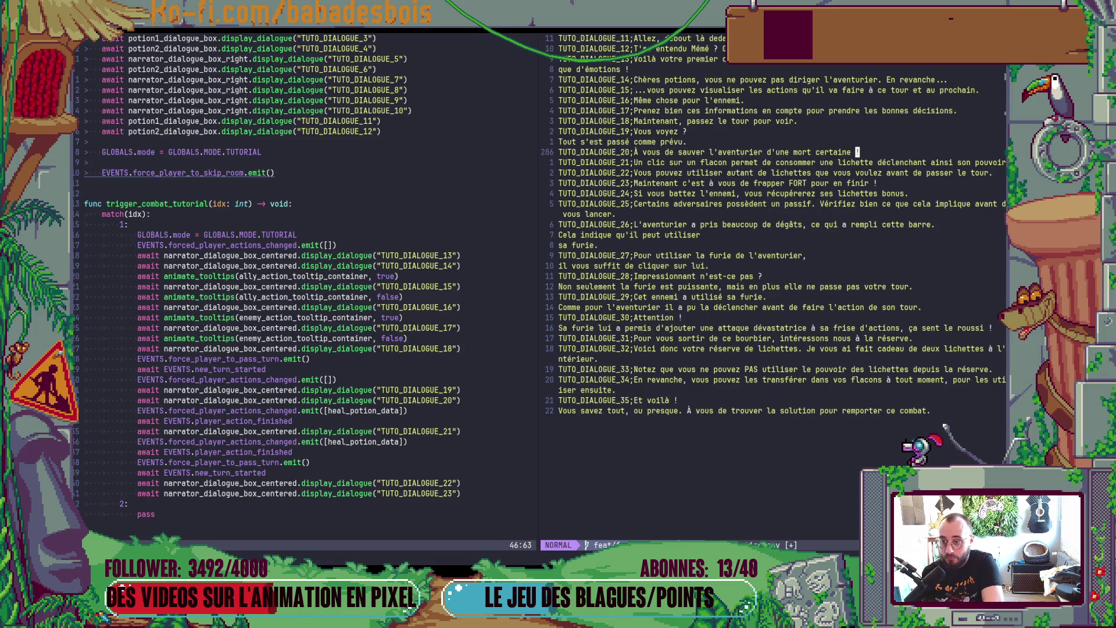
{"action": "key", "text": "u"}
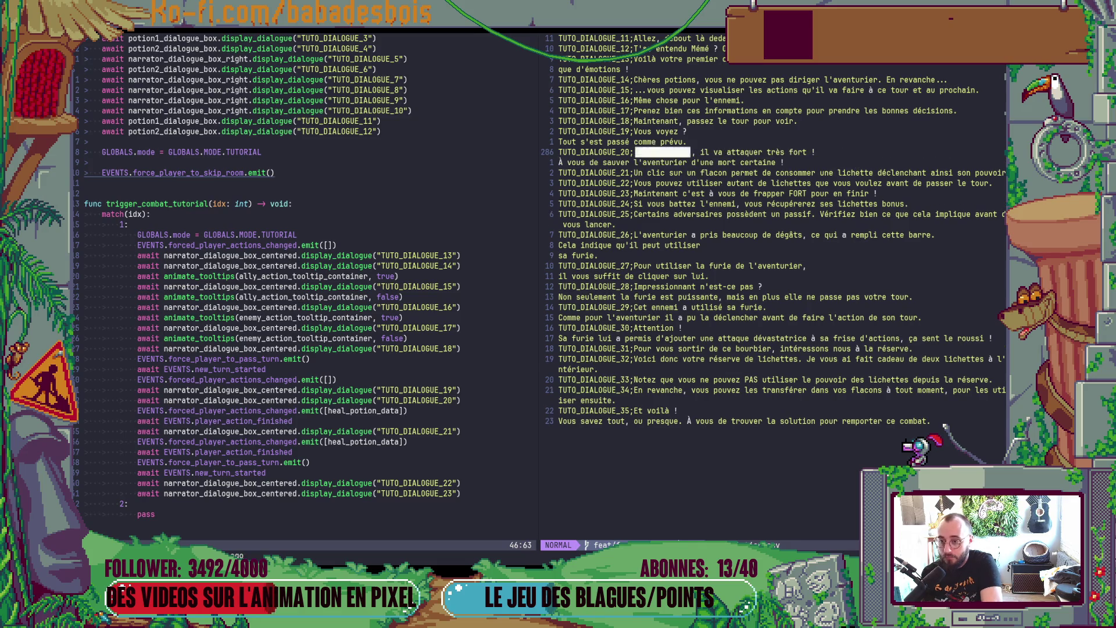
Step: Join TUTO_DIALOGUE_20's second line onto it, restore the space before À, and save
{"action": "key", "text": "k"}
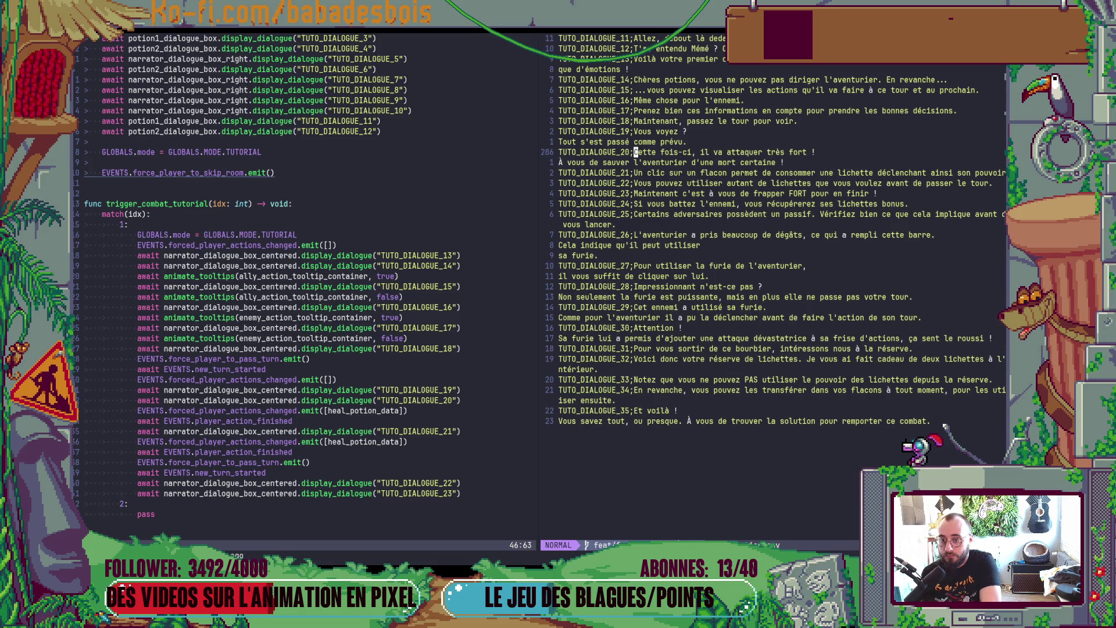
{"action": "key", "text": "shift+j"}
{"action": "type", "text": "x"}
{"action": "type", "text": "i"}
{"action": "key", "text": "Escape"}
{"action": "type", "text": ":w"}
{"action": "key", "text": "Return"}
Step: Join the wrapped continuation lines onto TUTO_DIALOGUE_26, including the 'sa furie.' line
{"action": "key", "text": "j"}
{"action": "key", "text": "j"}
{"action": "key", "text": "j"}
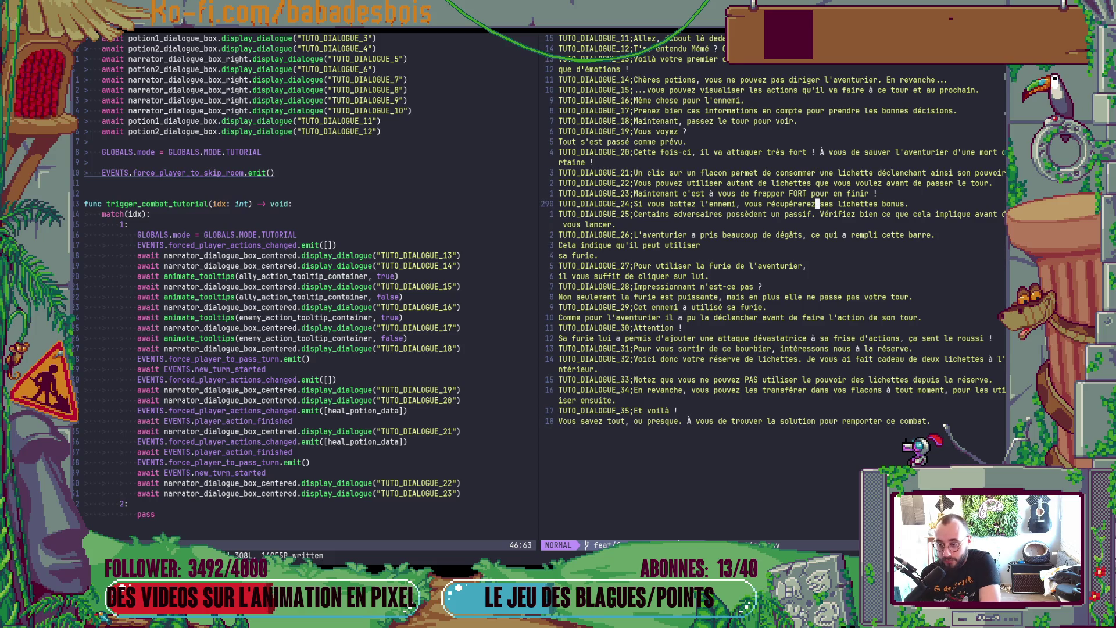
{"action": "key", "text": "k"}
{"action": "key", "text": "shift+j"}
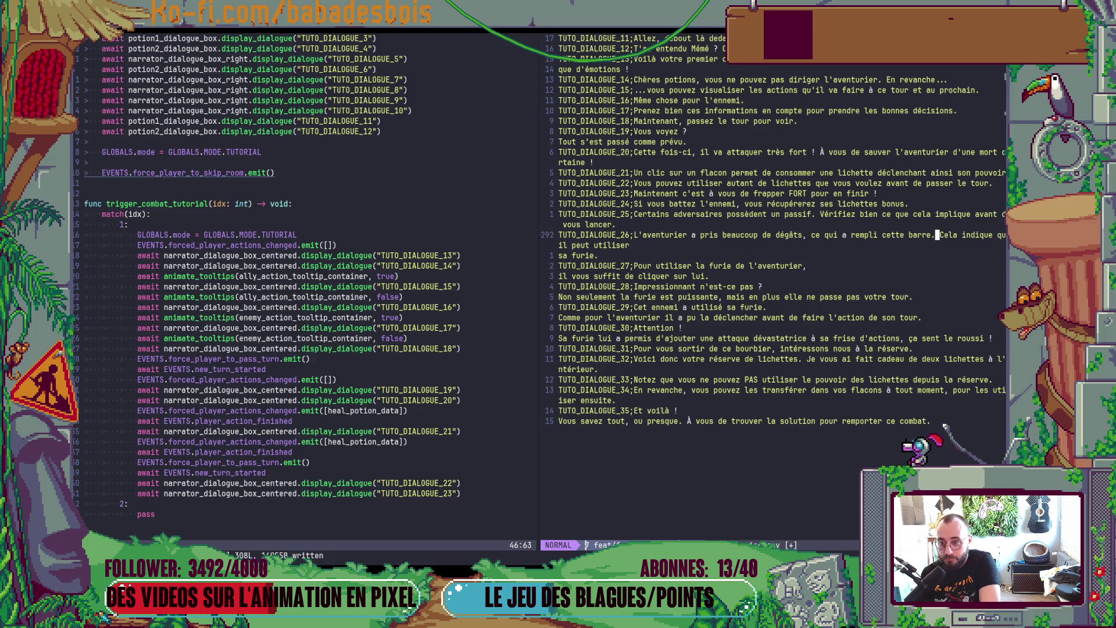
{"action": "key", "text": "j"}
{"action": "key", "text": "k"}
{"action": "key", "text": "shift+j"}
{"action": "key", "text": "j"}
{"action": "key", "text": "dollar"}
Step: Join the continuation lines onto TUTO_DIALOGUE_29, TUTO_DIALOGUE_30 and TUTO_DIALOGUE_35
{"action": "key", "text": "j"}
{"action": "key", "text": "j"}
{"action": "key", "text": "j"}
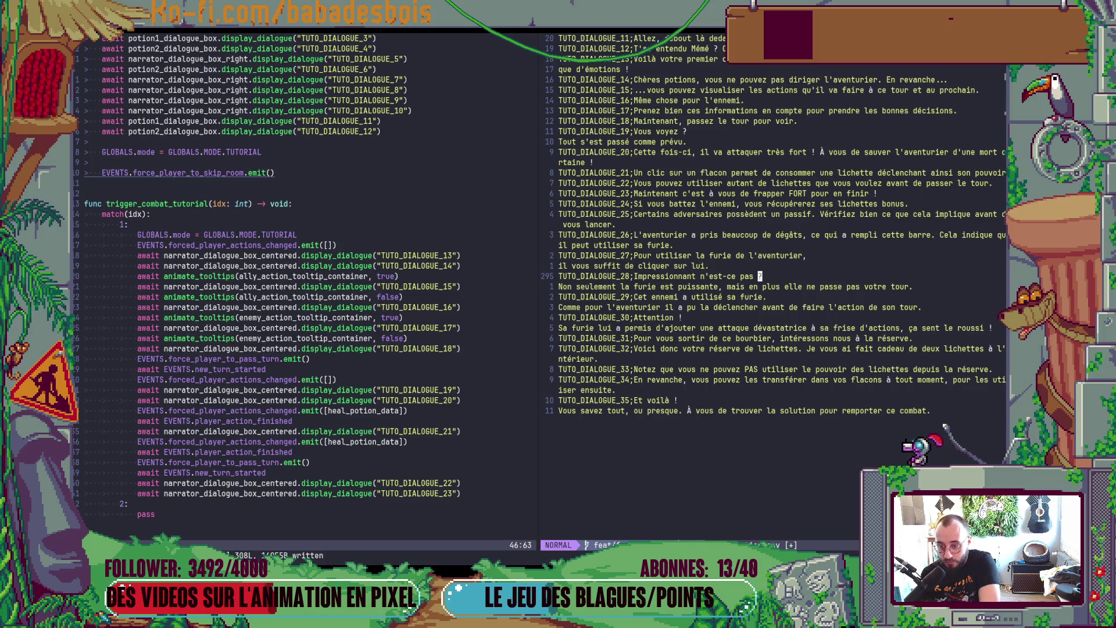
{"action": "key", "text": "shift+j"}
{"action": "key", "text": "j"}
{"action": "key", "text": "j"}
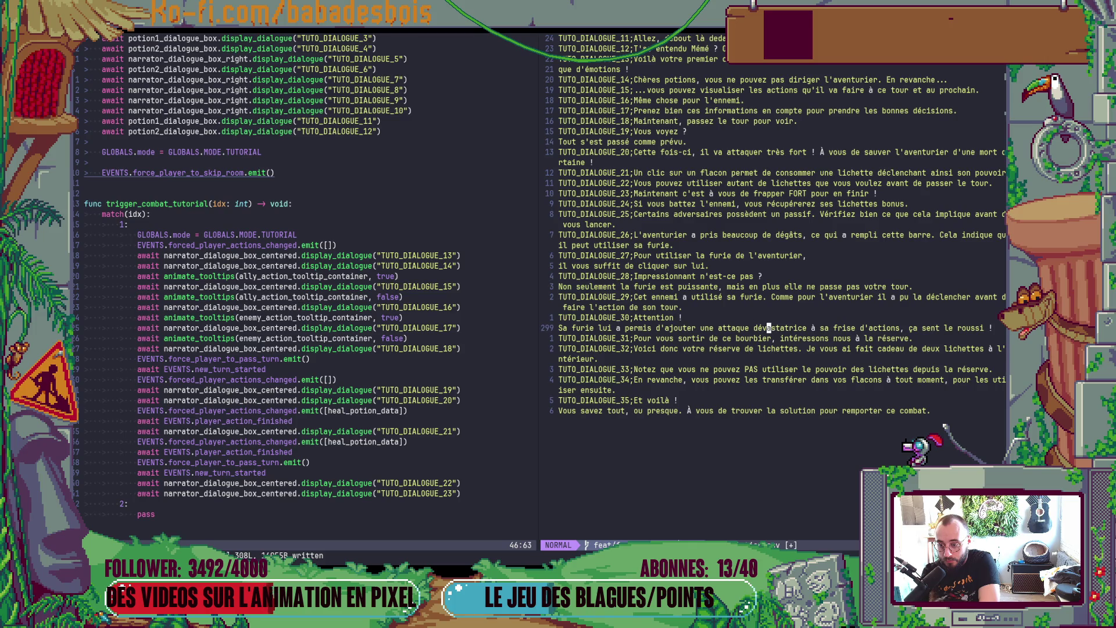
{"action": "key", "text": "k"}
{"action": "key", "text": "shift+j"}
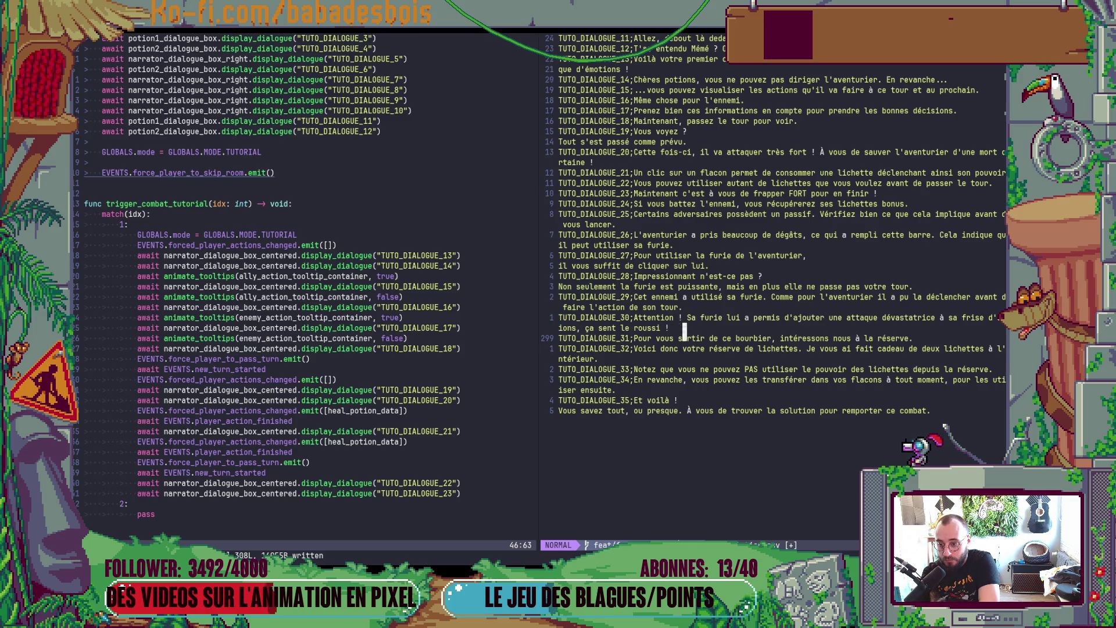
{"action": "key", "text": "j"}
{"action": "key", "text": "j"}
{"action": "key", "text": "j"}
{"action": "key", "text": "shift+j"}
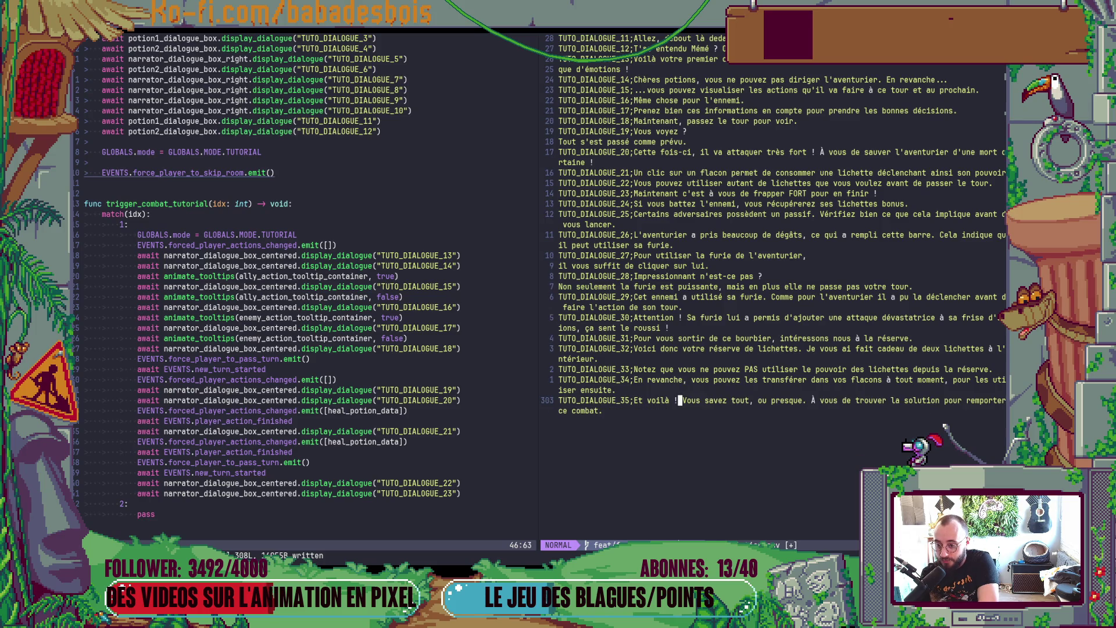
Step: Join 'que d'émotions' onto TUTO_DIALOGUE_13 and 'Soyez malines' onto TUTO_DIALOGUE_9
{"action": "key", "text": "k"}
{"action": "key", "text": "k"}
{"action": "key", "text": "k"}
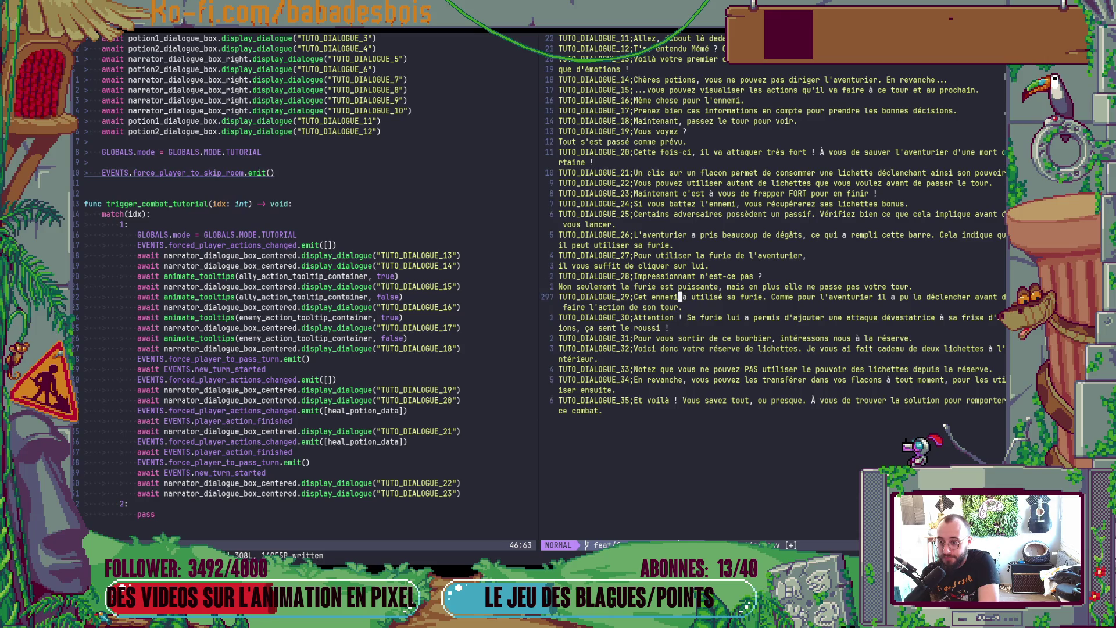
{"action": "key", "text": "k"}
{"action": "key", "text": "k"}
{"action": "key", "text": "k"}
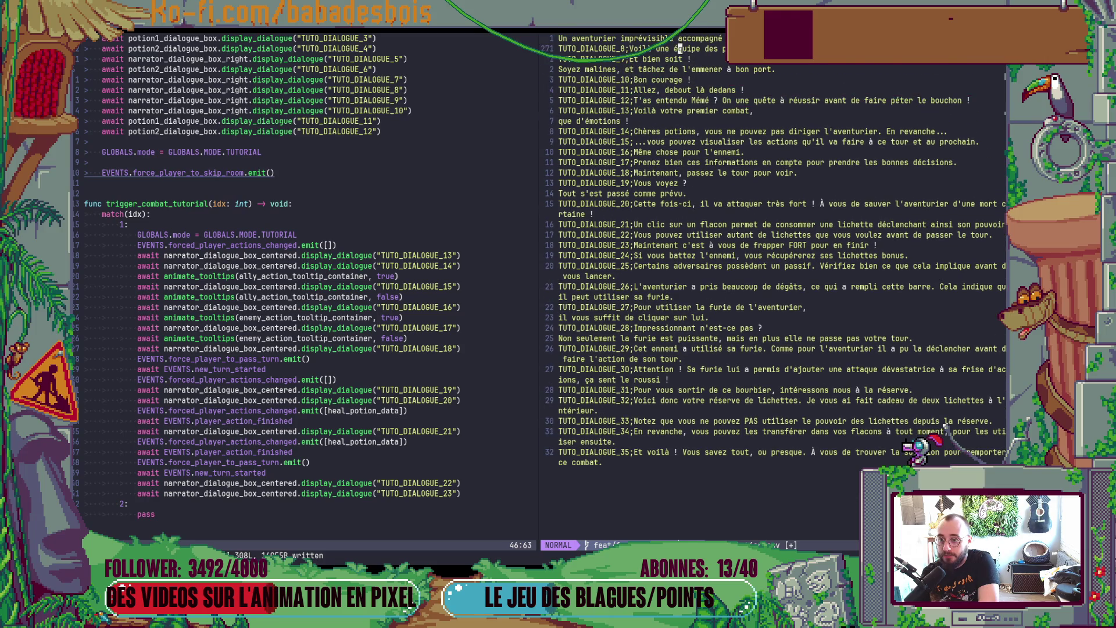
{"action": "key", "text": "j"}
{"action": "key", "text": "j"}
{"action": "key", "text": "j"}
{"action": "key", "text": "shift+j"}
{"action": "key", "text": "k"}
{"action": "key", "text": "k"}
{"action": "key", "text": "k"}
{"action": "key", "text": "j"}
{"action": "key", "text": "j"}
{"action": "key", "text": "j"}
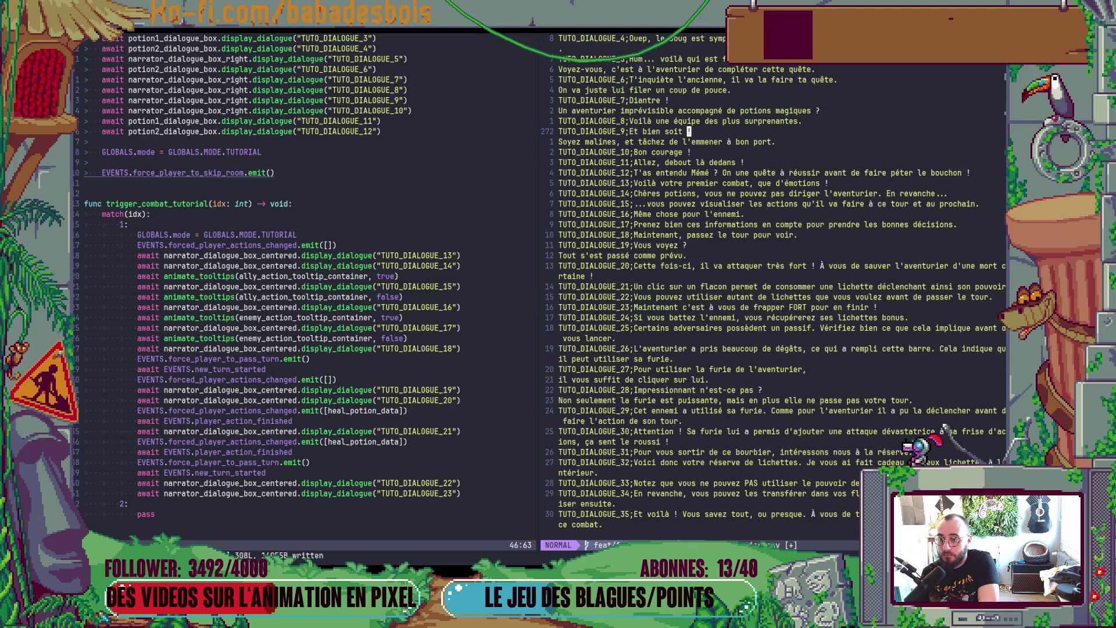
{"action": "key", "text": "shift+j"}
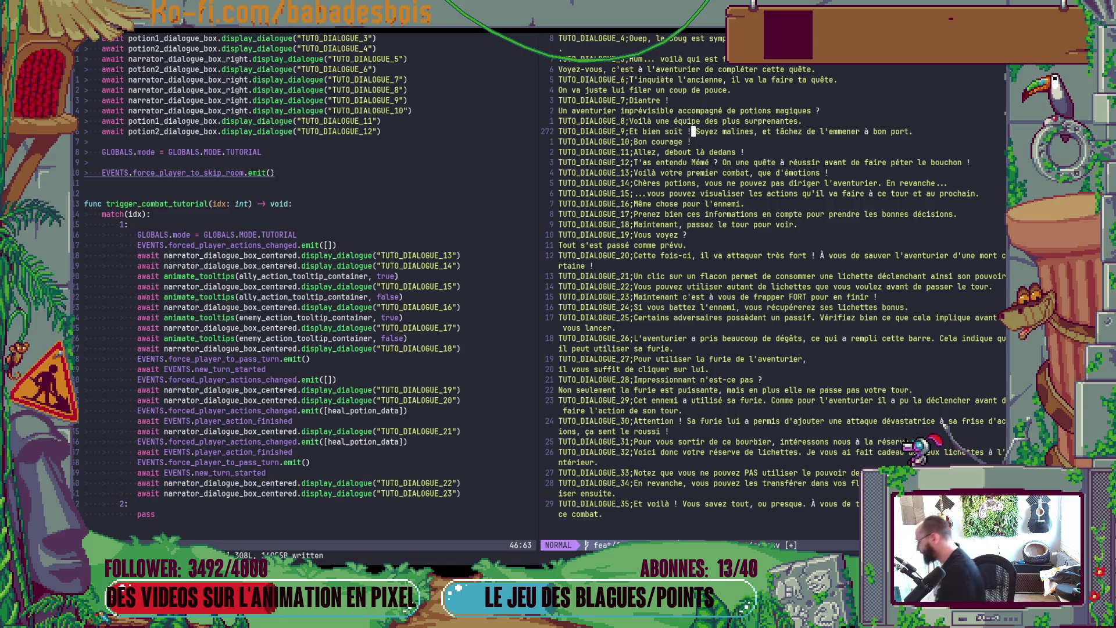
Step: Look over the TUTO_DIALOGUE_13 and TUTO_DIALOGUE_31 entries, then switch away from Neovim
{"action": "left_click", "coordinate": [764, 172]}
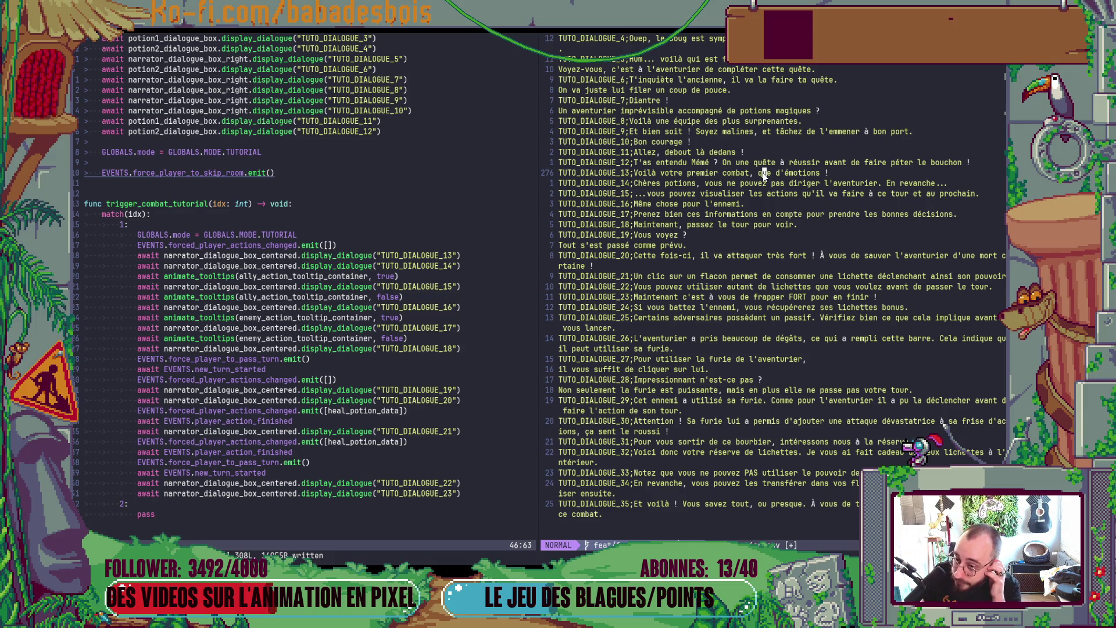
{"action": "scroll", "coordinate": [731, 375], "scroll_direction": "down", "scroll_amount": 3}
{"action": "left_click", "coordinate": [731, 369]}
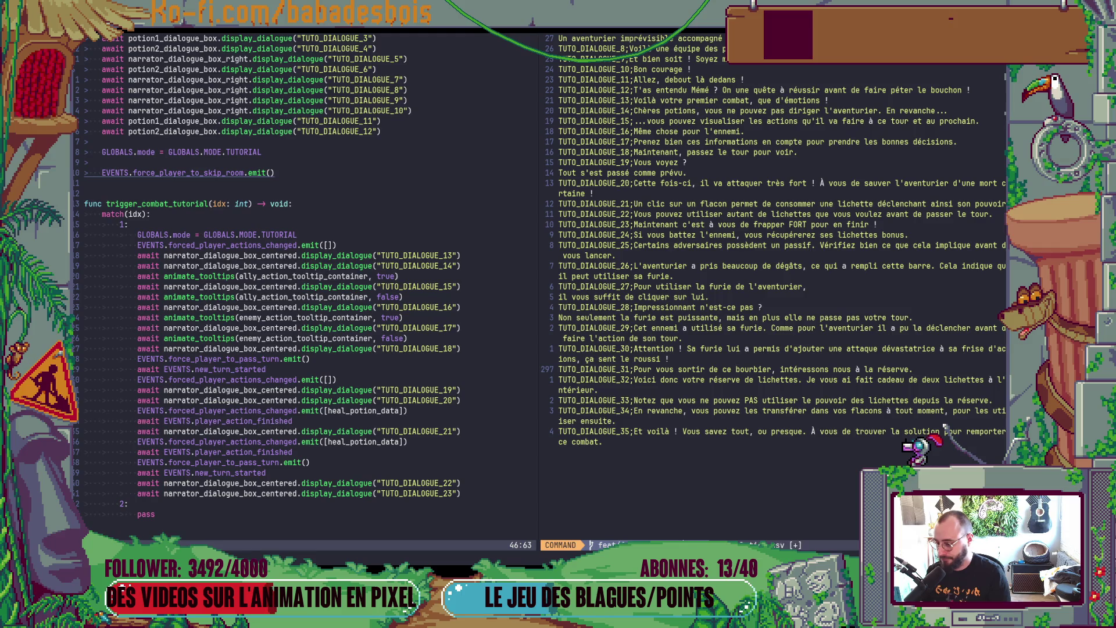
{"action": "key", "text": "alt+Tab"}
{"action": "key", "text": "alt+Tab"}
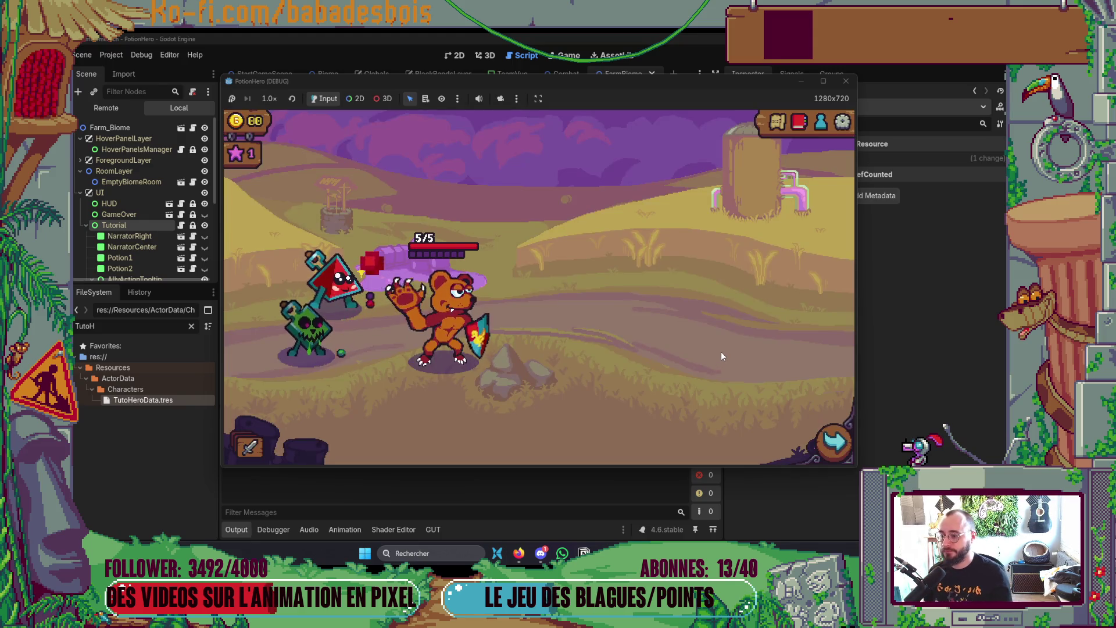
Step: Enter the first sword combat room, pass a turn with the hourglass, then return to the Godot editor
{"action": "left_click", "coordinate": [835, 442]}
{"action": "left_click", "coordinate": [459, 332]}
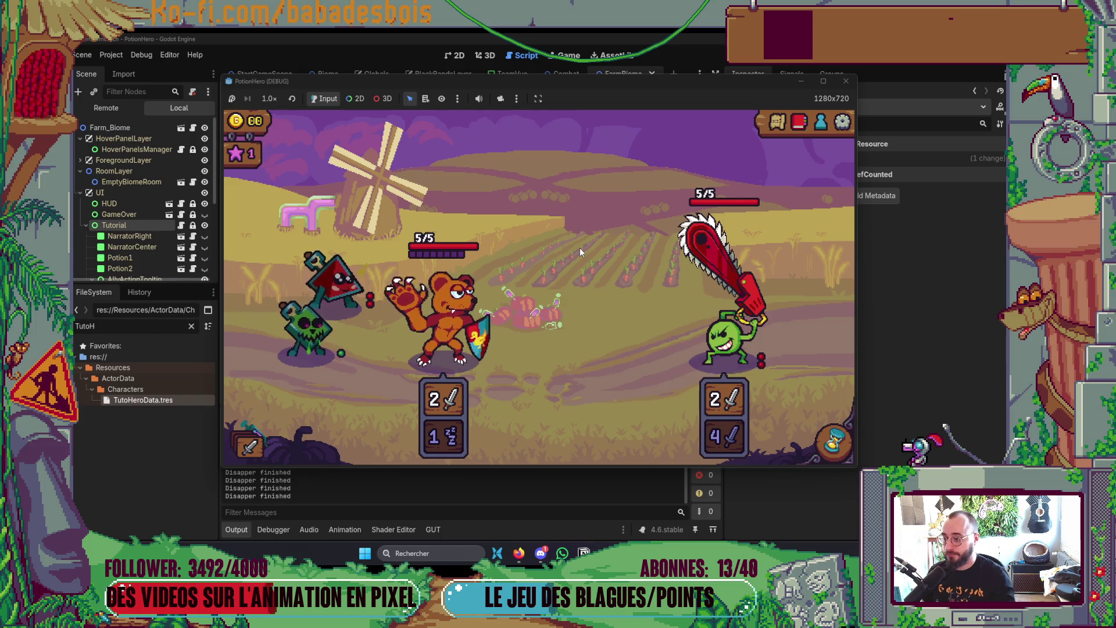
{"action": "left_click", "coordinate": [834, 442]}
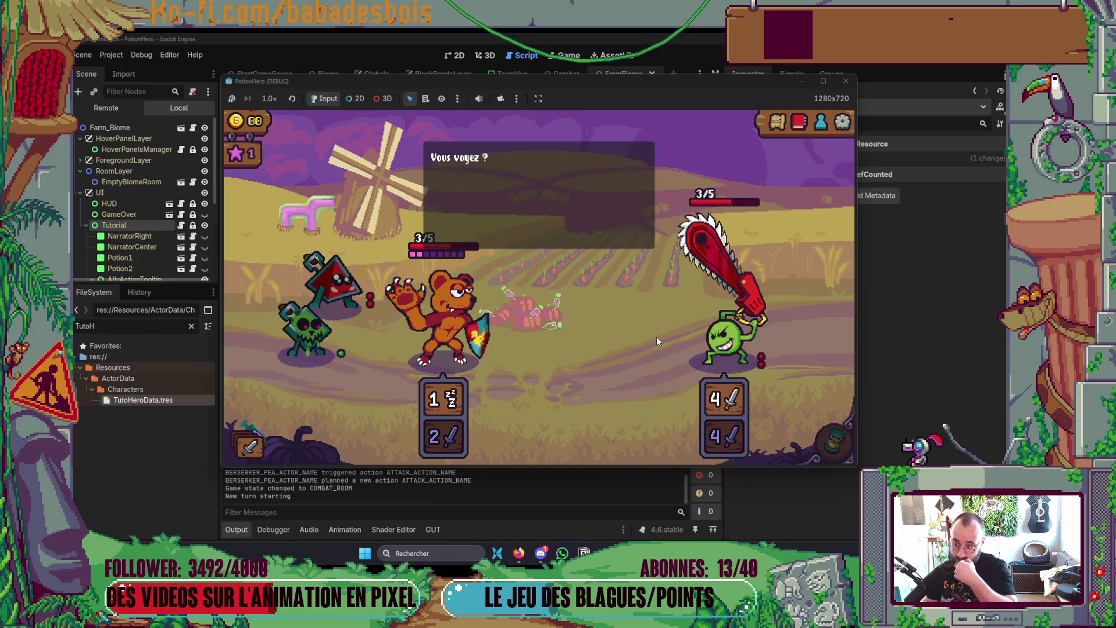
{"action": "left_click", "coordinate": [660, 48]}
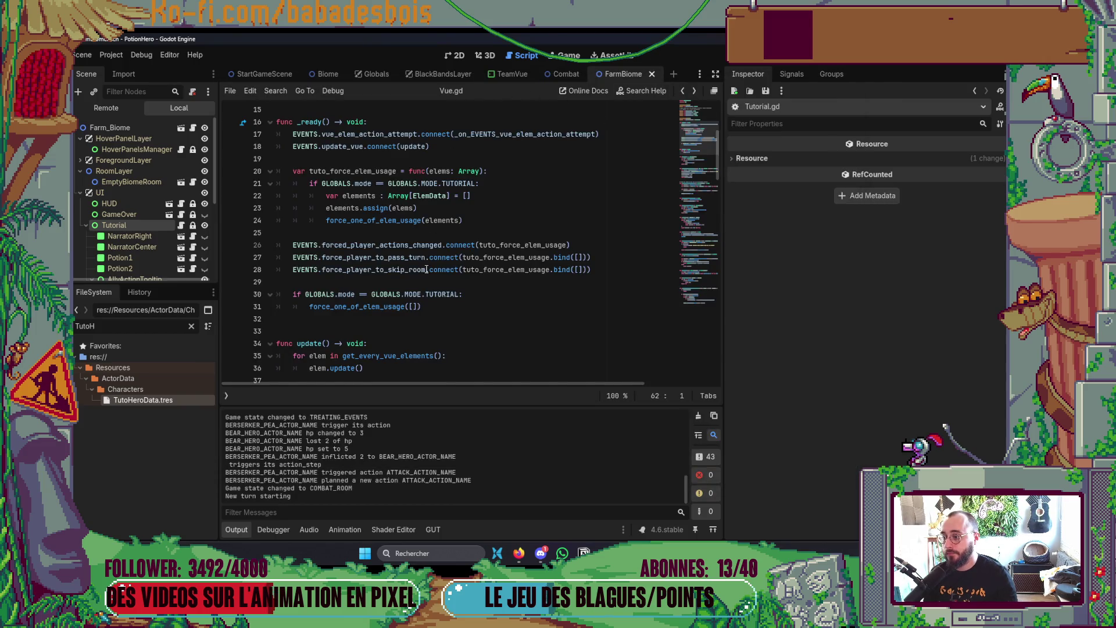
Step: Quick-open Vue.gd and set a breakpoint on line 58
{"action": "scroll", "coordinate": [427, 270], "scroll_direction": "up", "scroll_amount": 3}
{"action": "key", "text": "ctrl+alt+o"}
{"action": "type", "text": "Vue"}
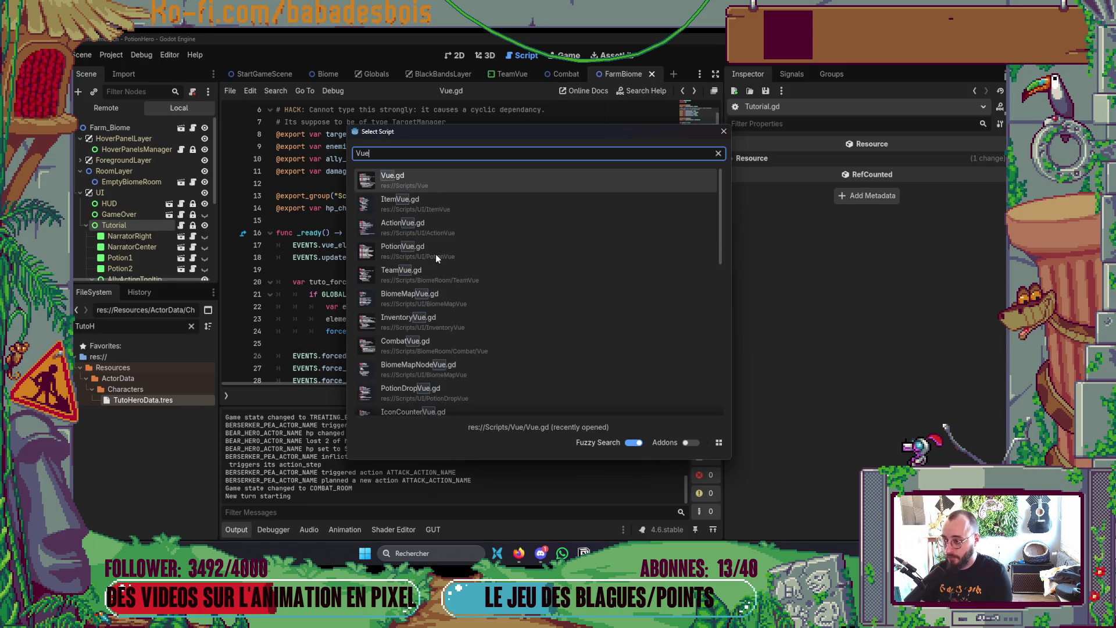
{"action": "key", "text": "Return"}
{"action": "scroll", "coordinate": [408, 235], "scroll_direction": "down", "scroll_amount": 10}
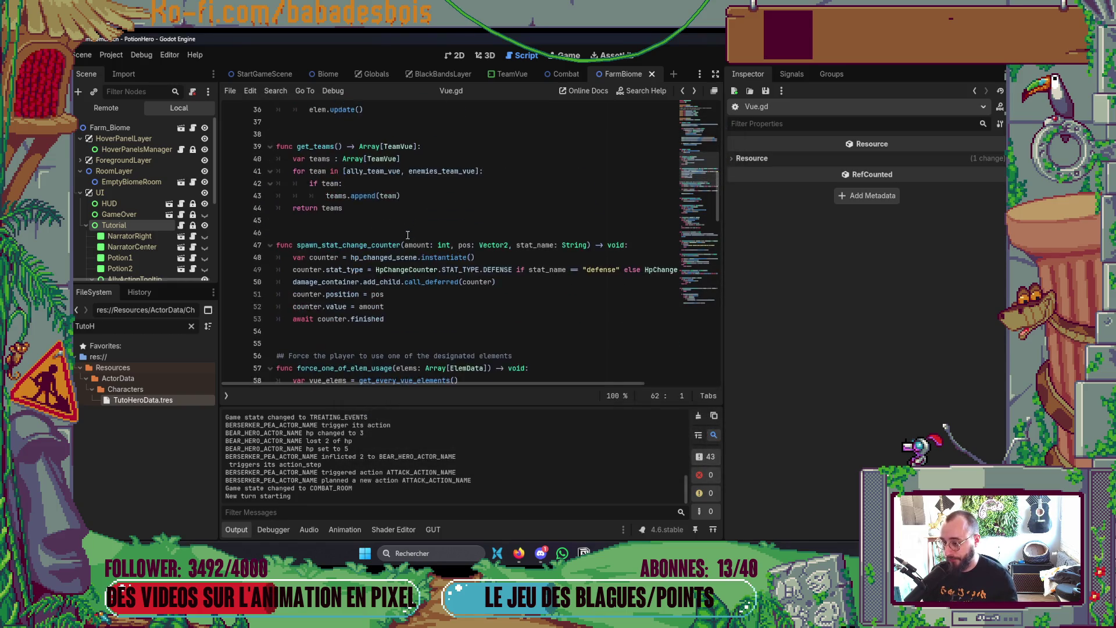
{"action": "scroll", "coordinate": [407, 235], "scroll_direction": "down", "scroll_amount": 3}
{"action": "left_click", "coordinate": [231, 270]}
Step: Advance the game's tutorial dialogue until the line-58 breakpoint hits, and inspect elems in Locals
{"action": "key", "text": "alt+Tab"}
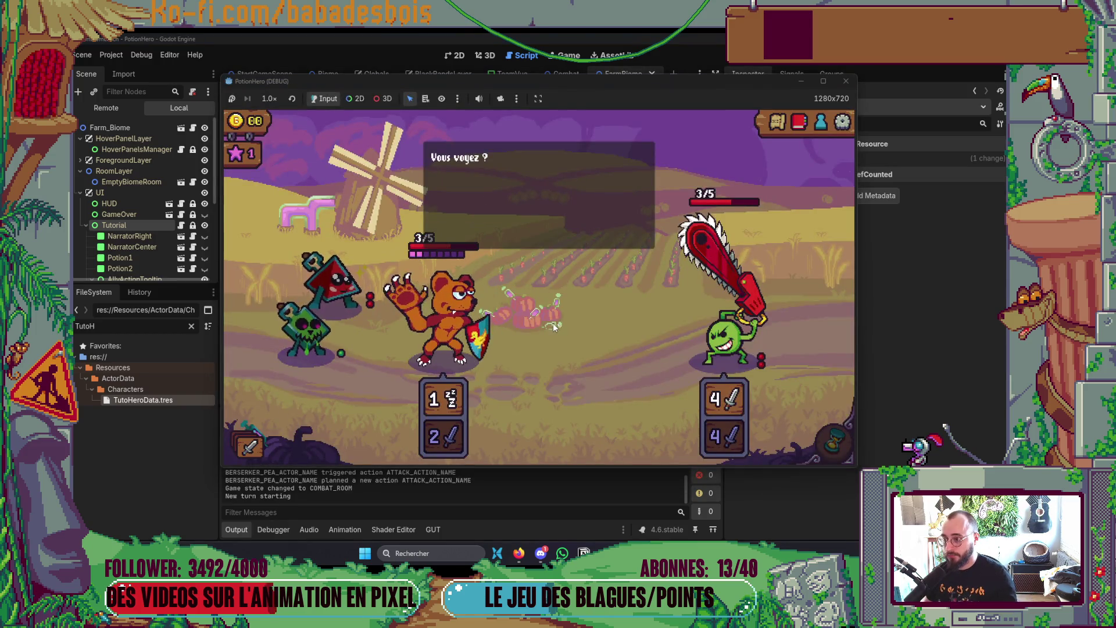
{"action": "left_click", "coordinate": [555, 325]}
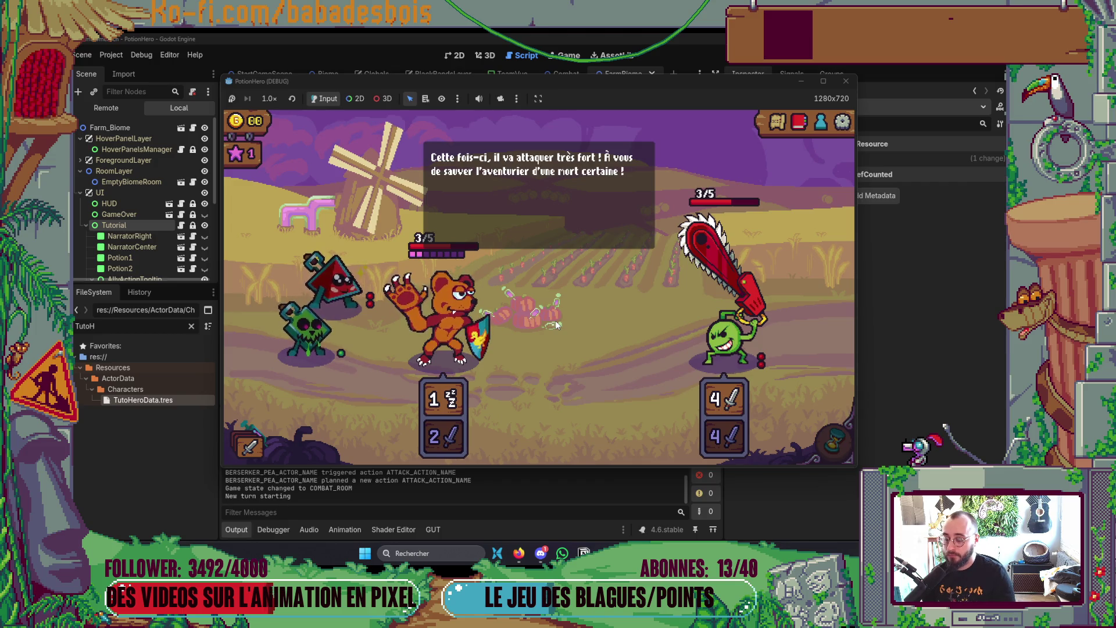
{"action": "left_click", "coordinate": [556, 326]}
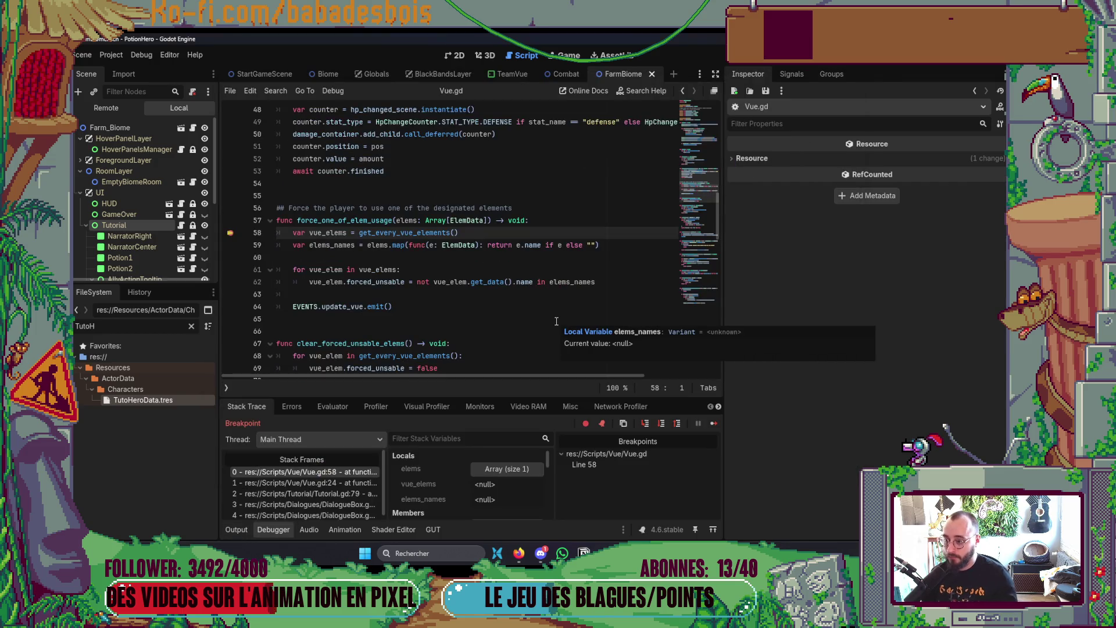
{"action": "left_click", "coordinate": [506, 469]}
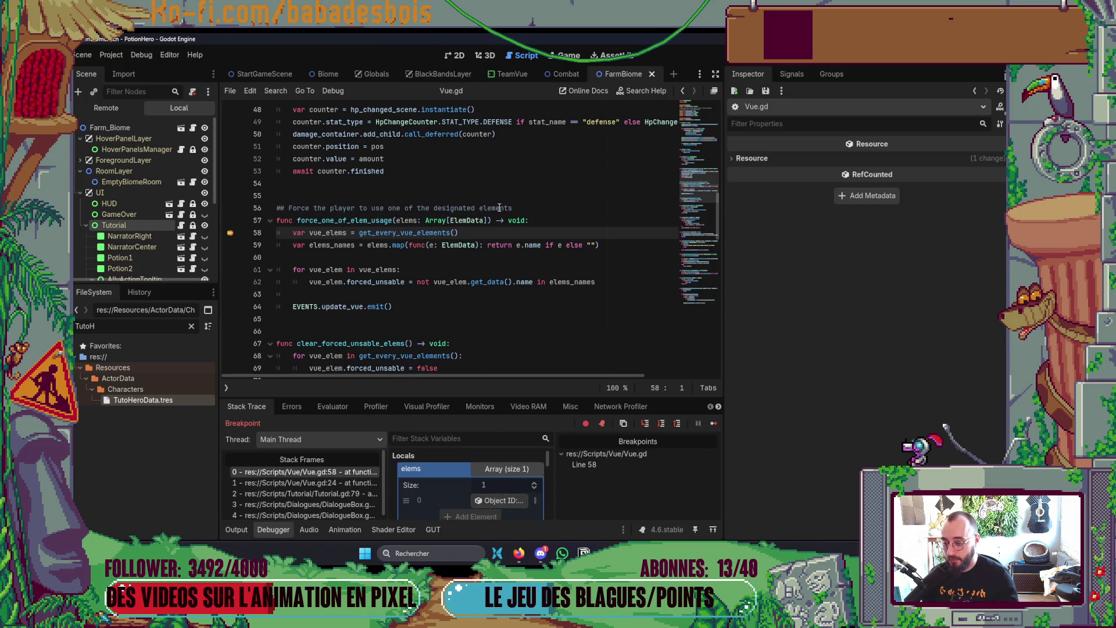
{"action": "scroll", "coordinate": [487, 264], "scroll_direction": "down", "scroll_amount": 2}
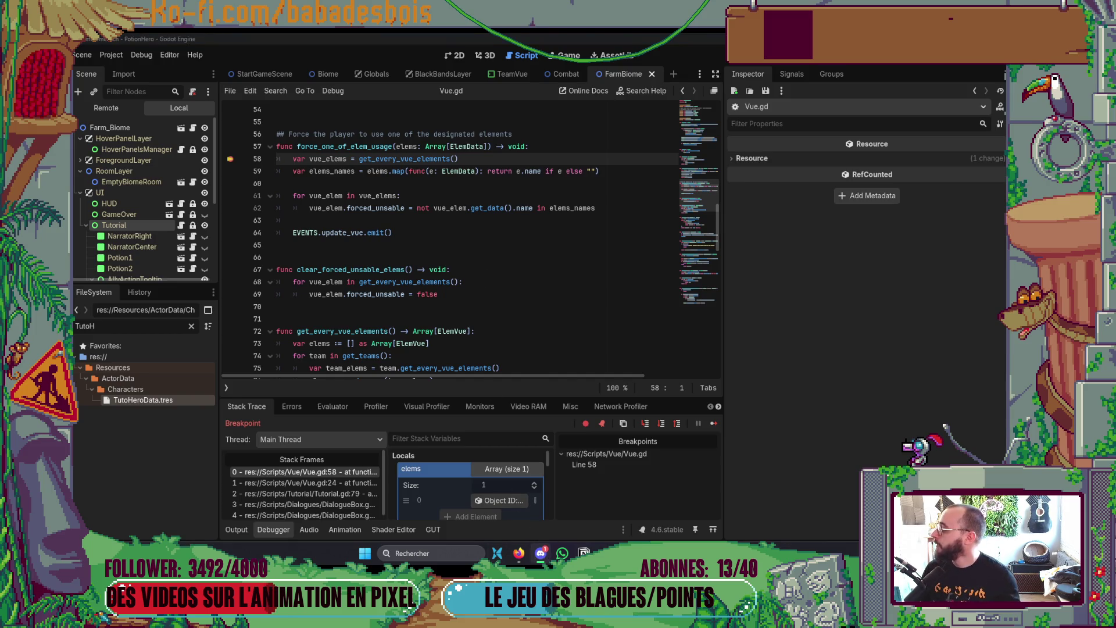
{"action": "scroll", "coordinate": [471, 238], "scroll_direction": "down", "scroll_amount": 1}
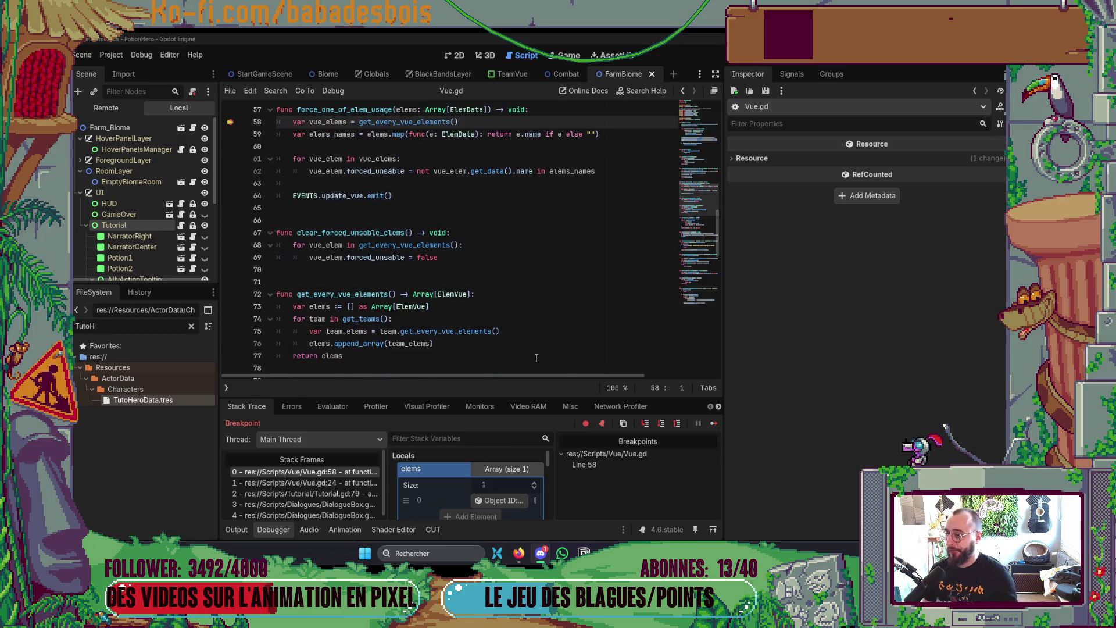
Step: Step over to line 61 and expand elems_names to confirm it holds HEAL_POTION
{"action": "left_click", "coordinate": [665, 427]}
{"action": "left_click", "coordinate": [665, 427]}
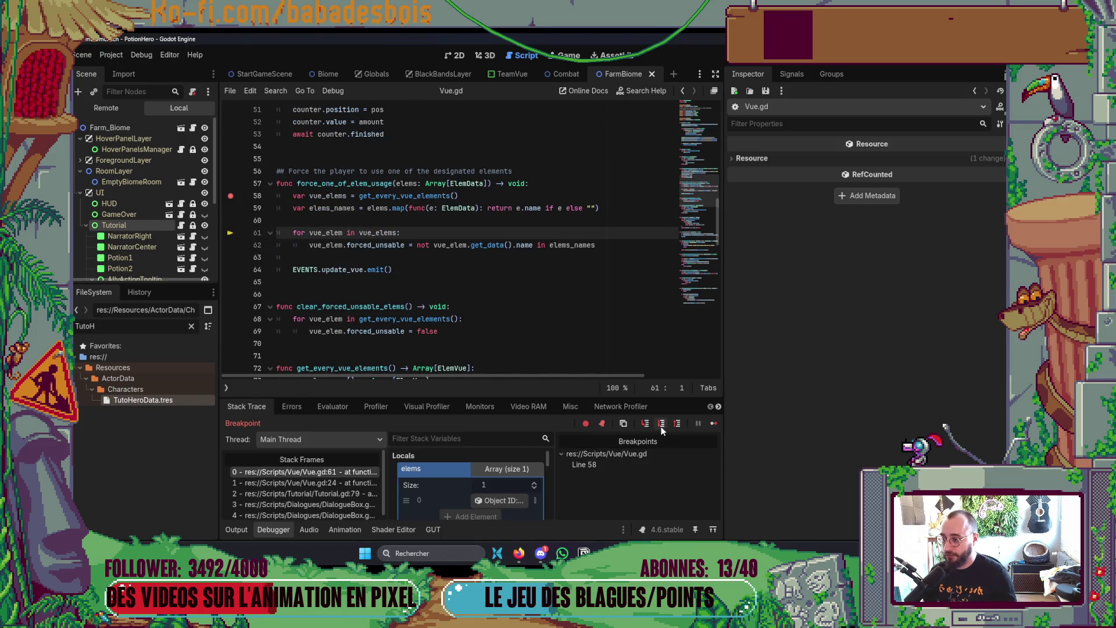
{"action": "left_click", "coordinate": [511, 474]}
{"action": "left_click", "coordinate": [522, 477]}
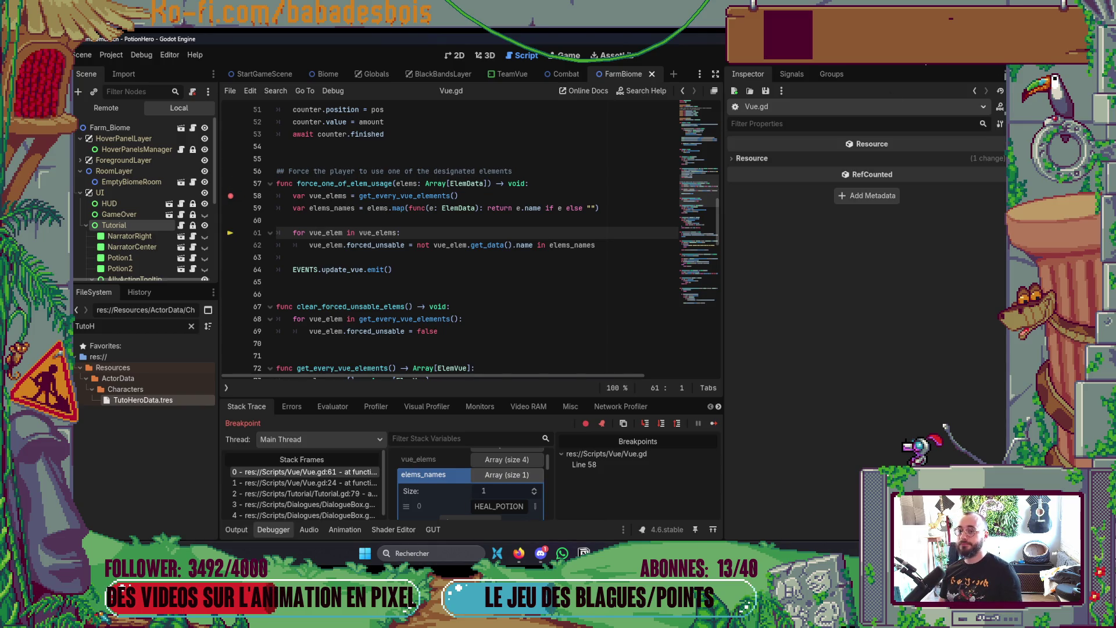
Step: Stop the game with F8, remove the line-58 breakpoint, and switch to Neovim via the taskbar
{"action": "key", "text": "F8"}
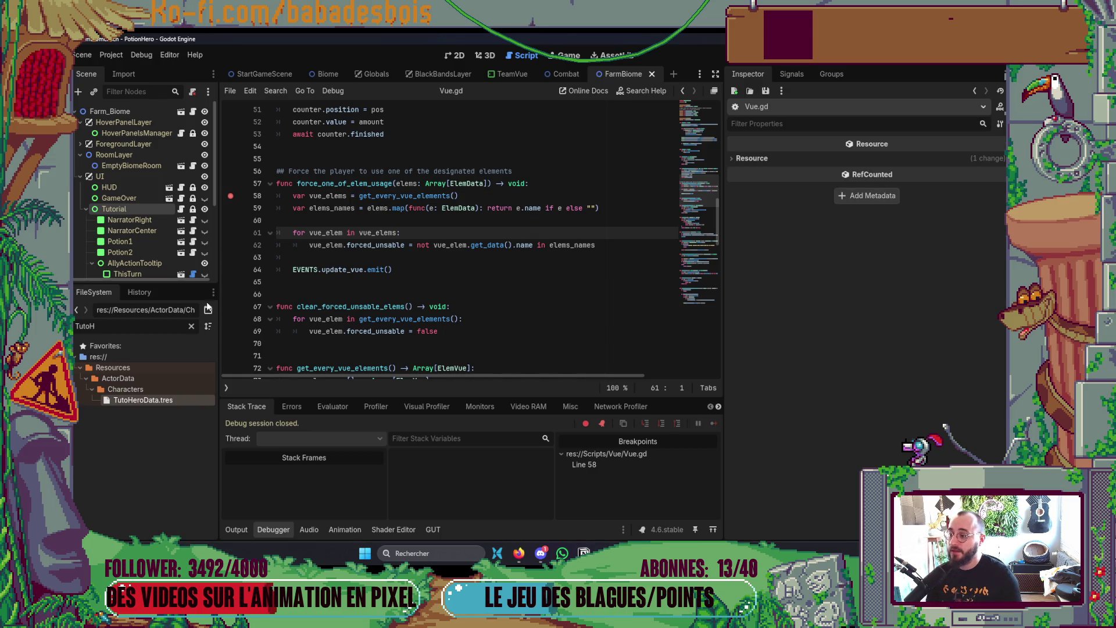
{"action": "left_click", "coordinate": [231, 198]}
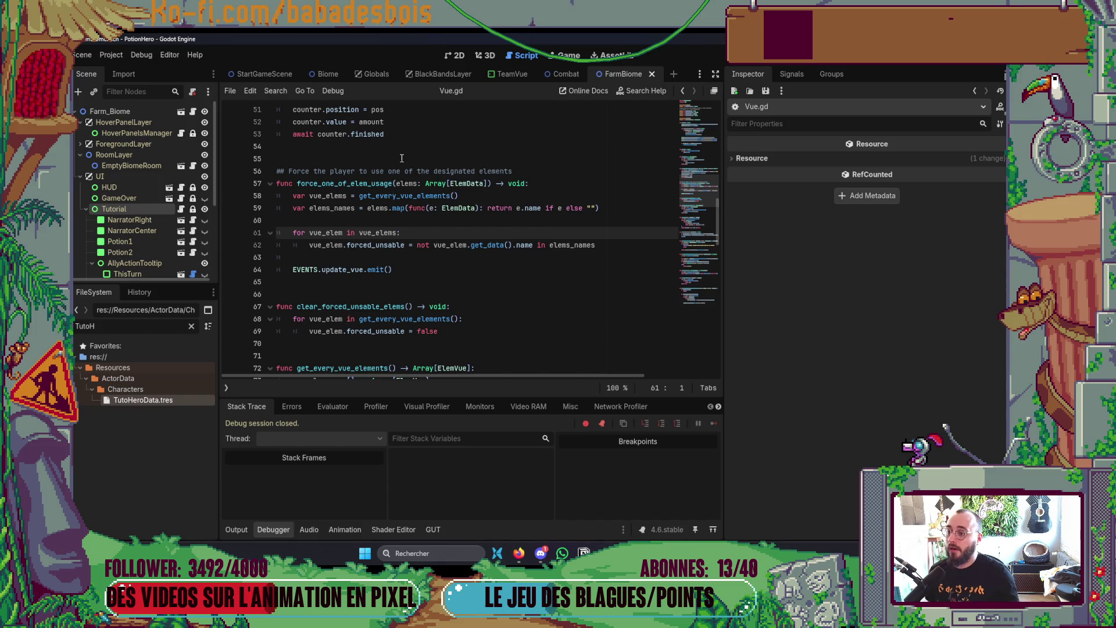
{"action": "left_click", "coordinate": [191, 326]}
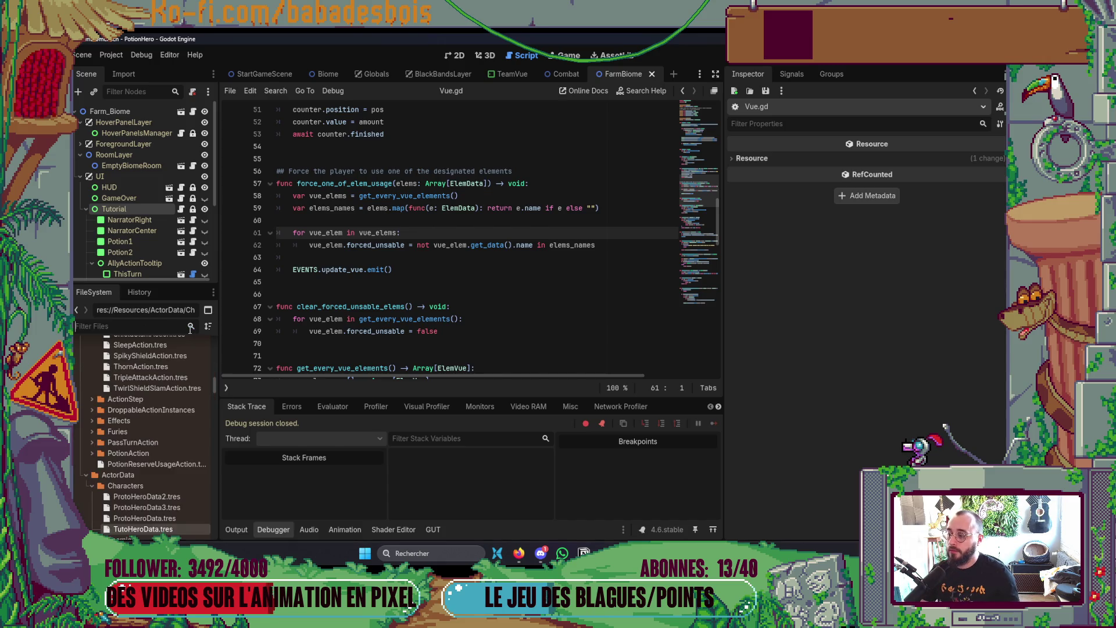
{"action": "left_click", "coordinate": [456, 56]}
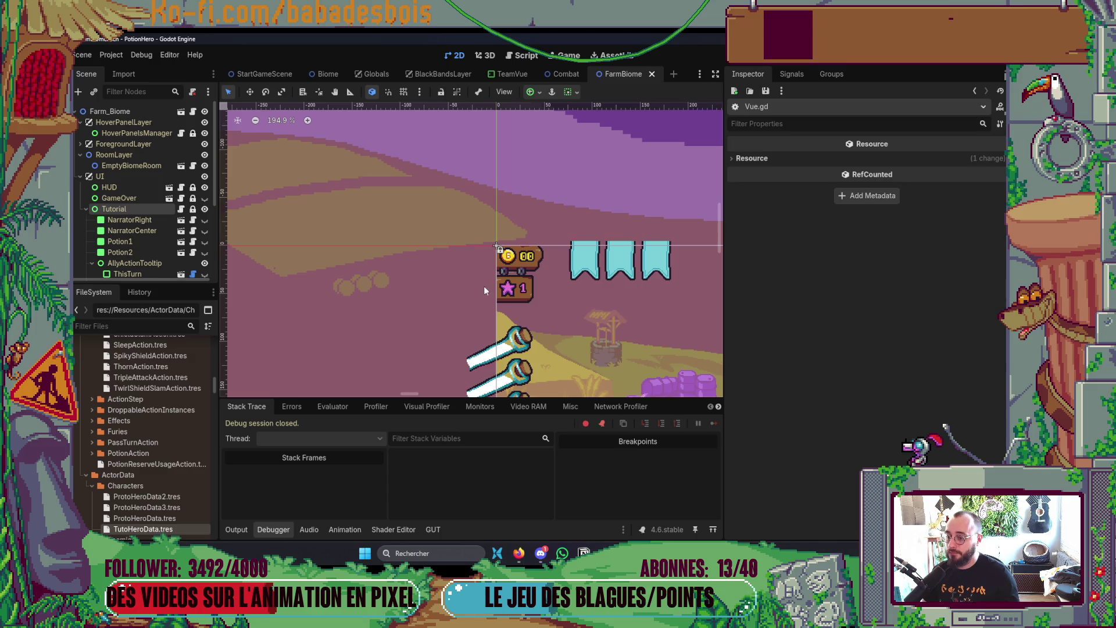
{"action": "scroll", "coordinate": [506, 227], "scroll_direction": "down", "scroll_amount": 4}
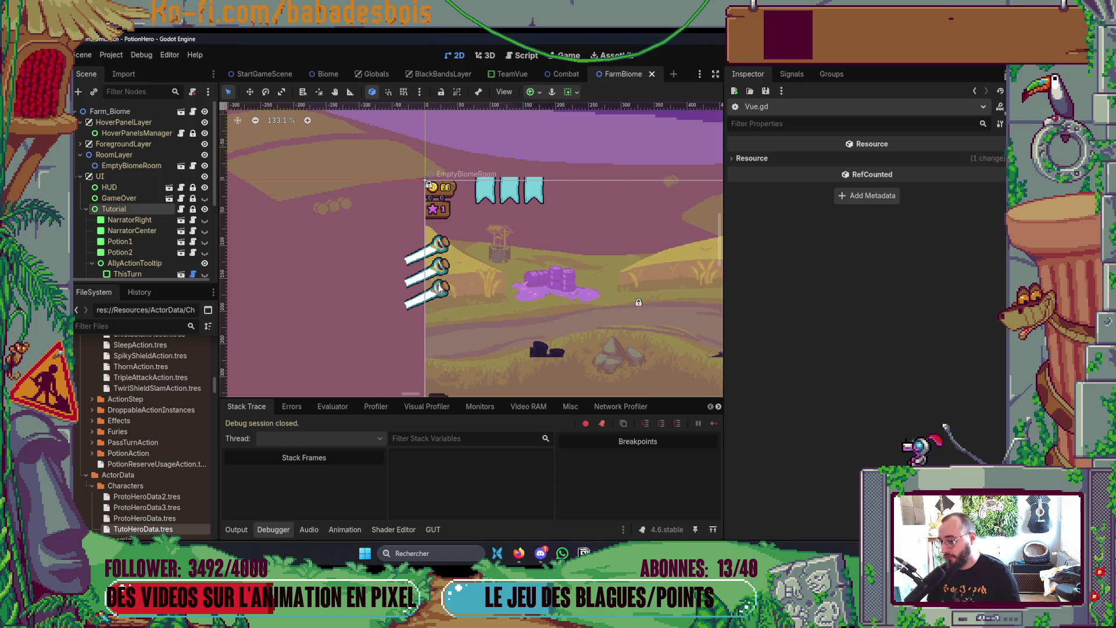
{"action": "left_click", "coordinate": [547, 561]}
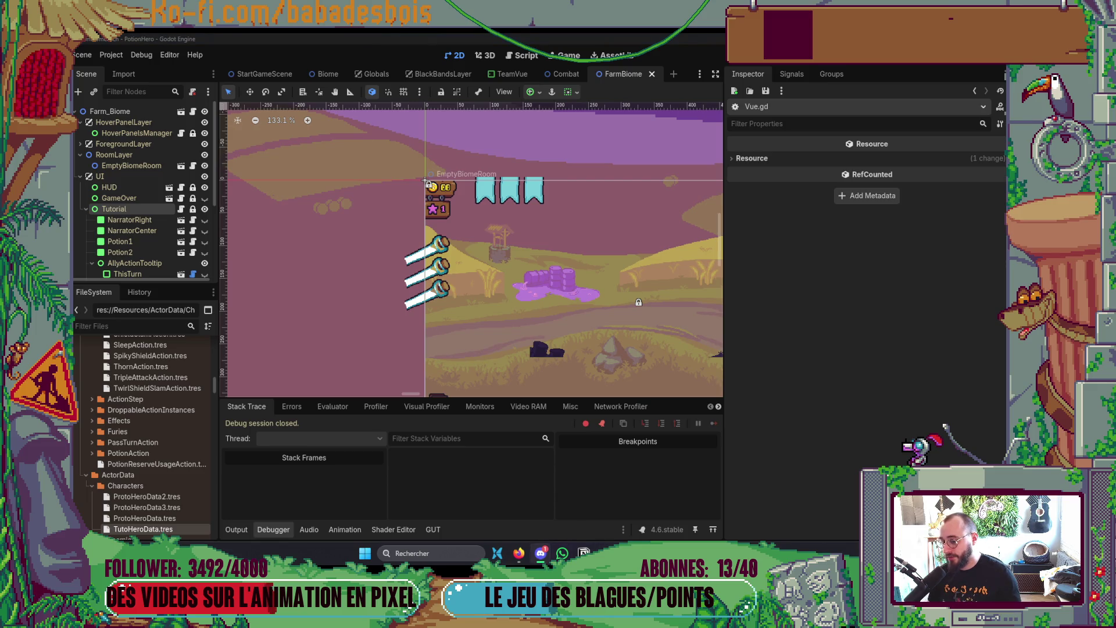
{"action": "mouse_move", "coordinate": [627, 553]}
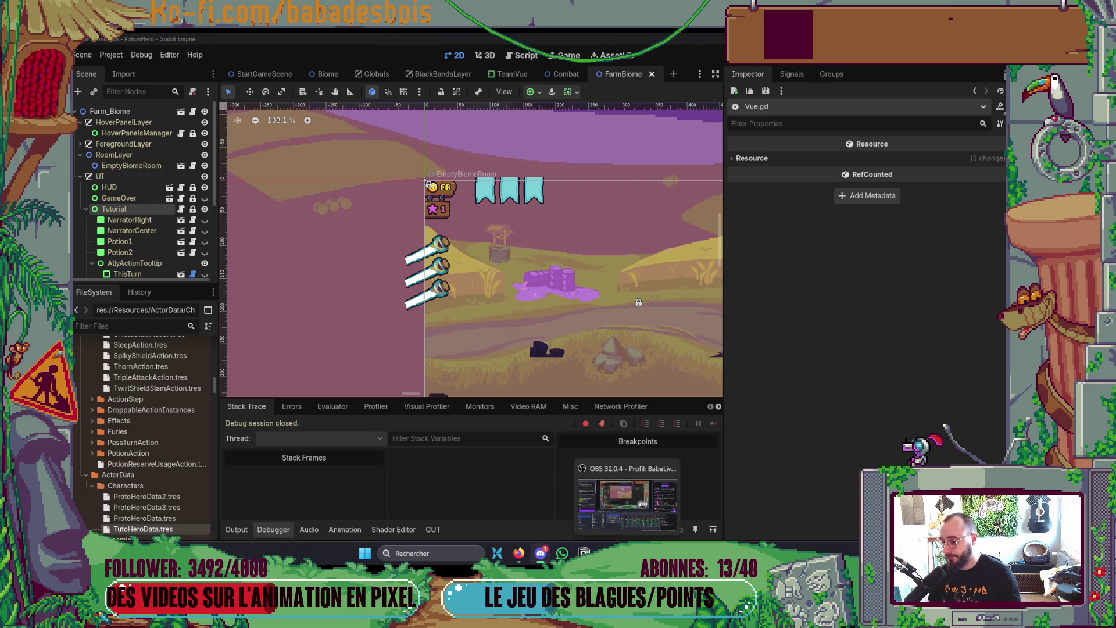
{"action": "left_click", "coordinate": [704, 541]}
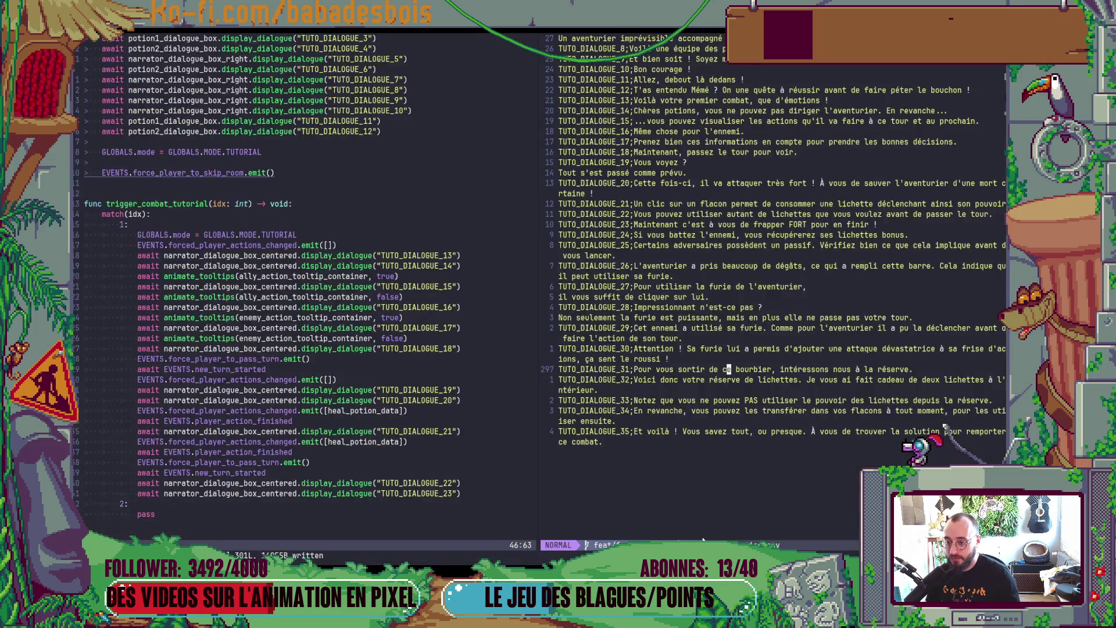
Step: Open Vue.gd and go to the vue_elem loop in force_one_of_elem_usage
{"action": "left_click", "coordinate": [605, 288]}
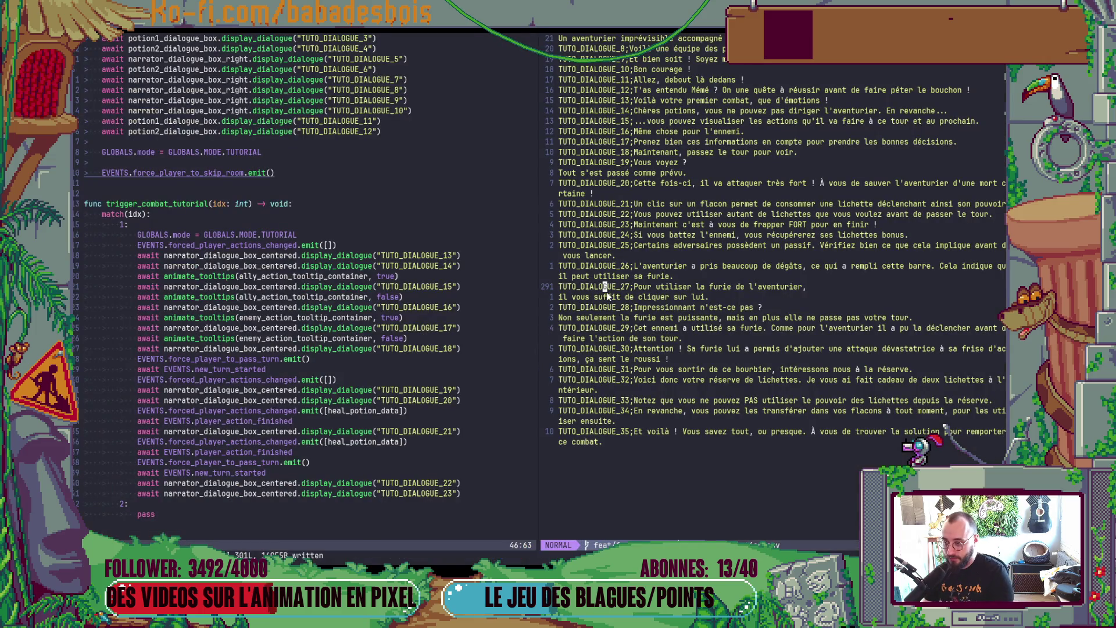
{"action": "key", "text": "space"}
{"action": "key", "text": "f"}
{"action": "key", "text": "f"}
{"action": "key", "text": "Return"}
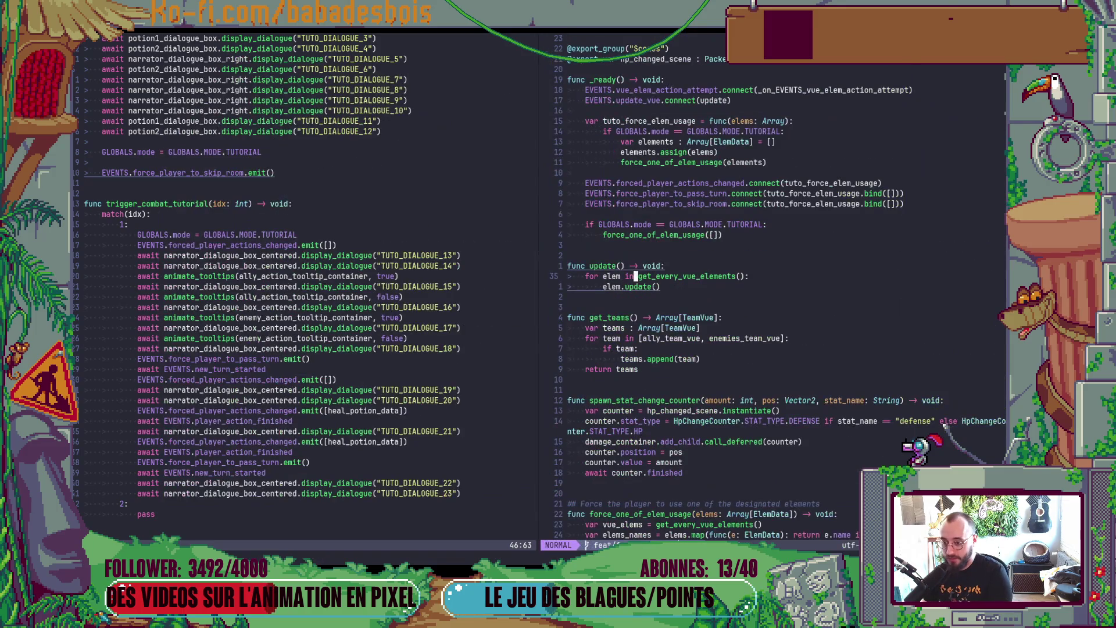
{"action": "key", "text": "j"}
{"action": "key", "text": "j"}
{"action": "key", "text": "j"}
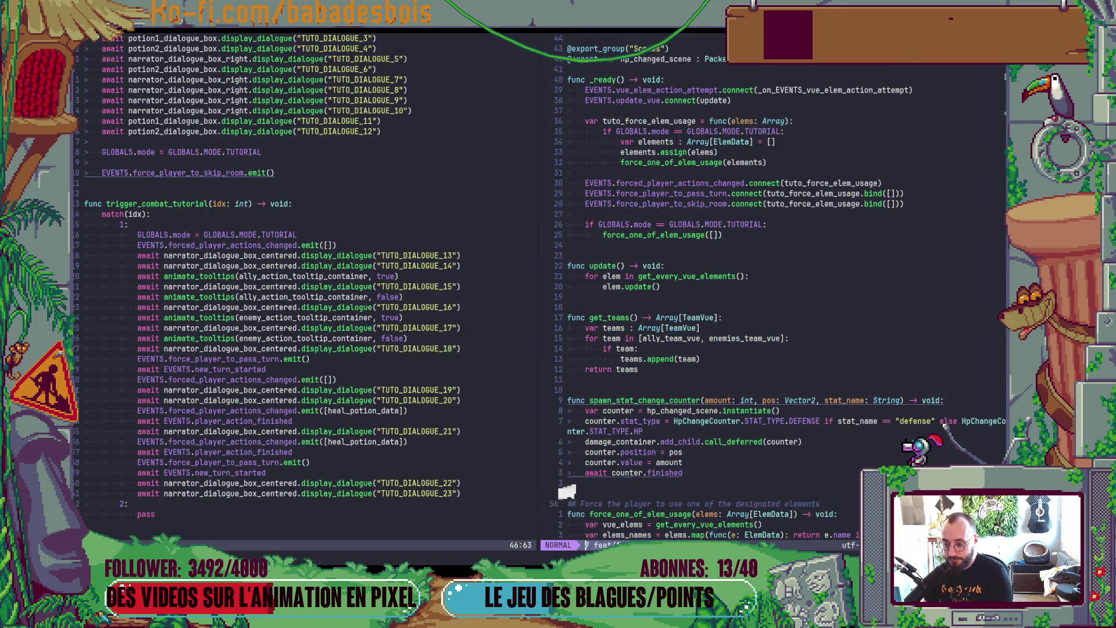
{"action": "scroll", "coordinate": [583, 534], "scroll_direction": "down", "scroll_amount": 3}
{"action": "left_click", "coordinate": [636, 328]}
{"action": "key", "text": "j"}
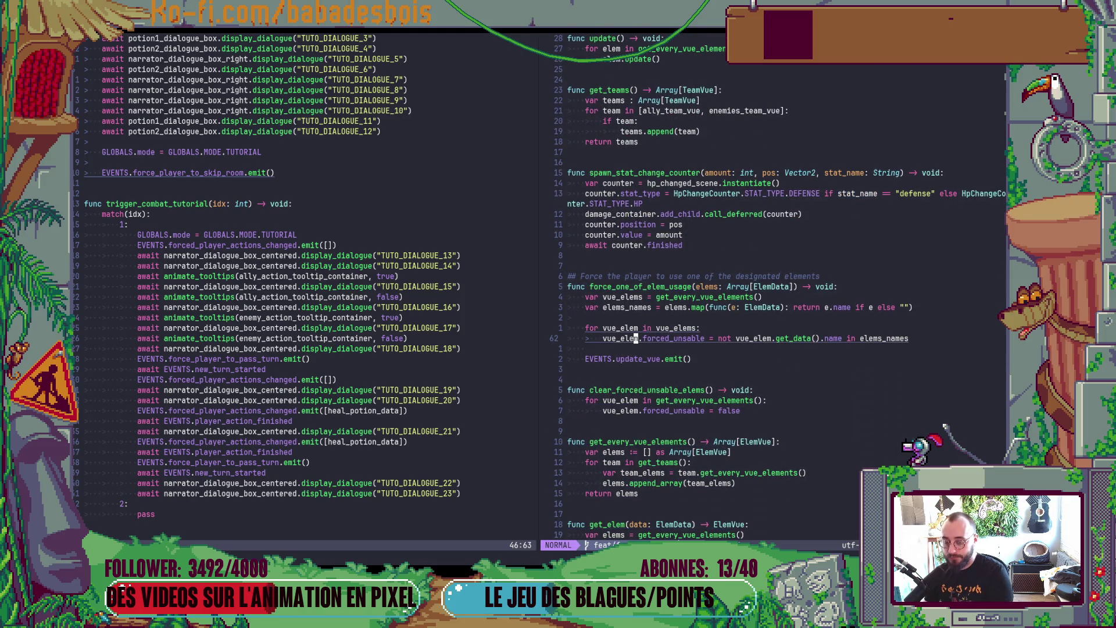
Step: Start an elem_name assignment and add 'var data = vue_elem.get_data()' above it
{"action": "type", "text": "Ovar l"}
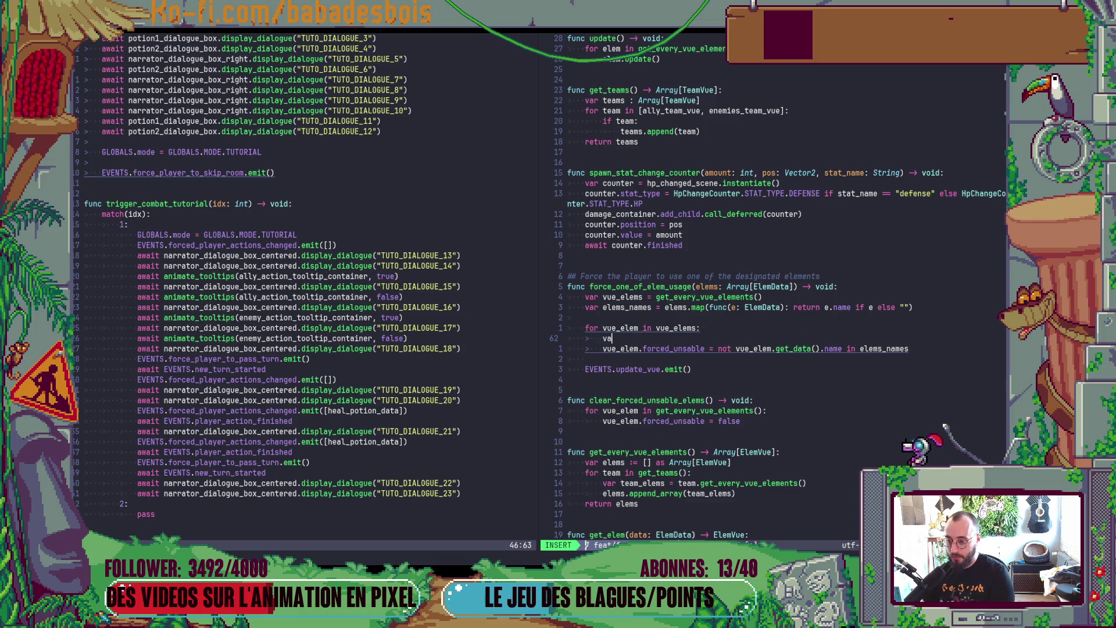
{"action": "key", "text": "BackSpace"}
{"action": "type", "text": "elen"}
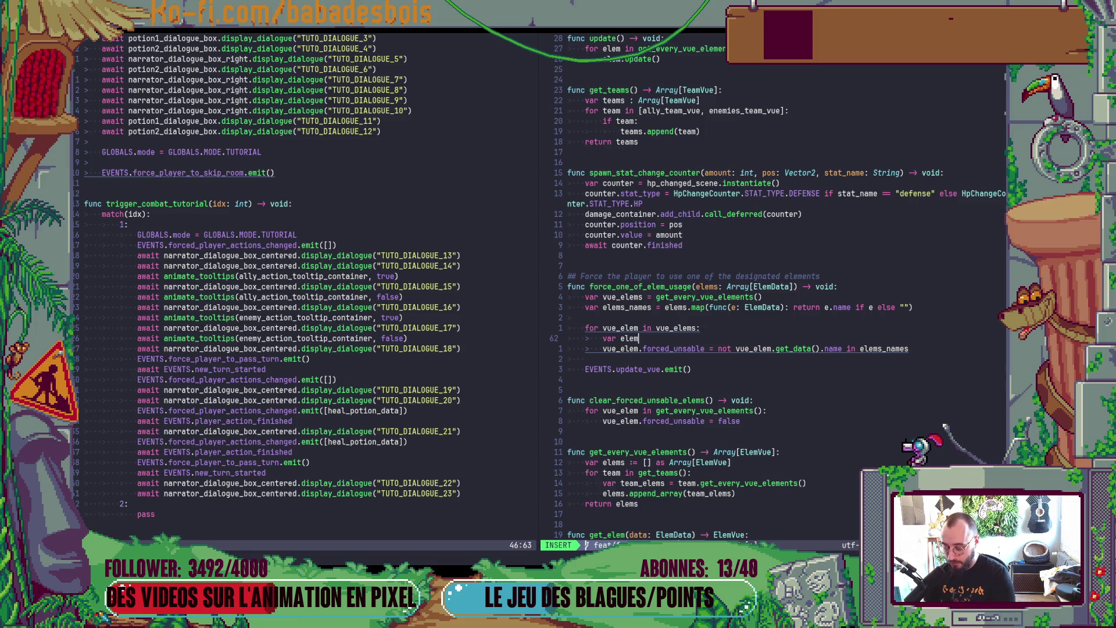
{"action": "type", "text": "_name ="}
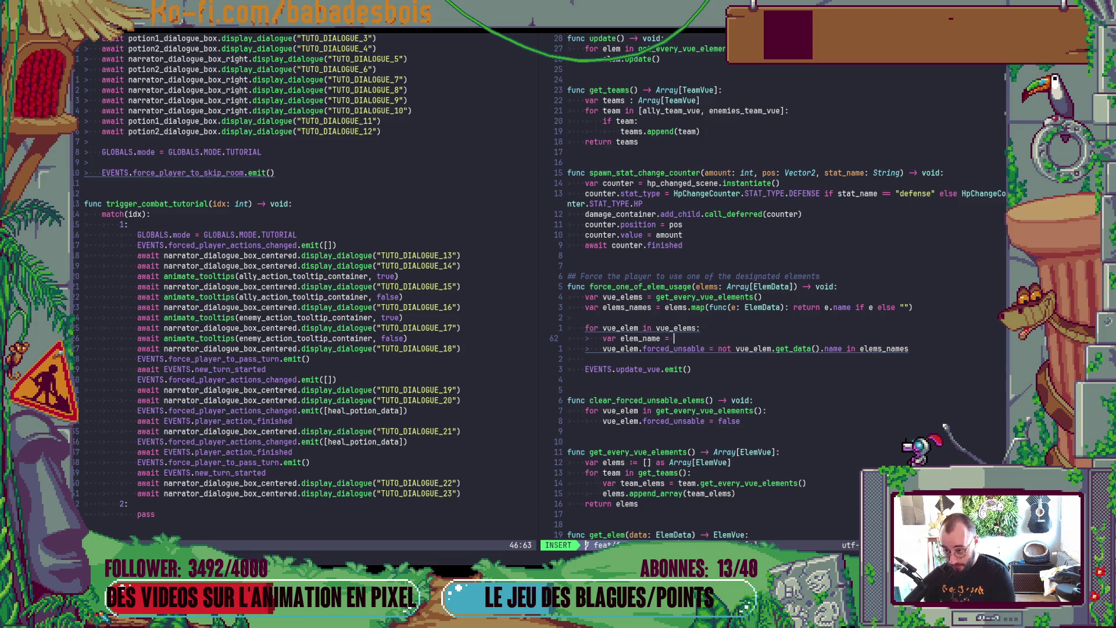
{"action": "key", "text": "Escape"}
{"action": "type", "text": "Ovar data = vue_elem.get"}
{"action": "key", "text": "Tab"}
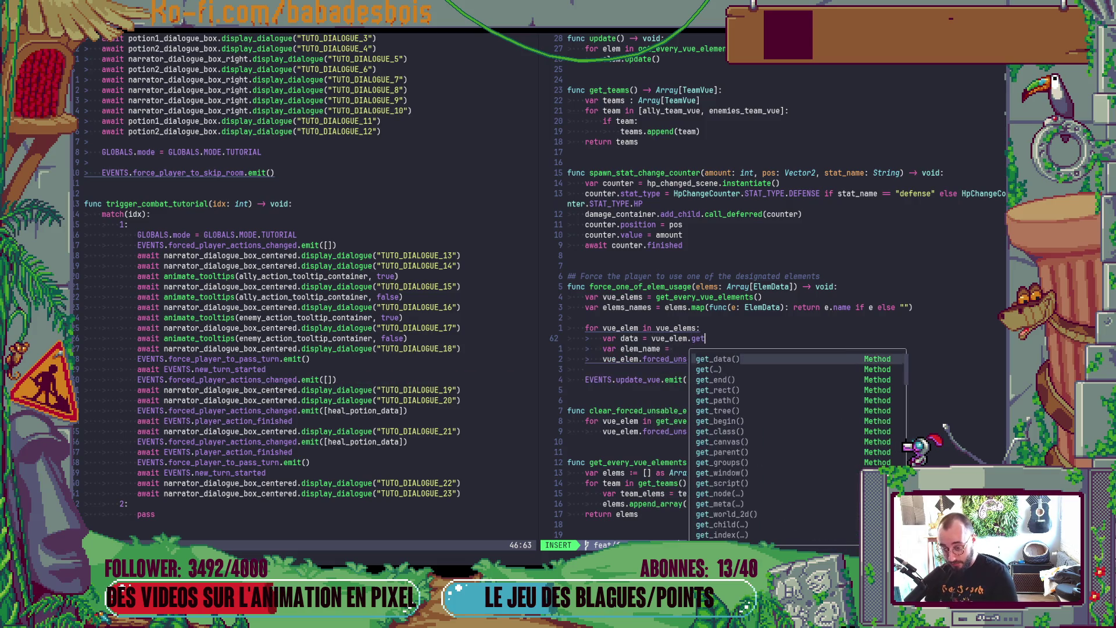
{"action": "key", "text": "Return"}
Step: Set elem_name to data.content_data.name if data is PotionData, with an else fallback
{"action": "left_click", "coordinate": [674, 349]}
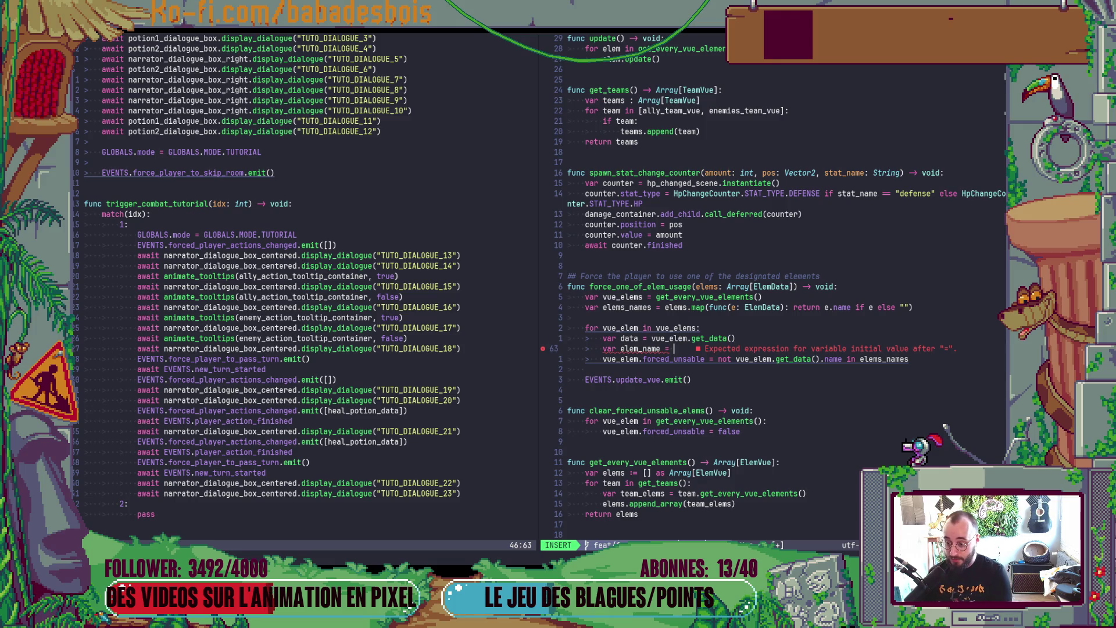
{"action": "type", "text": "data.n"}
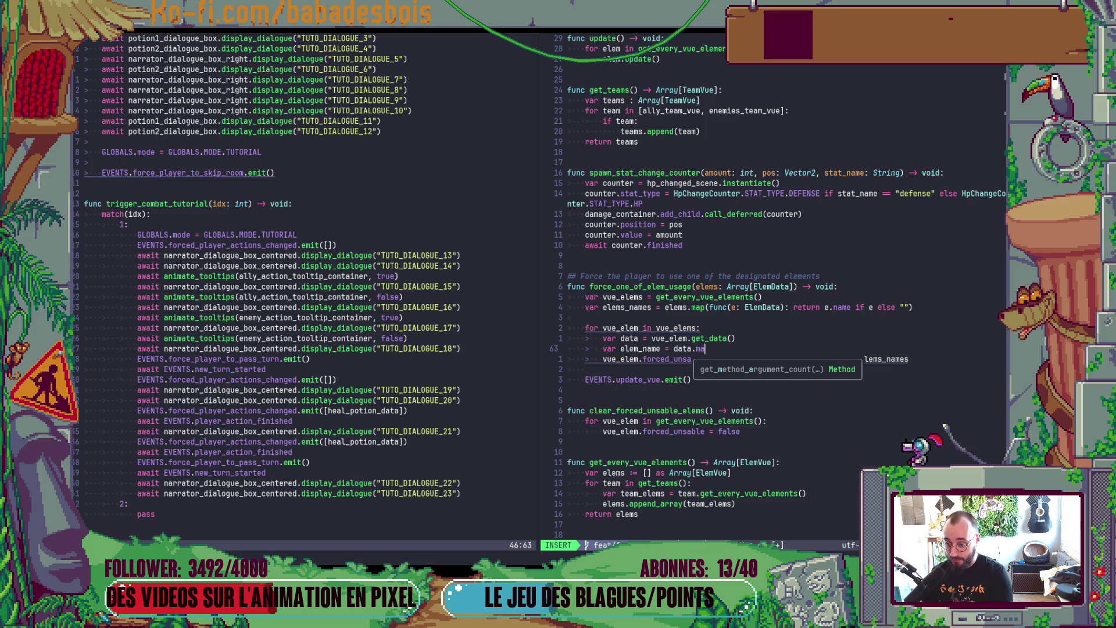
{"action": "key", "text": "Tab"}
{"action": "key", "text": "Escape"}
{"action": "key", "text": "asciicircum"}
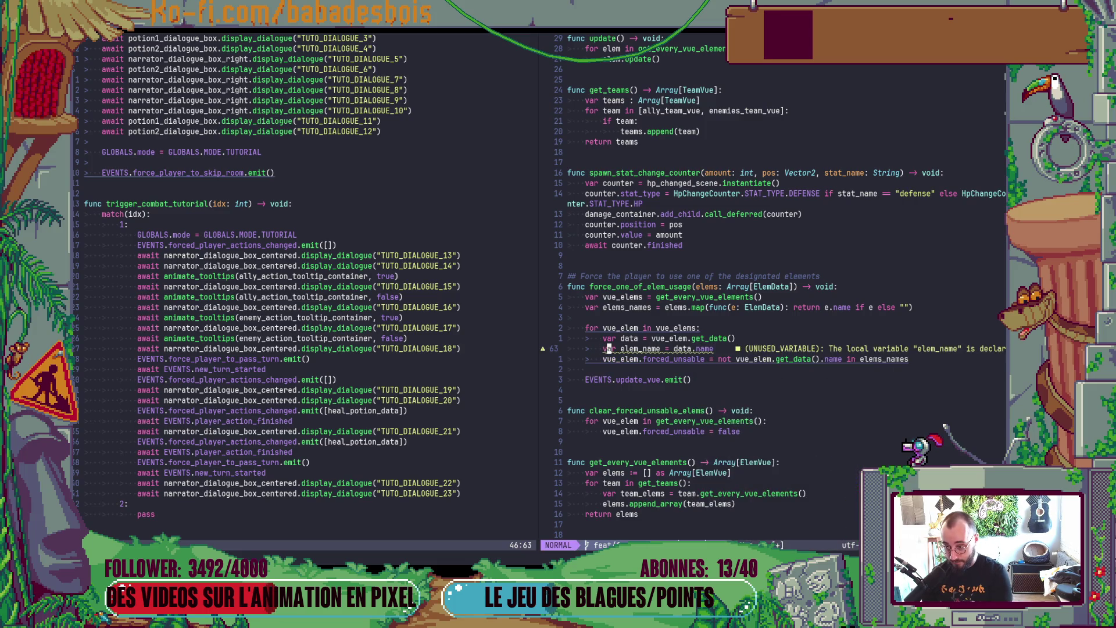
{"action": "key", "text": "dollar"}
{"action": "key", "text": "b"}
{"action": "key", "text": "b"}
{"action": "key", "text": "b"}
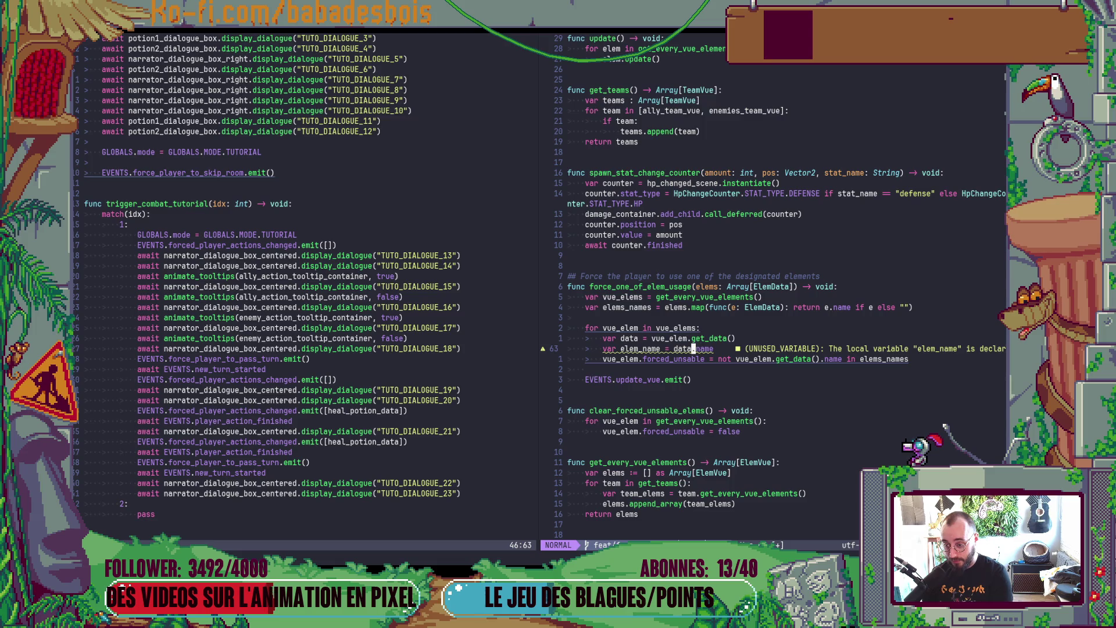
{"action": "type", "text": "i"}
{"action": "type", "text": "data."}
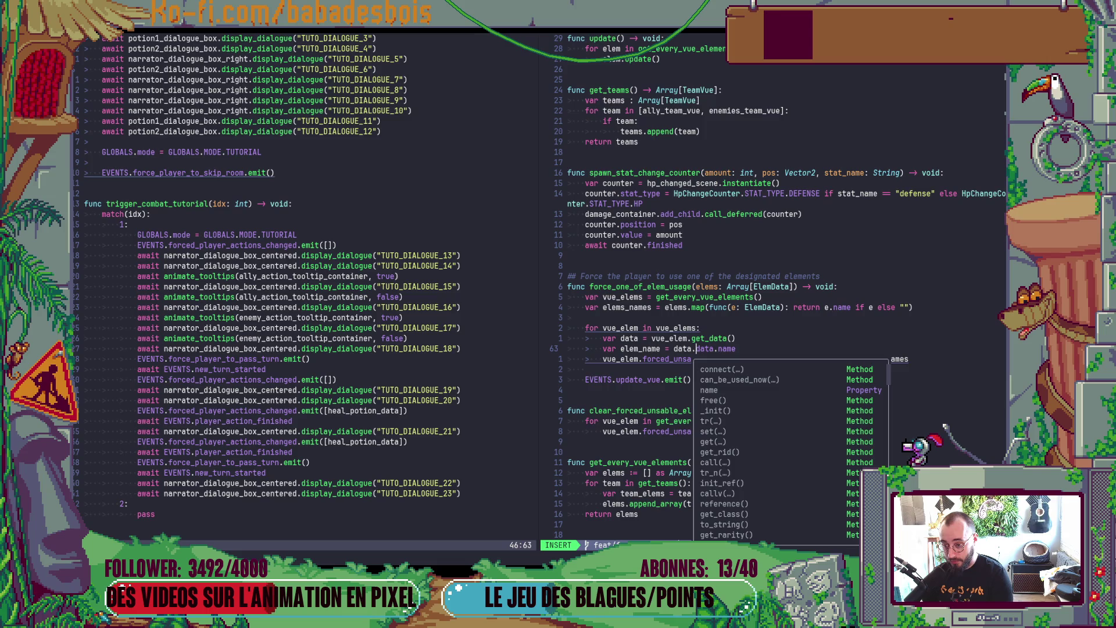
{"action": "key", "text": "BackSpace"}
{"action": "type", "text": "content_data."}
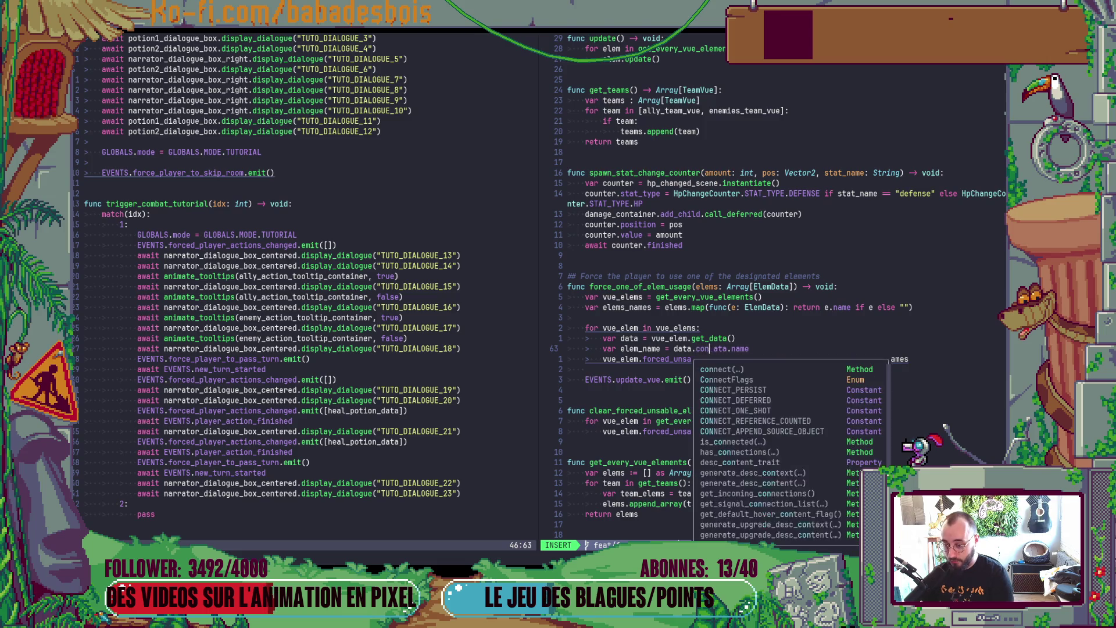
{"action": "type", "text": "name if dat"}
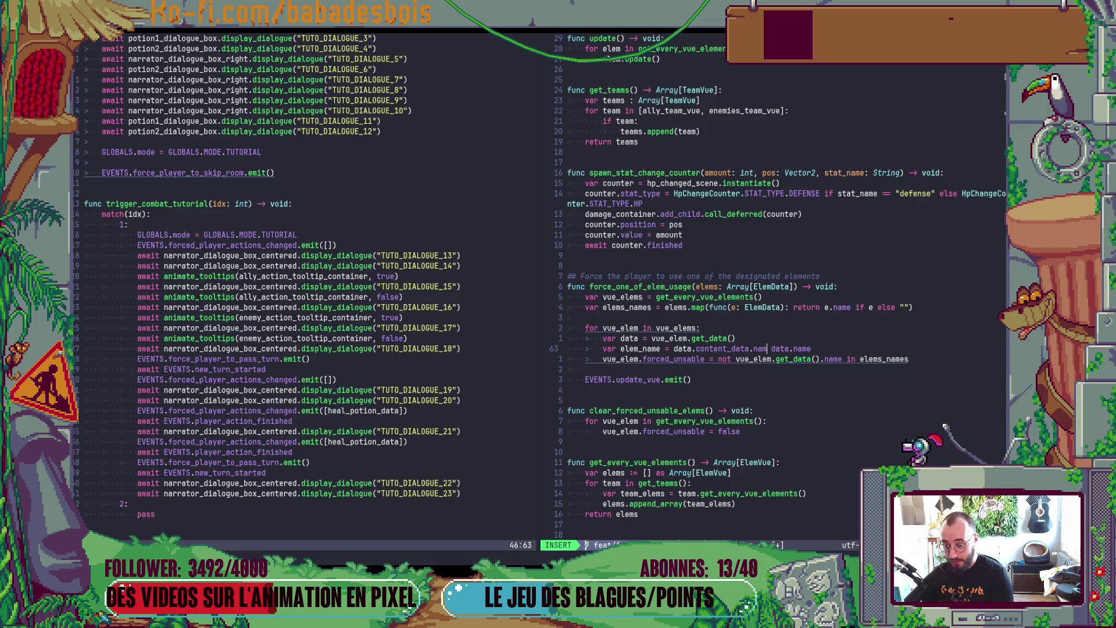
{"action": "type", "text": "a is Potion"}
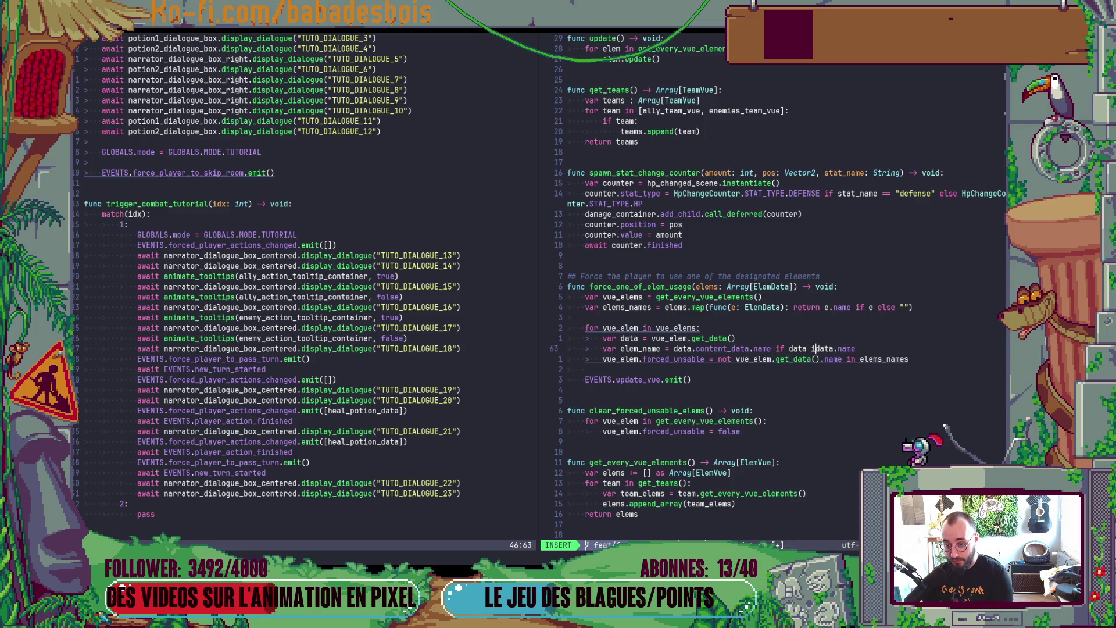
{"action": "type", "text": "Data"}
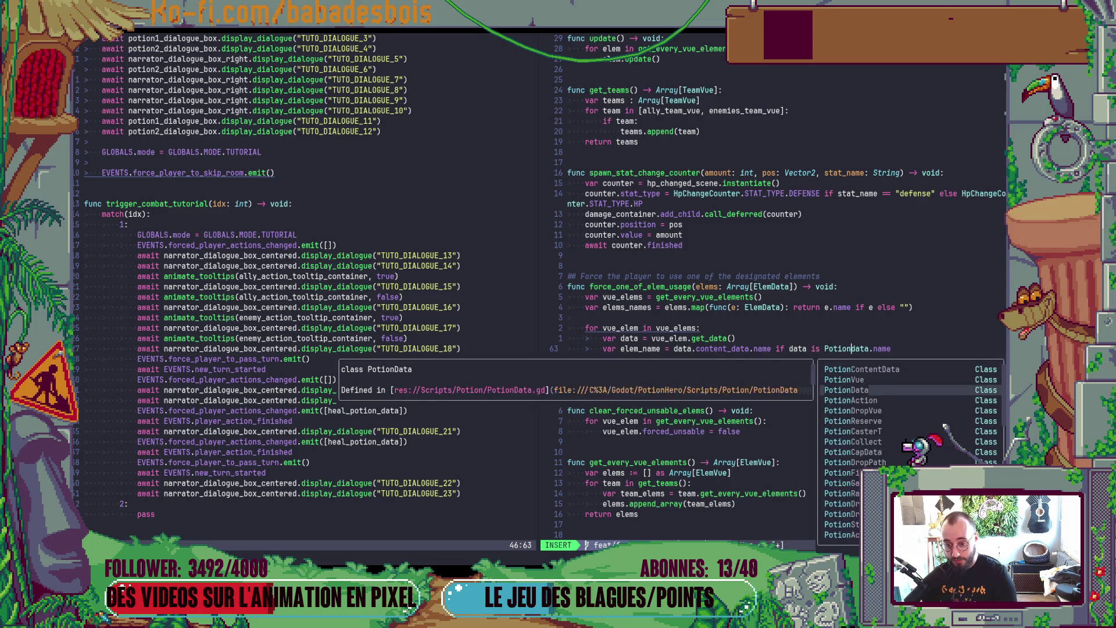
{"action": "key", "text": "Escape"}
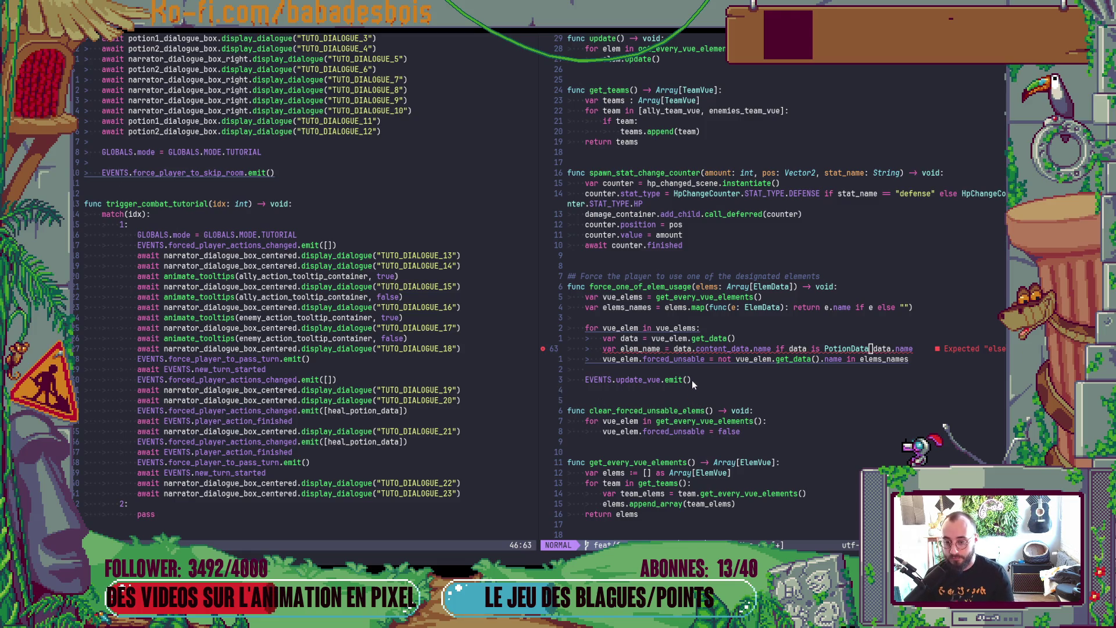
{"action": "type", "text": "a else"}
{"action": "key", "text": "Escape"}
Step: Check elem_name against the allowed element names instead of get_data().name
{"action": "left_click", "coordinate": [863, 360]}
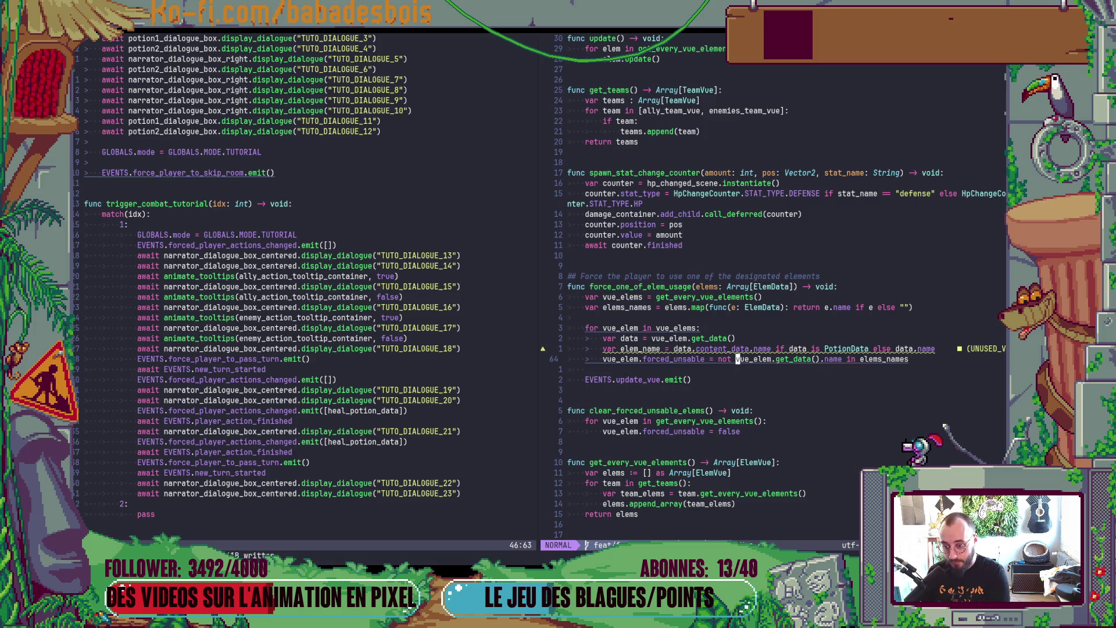
{"action": "type", "text": "c"}
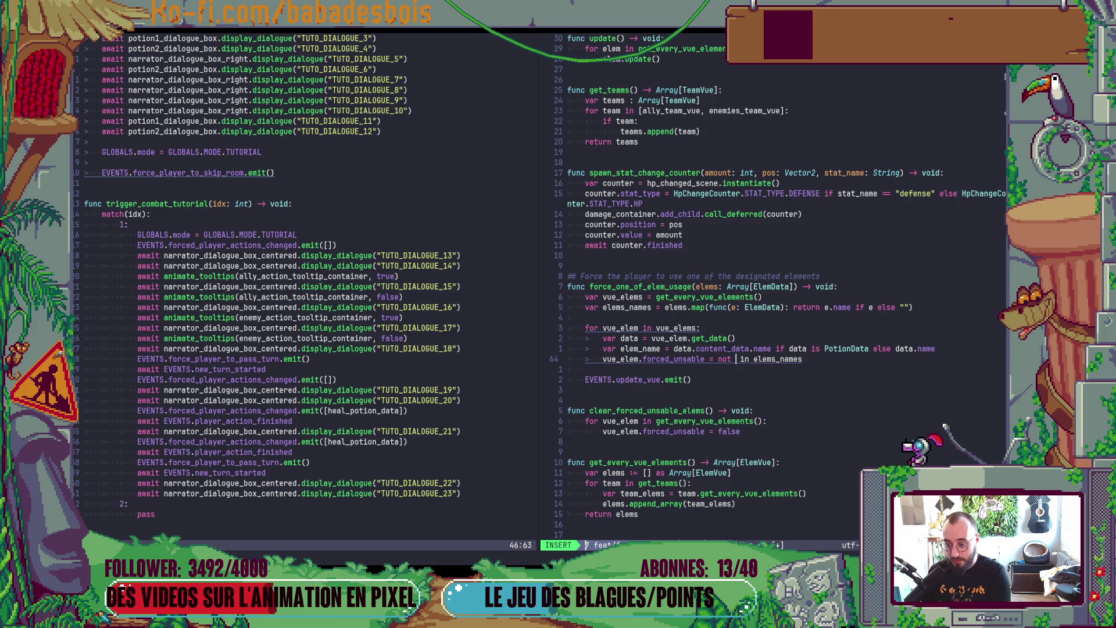
{"action": "type", "text": "elem"}
{"action": "key", "text": "ctrl+n"}
{"action": "key", "text": "ctrl+n"}
{"action": "key", "text": "ctrl+n"}
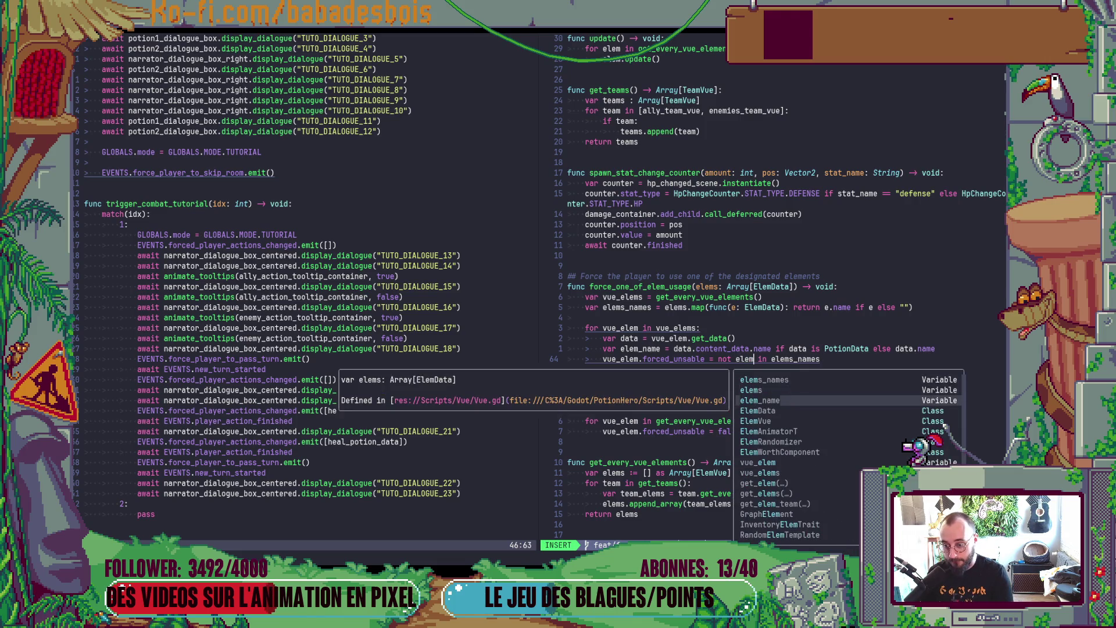
{"action": "key", "text": "Return"}
{"action": "key", "text": "Escape"}
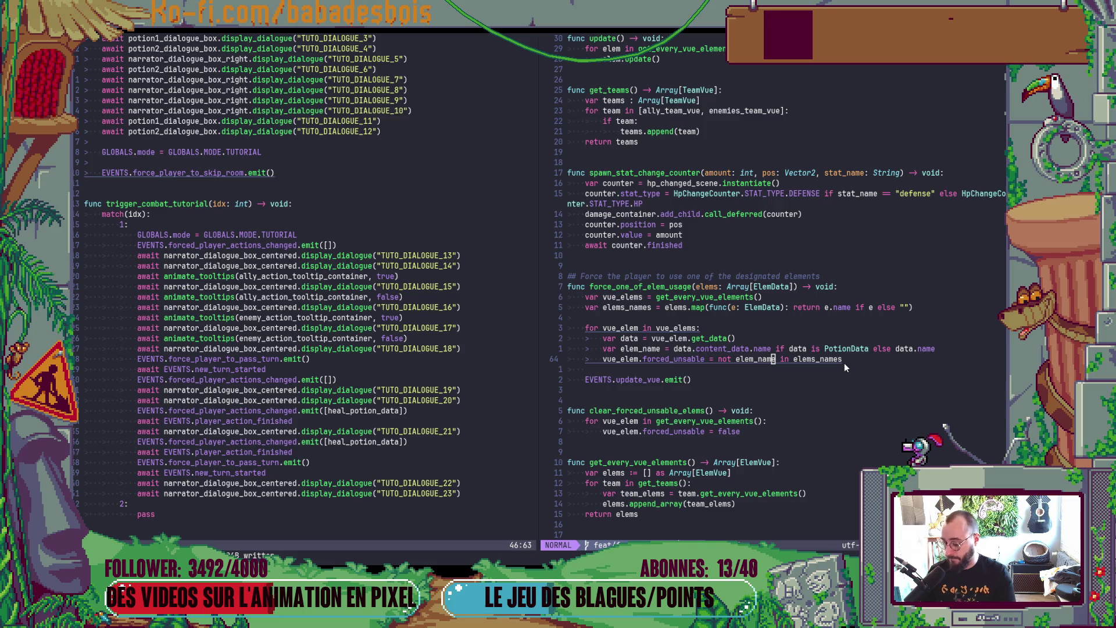
{"action": "key", "text": "alt+Tab"}
{"action": "key", "text": "alt+Tab"}
{"action": "key", "text": "alt+Tab"}
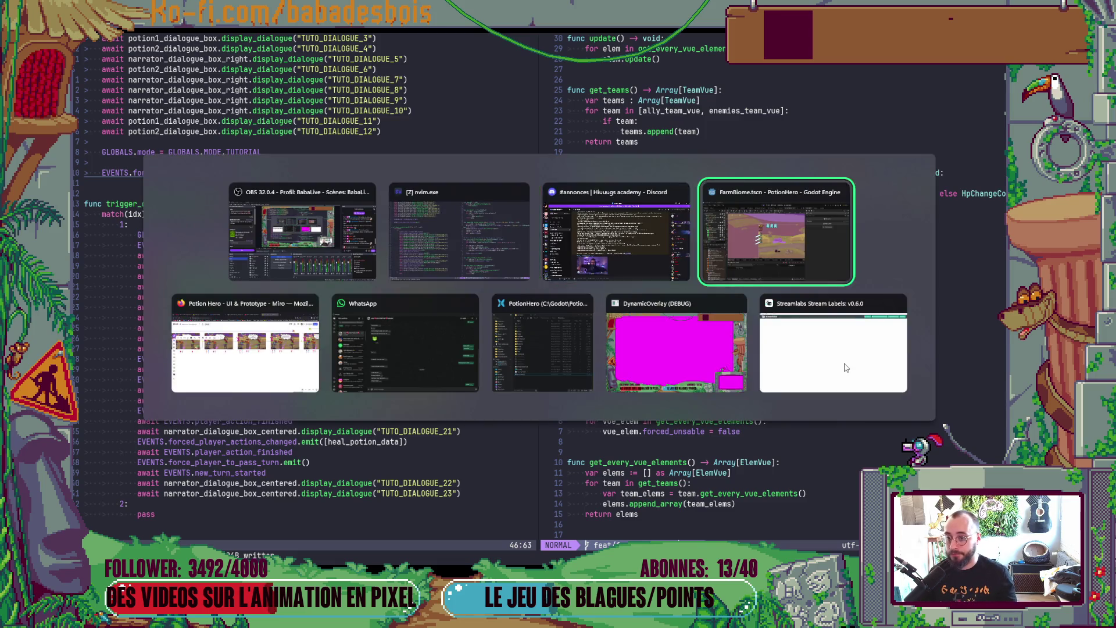
Step: Launch the game, enter the farm combat, and read through the tutorial dialogue
{"action": "key", "text": "F5"}
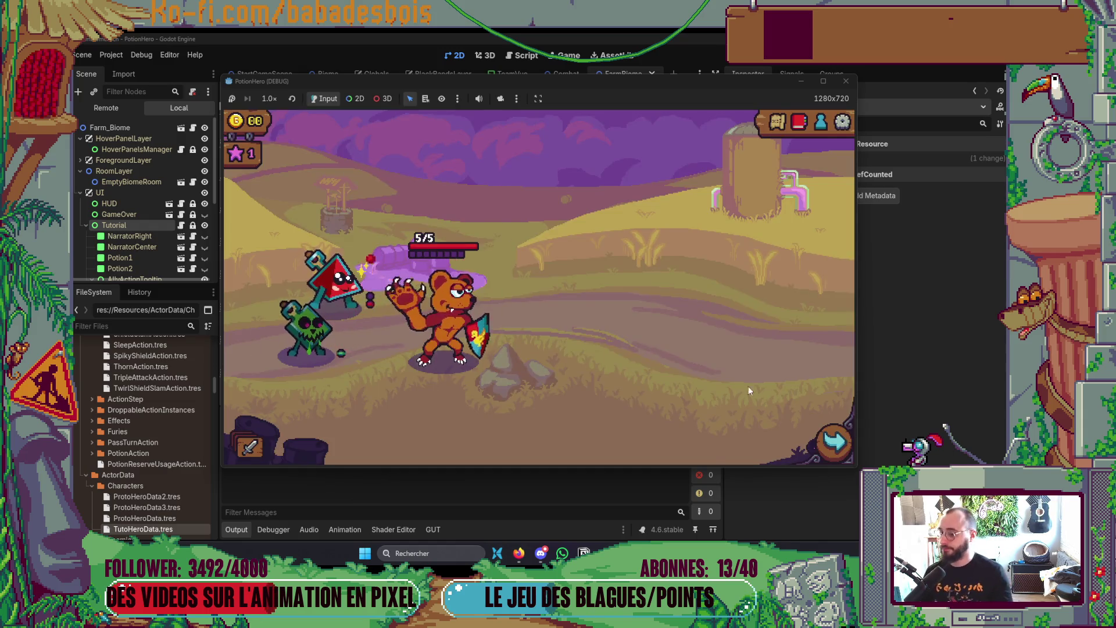
{"action": "left_click", "coordinate": [822, 448]}
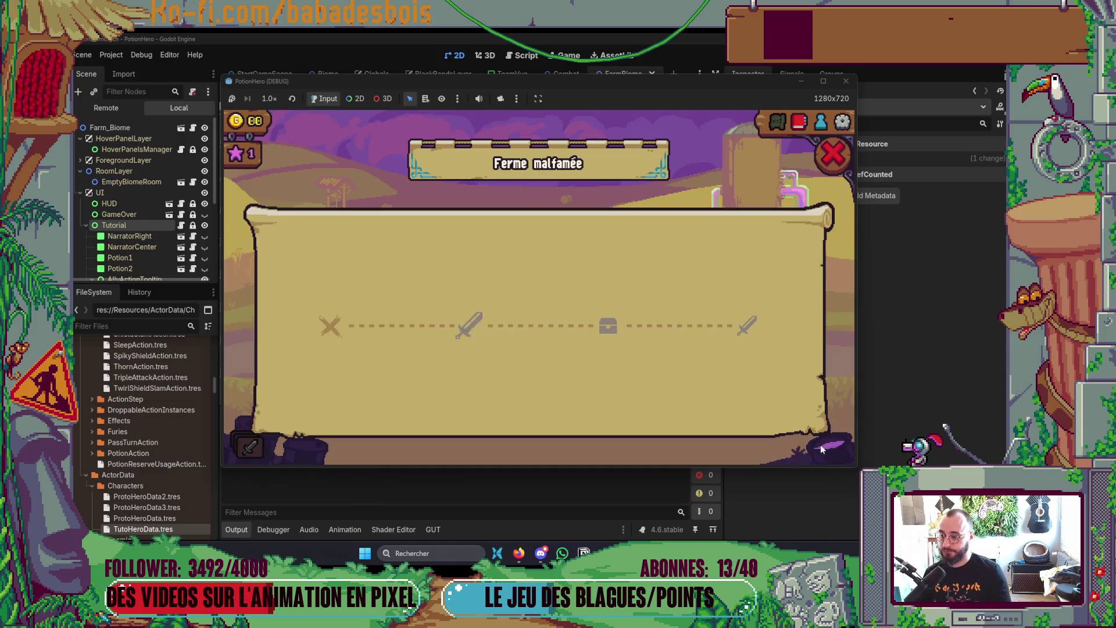
{"action": "left_click", "coordinate": [468, 317]}
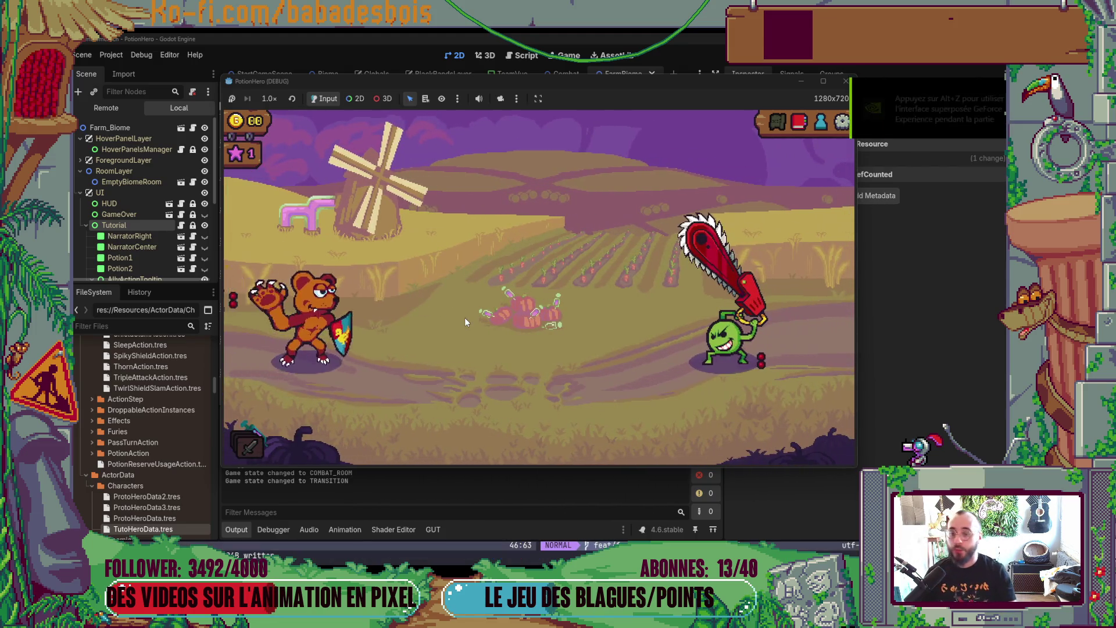
{"action": "left_click", "coordinate": [588, 386]}
{"action": "left_click", "coordinate": [650, 361]}
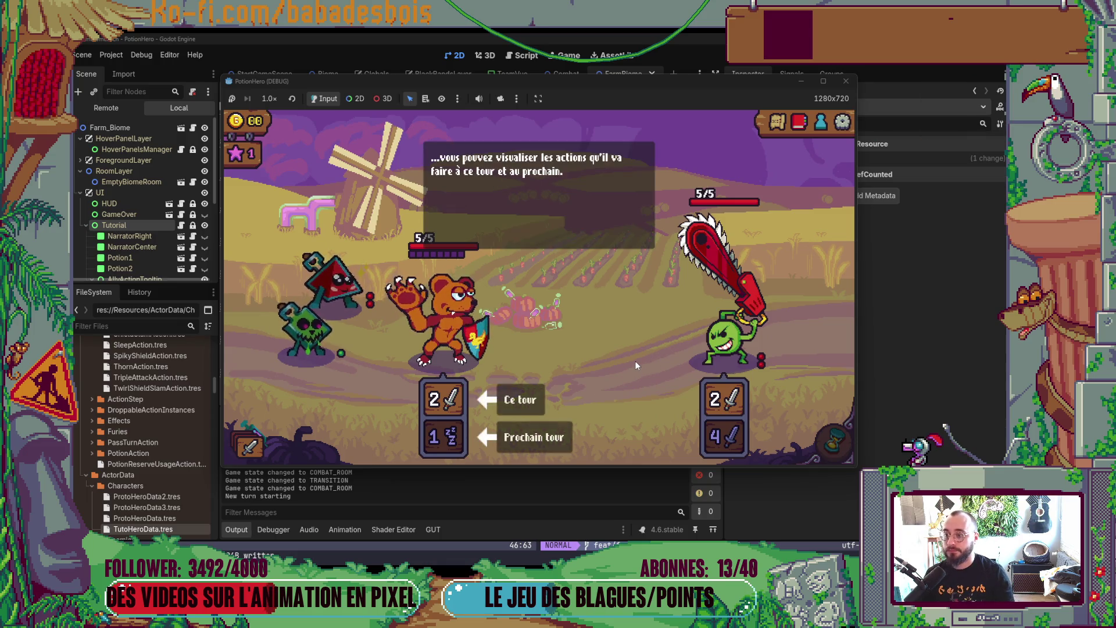
{"action": "left_click", "coordinate": [635, 365]}
{"action": "left_click", "coordinate": [635, 361]}
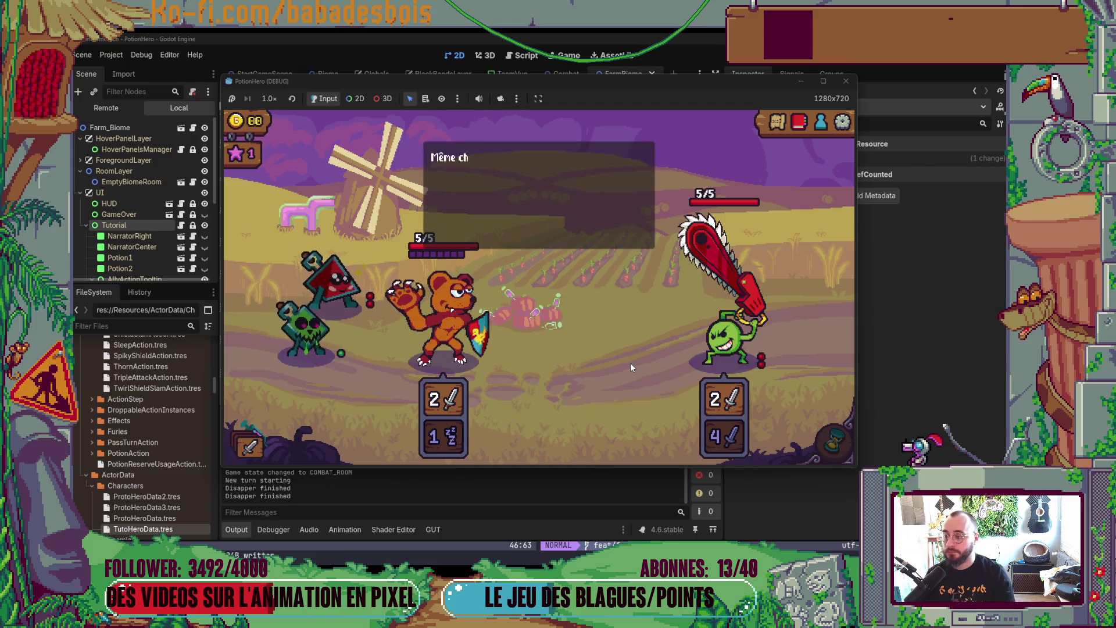
{"action": "left_click", "coordinate": [632, 367]}
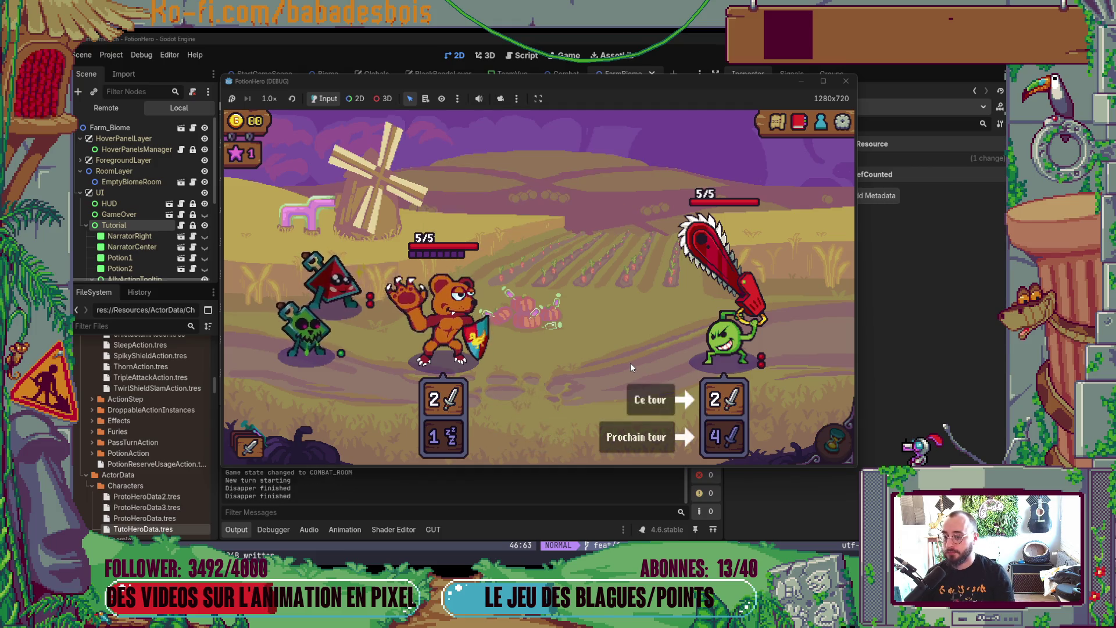
{"action": "left_click", "coordinate": [630, 363]}
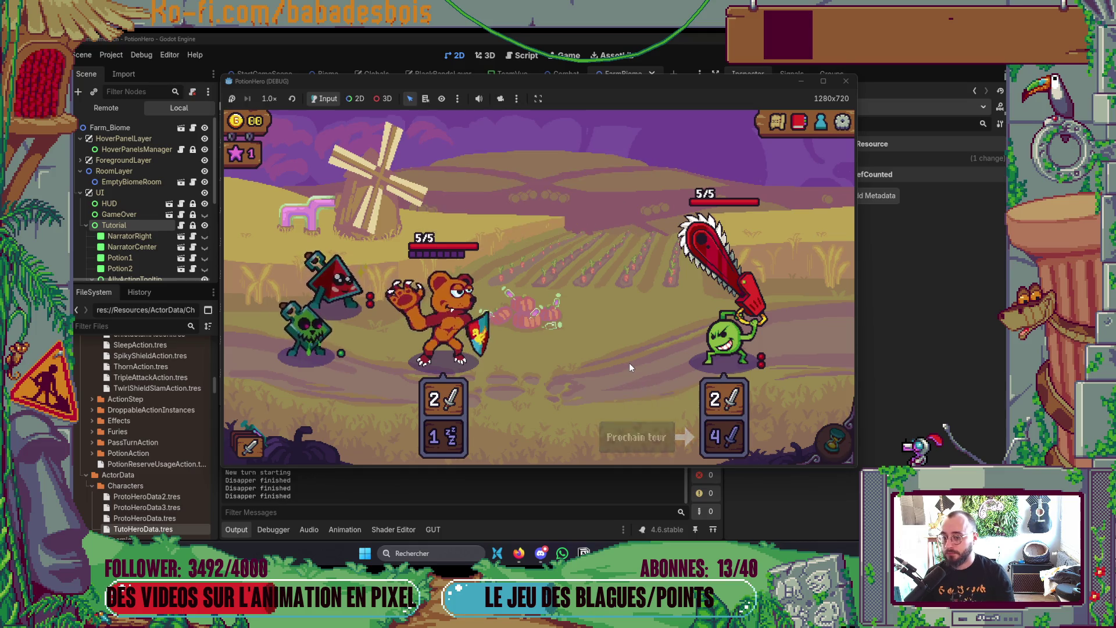
{"action": "left_click", "coordinate": [629, 363]}
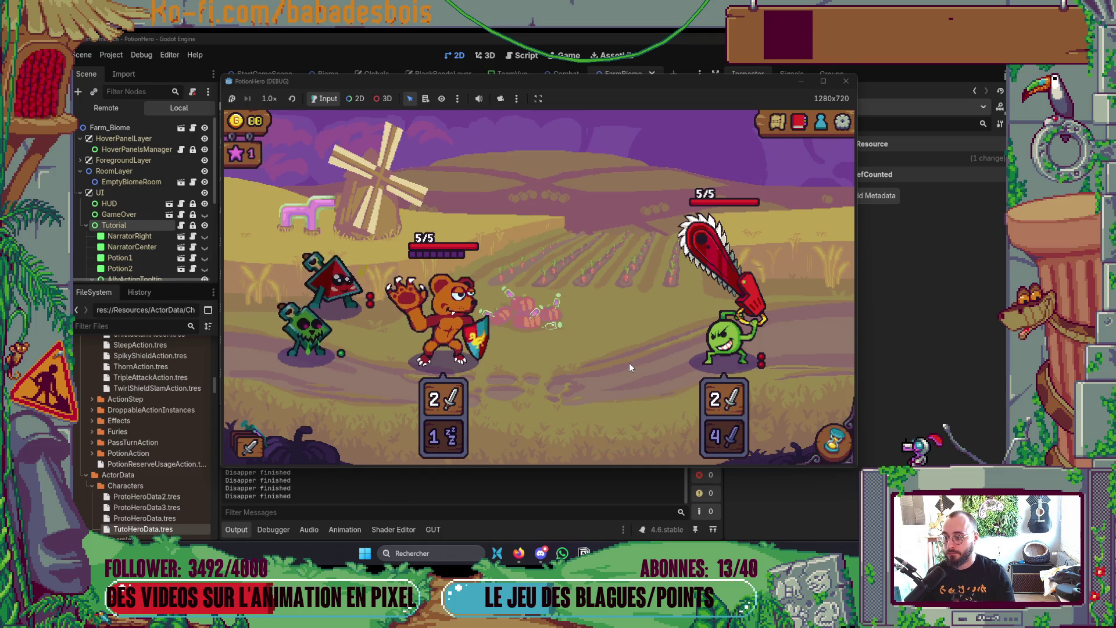
Step: Pass the turn, leaving bear and pea at 3/5, and begin aiming the triangle monster's action
{"action": "left_click", "coordinate": [836, 441]}
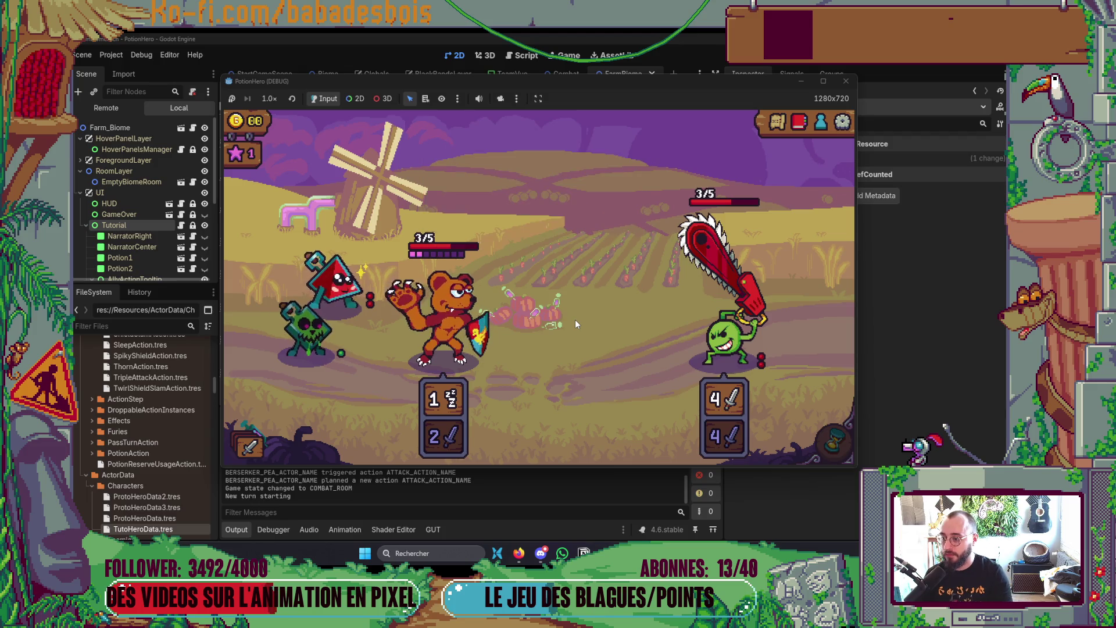
{"action": "mouse_move", "coordinate": [335, 279]}
{"action": "left_mouse_down"}
{"action": "mouse_move", "coordinate": [430, 314]}
{"action": "mouse_move", "coordinate": [442, 325]}
{"action": "mouse_move", "coordinate": [435, 344]}
{"action": "mouse_move", "coordinate": [435, 322]}
{"action": "mouse_move", "coordinate": [468, 333]}
{"action": "mouse_move", "coordinate": [410, 302]}
{"action": "mouse_move", "coordinate": [446, 316]}
{"action": "left_mouse_up"}
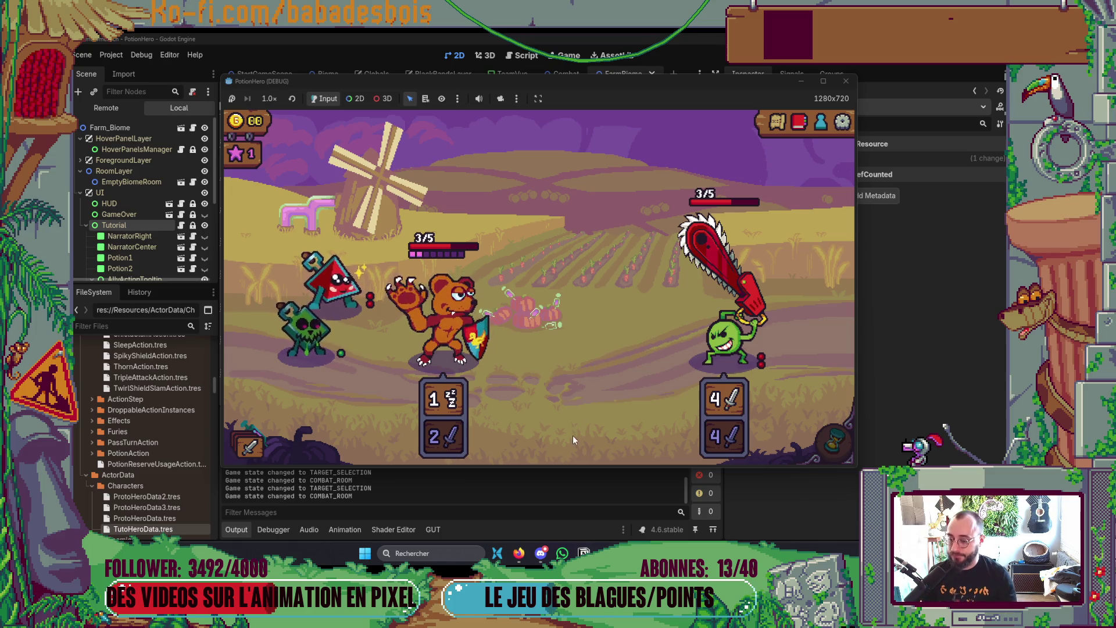
{"action": "key", "text": "alt+Tab"}
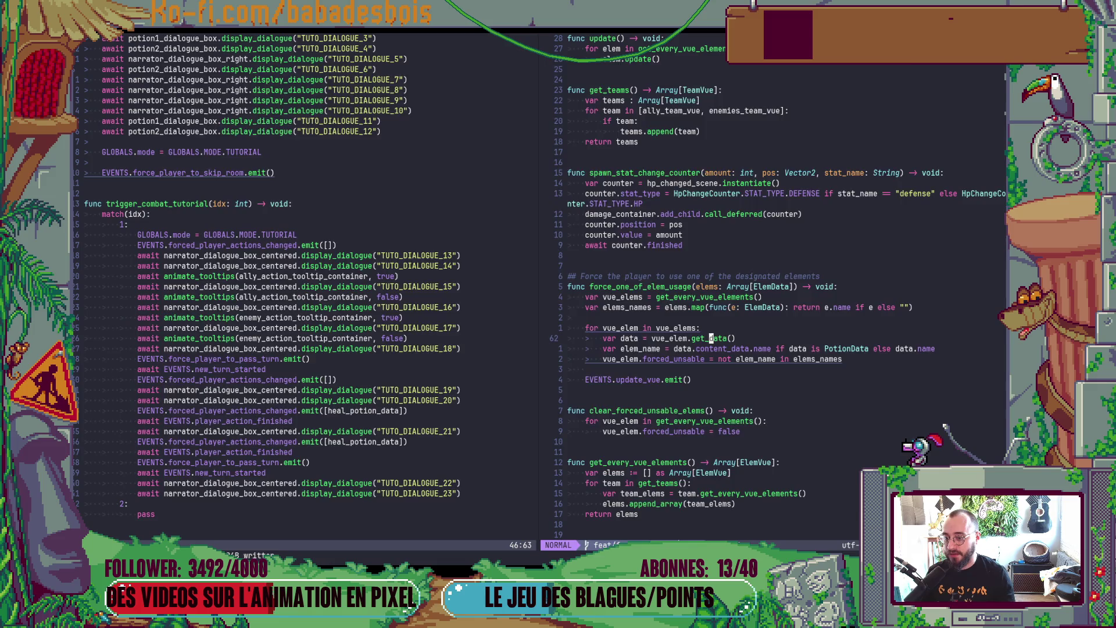
Step: In TargetManager.gd, delete the early 'if !elem.can_be_used_now(): return' check
{"action": "key", "text": "space"}
{"action": "key", "text": "f"}
{"action": "key", "text": "f"}
{"action": "type", "text": "Tar"}
{"action": "key", "text": "Return"}
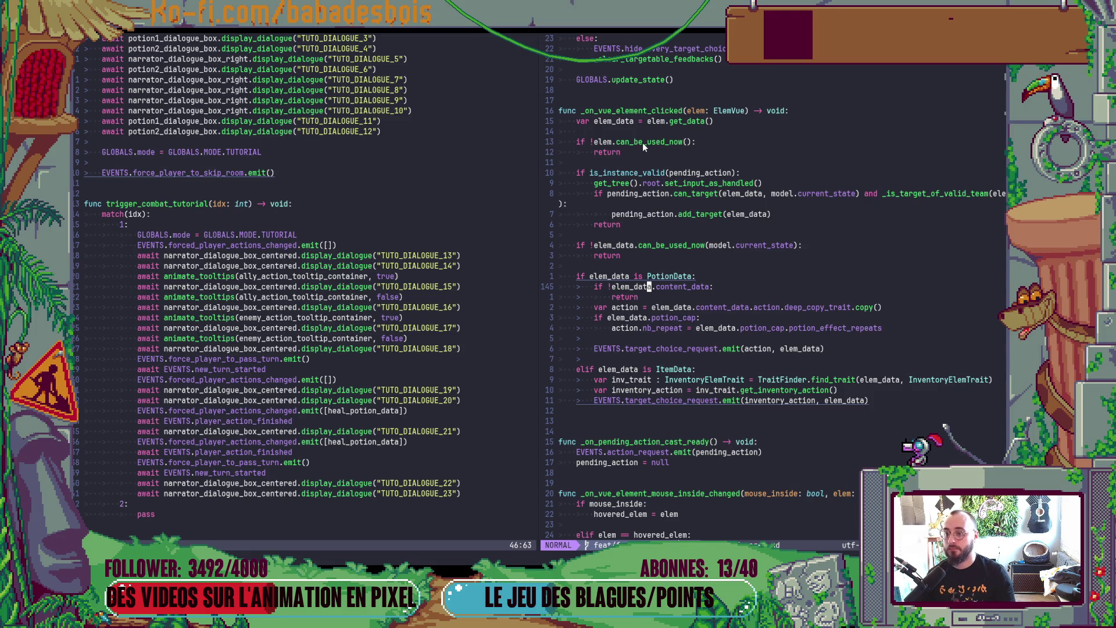
{"action": "left_click", "coordinate": [643, 142]}
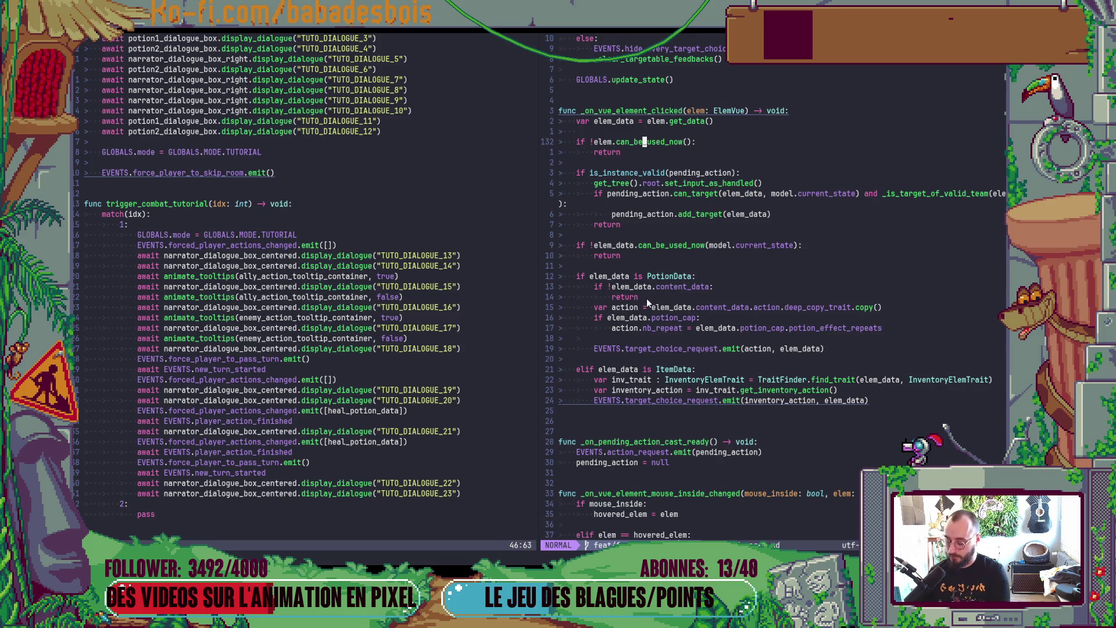
{"action": "key", "text": "shift+v"}
{"action": "key", "text": "j"}
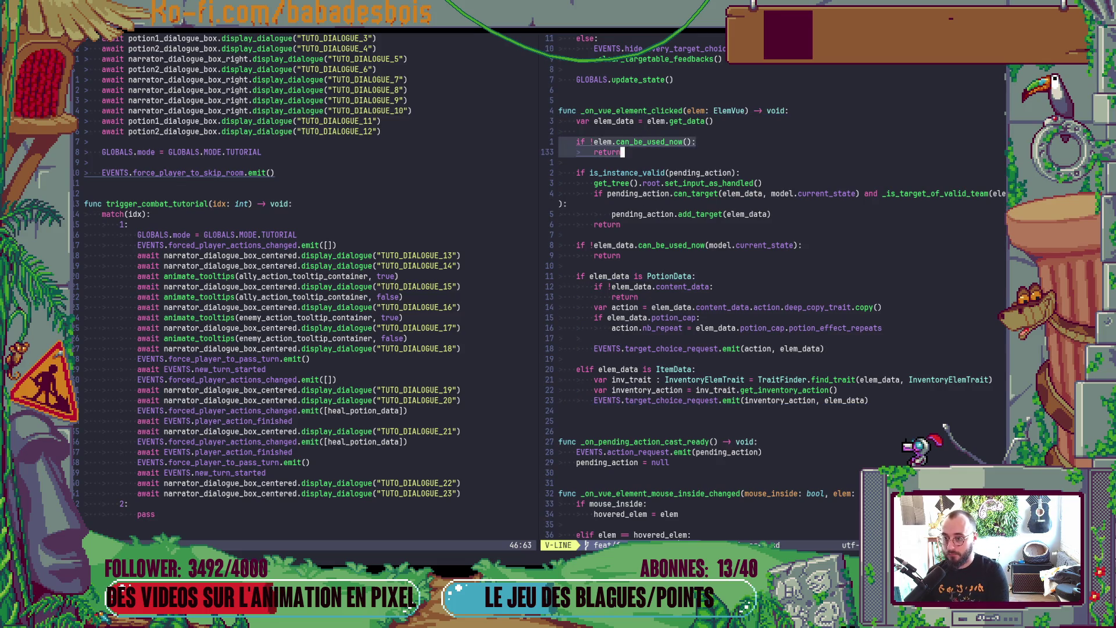
{"action": "key", "text": "d"}
Step: Rewrite the later guard as '!elem.can_be_used_now()', remove the blank line, and save
{"action": "key", "text": "j"}
{"action": "key", "text": "j"}
{"action": "key", "text": "j"}
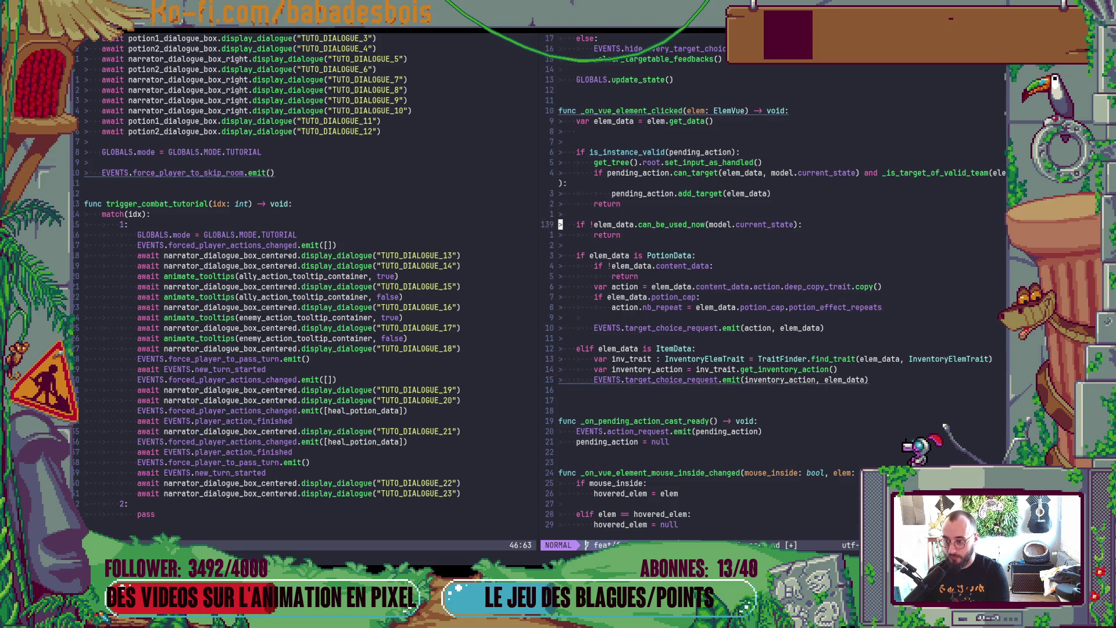
{"action": "type", "text": "or elem"}
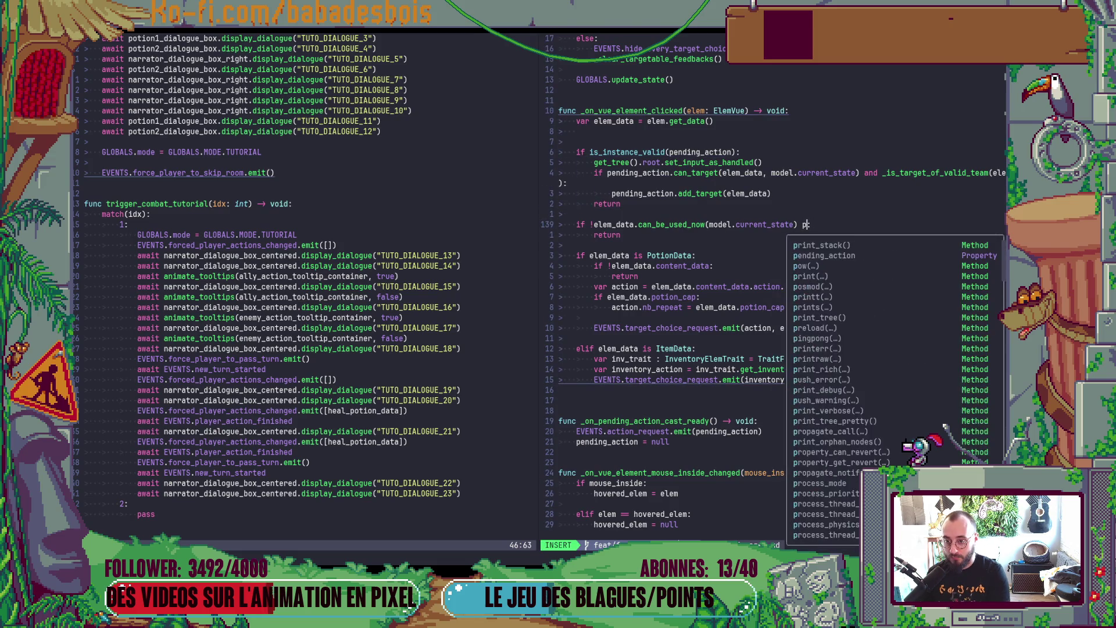
{"action": "type", "text": ".c"}
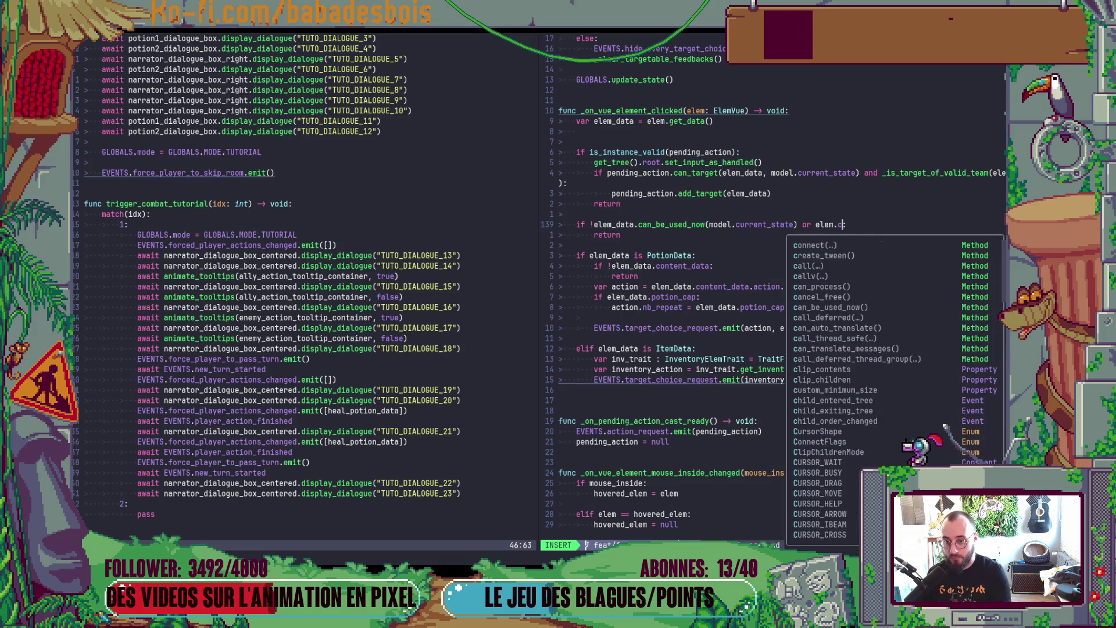
{"action": "type", "text": "an"}
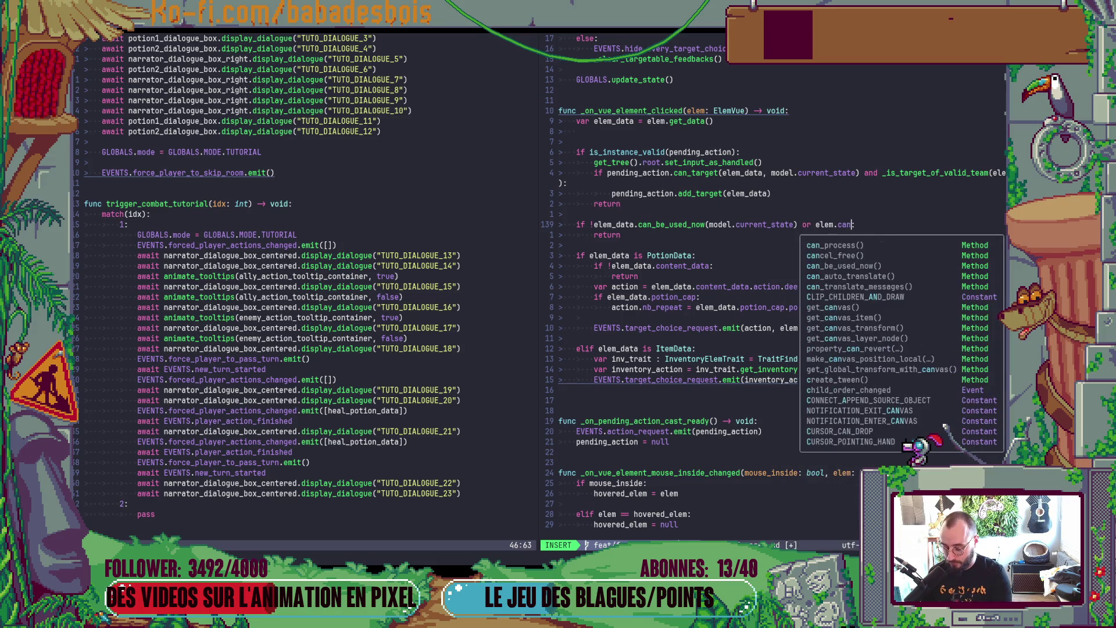
{"action": "type", "text": "_b"}
{"action": "key", "text": "Return"}
{"action": "type", "text": "):"}
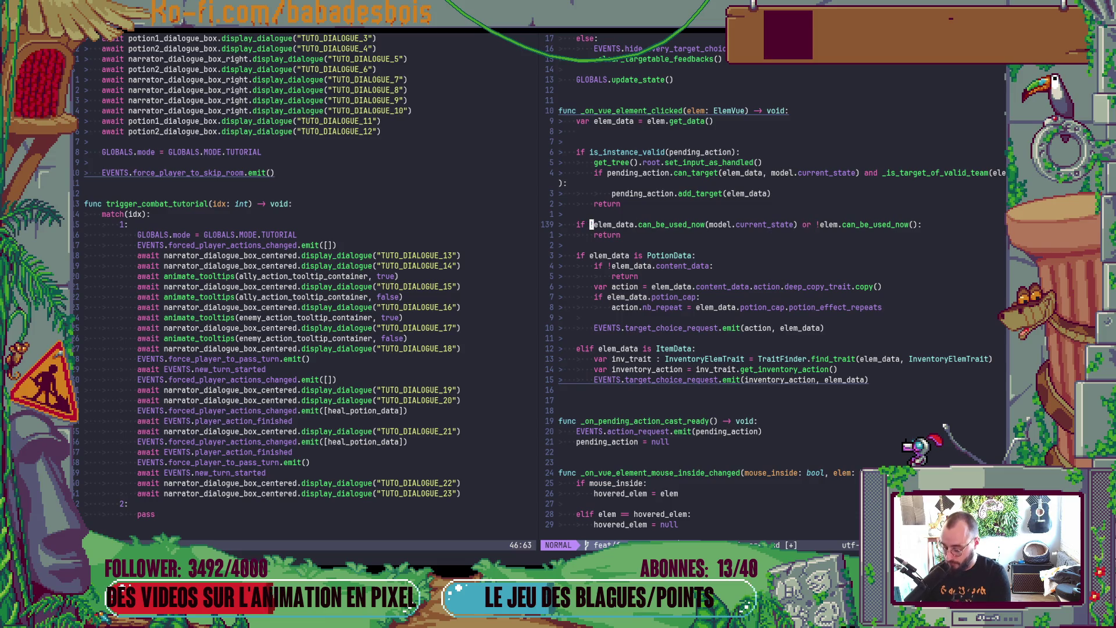
{"action": "key", "text": "v"}
{"action": "key", "text": "d"}
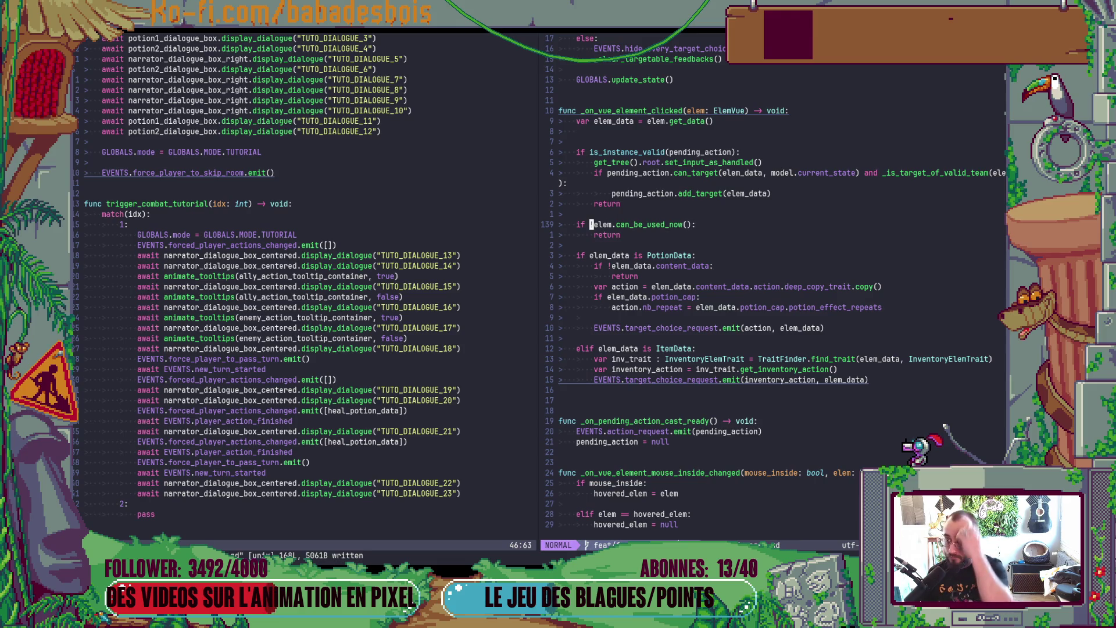
{"action": "key", "text": "8"}
{"action": "key", "text": "k"}
{"action": "key", "text": "d"}
{"action": "key", "text": "d"}
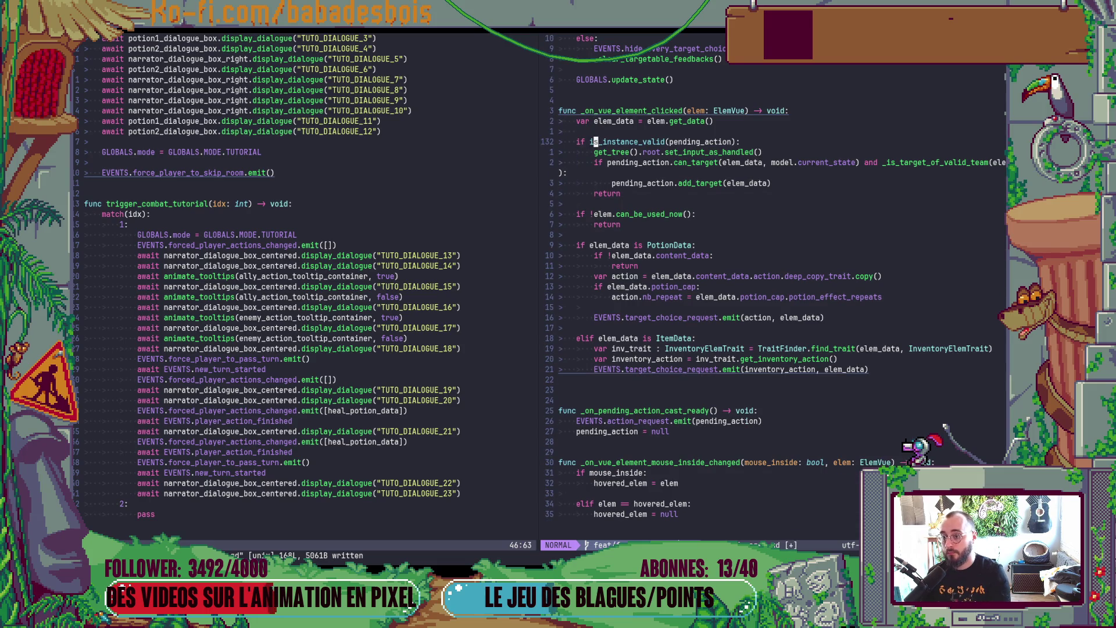
{"action": "key", "text": "Return"}
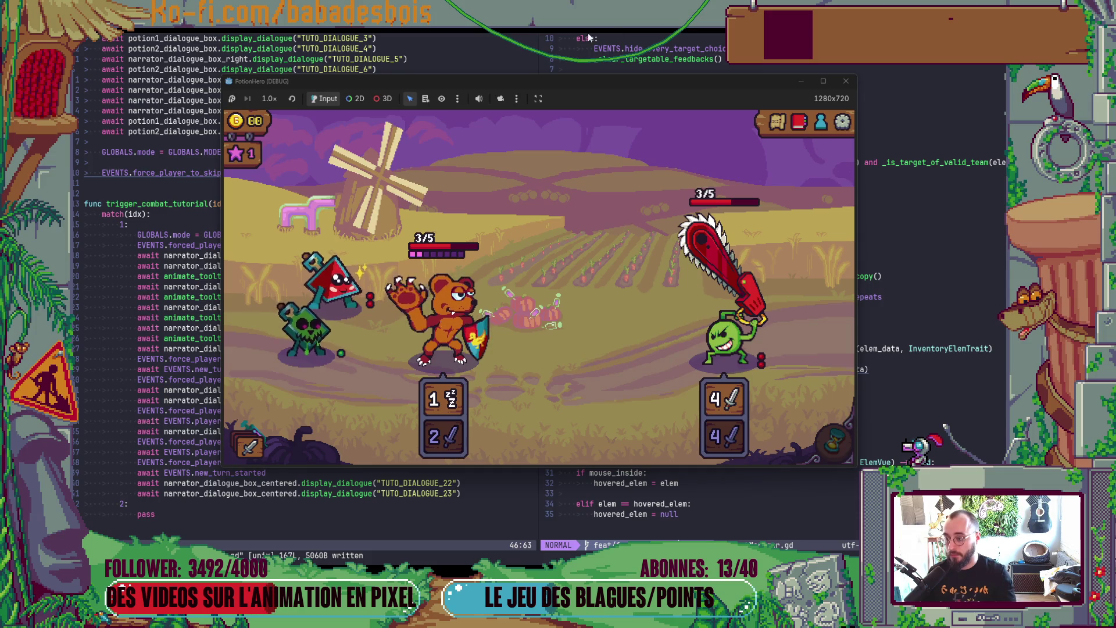
Step: Close the old game window, relaunch, enter the farm combat, and end the turn
{"action": "left_click", "coordinate": [844, 81]}
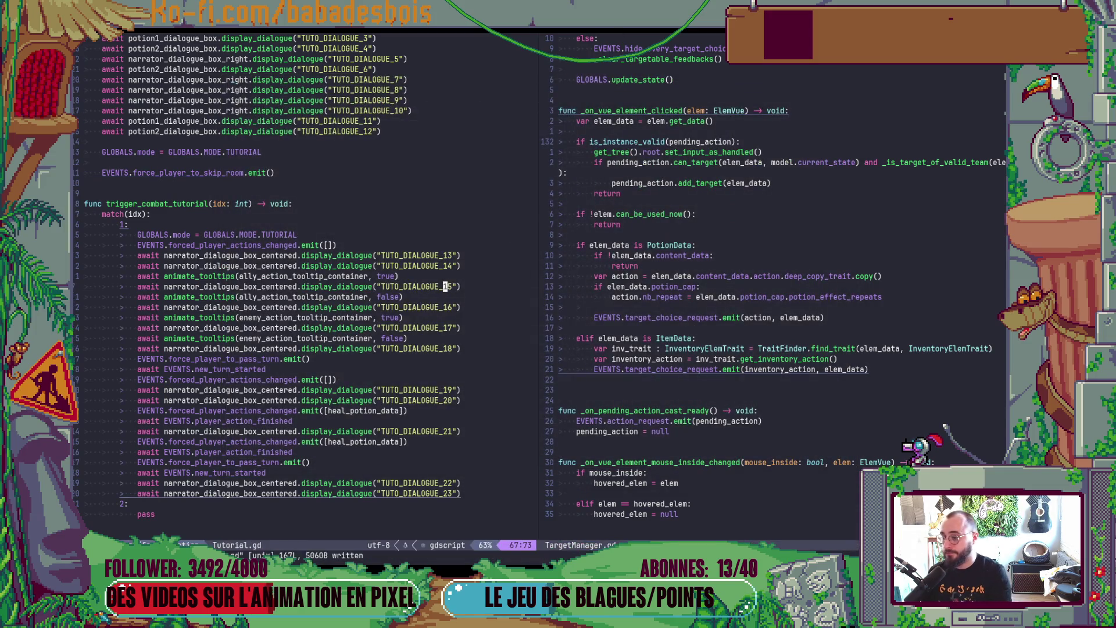
{"action": "key", "text": "F5"}
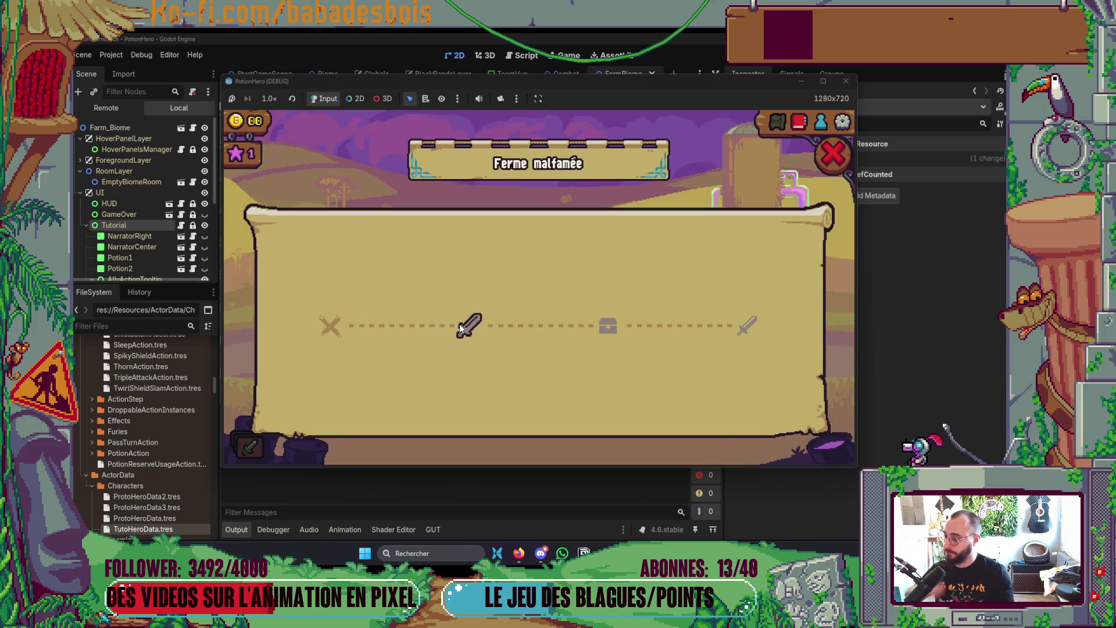
{"action": "left_click", "coordinate": [460, 323]}
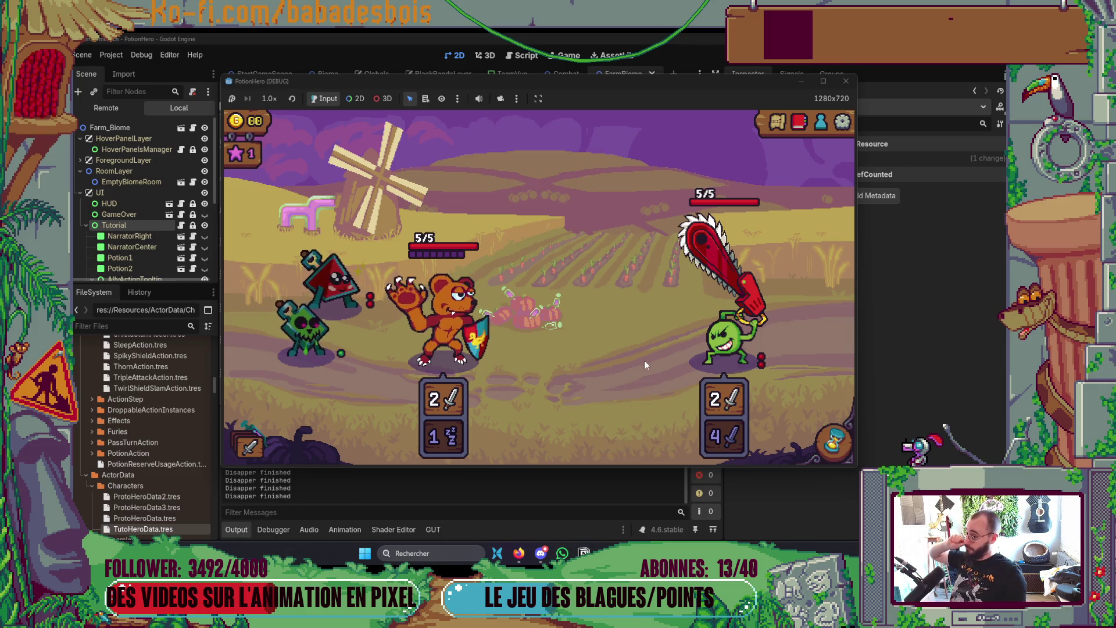
{"action": "left_click", "coordinate": [820, 436]}
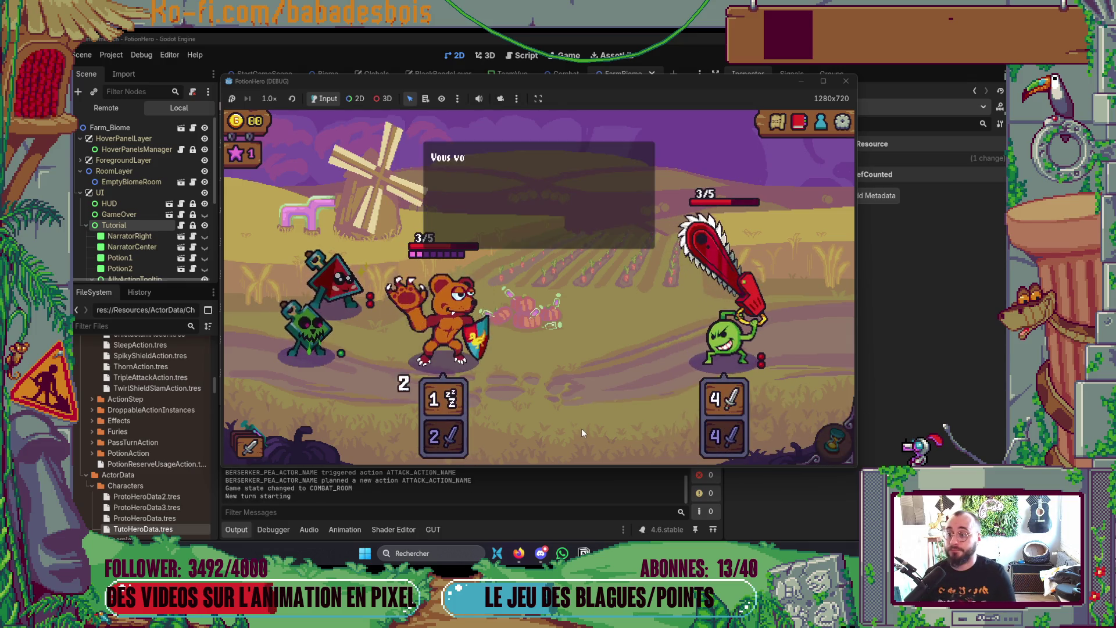
Step: Use potions on the bear, including the healing potion, triggering the Nil 'name' error
{"action": "left_click", "coordinate": [669, 345]}
{"action": "left_click", "coordinate": [338, 279]}
{"action": "left_click", "coordinate": [442, 326]}
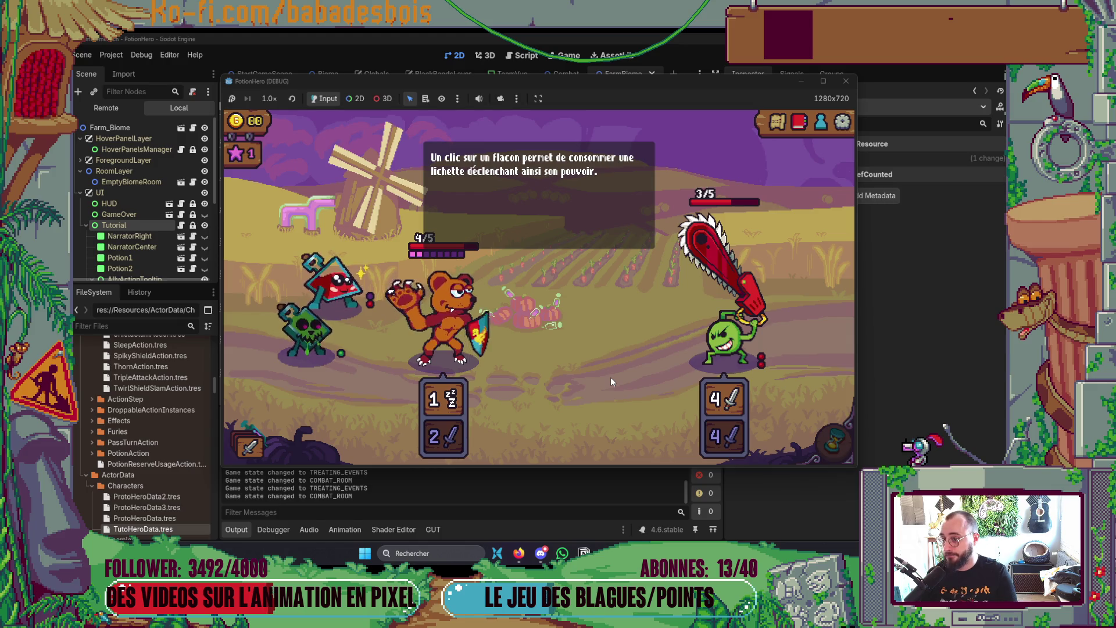
{"action": "mouse_move", "coordinate": [425, 319]}
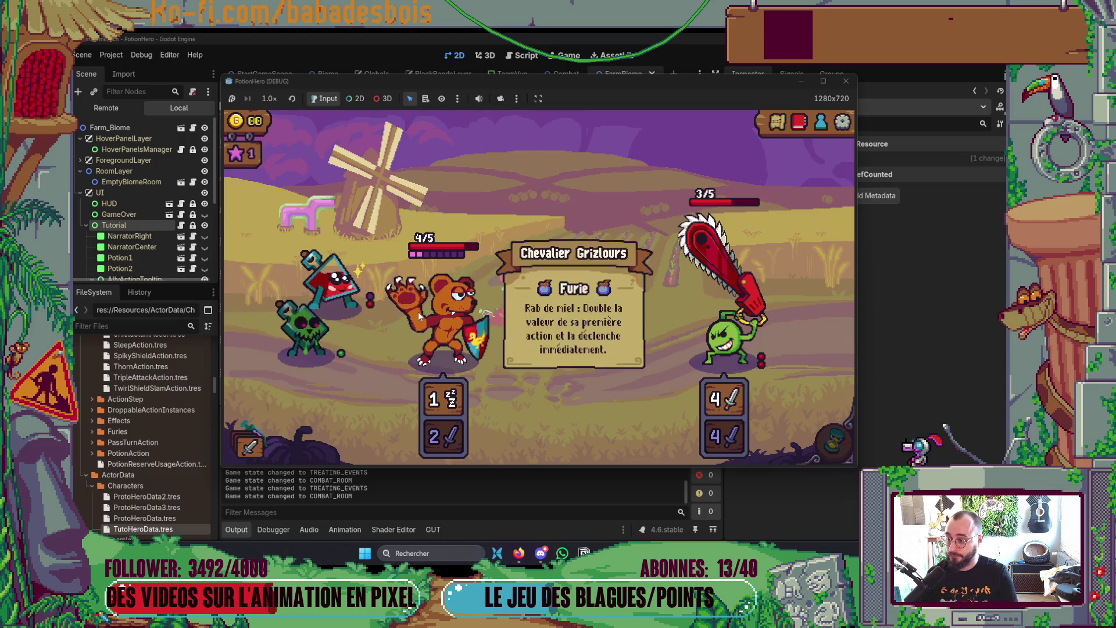
{"action": "left_click", "coordinate": [334, 282]}
{"action": "left_click", "coordinate": [446, 329]}
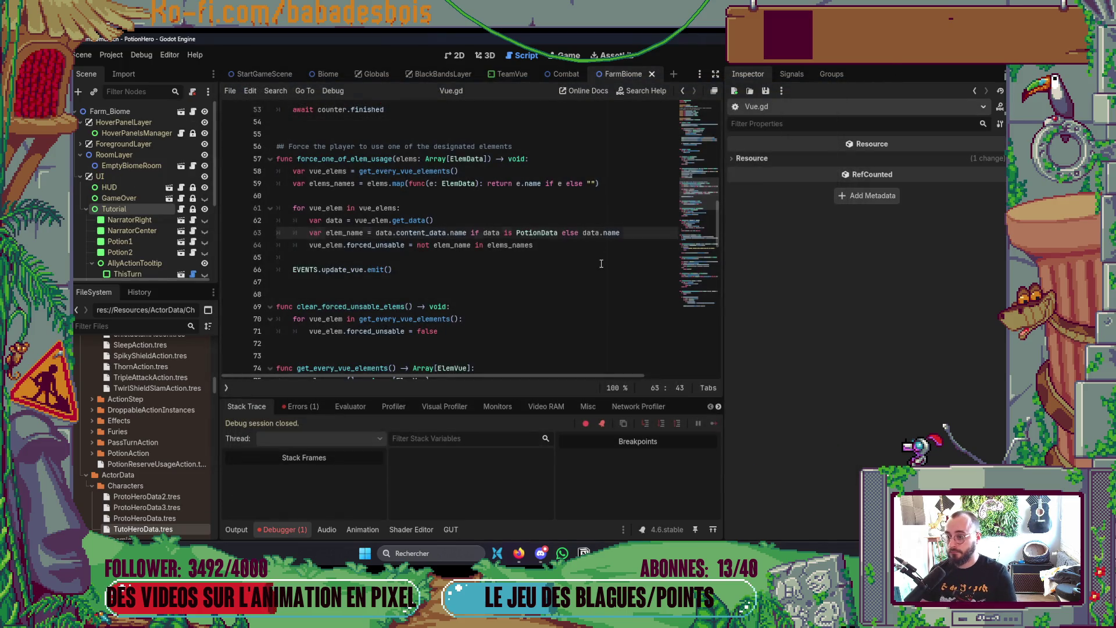
Step: Open PotionData.gd and declare func get_content_name() -> String below can_be_used_now
{"action": "key", "text": "alt+Tab"}
{"action": "key", "text": "space"}
{"action": "key", "text": "f"}
{"action": "key", "text": "f"}
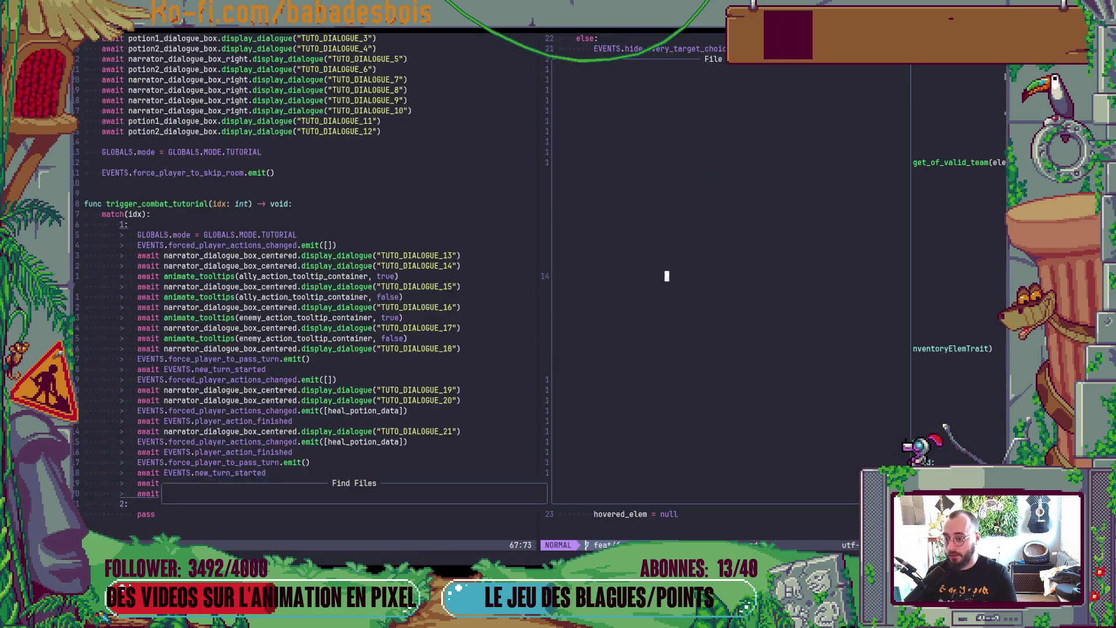
{"action": "type", "text": "PotionD"}
{"action": "key", "text": "Return"}
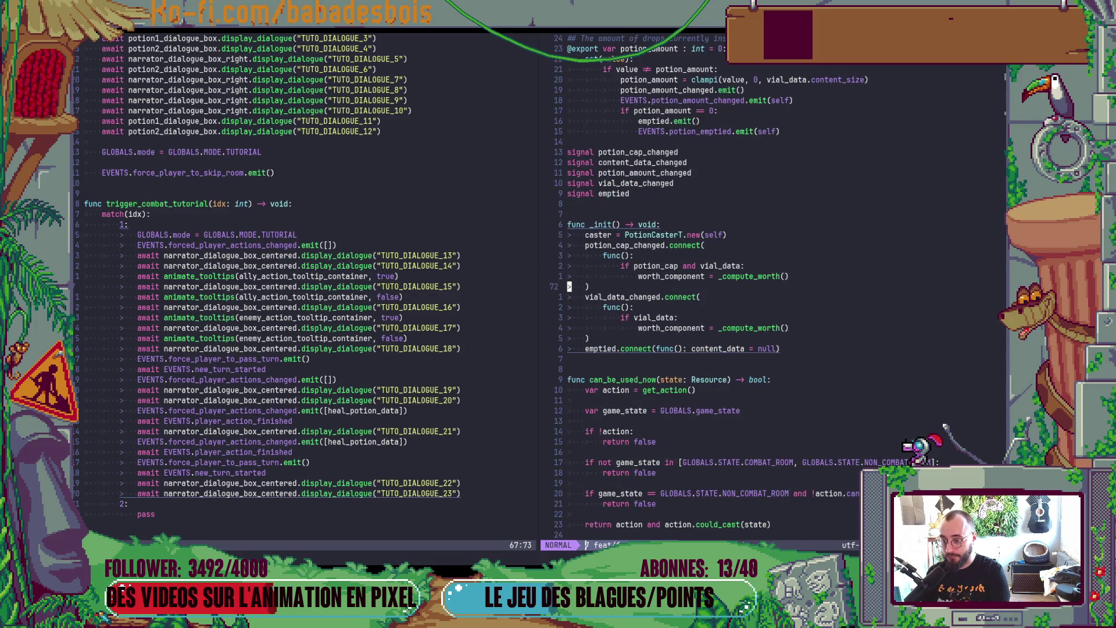
{"action": "key", "text": "ctrl+d"}
{"action": "key", "text": "o"}
{"action": "key", "text": "Return"}
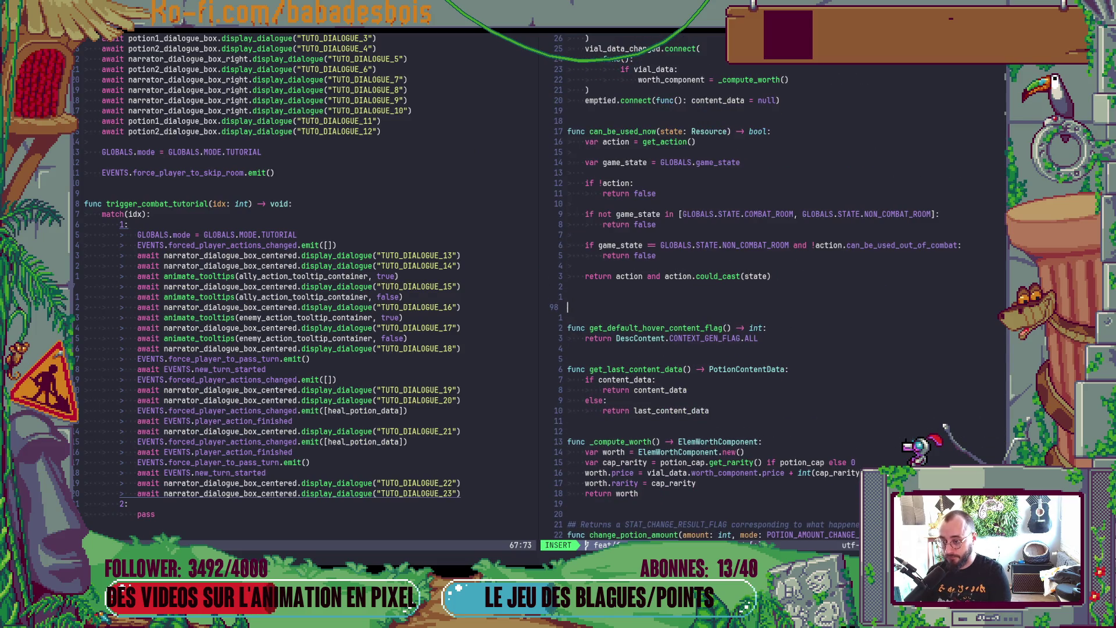
{"action": "type", "text": "fyu"}
{"action": "key", "text": "BackSpace"}
{"action": "key", "text": "BackSpace"}
{"action": "type", "text": "unc get_content_name() ->"}
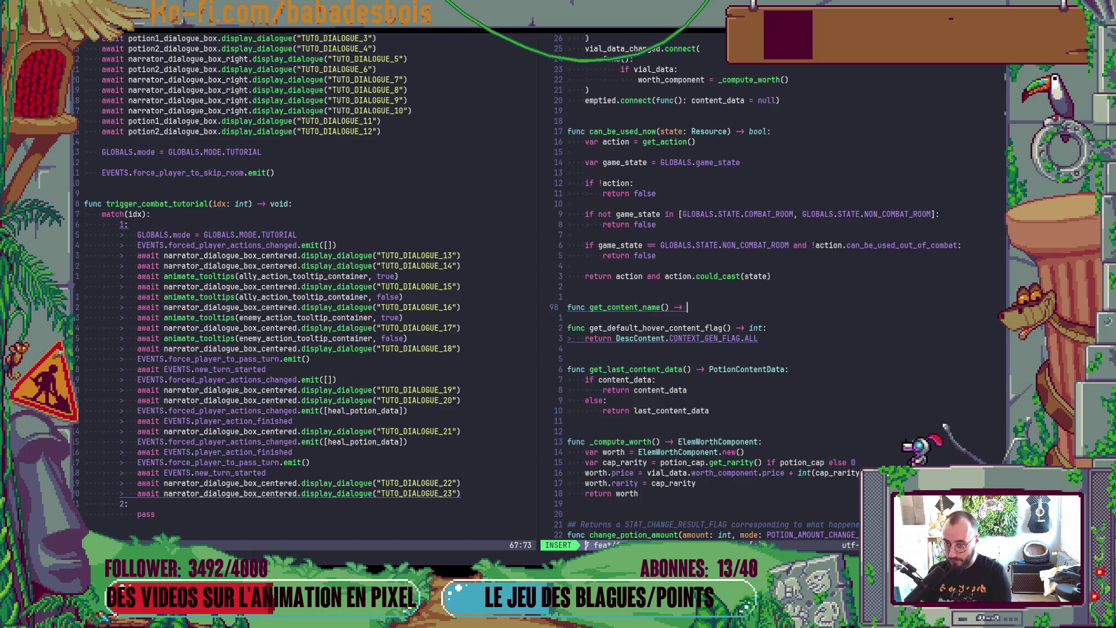
{"action": "type", "text": "tring:"}
{"action": "key", "text": "Return"}
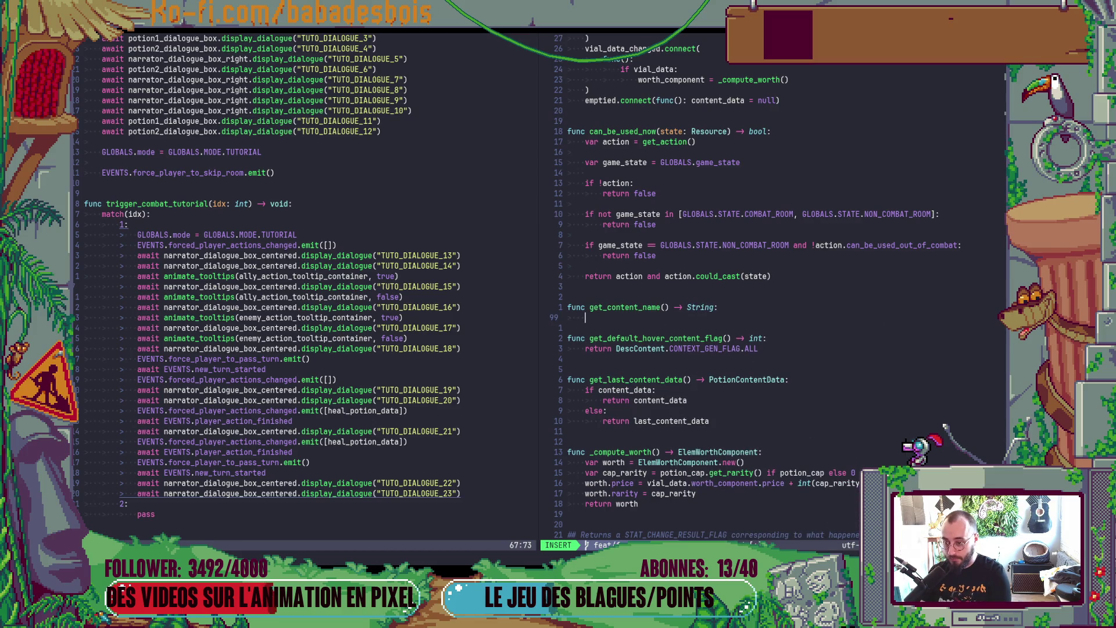
Step: Make get_content_name return content_data.name if content_data exists, else a fallback, and save
{"action": "type", "text": "return "}
{"action": "type", "text": "con"}
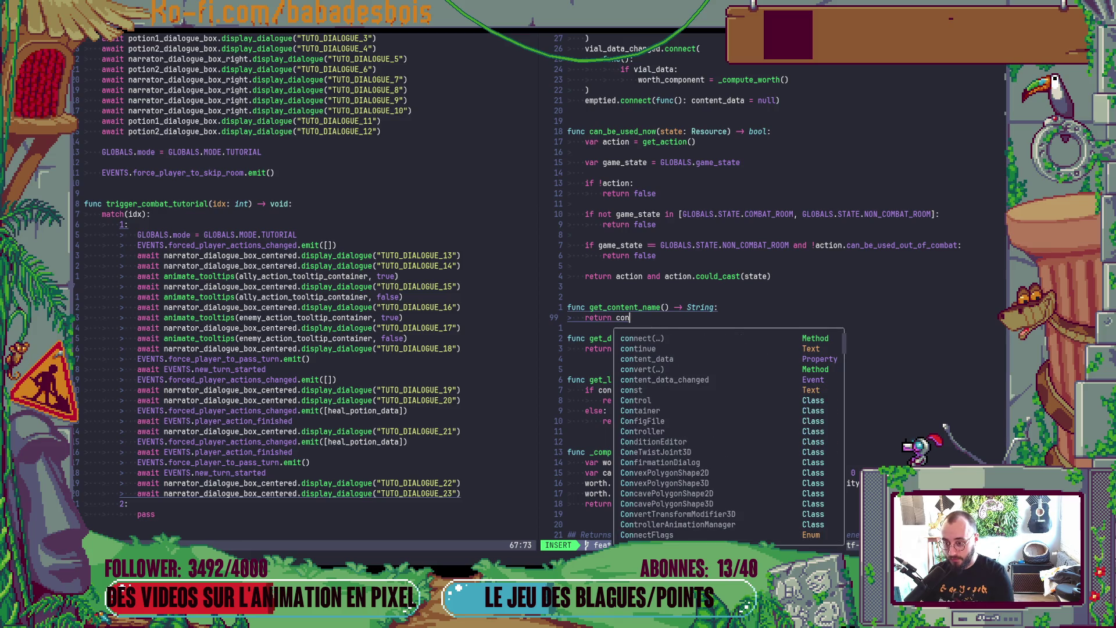
{"action": "key", "text": "Escape"}
{"action": "type", "text": "Oif"}
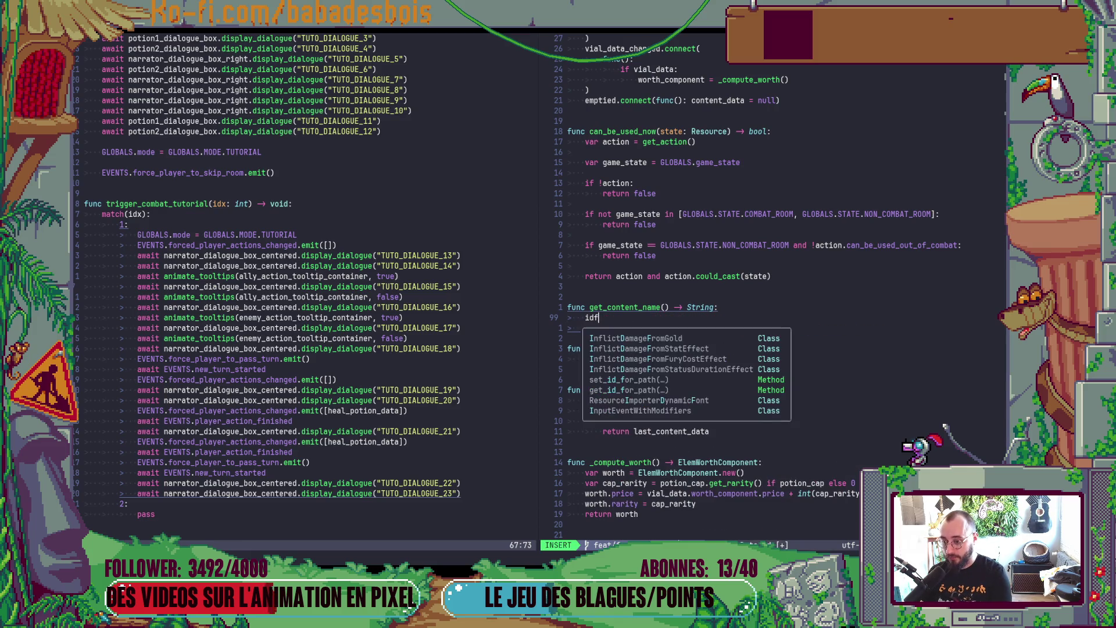
{"action": "type", "text": " con"}
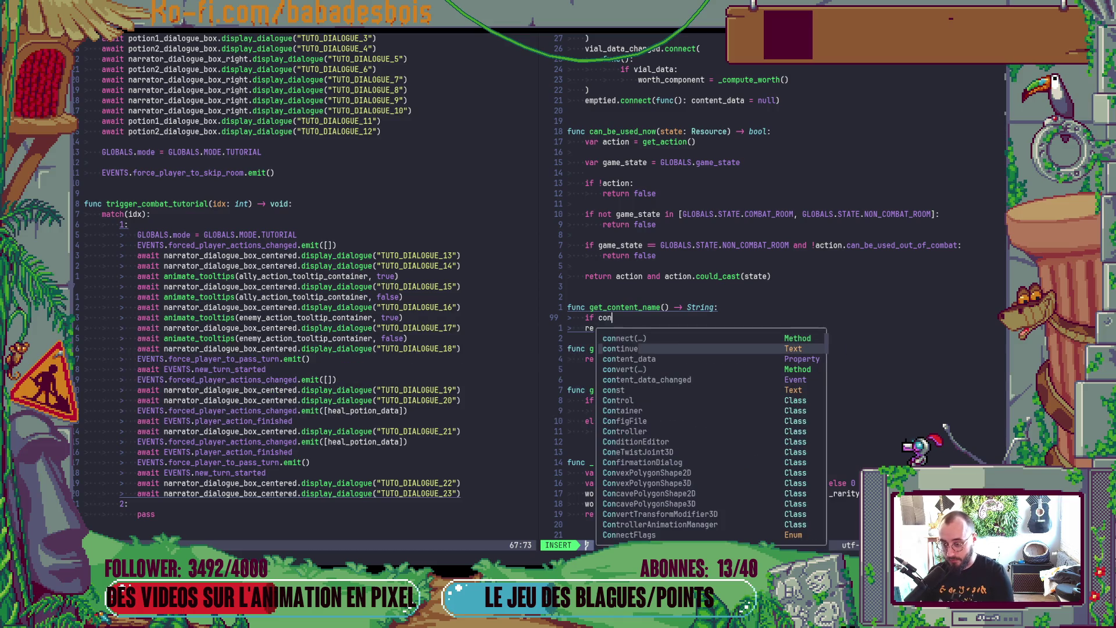
{"action": "key", "text": "Escape"}
{"action": "key", "text": "d"}
{"action": "key", "text": "d"}
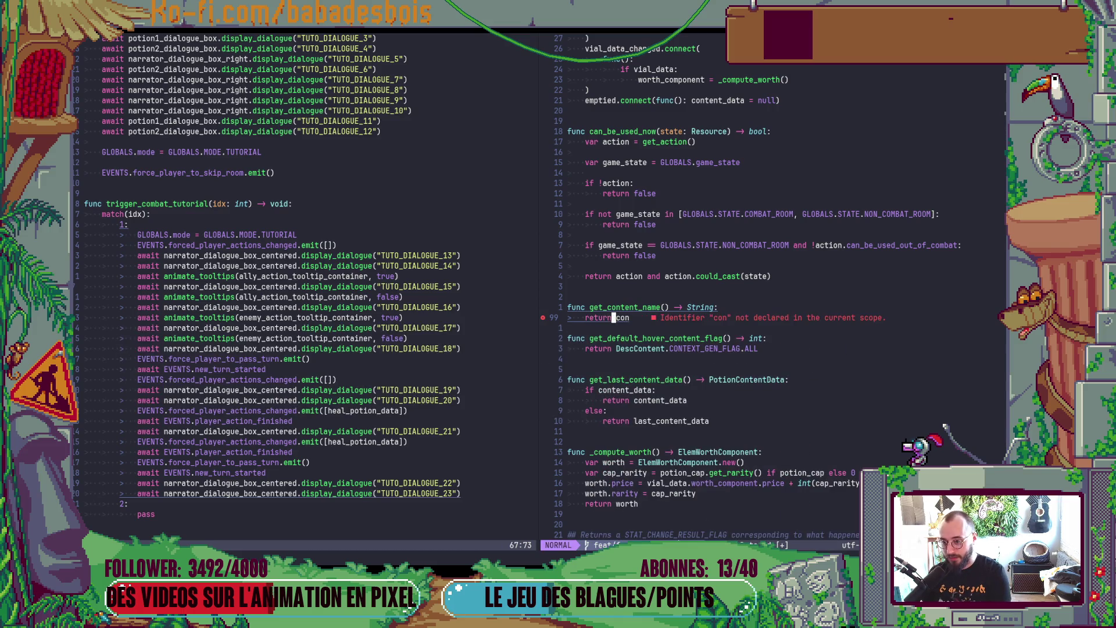
{"action": "type", "text": "ent_data.name i"}
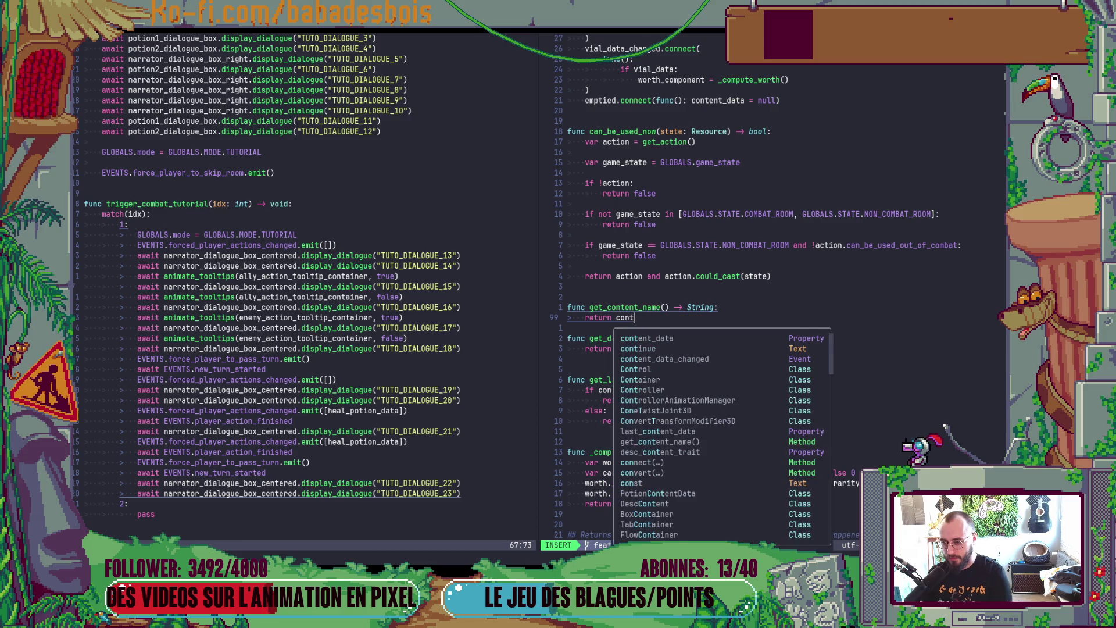
{"action": "type", "text": "f "}
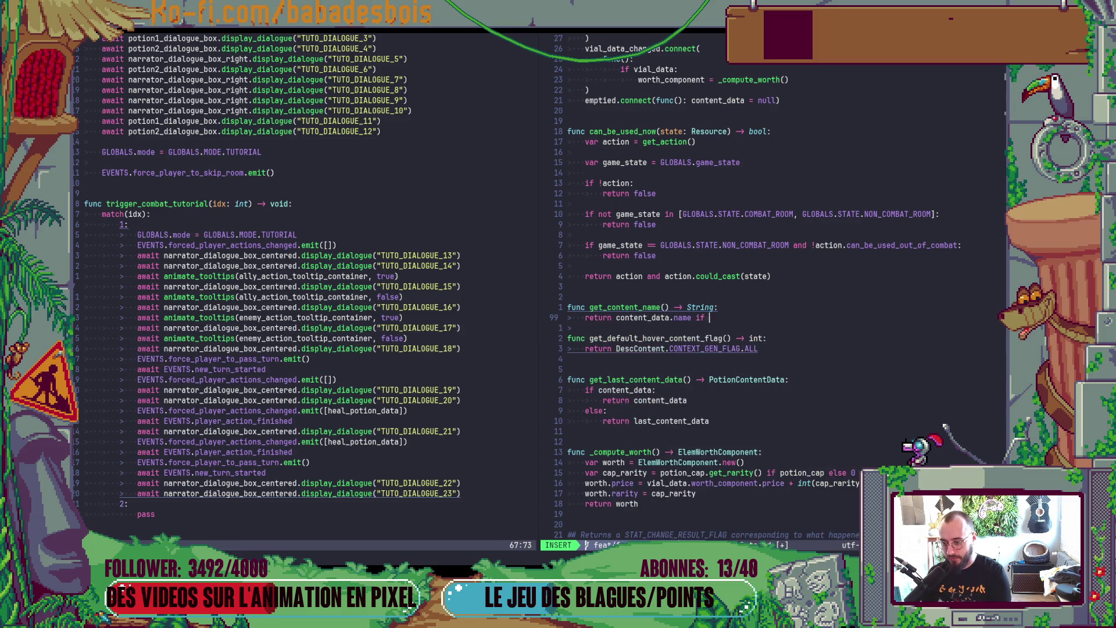
{"action": "type", "text": "content_data else"}
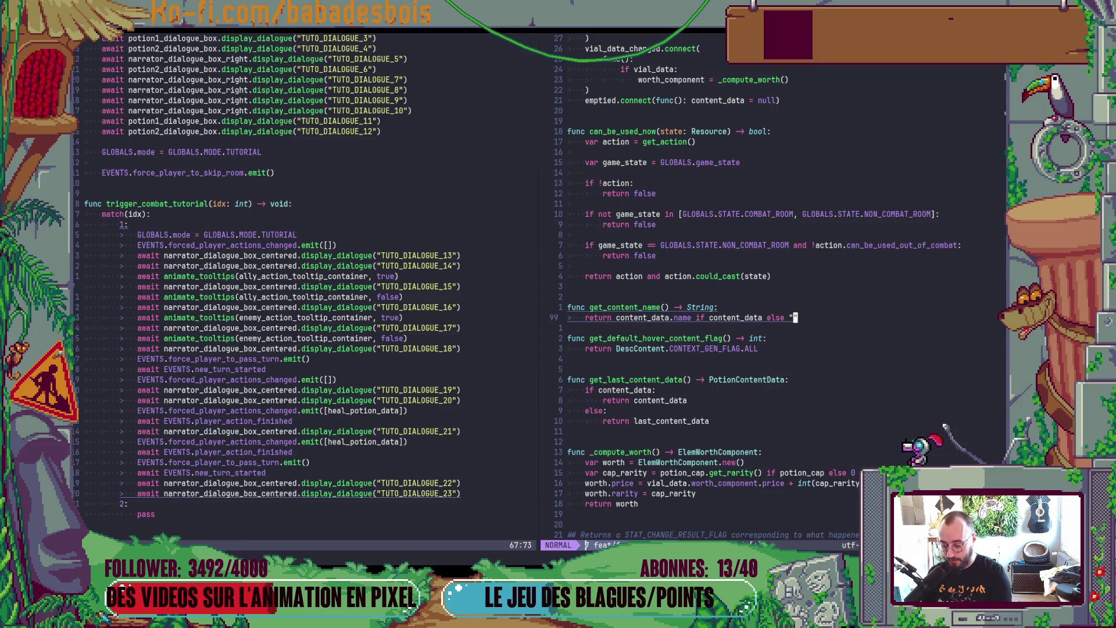
{"action": "key", "text": "Escape"}
{"action": "type", "text": "ji:w"}
{"action": "key", "text": "Return"}
Step: Change Vue.gd line 63 to use data.get_content_name() and relaunch the game
{"action": "key", "text": "ctrl+o"}
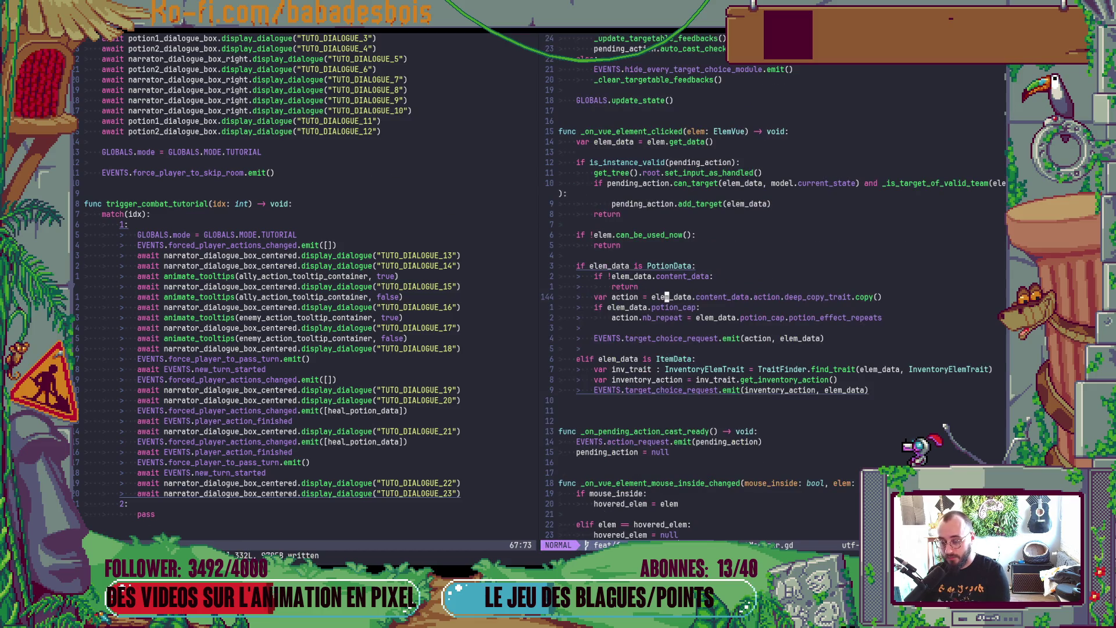
{"action": "key", "text": "ctrl+o"}
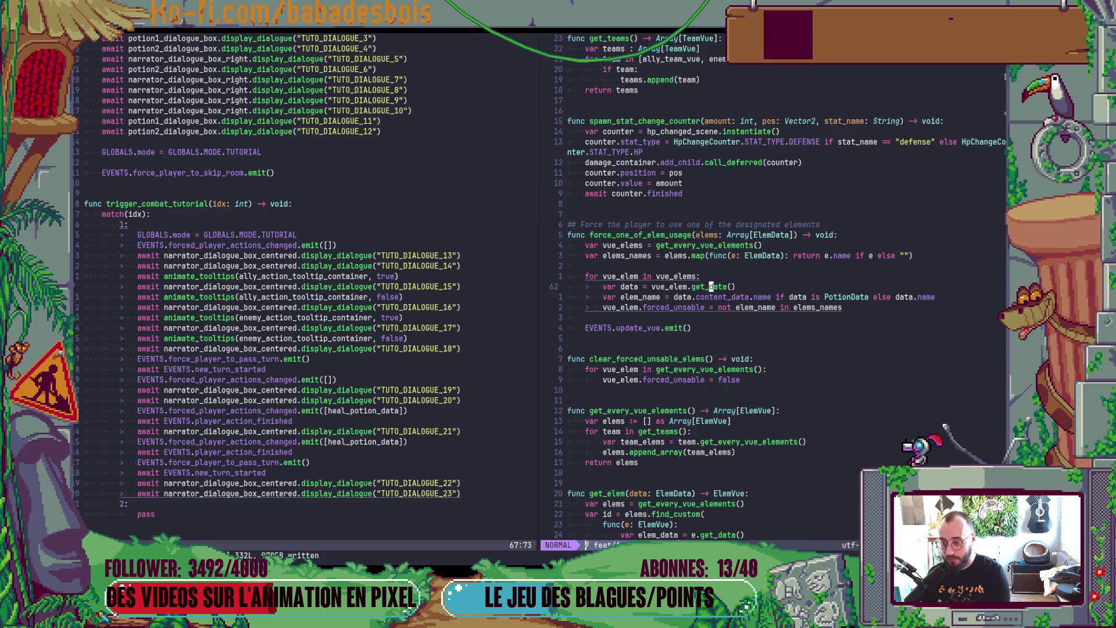
{"action": "type", "text": "c"}
{"action": "type", "text": "get"}
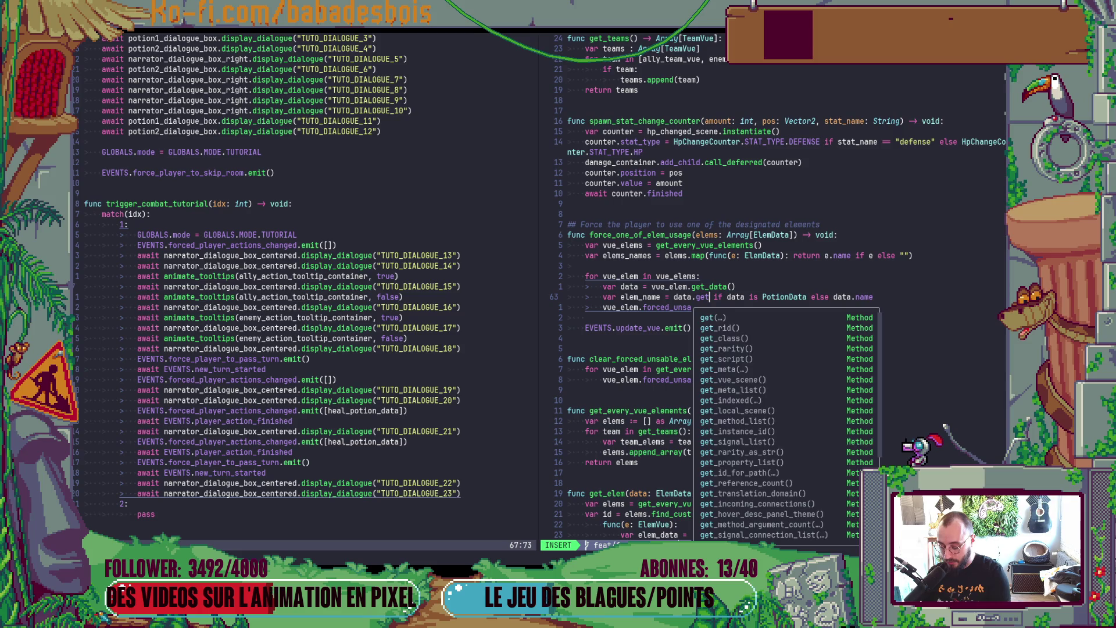
{"action": "type", "text": "_content"}
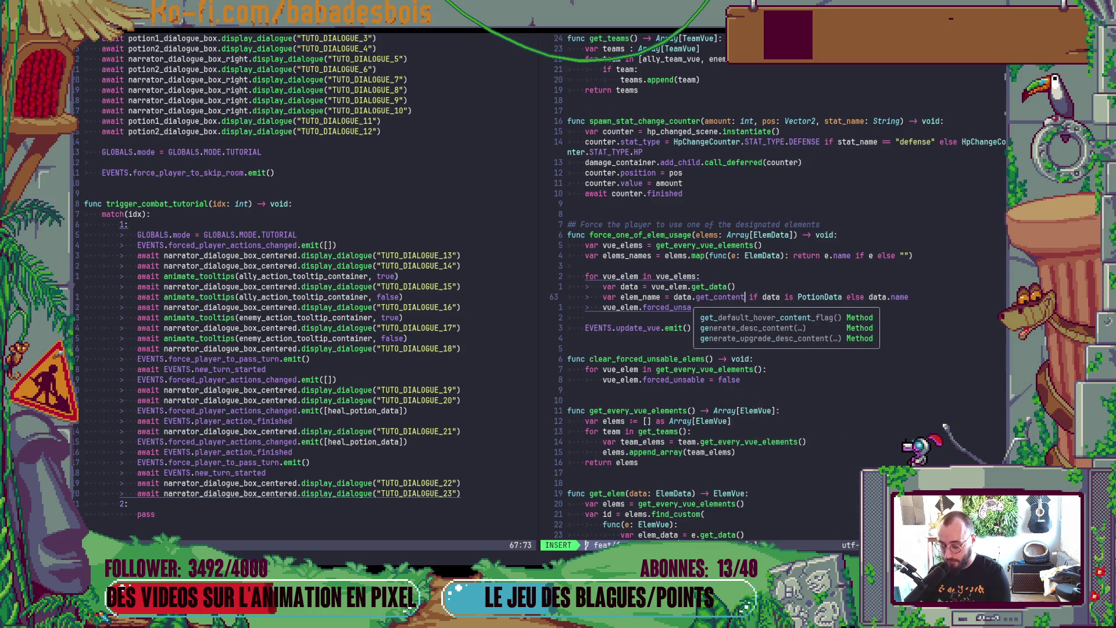
{"action": "type", "text": "_name()"}
{"action": "key", "text": "Escape"}
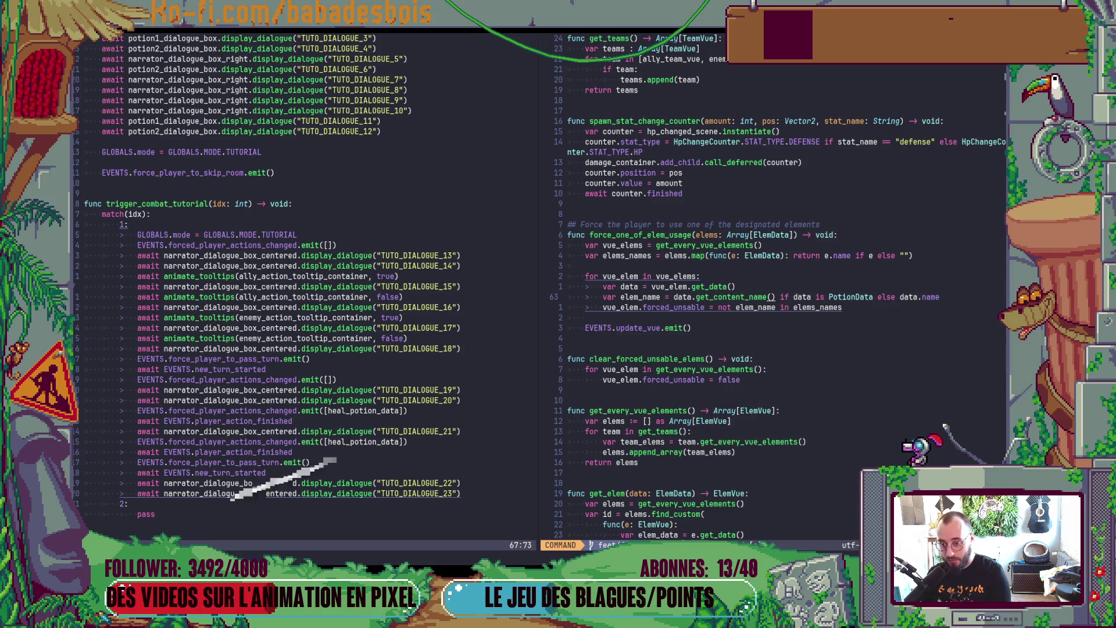
{"action": "key", "text": "alt+Tab"}
{"action": "key", "text": "F5"}
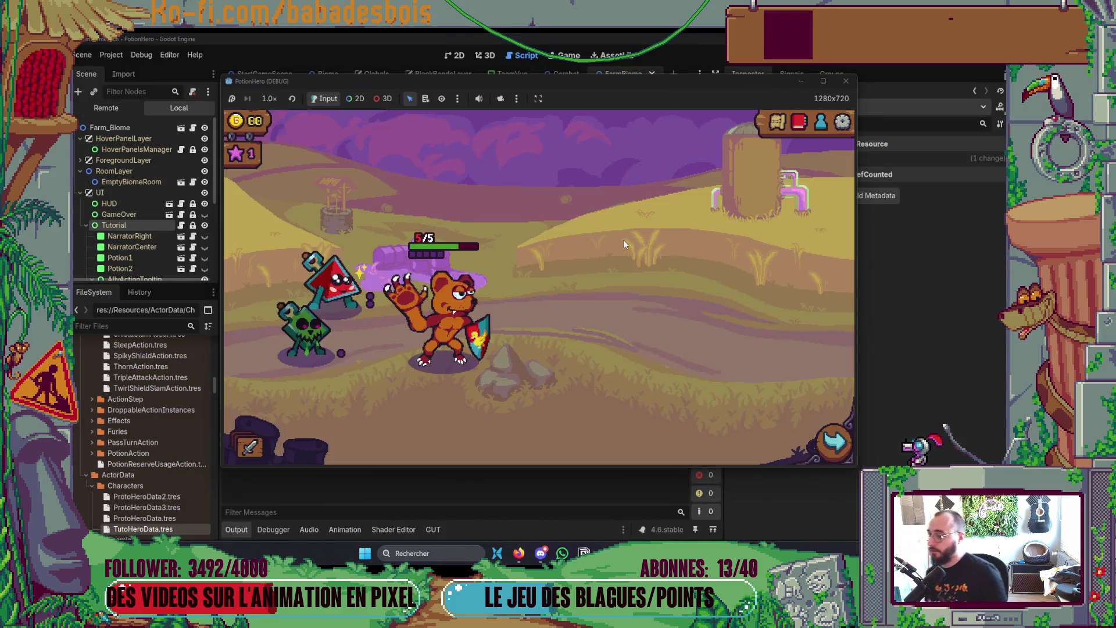
Step: Enter the farm fight, click through the narrator's lines, and pass the turn error-free, leaving bear and chainsaw pea at 3/5
{"action": "left_click", "coordinate": [834, 440]}
{"action": "left_click", "coordinate": [470, 322]}
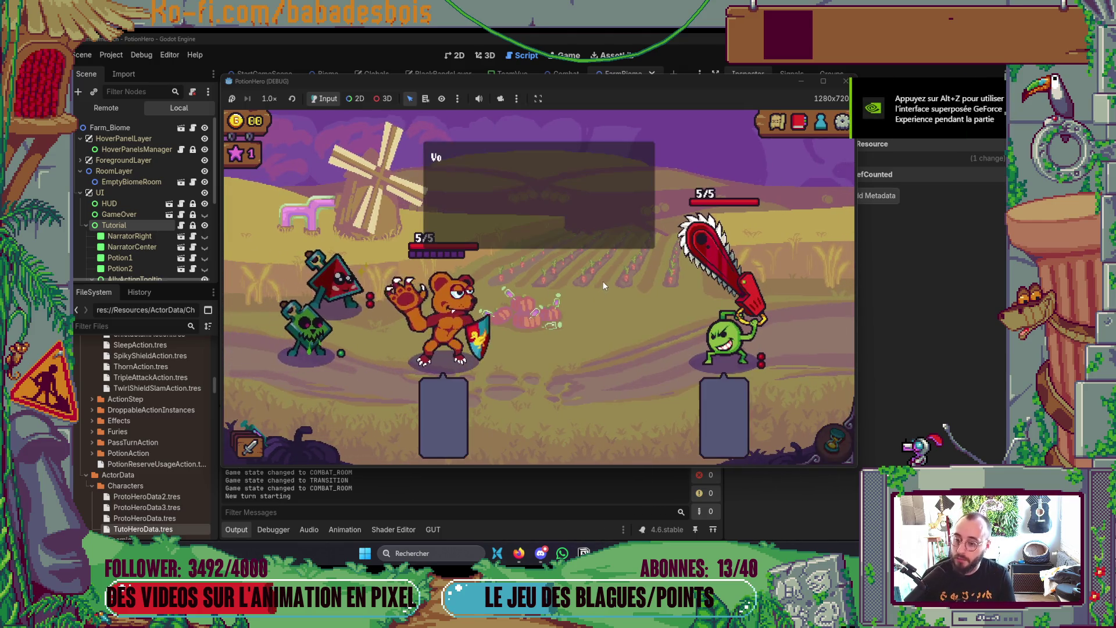
{"action": "left_click", "coordinate": [575, 341]}
{"action": "left_click", "coordinate": [575, 340]}
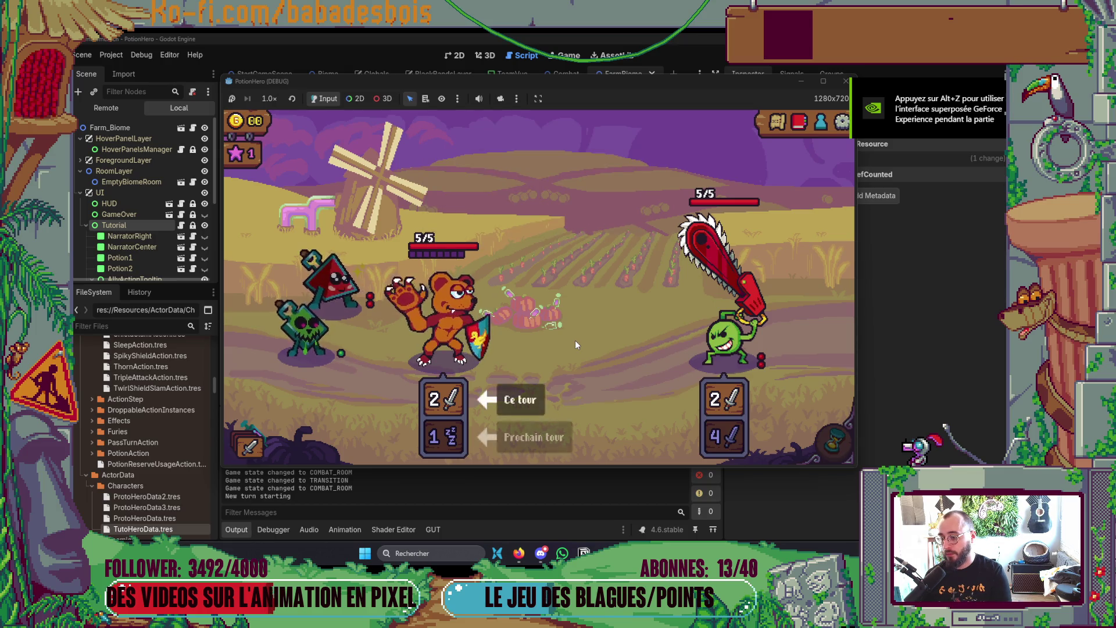
{"action": "left_click", "coordinate": [574, 340]}
{"action": "left_click", "coordinate": [575, 340]}
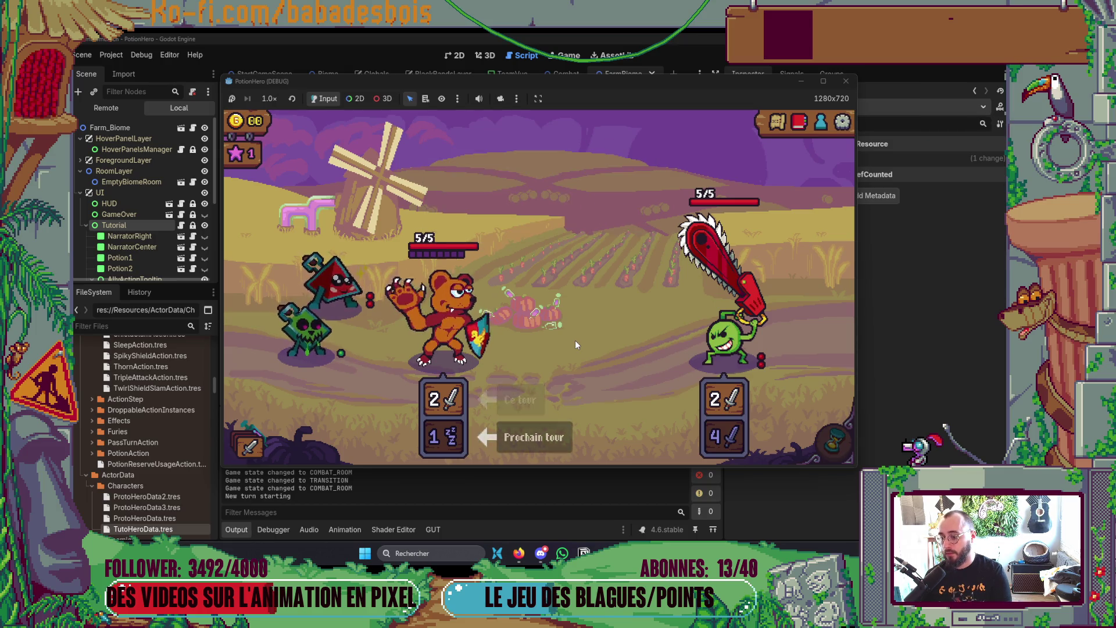
{"action": "left_click", "coordinate": [574, 340]}
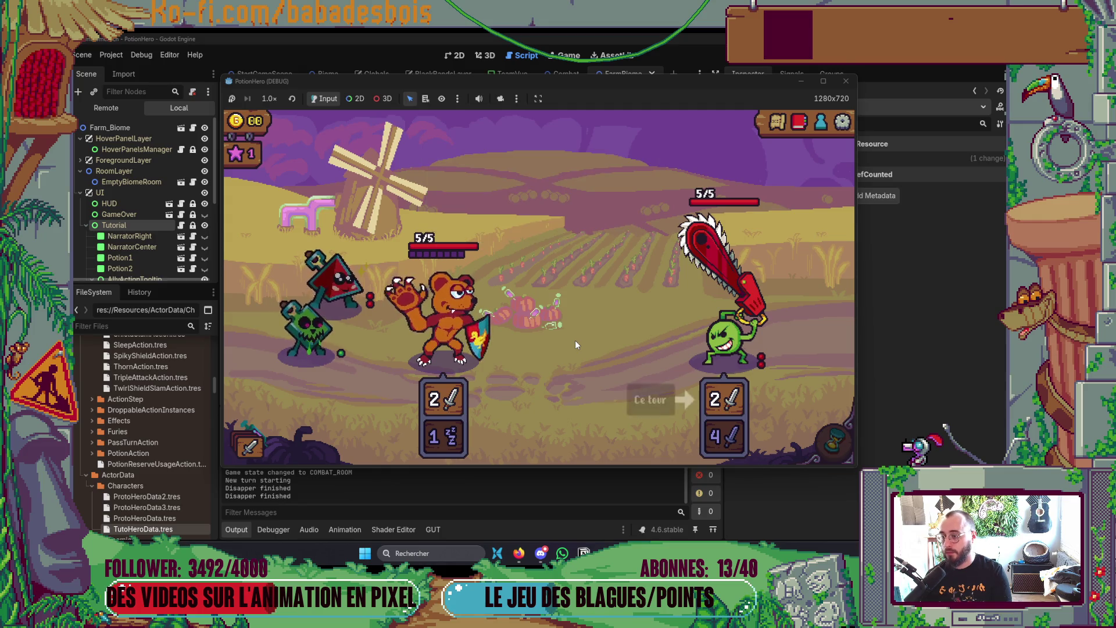
{"action": "left_click", "coordinate": [575, 340]}
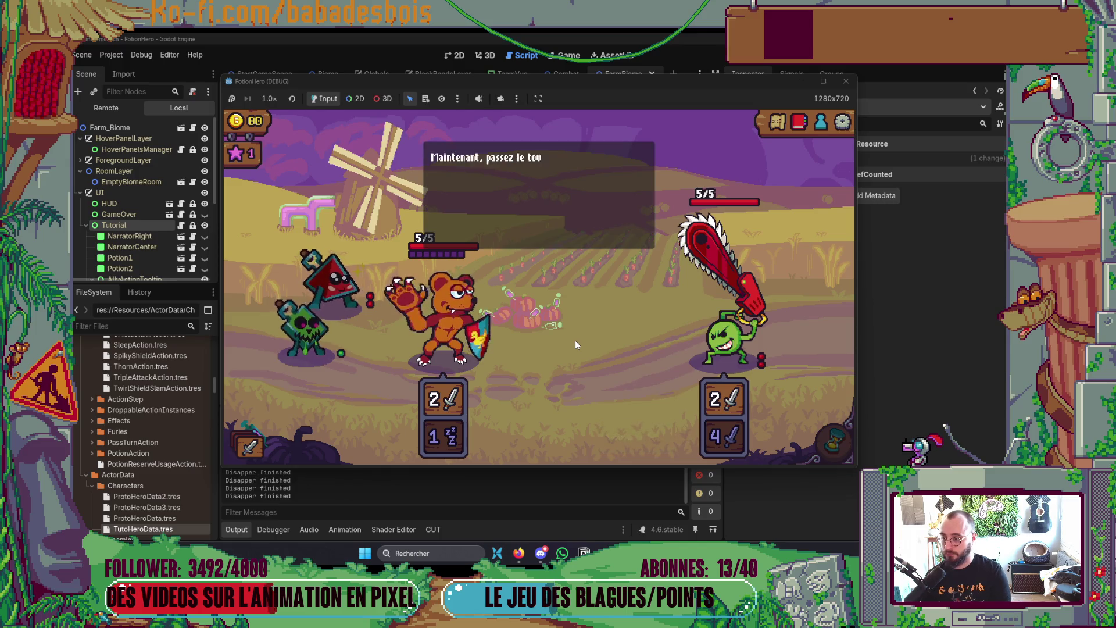
{"action": "left_click", "coordinate": [575, 340]}
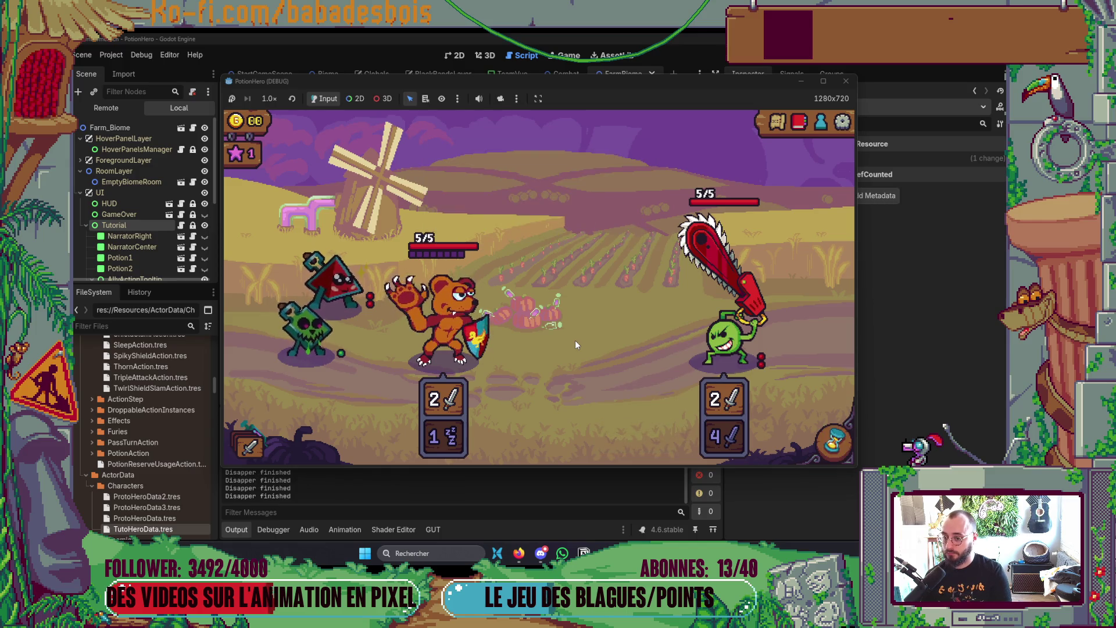
{"action": "left_click", "coordinate": [835, 442]}
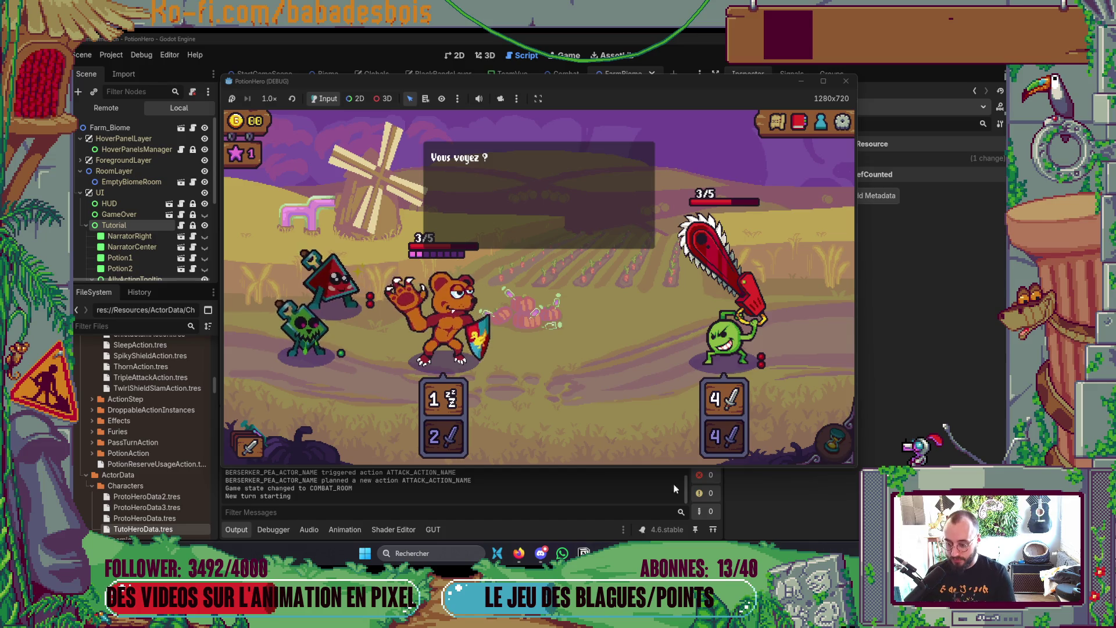
{"action": "key", "text": "alt+Tab"}
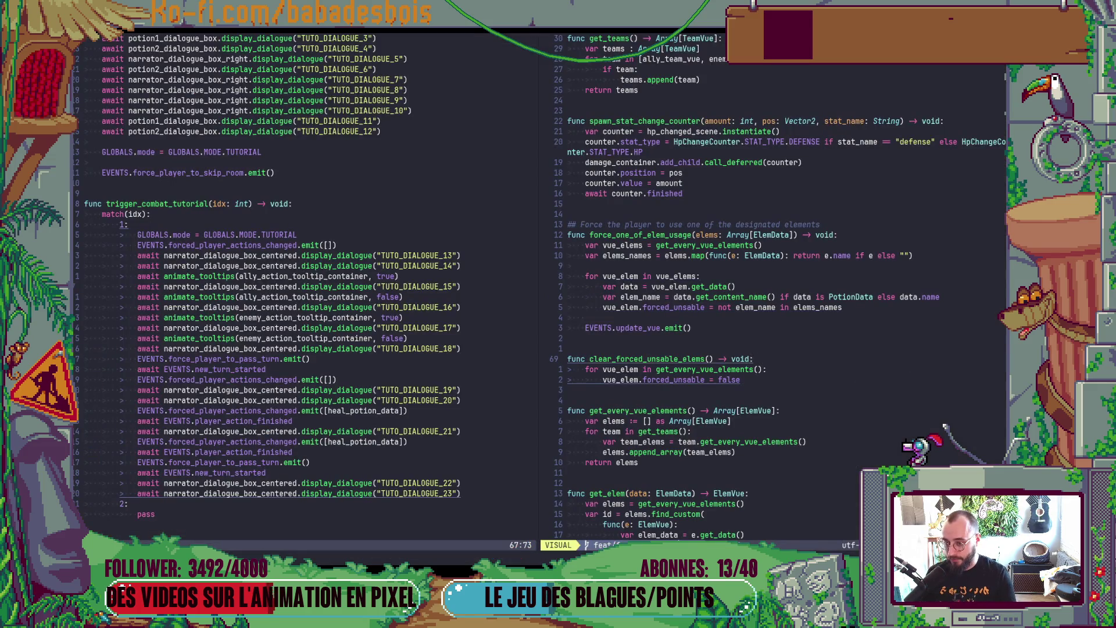
Step: Open the tutorial dialogue translation file in Neovim
{"action": "key", "text": "ctrl+p"}
{"action": "type", "text": "mask"}
{"action": "key", "text": "Return"}
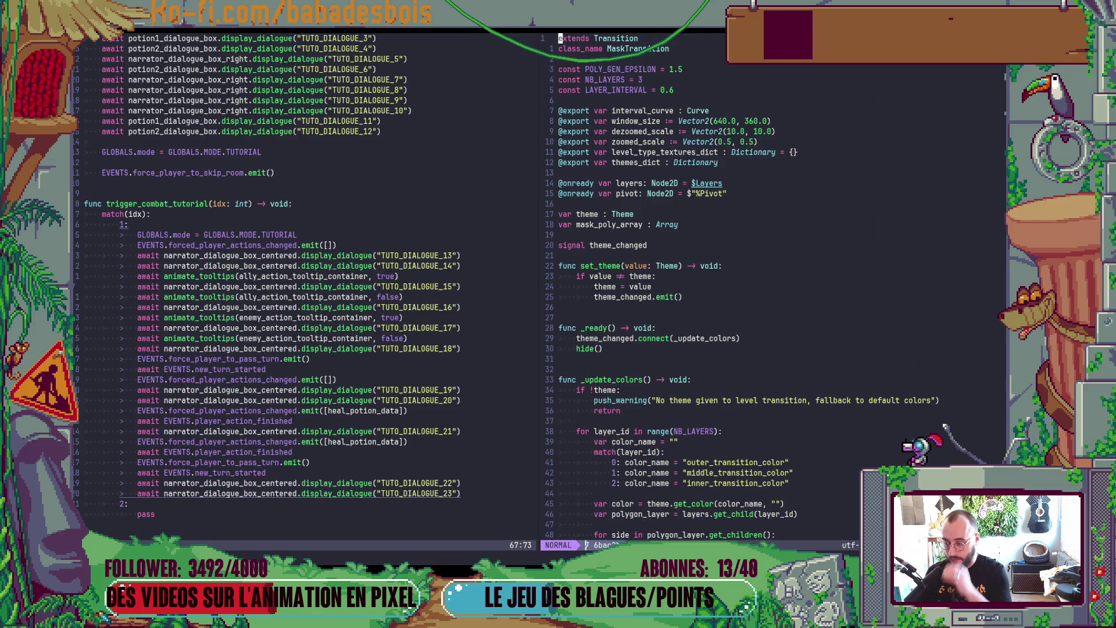
{"action": "key", "text": "ctrl+p"}
{"action": "type", "text": "Tranm"}
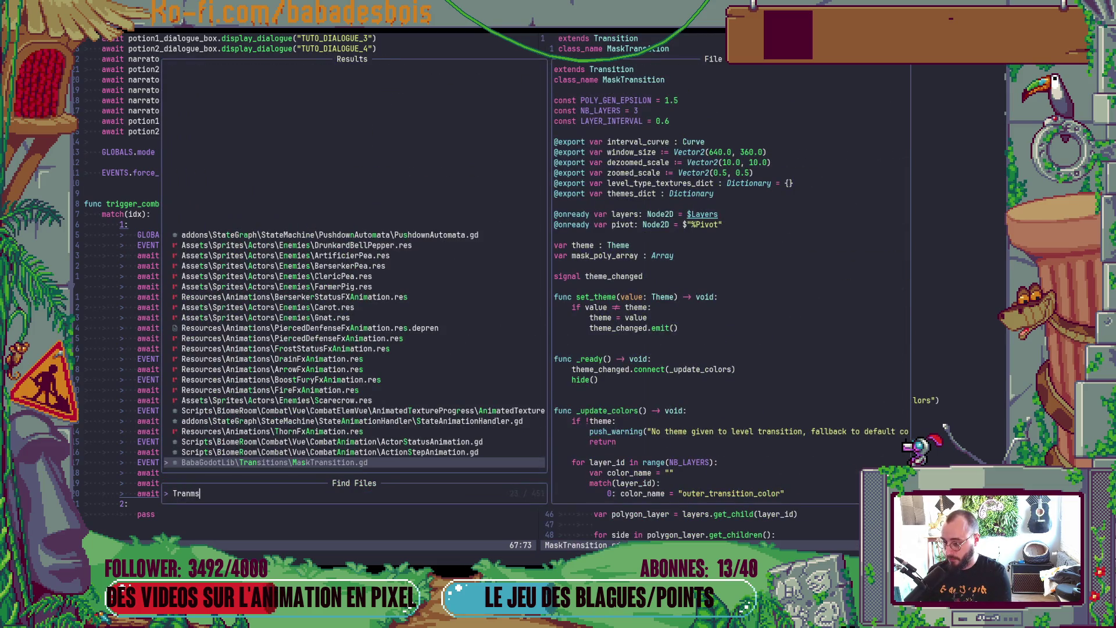
{"action": "key", "text": "BackSpace"}
{"action": "type", "text": "s"}
{"action": "key", "text": "Return"}
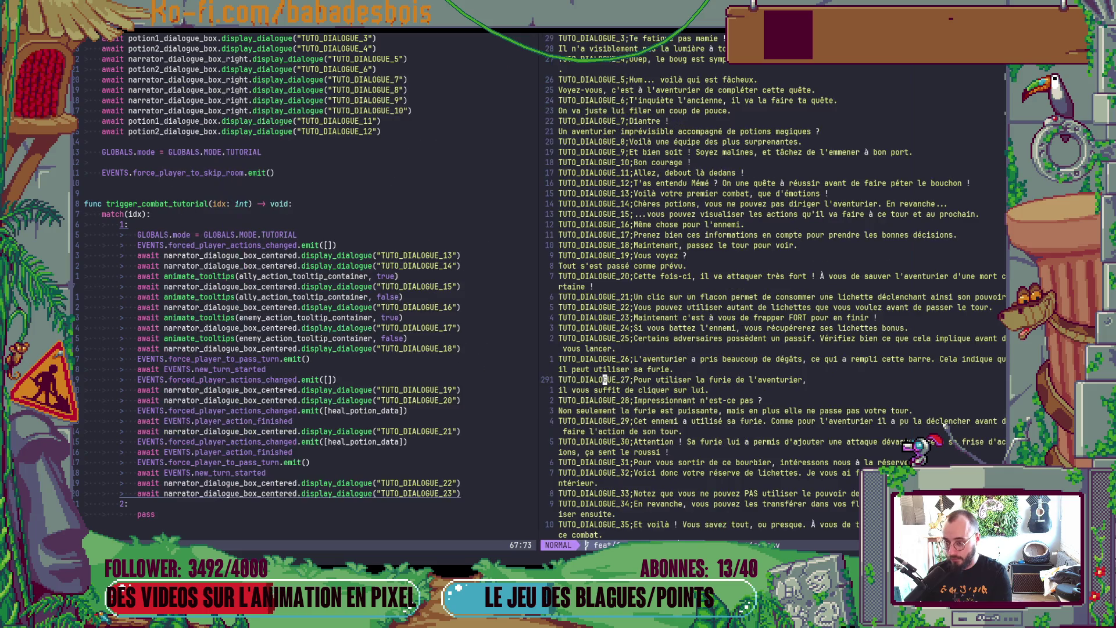
Step: Join 'Tout s'est passé comme prévu.' onto TUTO_DIALOGUE_19 after 'Vous voyez ?', save, and relaunch
{"action": "type", "text": "Vous"}
{"action": "key", "text": "Return"}
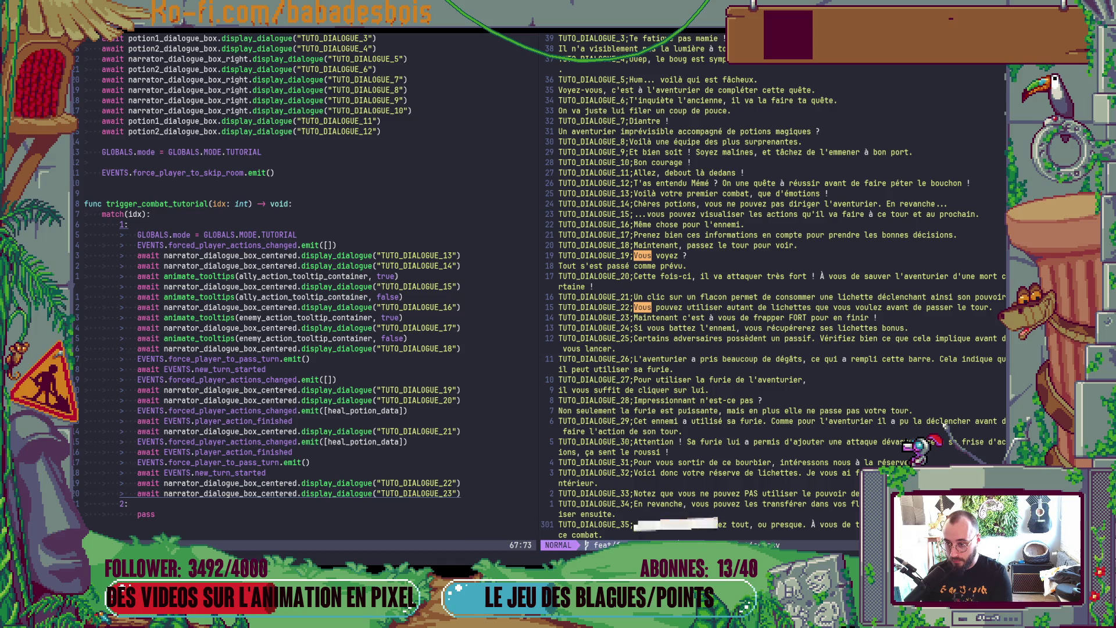
{"action": "left_click", "coordinate": [703, 255]}
{"action": "key", "text": "shift+v"}
{"action": "key", "text": "shift+j"}
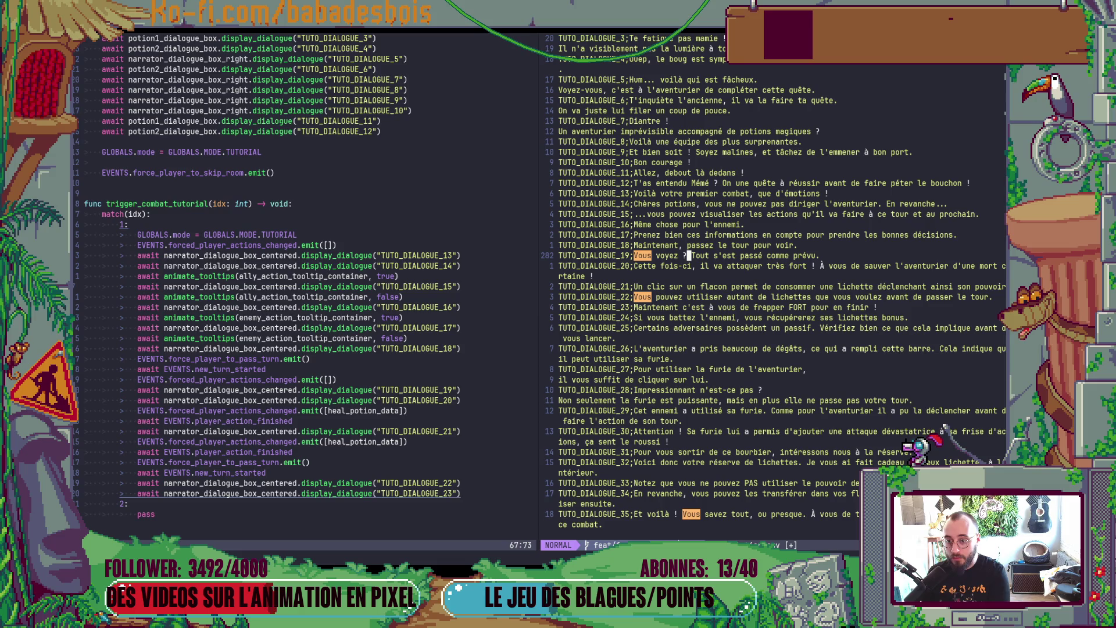
{"action": "key", "text": "Return"}
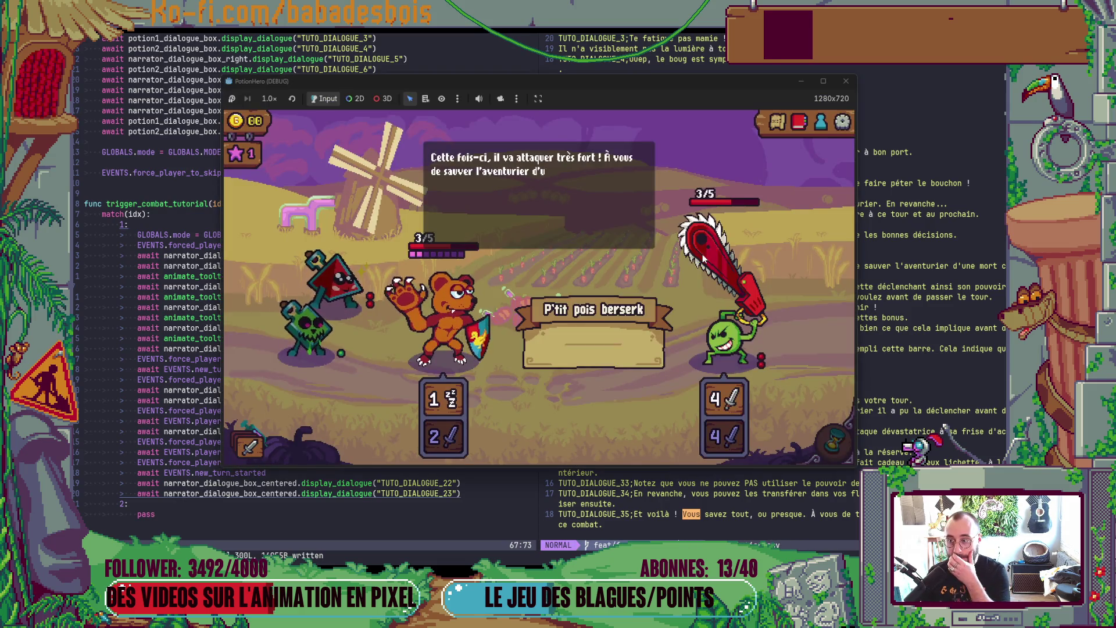
{"action": "left_click", "coordinate": [702, 255]}
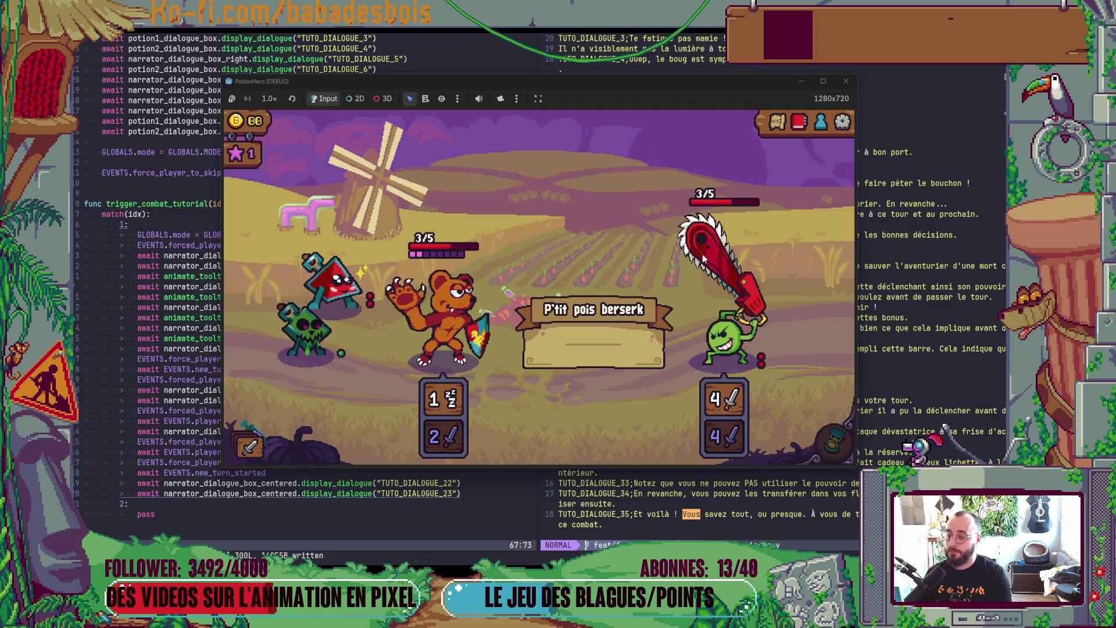